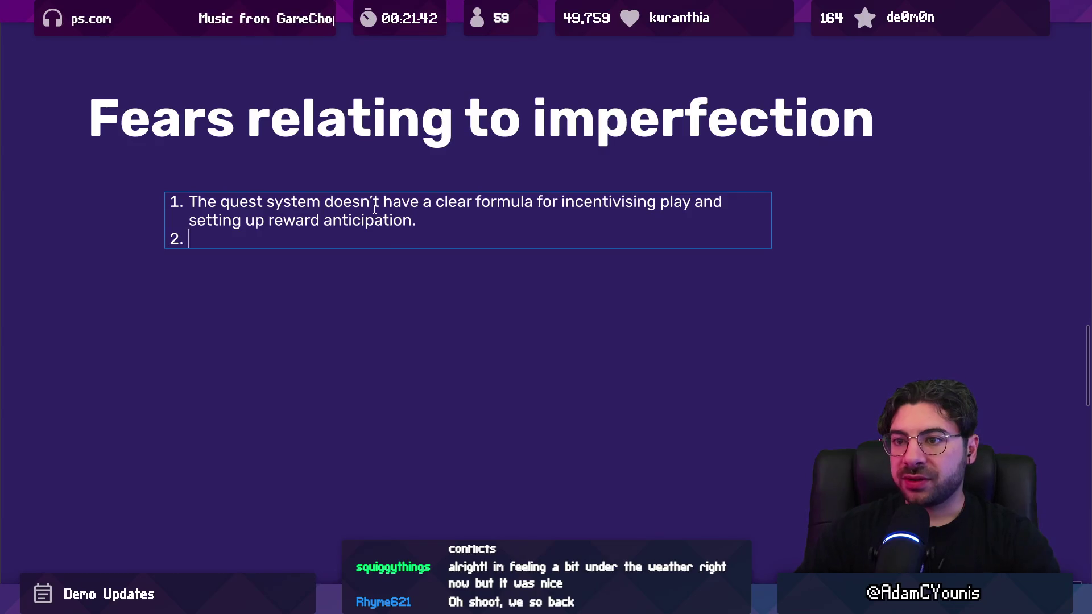
Start item 2 saying the quest system isn't particularly sticky
key(shift+Up)
key(shift+Up)
key(Right)
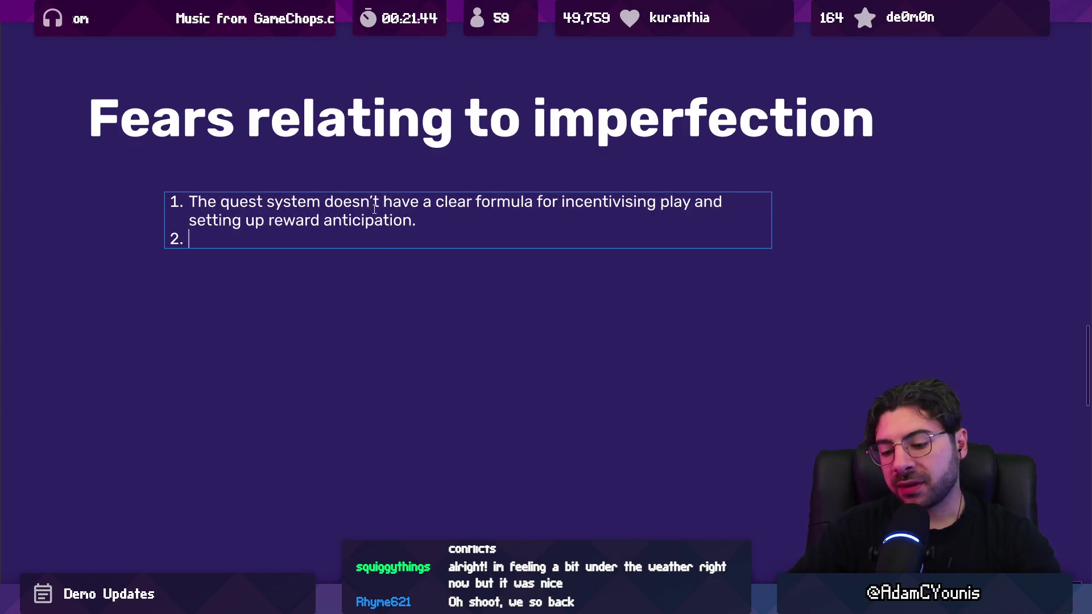
text(Thq)
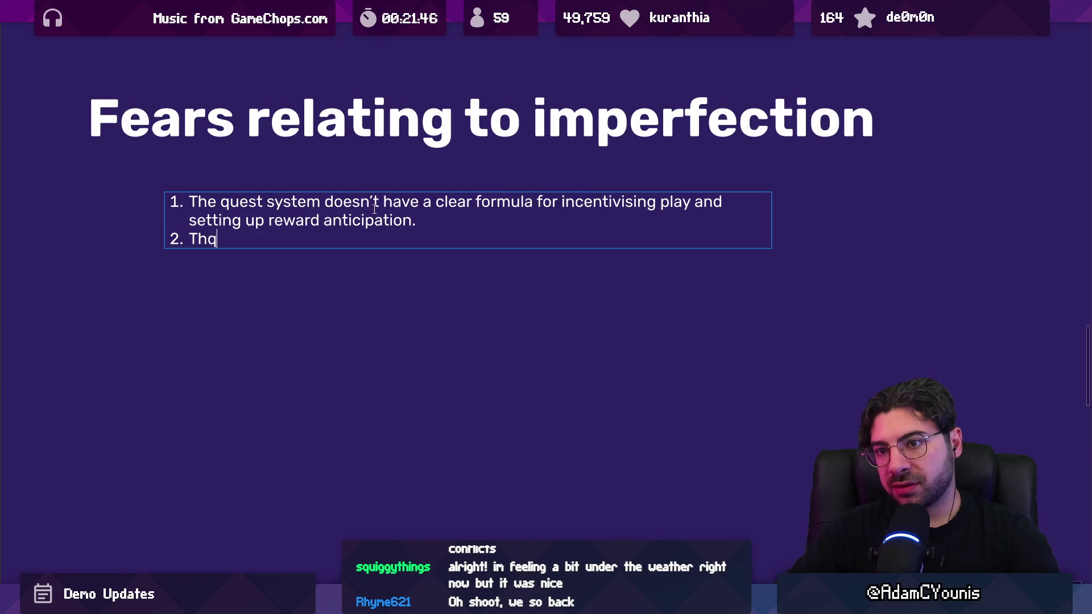
text( qwe)
key(BackSpace)
key(BackSpace)
text(u)
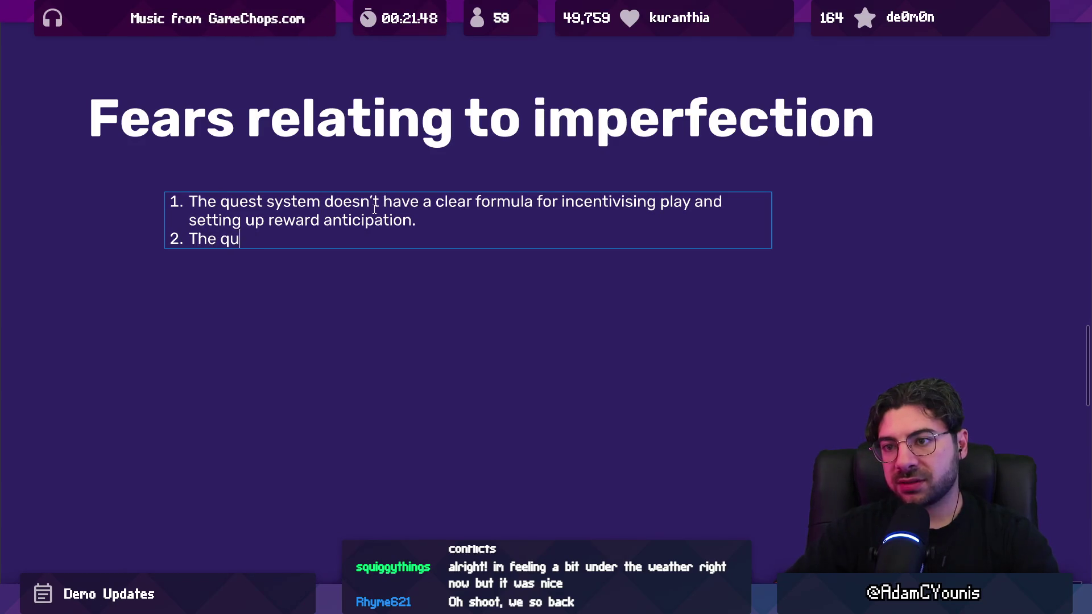
text(est system)
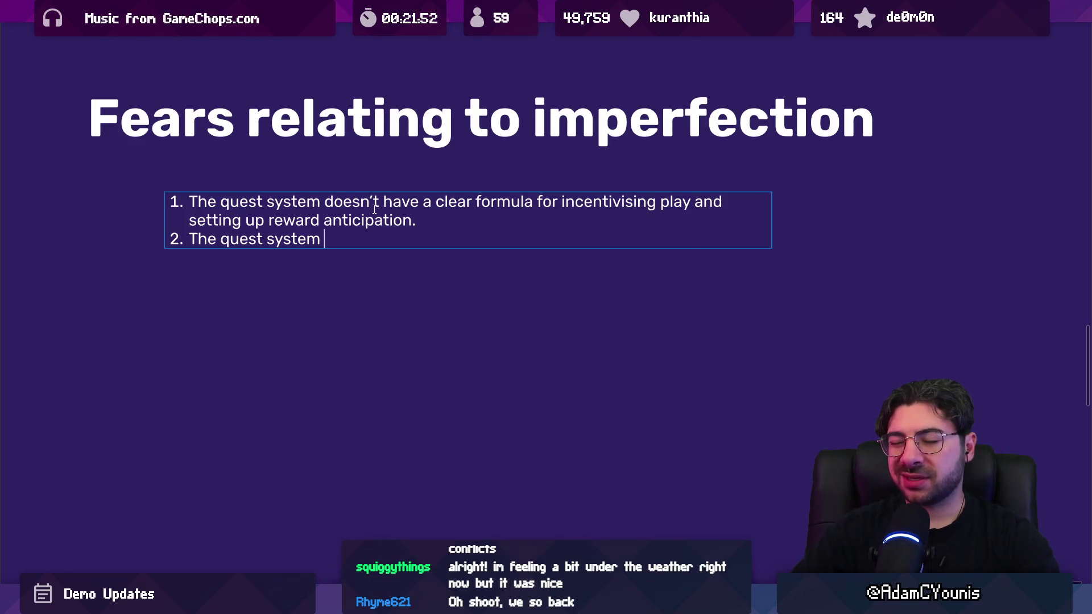
text('t particularly sti)
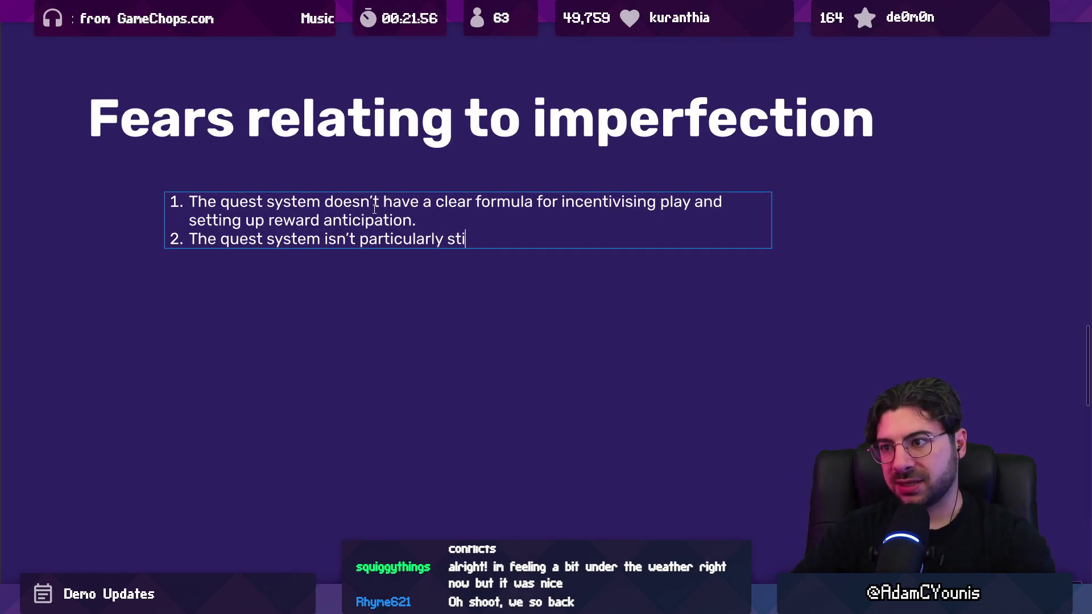
text(cky)
key(ctrl+shift+Left)
key(ctrl+shift+Left)
key(ctrl+shift+Left)
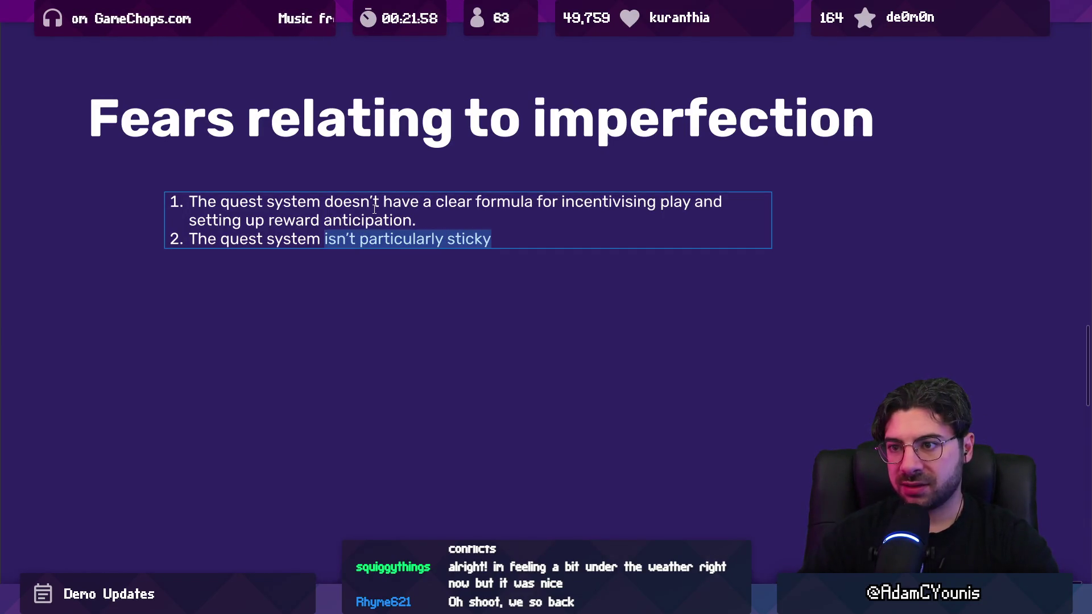
key(Right)
text(r.e.)
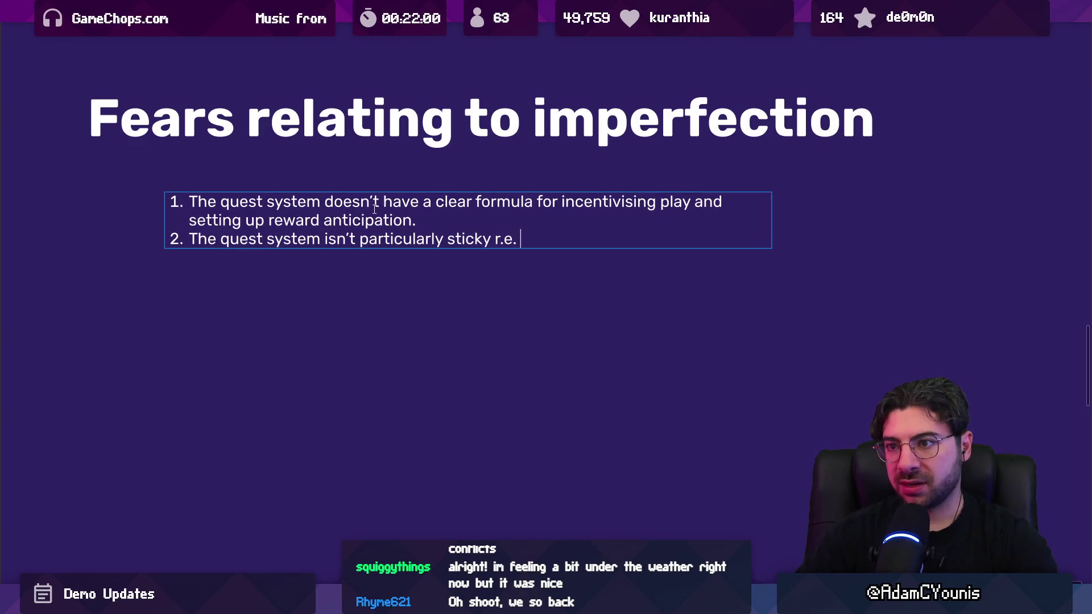
Reword item 2's opening to 'menus around the quest system aren't particularly sticky'
key(ctrl+shift+Left)
key(ctrl+shift+Left)
key(ctrl+shift+Left)
key(Left)
text(menuy)
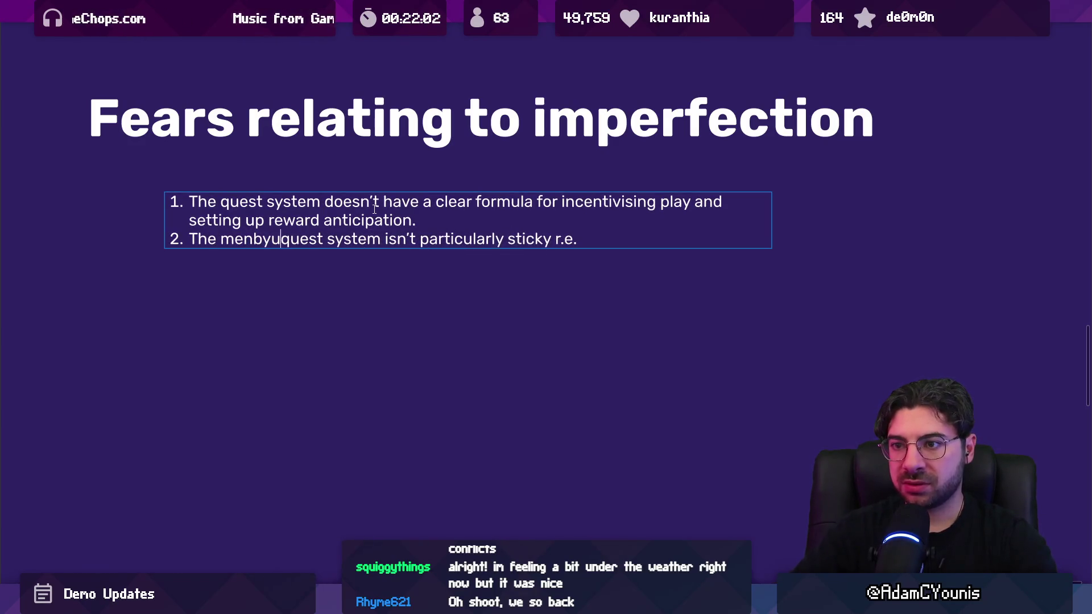
key(BackSpace)
text(s are around)
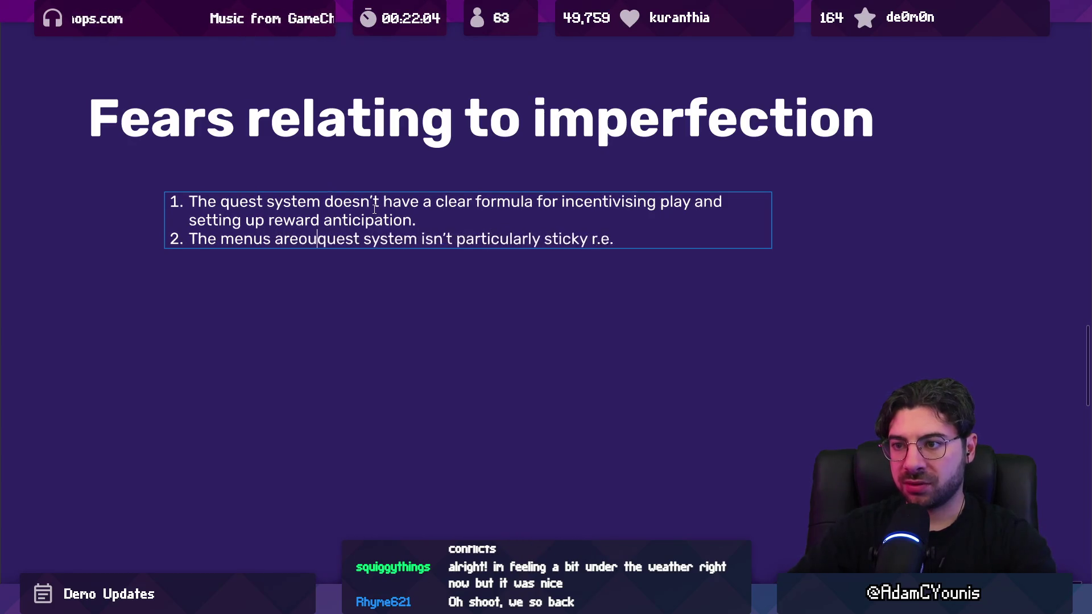
key(BackSpace)
key(BackSpace)
key(BackSpace)
key(BackSpace)
text(ound the)
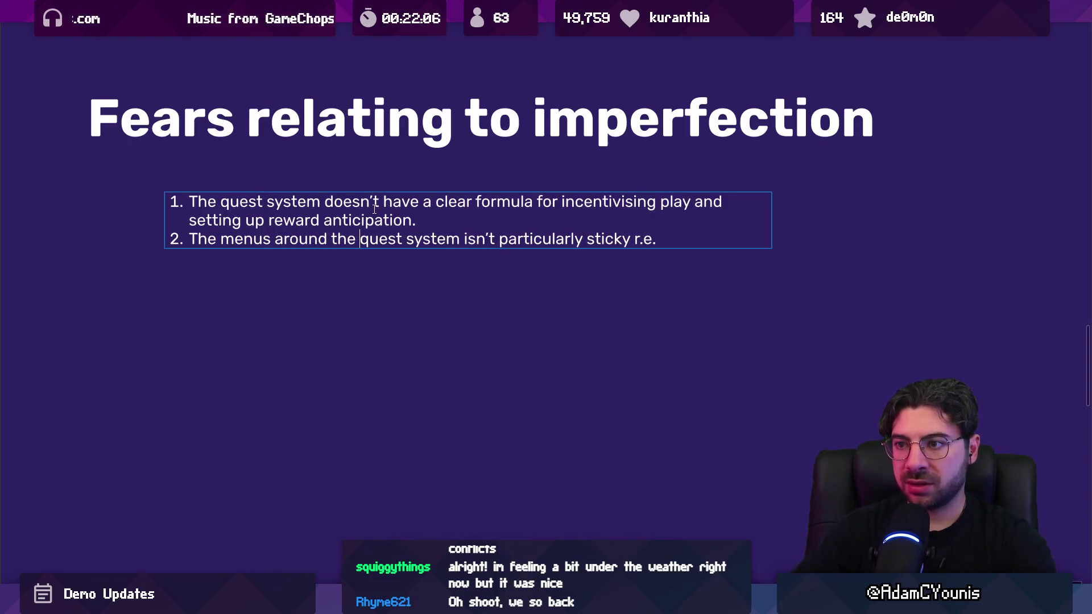
key(ctrl+shift+Left)
key(ctrl+shift+Left)
key(ctrl+shift+Left)
key(ctrl+shift+Left)
key(Left)
key(shift+End)
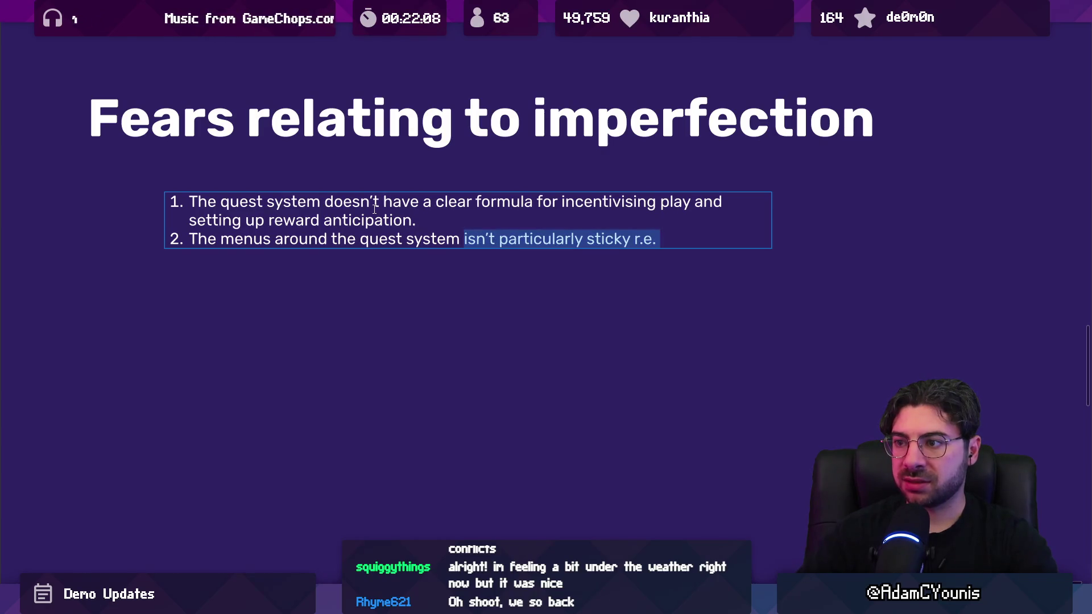
key(ctrl+shift+Left)
key(ctrl+shift+Left)
key(ctrl+shift+Left)
text(aren't)
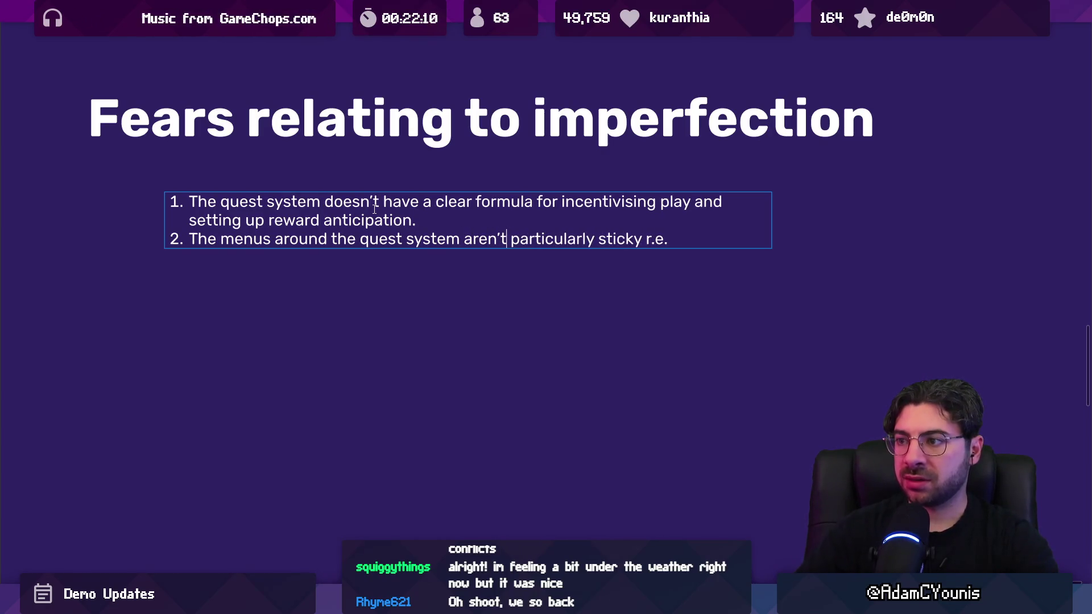
Finish item 2 with 'Don't provide much spatial context on progress' and begin item 3
key(ctrl+shift+Left)
key(ctrl+shift+Left)
key(BackSpace)
key(BackSpace)
text(. Don')
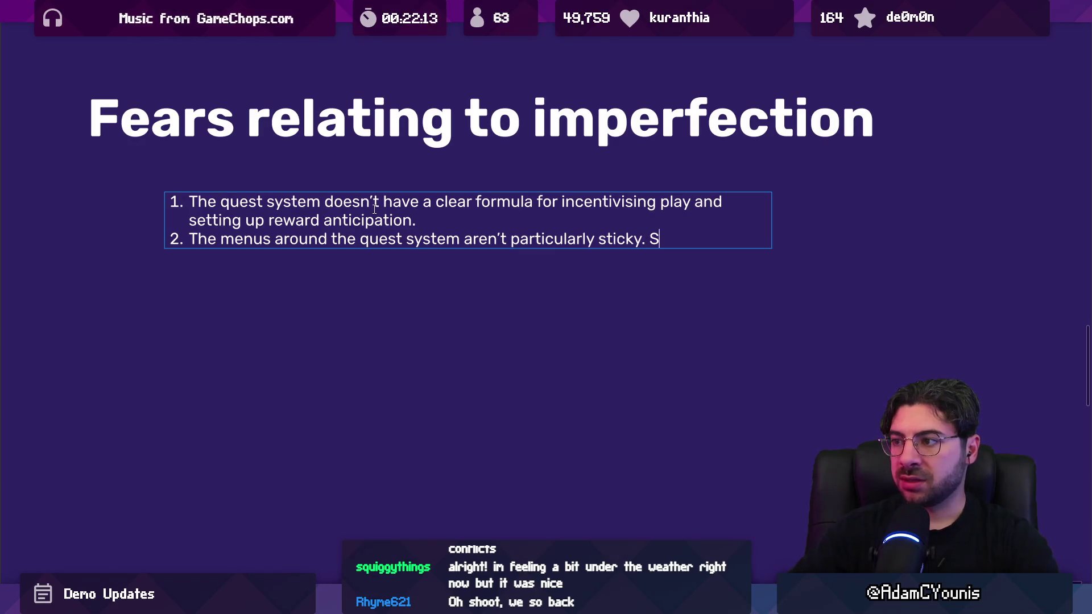
text(t pro)
text(ide)
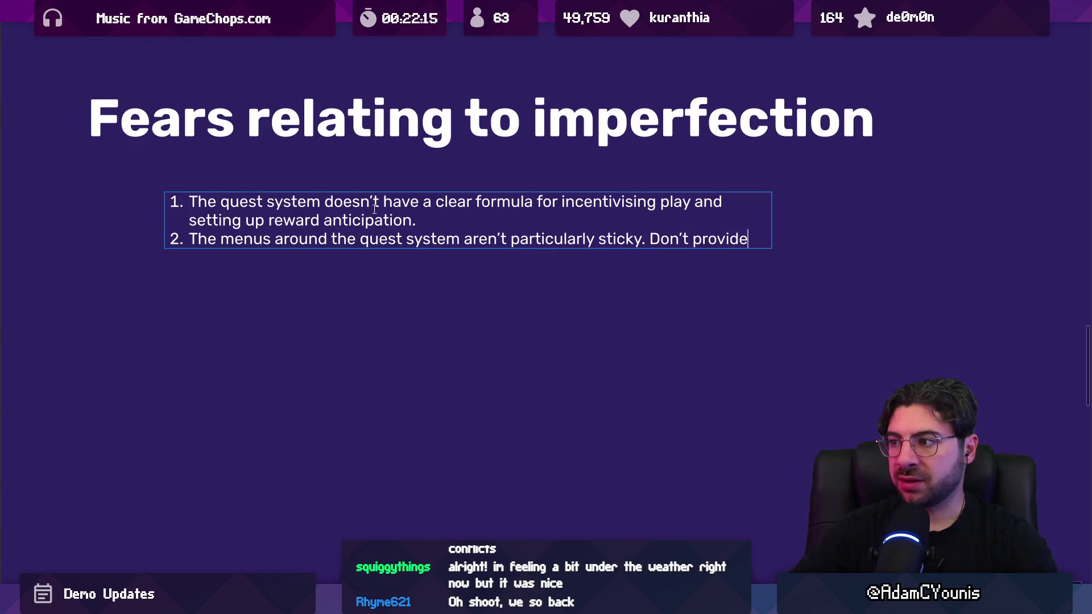
text( muclocali)
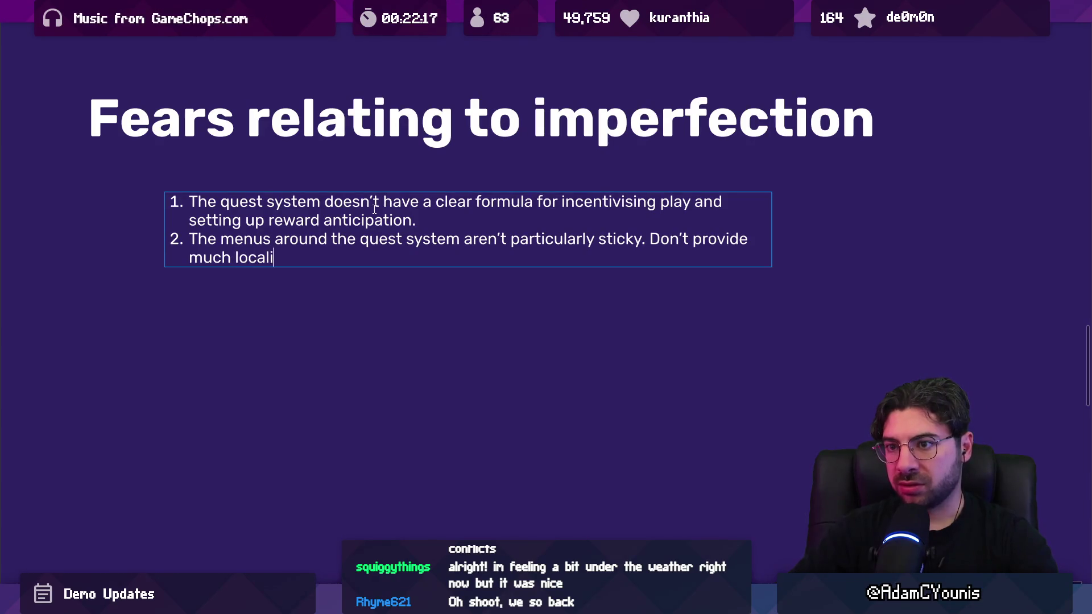
key(BackSpace)
key(BackSpace)
text(spatial)
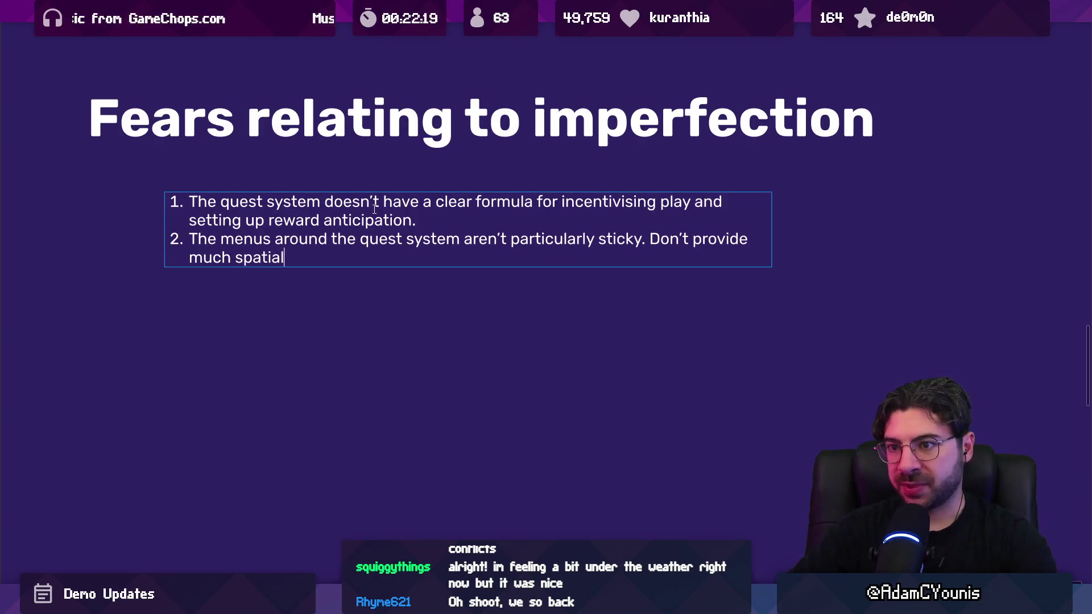
text( context on )
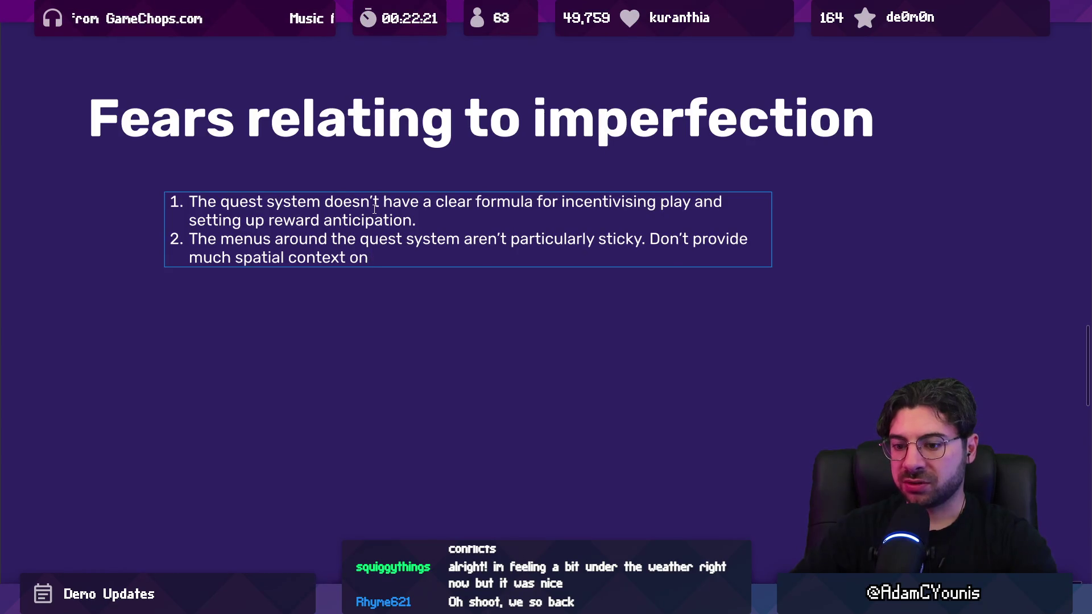
text(where we )
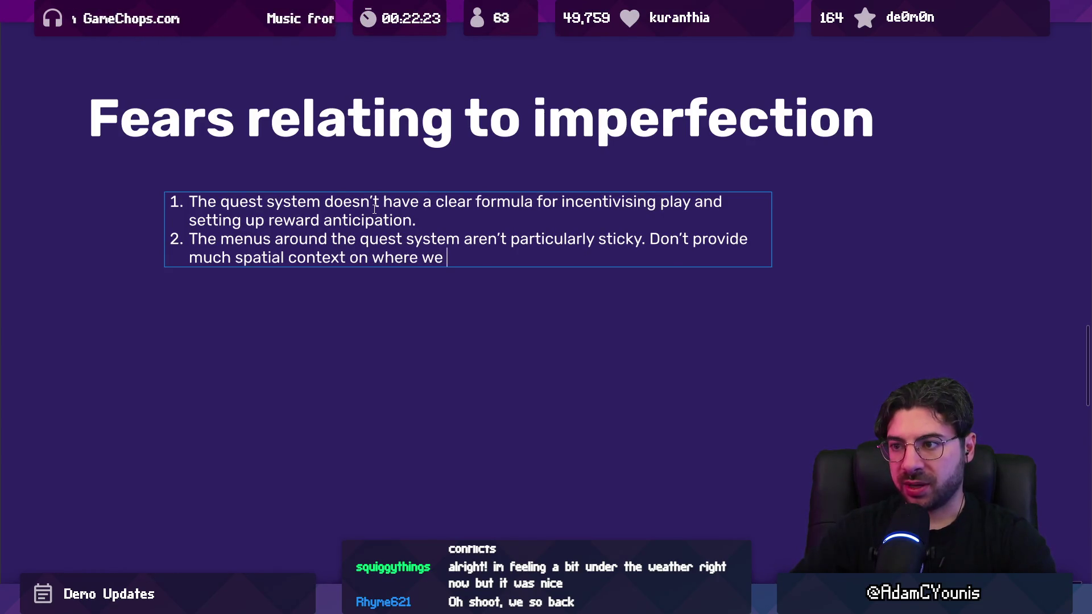
text(are,)
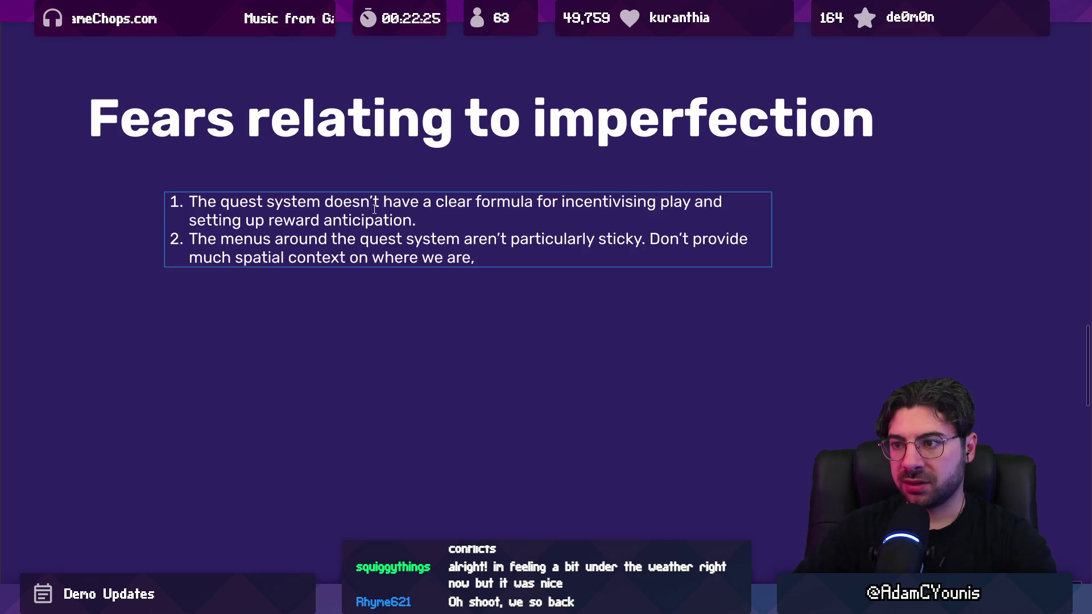
key(BackSpace)
key(BackSpace)
key(BackSpace)
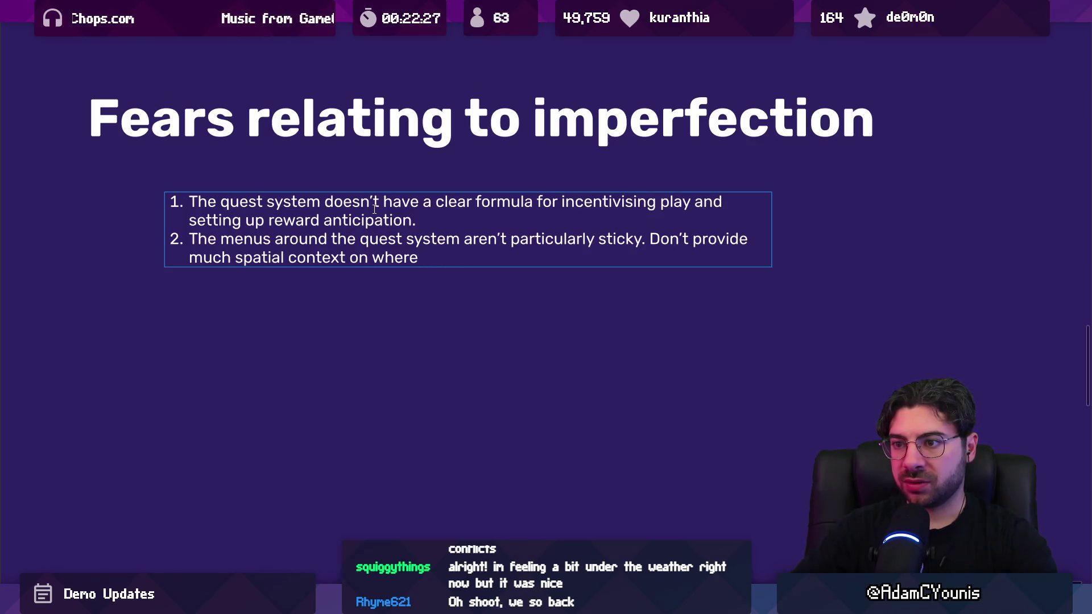
key(BackSpace)
key(BackSpace)
key(BackSpace)
text(pro)
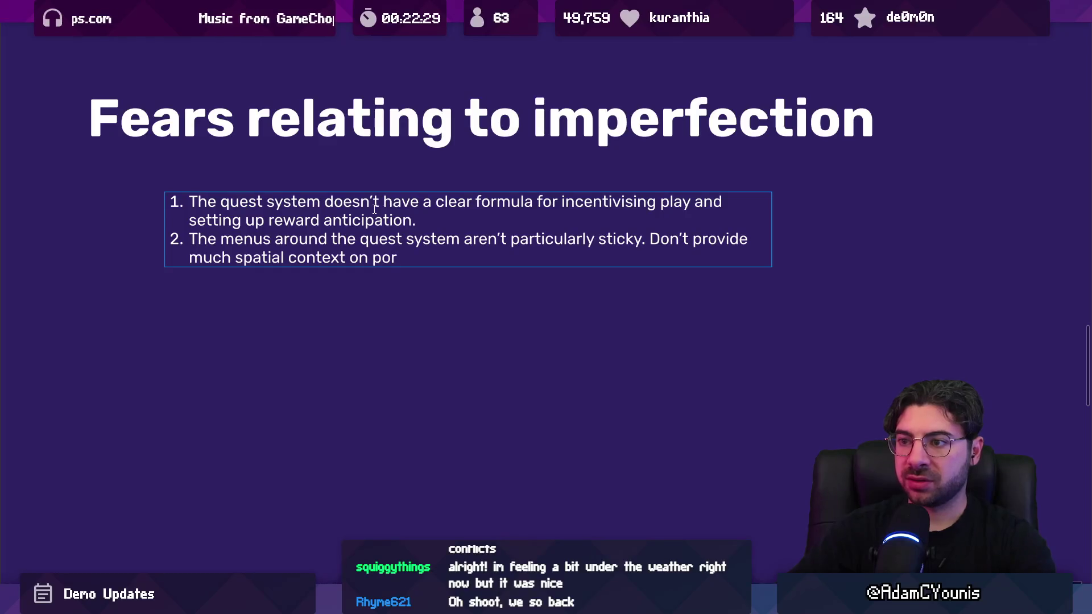
text(gress.)
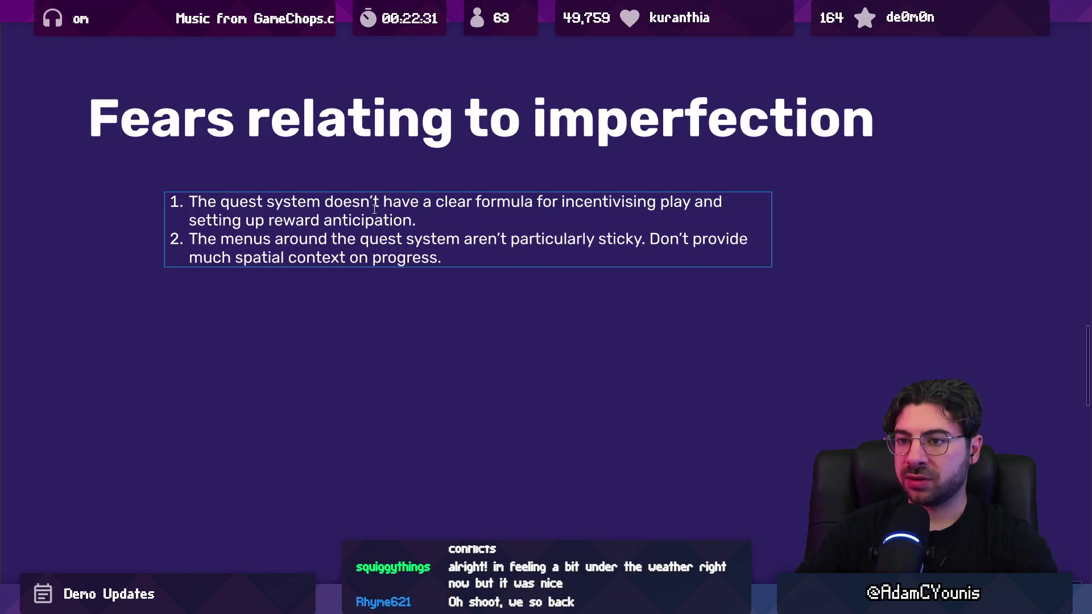
key(Return)
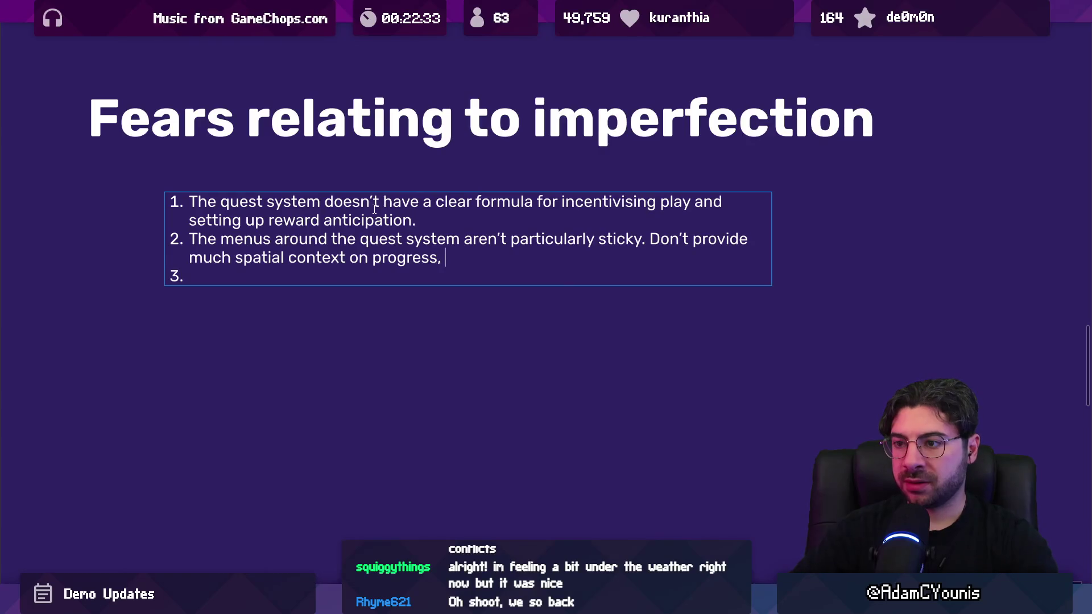
Remove the stray word 'unlike' and the extra empty list line
text(unlike)
key(BackSpace)
key(BackSpace)
key(BackSpace)
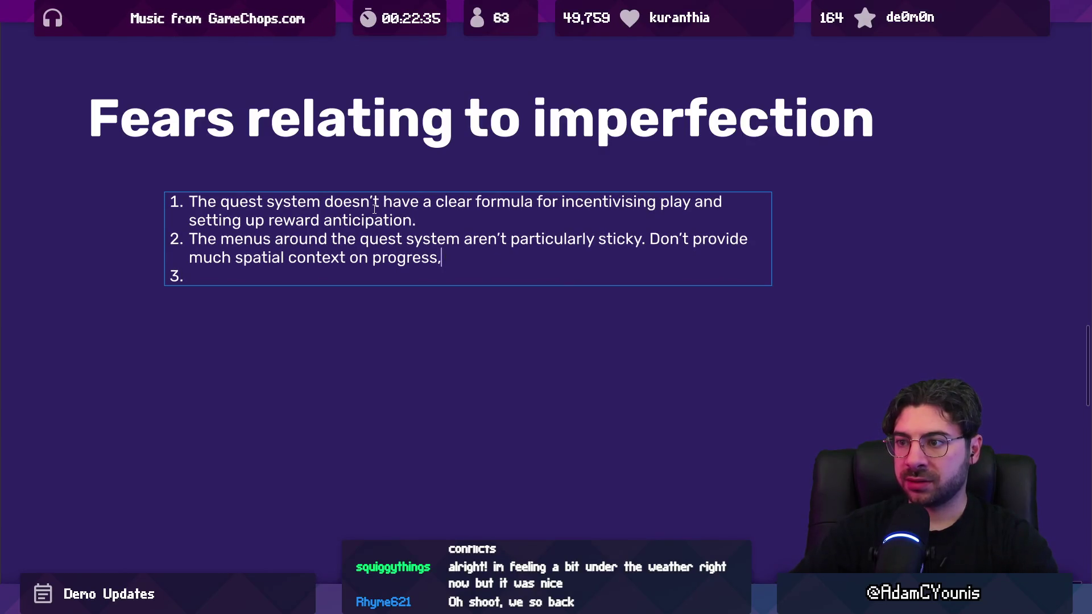
key(Return)
key(BackSpace)
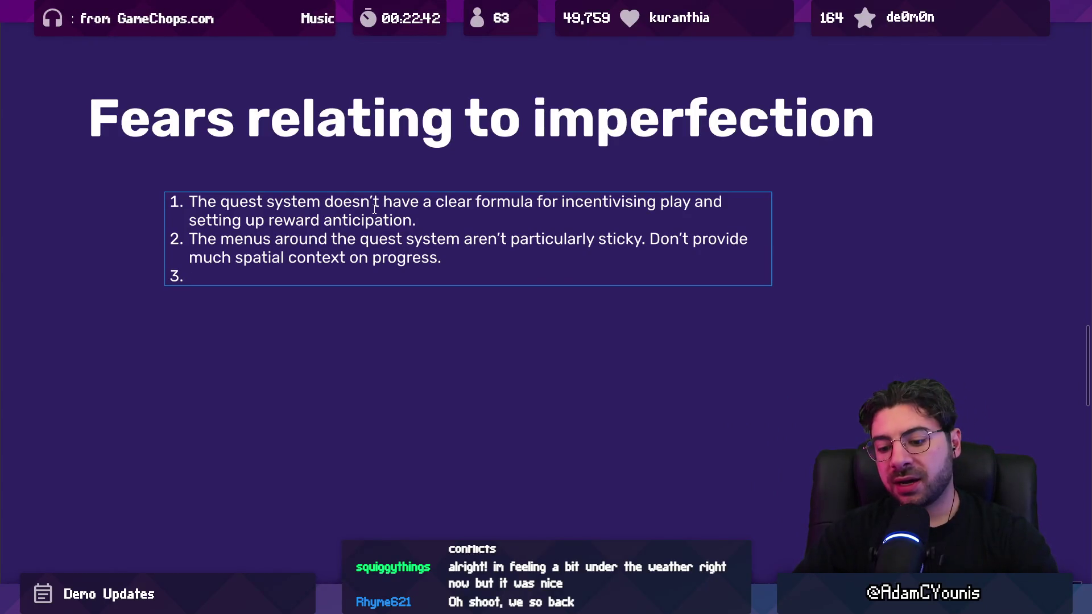
Type item 3: more NPCs populating the world, even interacting with enemies, then begin item 4
text(There just needs to)
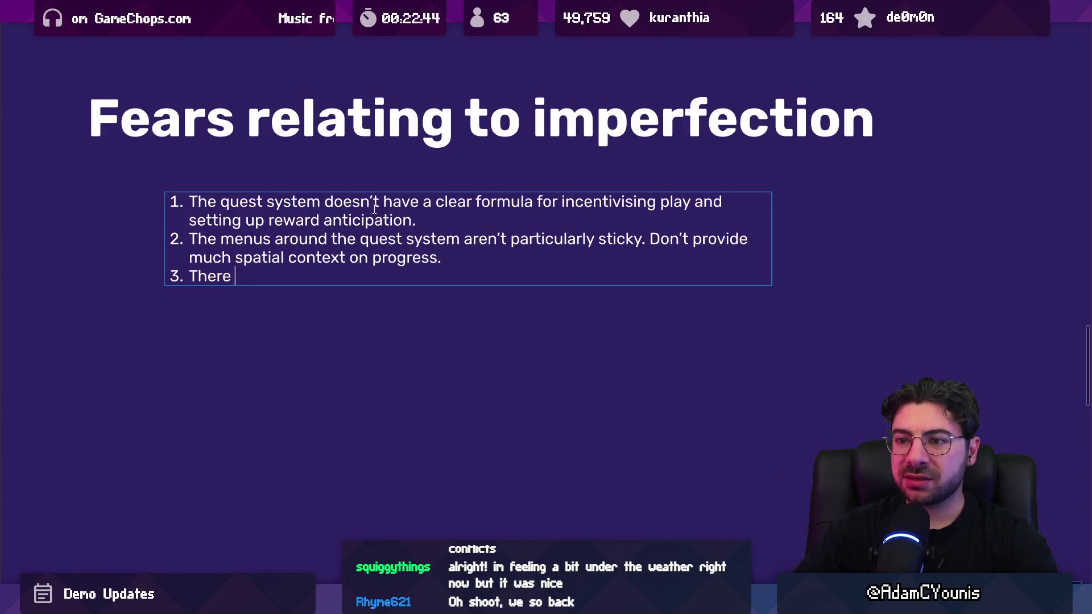
text( be more )
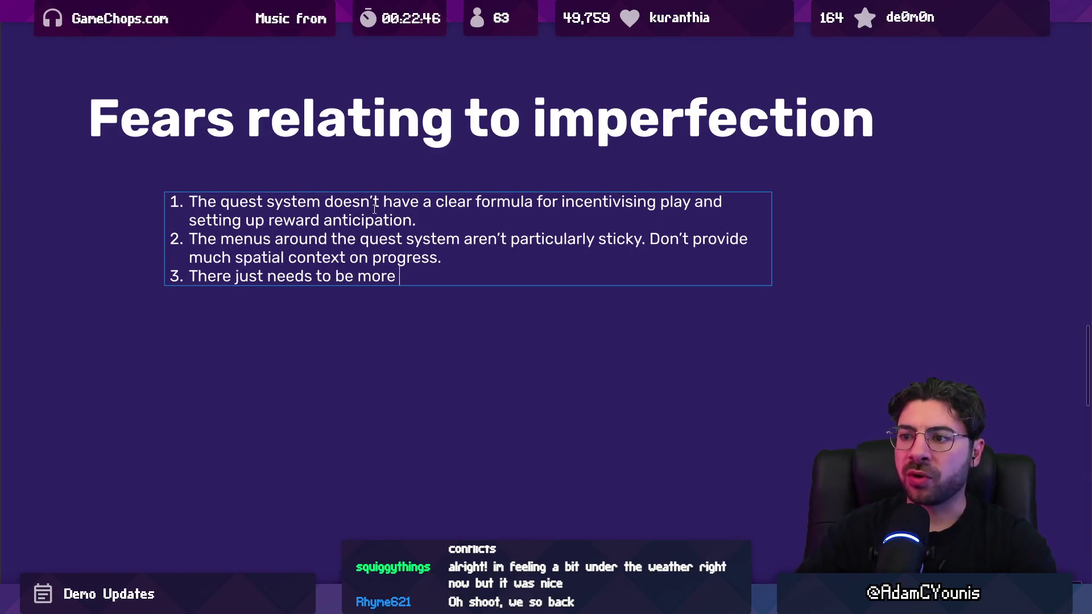
text(NPCs out ont)
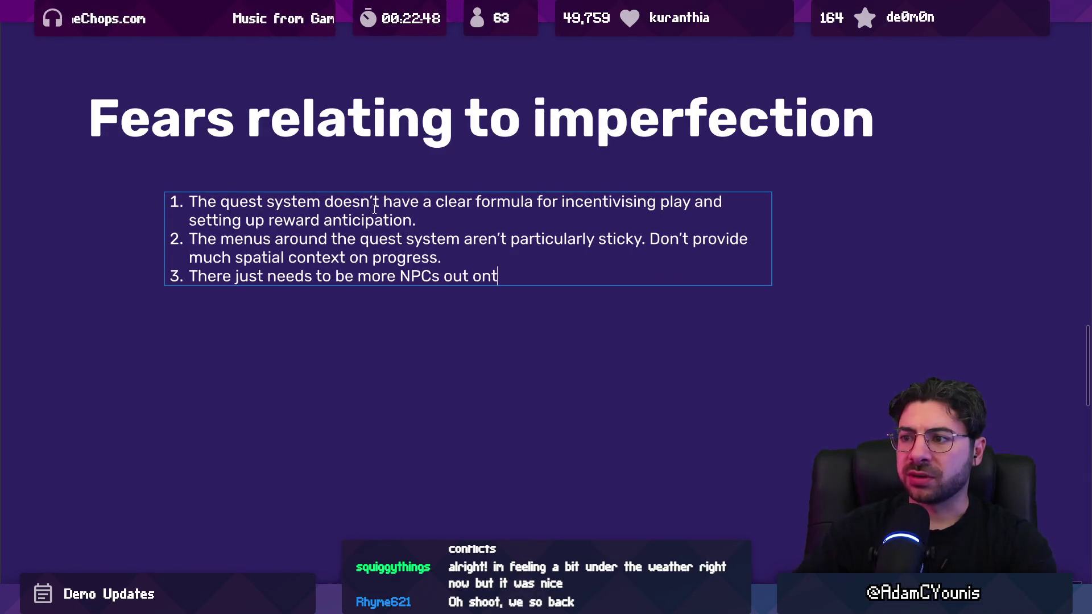
key(BackSpace)
key(BackSpace)
key(BackSpace)
text(in the world.)
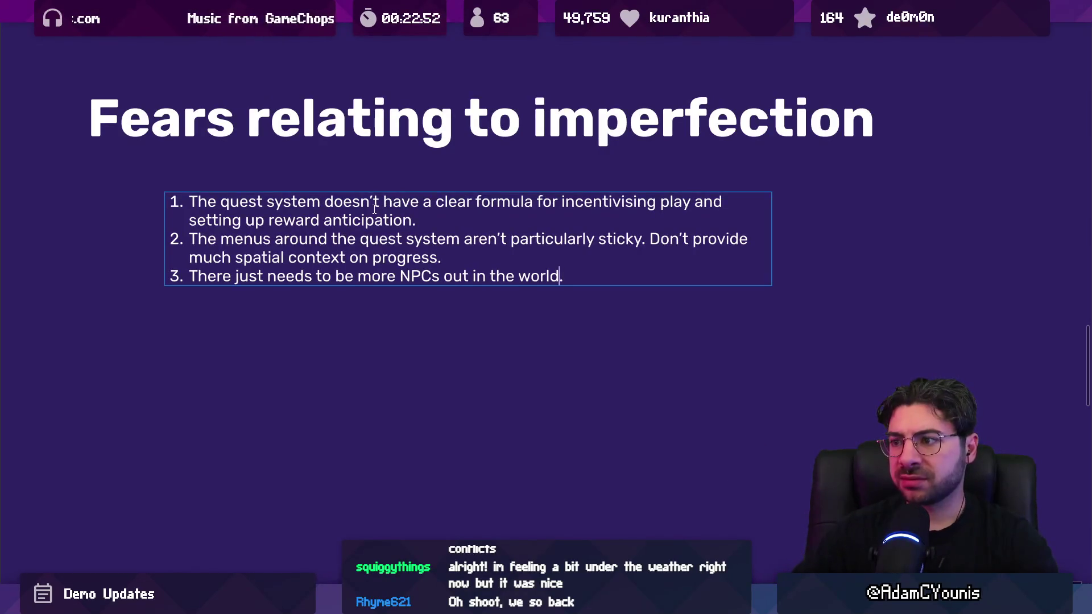
text( Not necessarik)
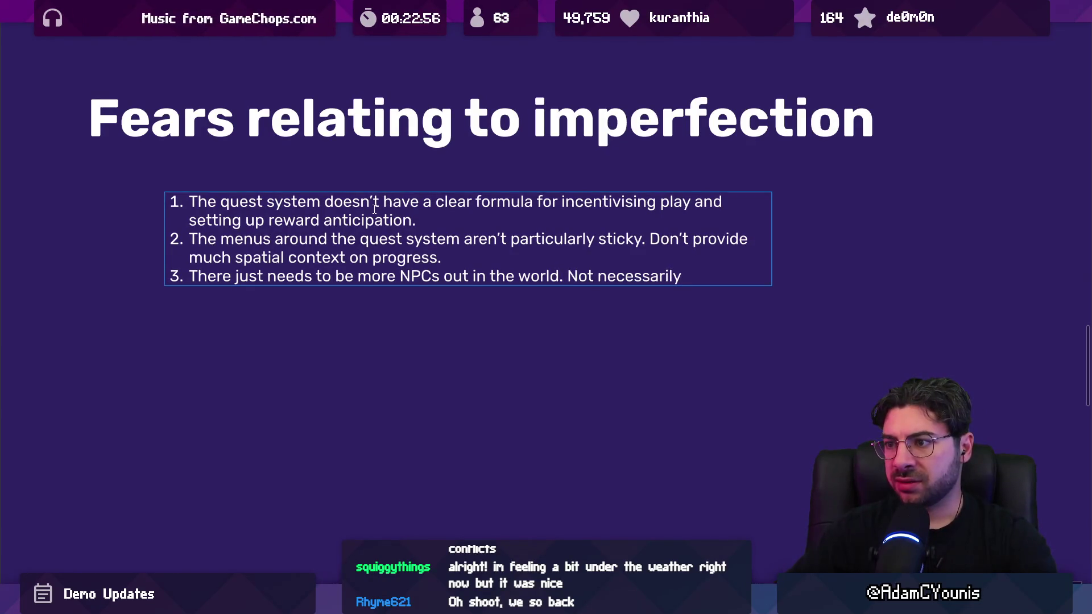
text( with quest)
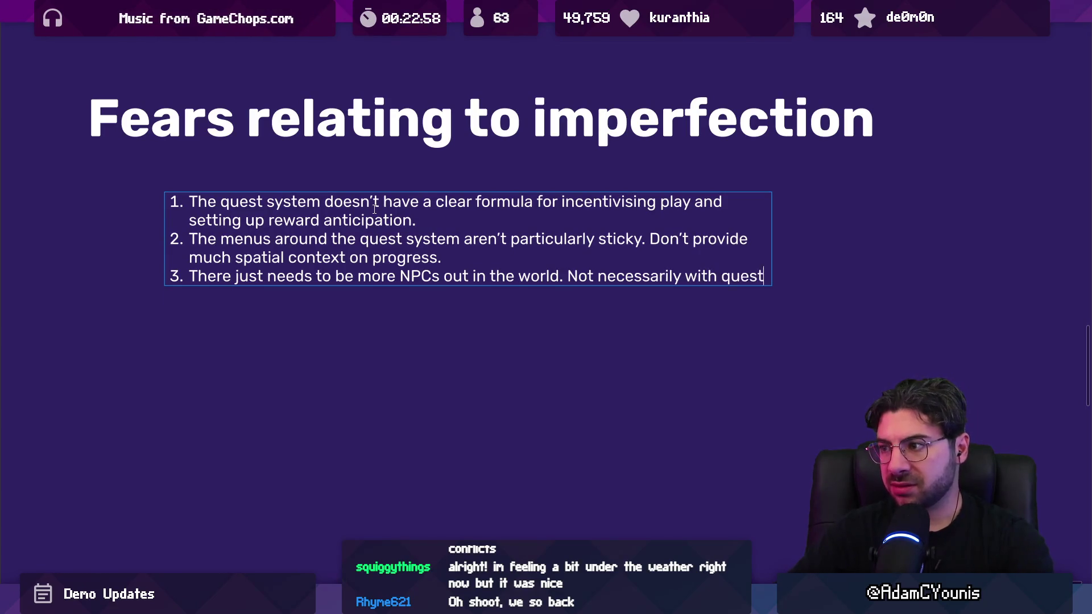
text(s (though that's)
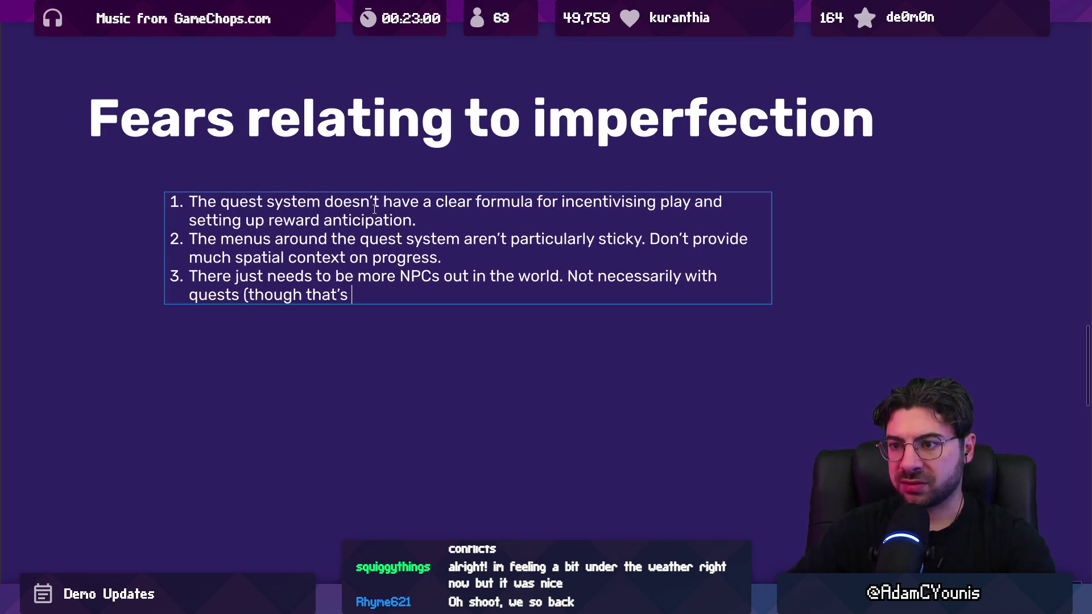
key(BackSpace)
text(fine), )
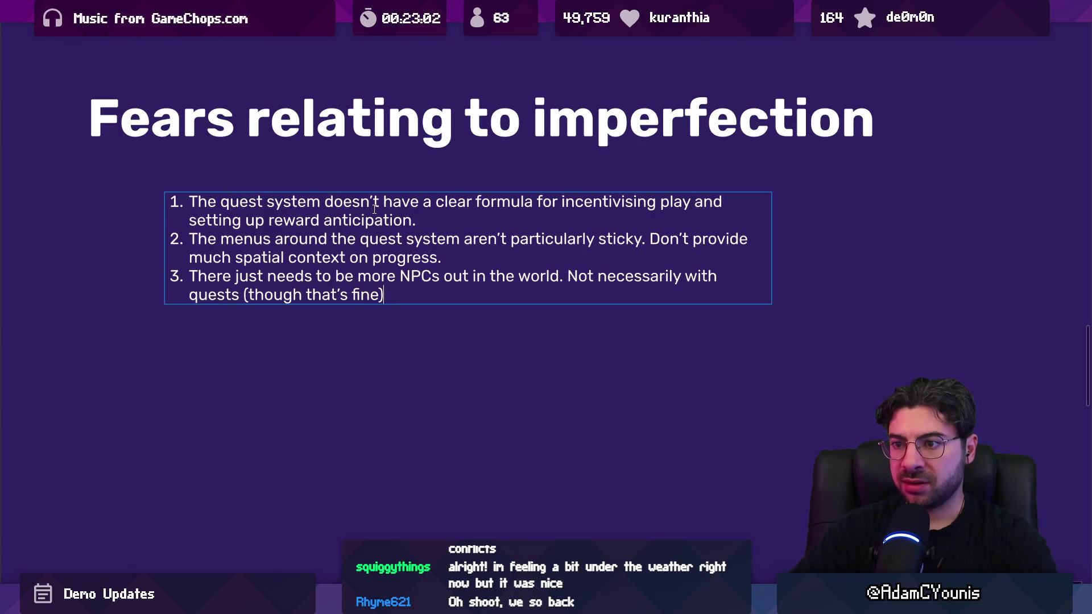
text(but j)
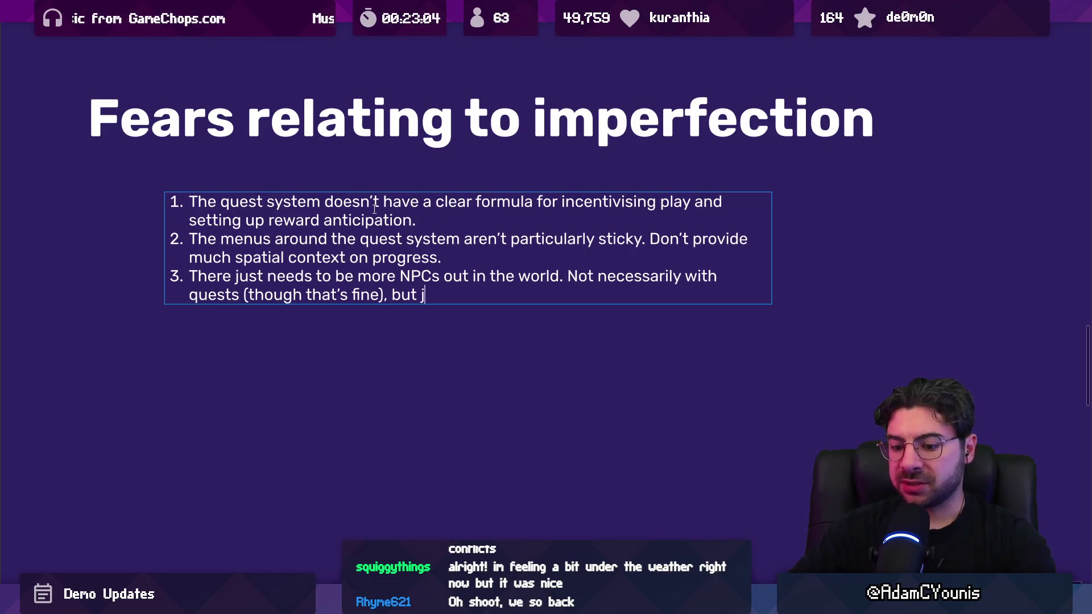
text(ust populating the p)
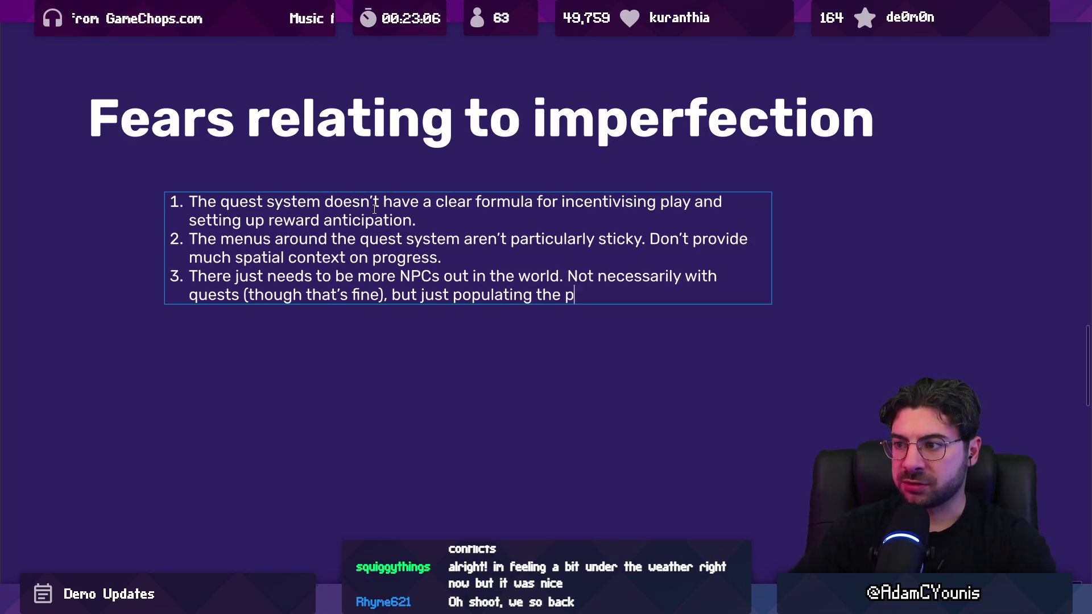
key(BackSpace)
text(space,)
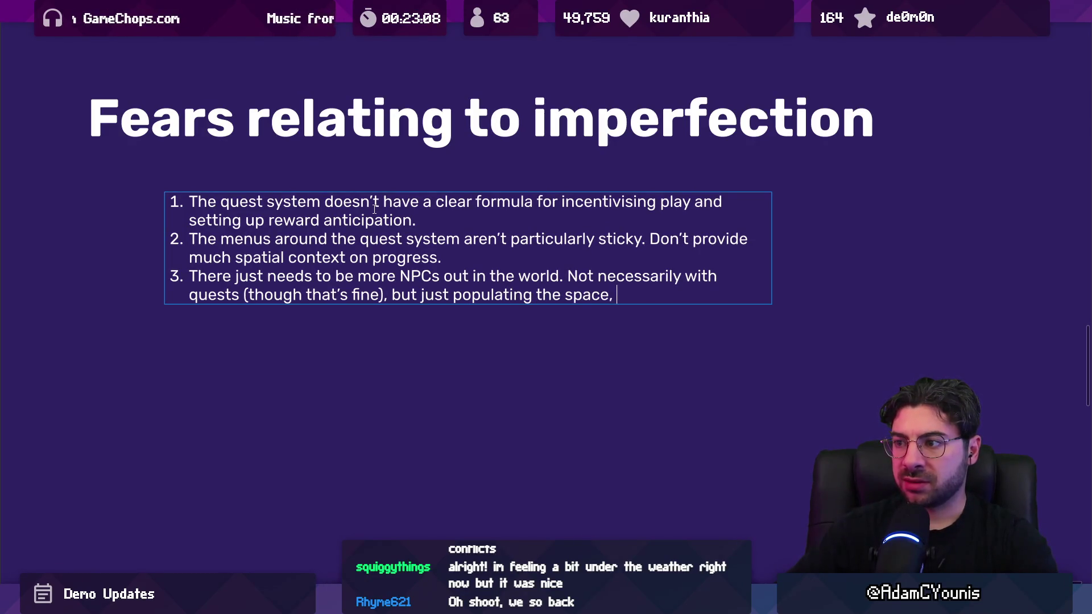
text(even interqa)
key(BackSpace)
key(BackSpace)
text(ac)
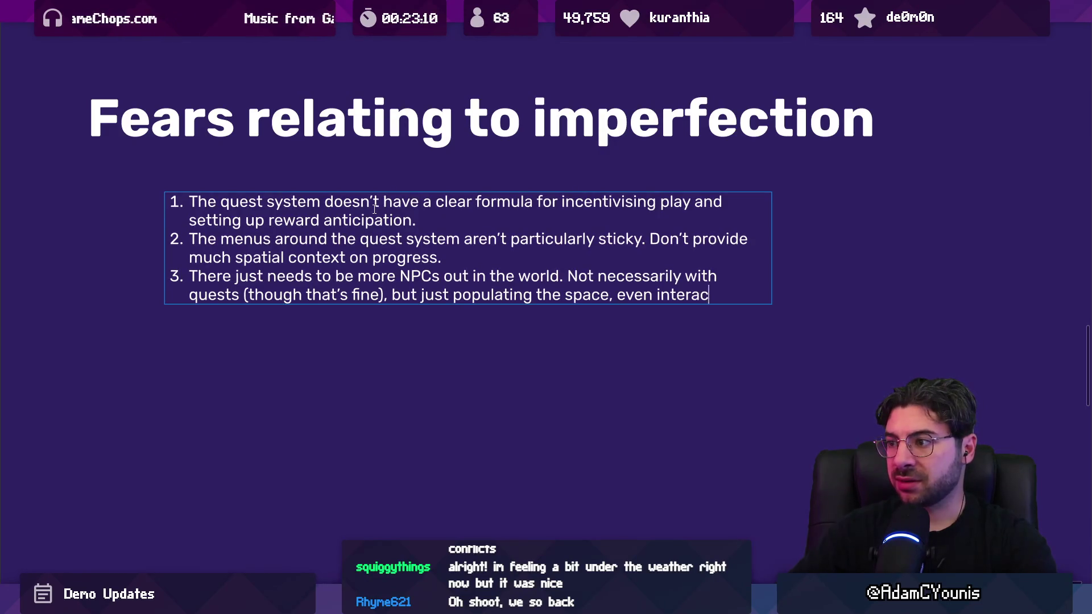
text(tin)
key(BackSpace)
text(g )
text(g with enem)
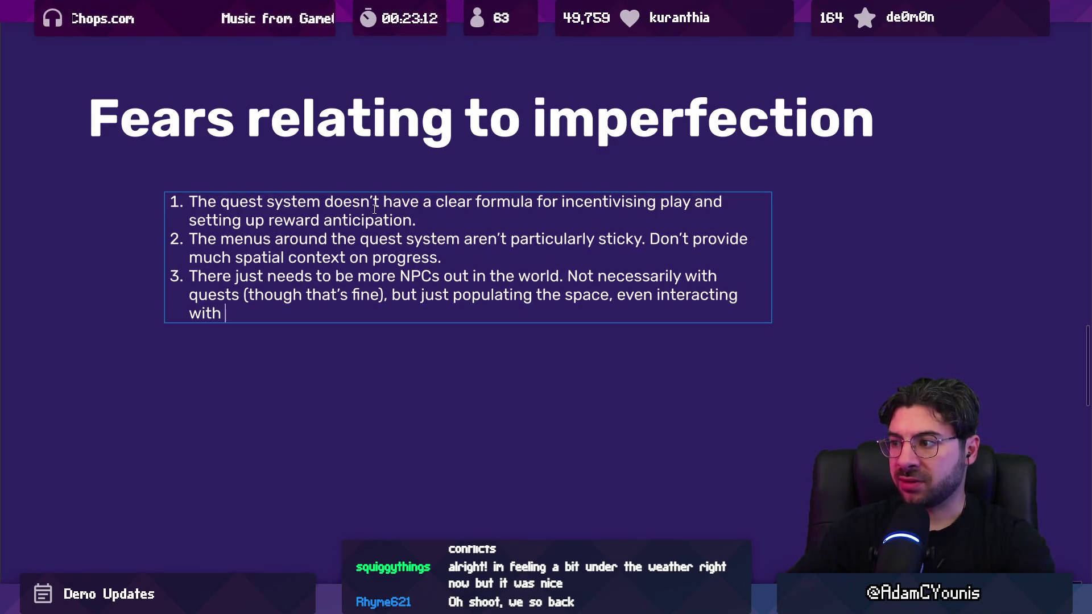
key(BackSpace)
text(mies.)
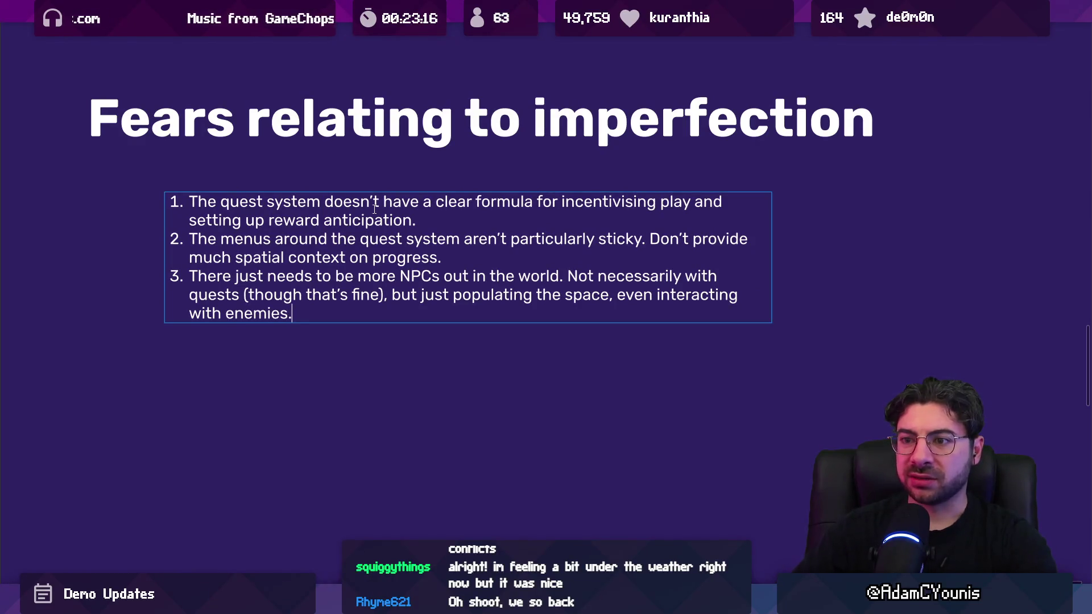
key(Return)
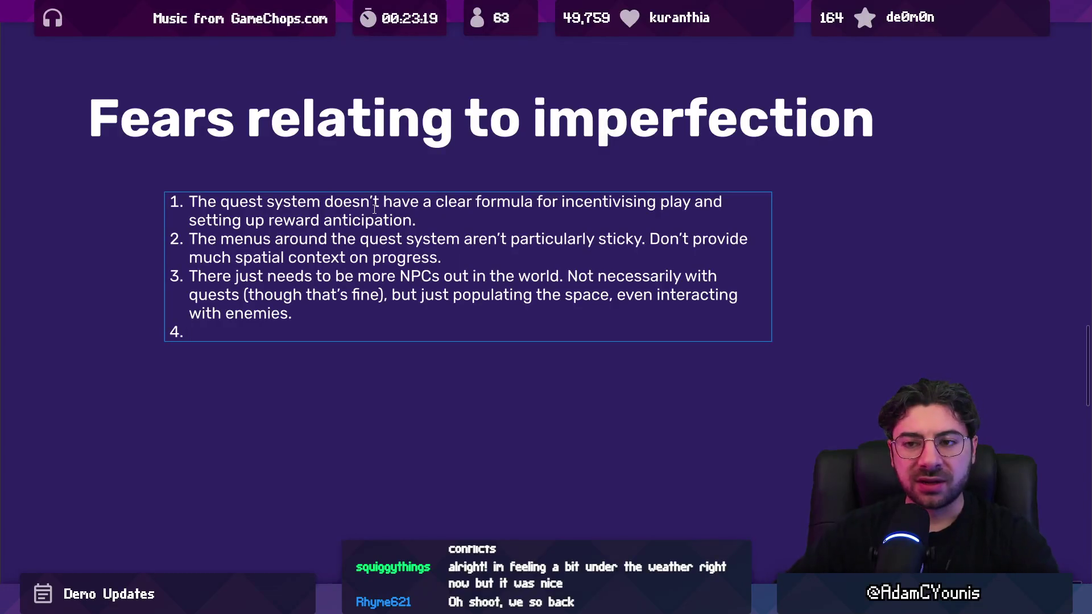
Review item 3, then draft item 4 as 'Athenaeum needs refinement'
key(Left)
key(shift+Up)
key(shift+Up)
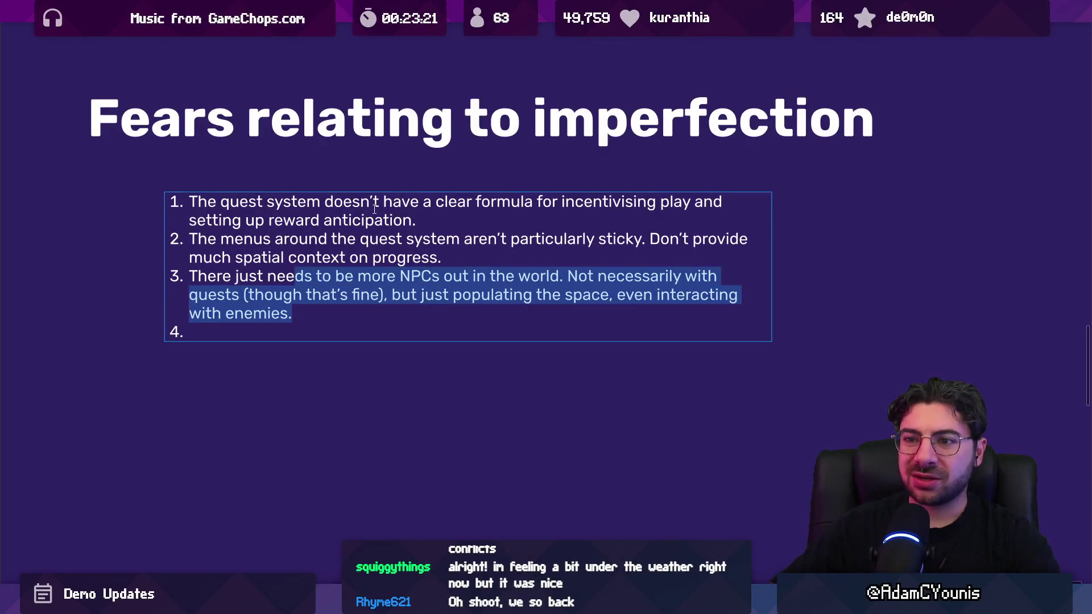
key(shift+Home)
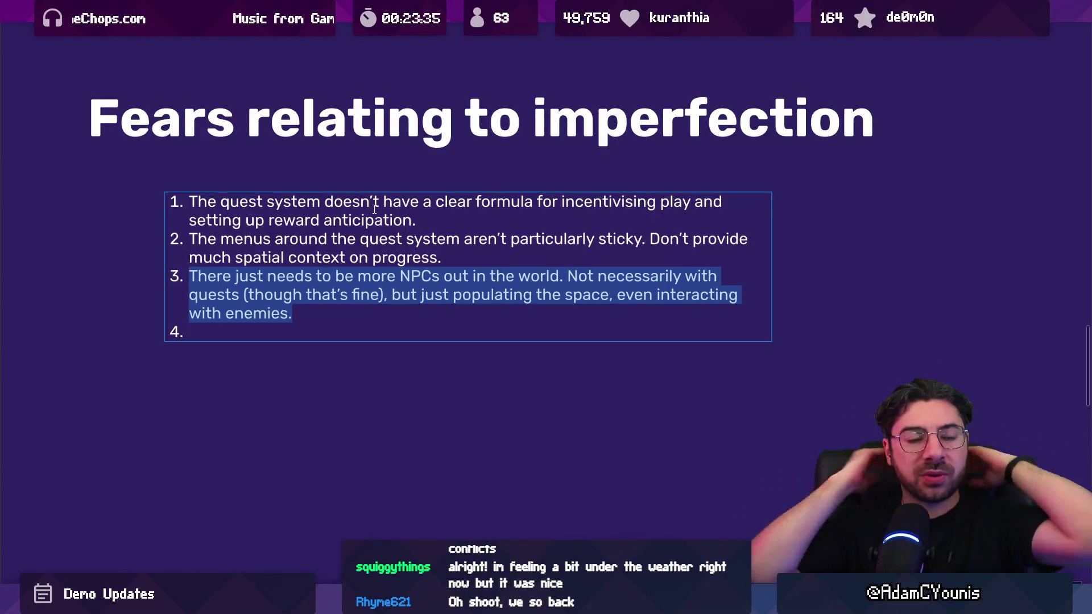
key(Right)
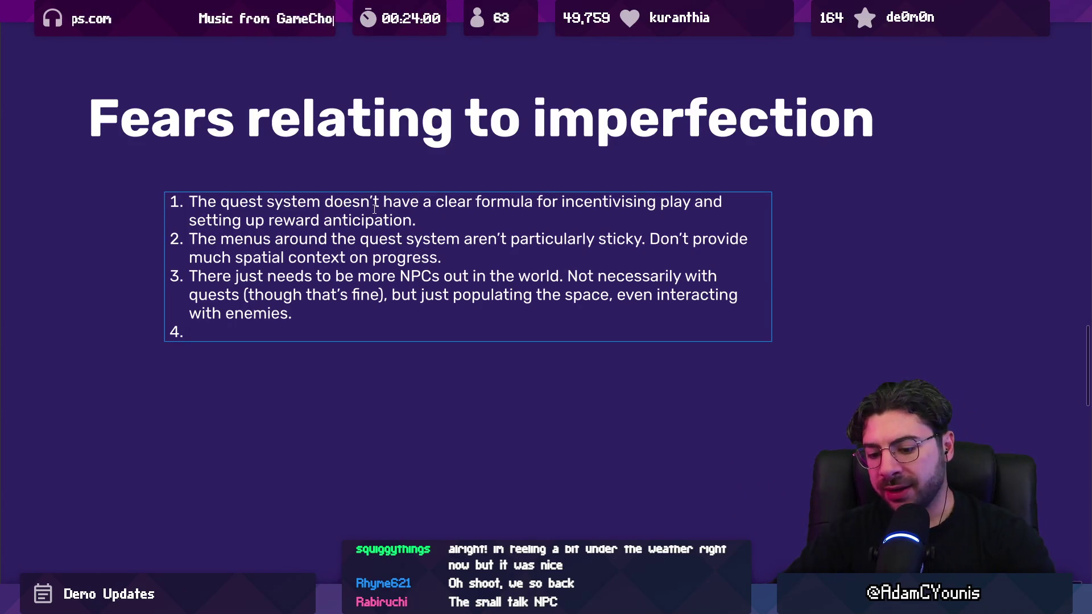
text(Athenaeum needs )
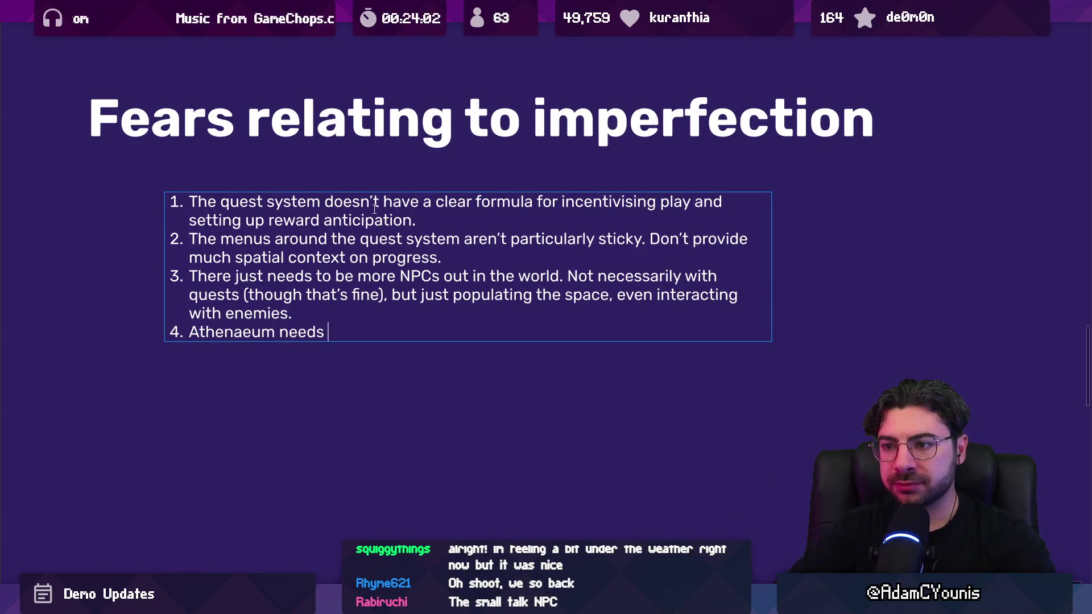
text(regfin)
key(BackSpace)
key(BackSpace)
key(BackSpace)
text(fineme)
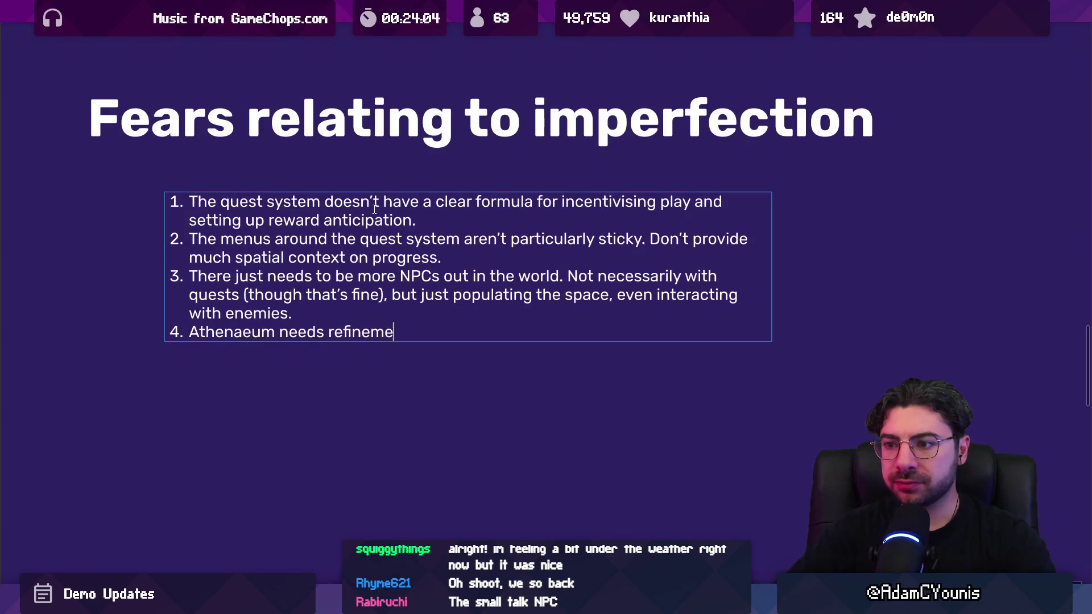
text(nt)
Replace item 4's text with 'Needs a layer of “mess” in CH1'
key(shift+Home)
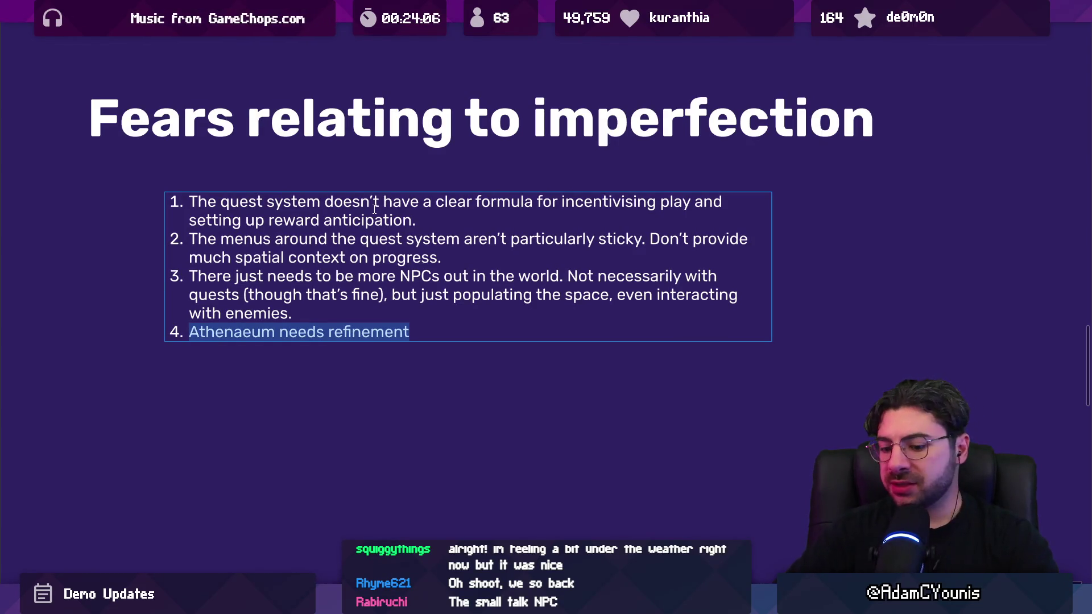
text(Needs a la)
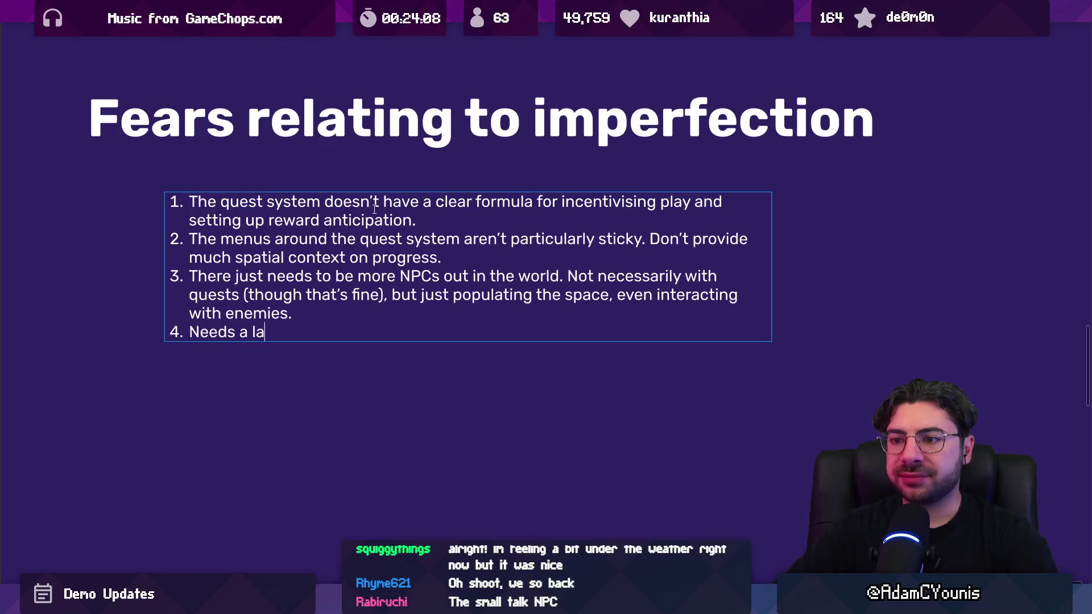
text(yer of “mess”)
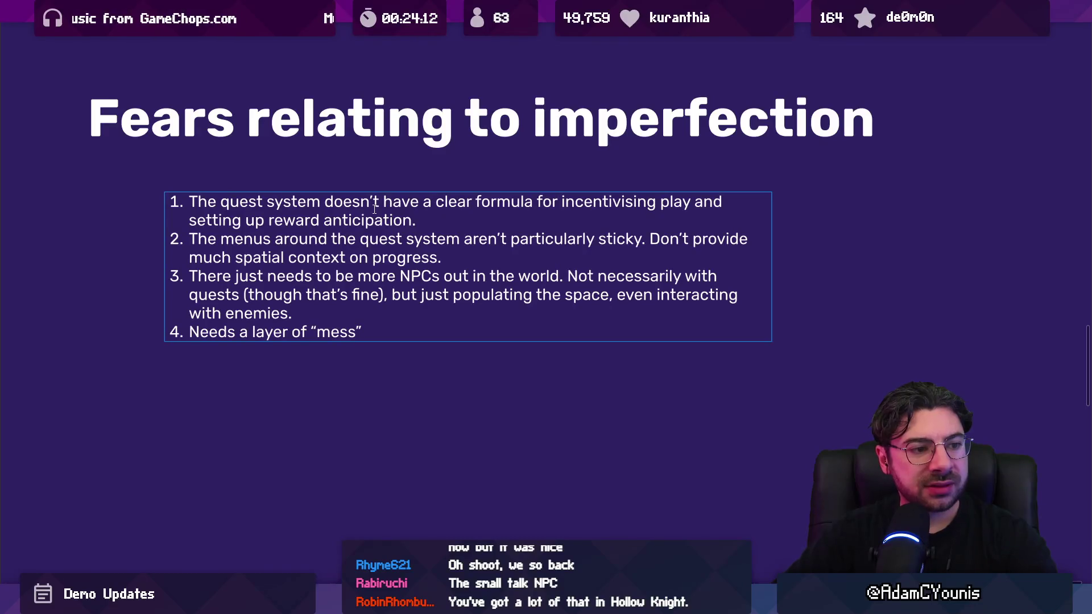
key(Return)
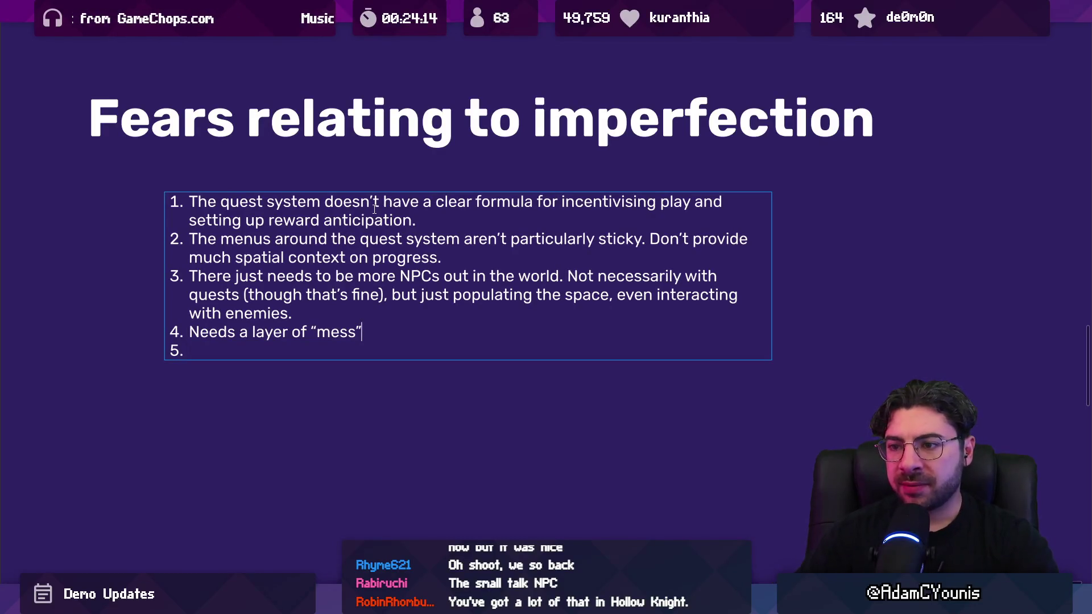
text(onm)
key(BackSpace)
key(BackSpace)
key(BackSpace)
text(in CH1)
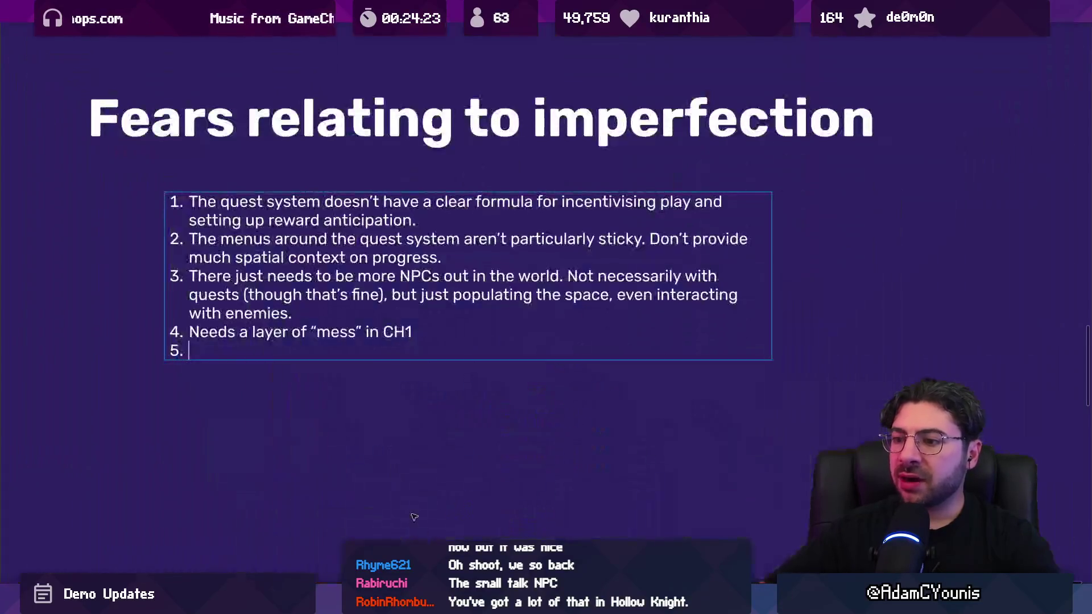
Write item 5 questioning Armin's relationship with the people of Ohrenstead, and more broadly
text(I really )
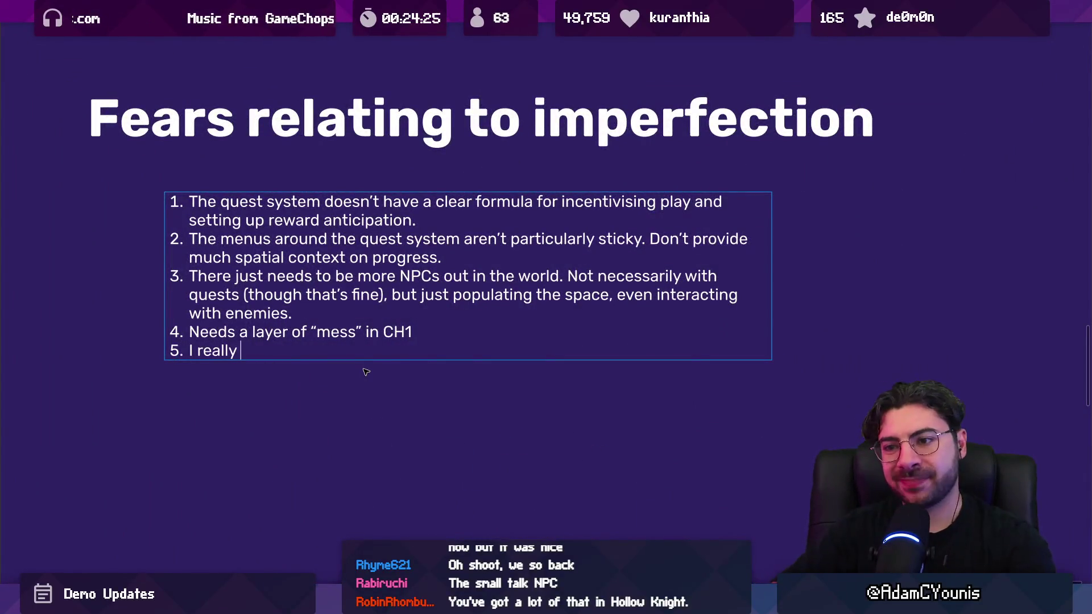
text(don't know how I fe)
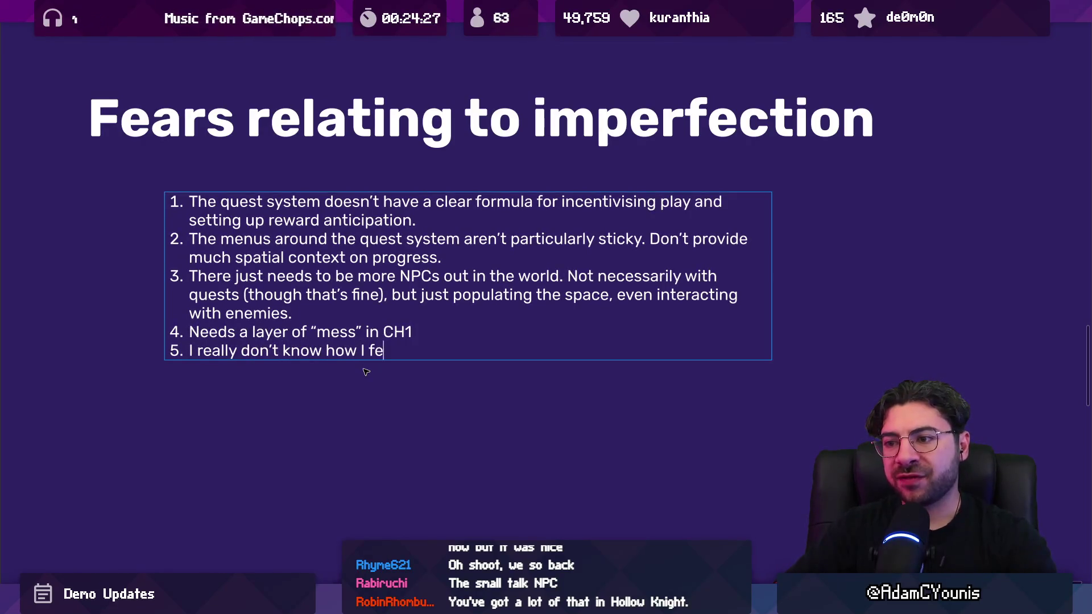
text(el abou H)
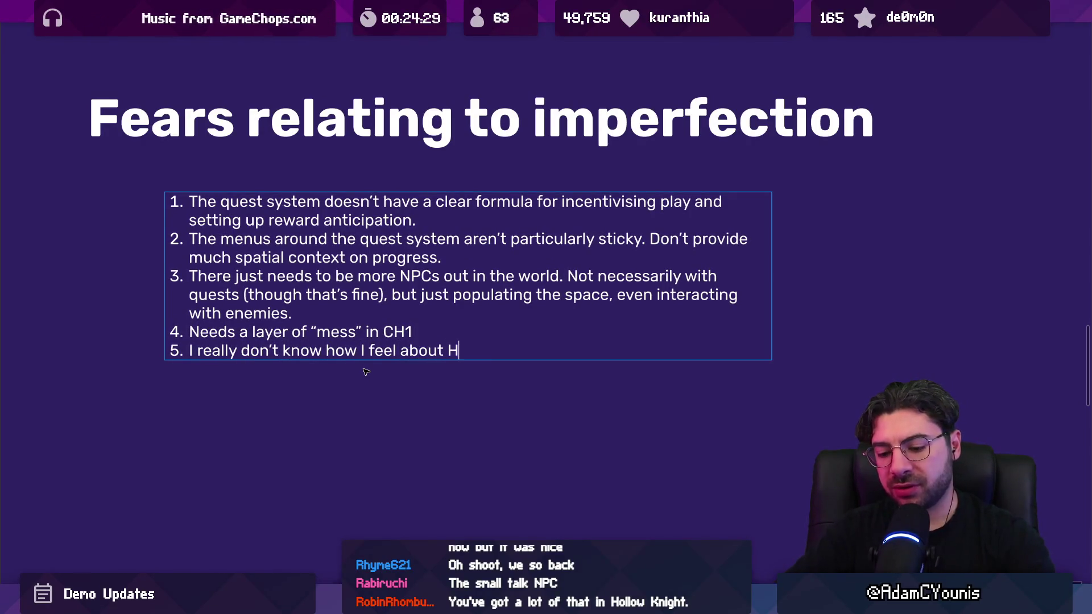
text(ugo and Armin)
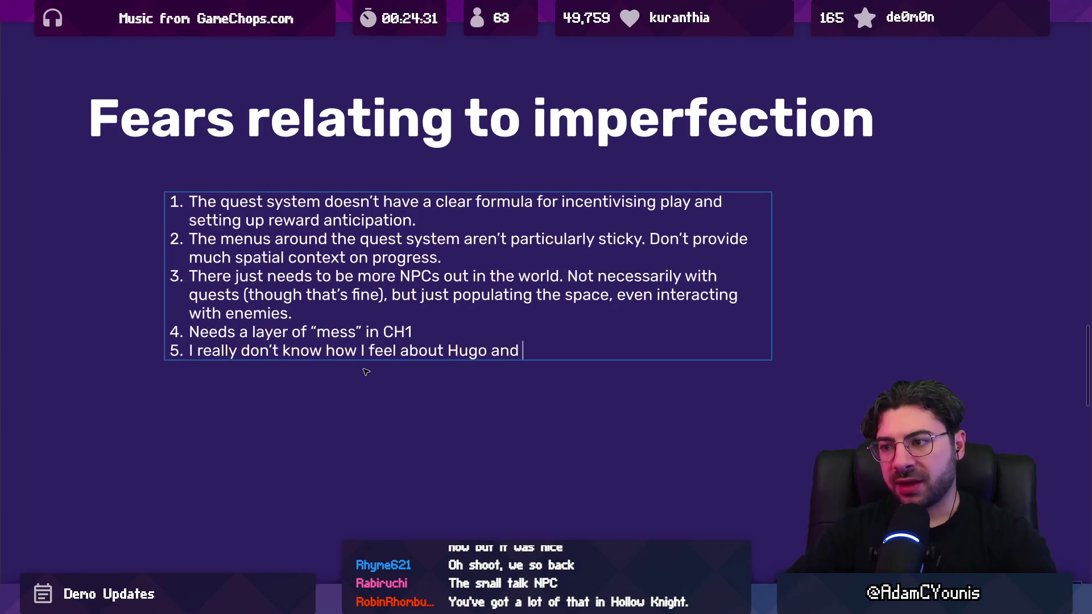
key(ctrl+shift+Left)
key(ctrl+shift+Left)
key(ctrl+shift+Left)
text(Armin)
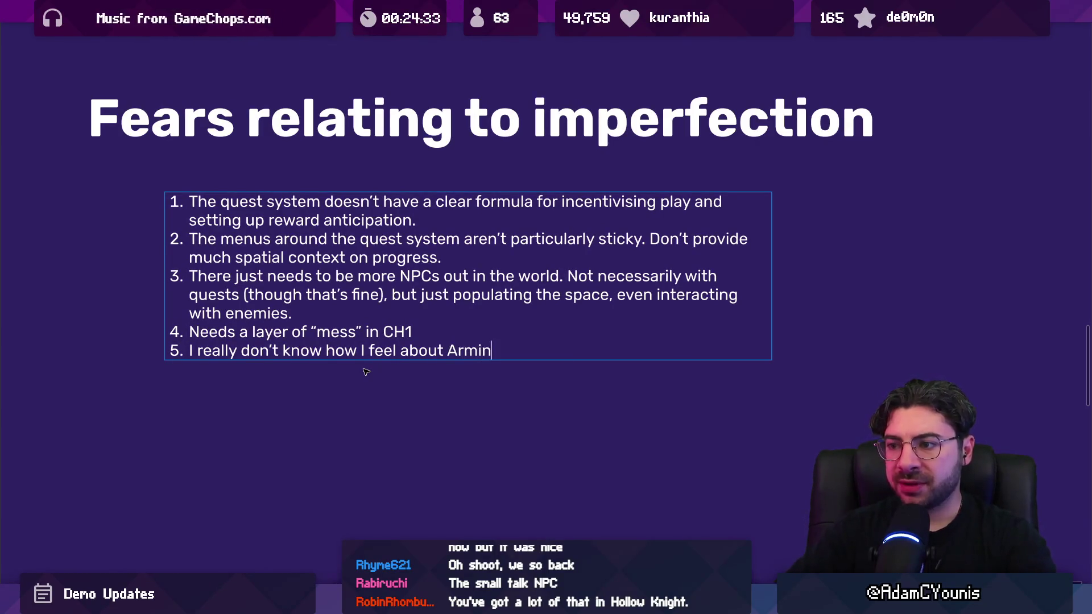
text(’s relationship with )
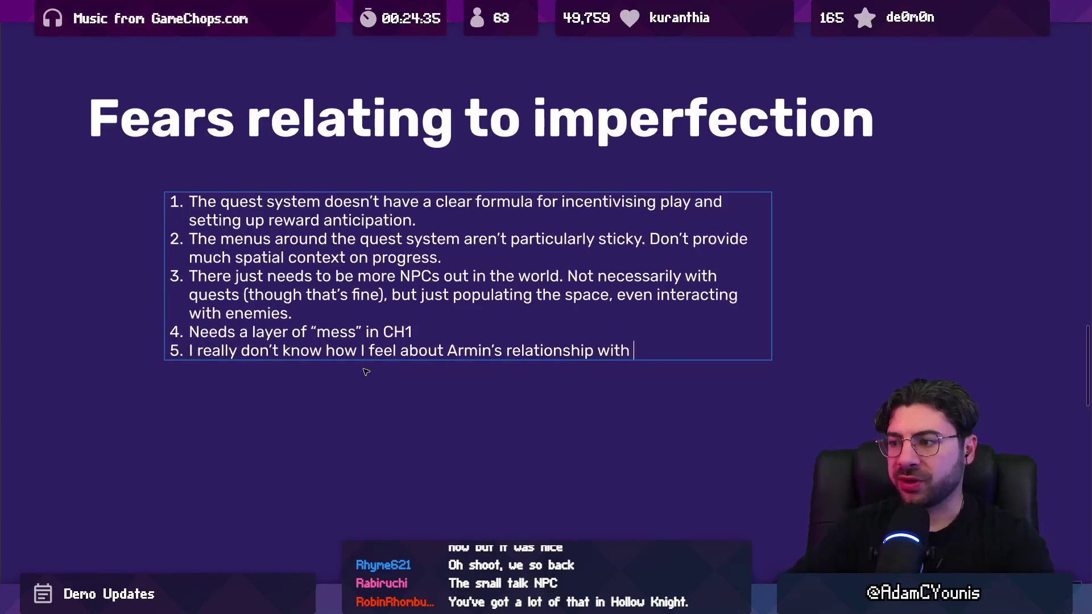
text(the be)
key(BackSpace)
key(BackSpace)
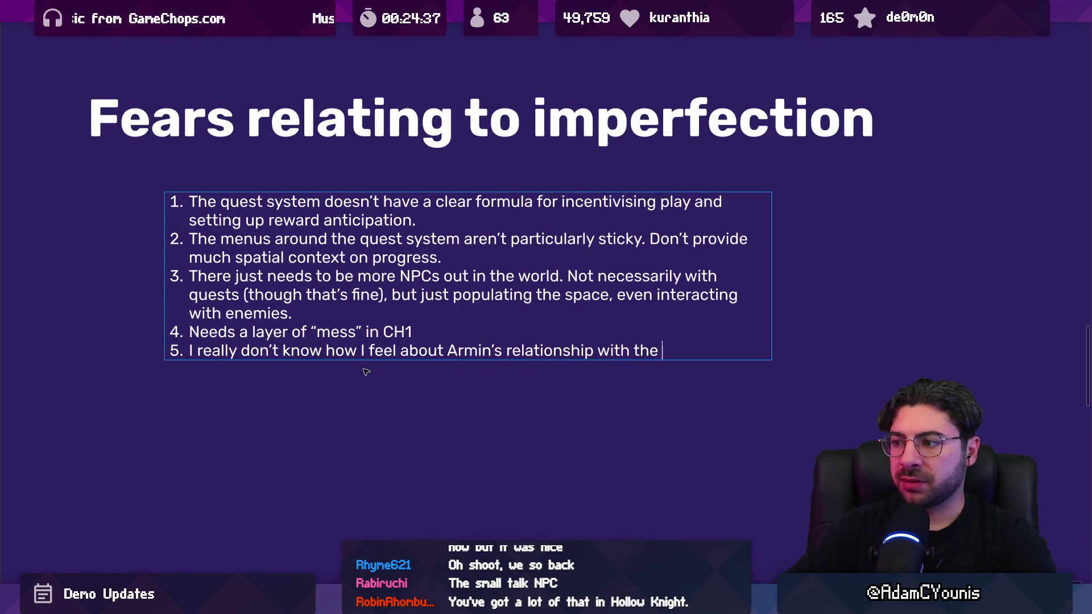
text(people o f)
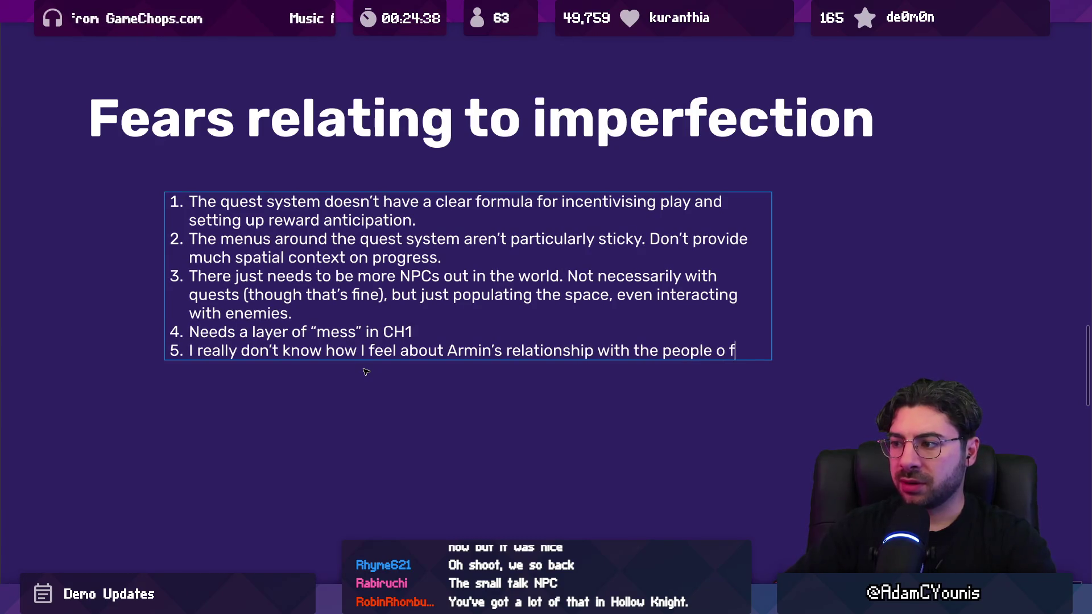
key(BackSpace)
key(BackSpace)
text(f Ohrenstead)
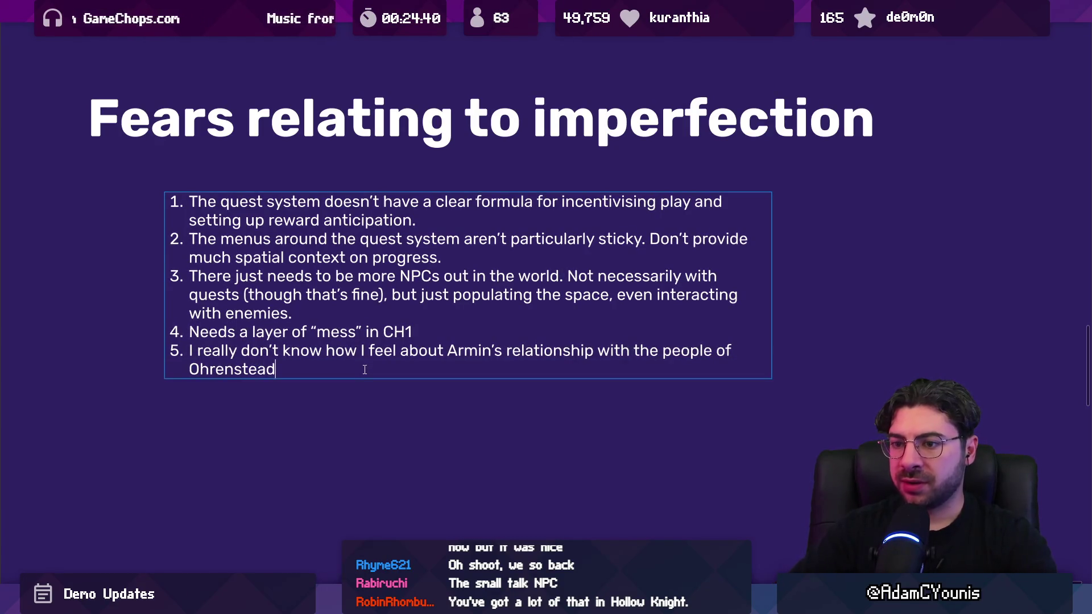
text(and mnore)
key(BackSpace)
key(BackSpace)
key(BackSpace)
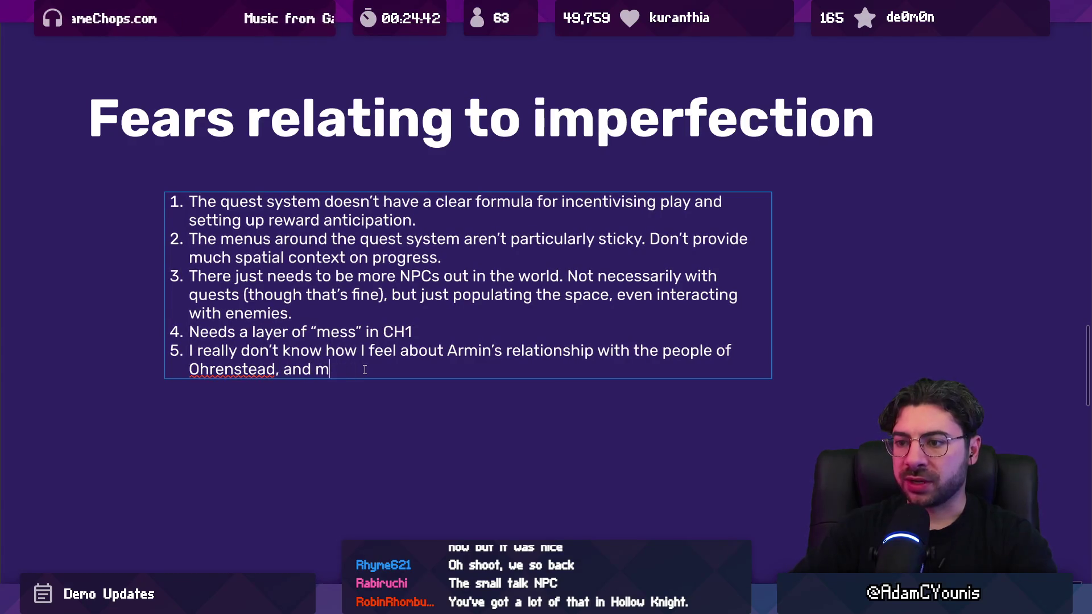
End item 5 with 'more broadly:' and remove the stray empty line
text(ore broadly:)
key(Return)
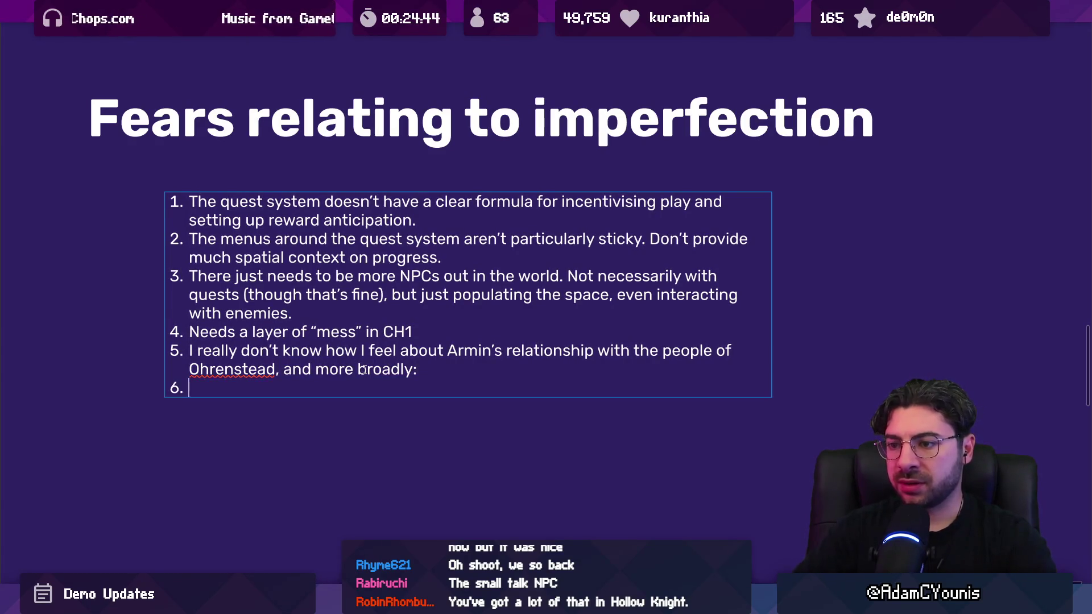
key(Tab)
key(BackSpace)
key(BackSpace)
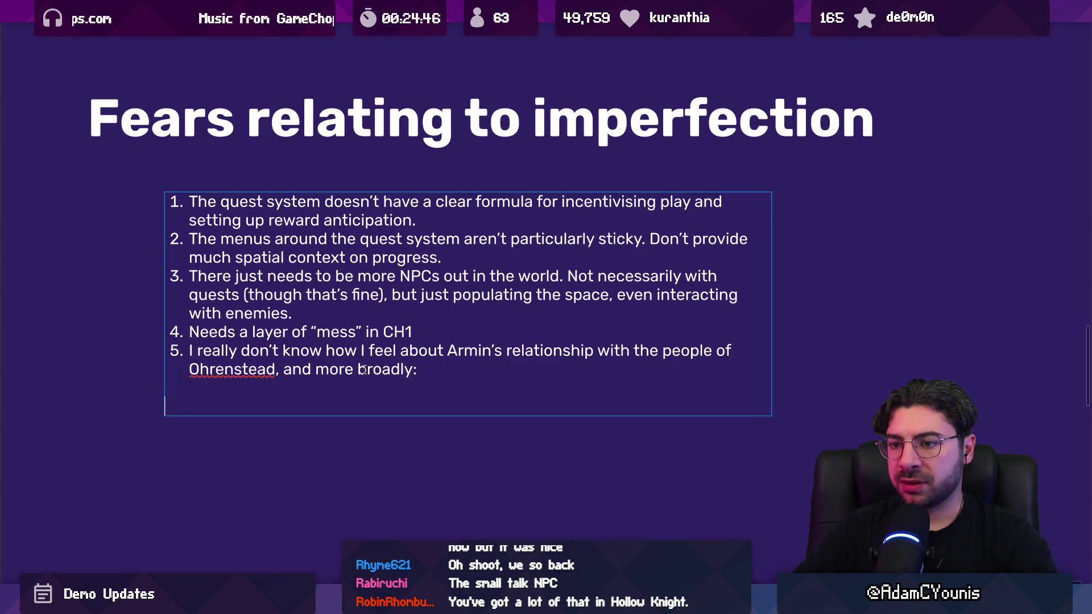
Add item 6: 'The quality of the characterisation in general'
key(Return)
text(The quality of the charat)
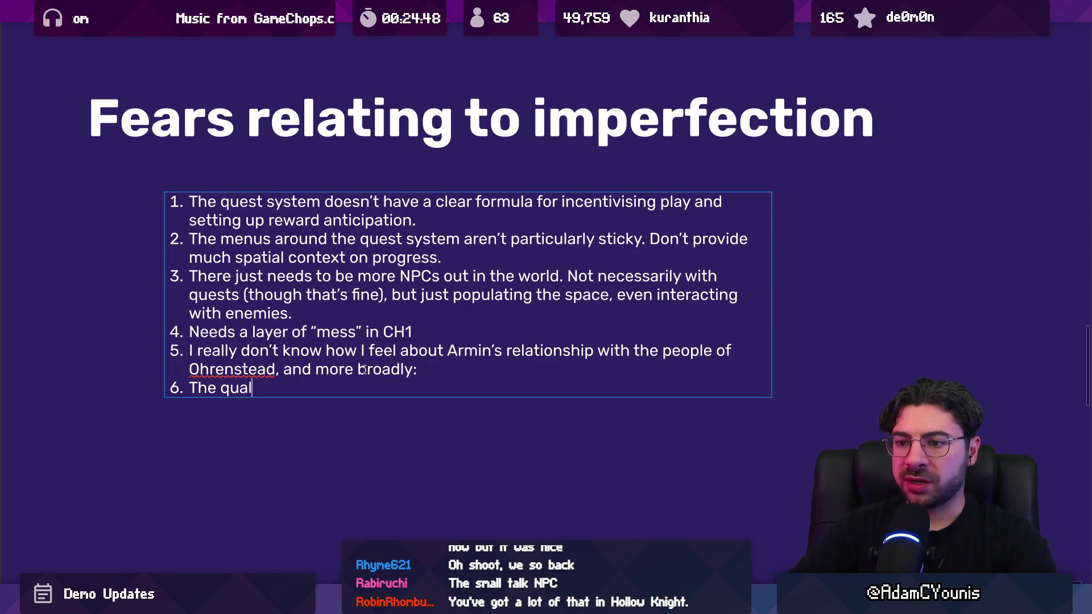
key(BackSpace)
text(ct)
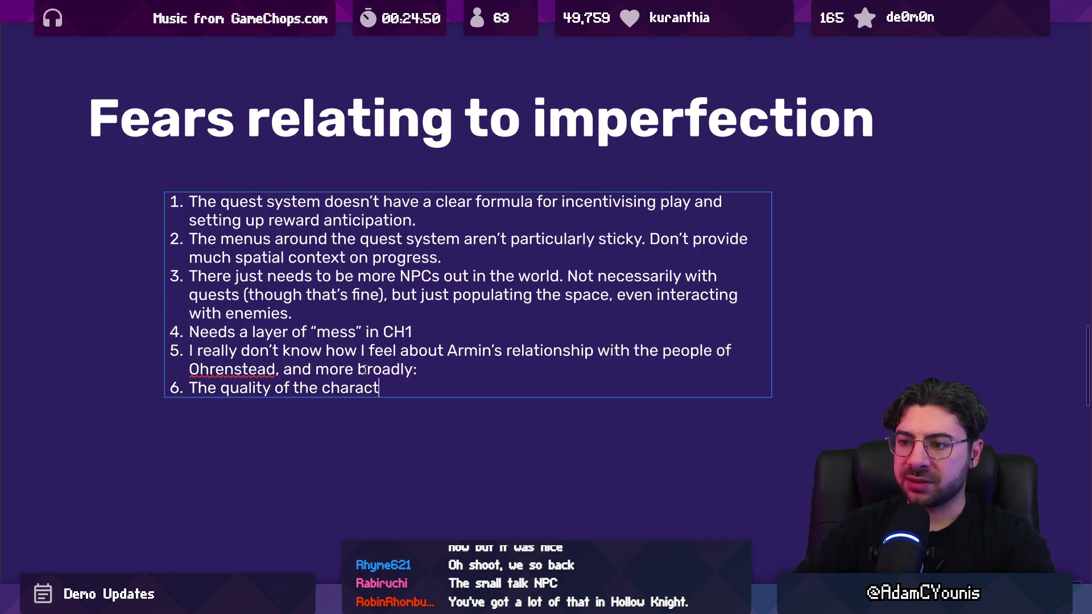
text(erisation in general.)
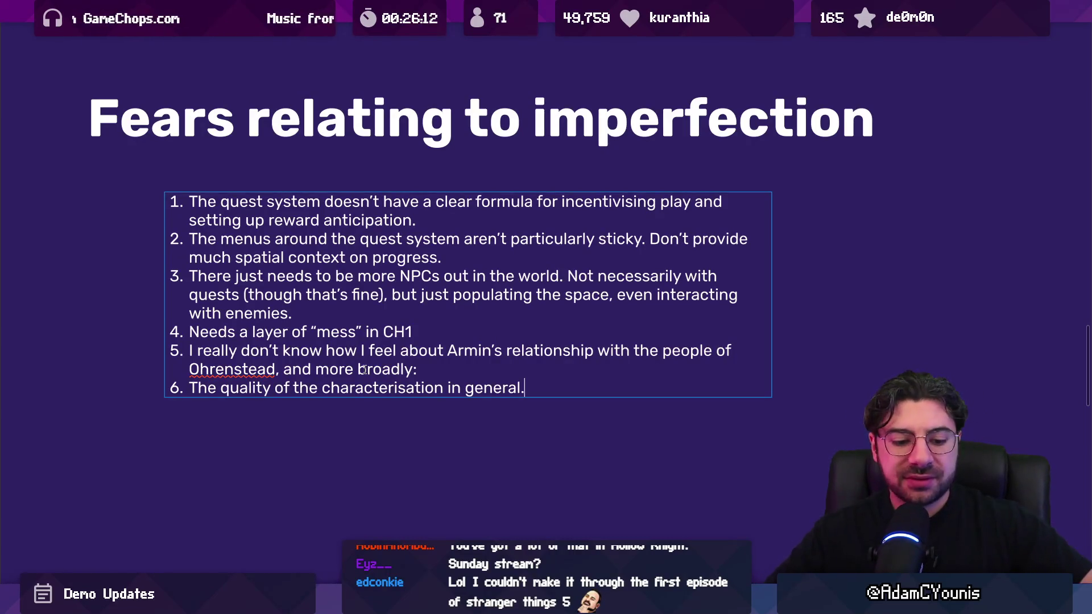
Append 'Fears include:' to the end of item 6
key(Return)
key(Tab)
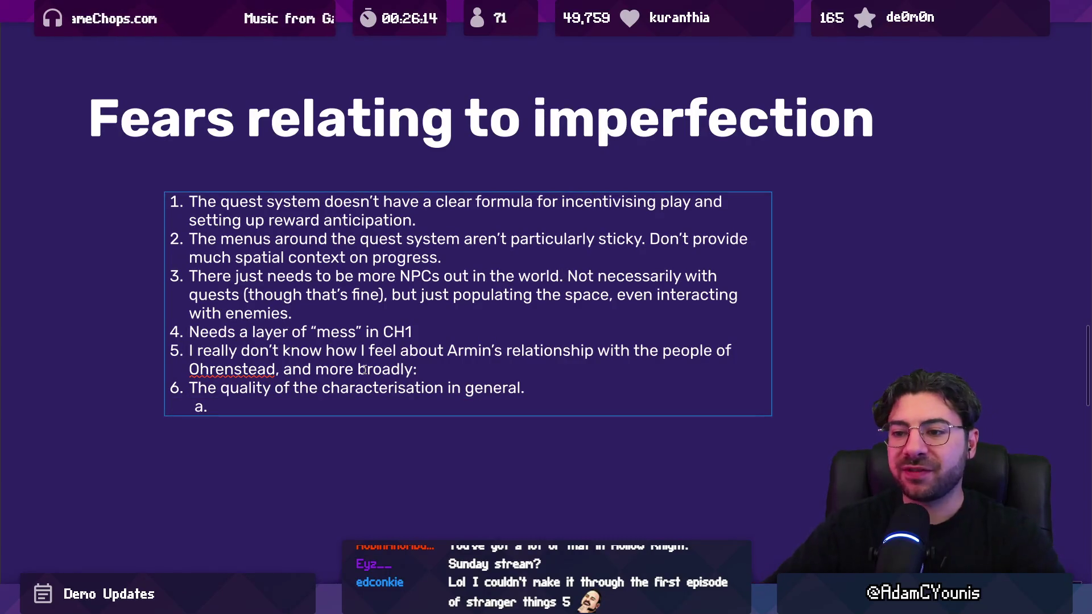
text(Feat)
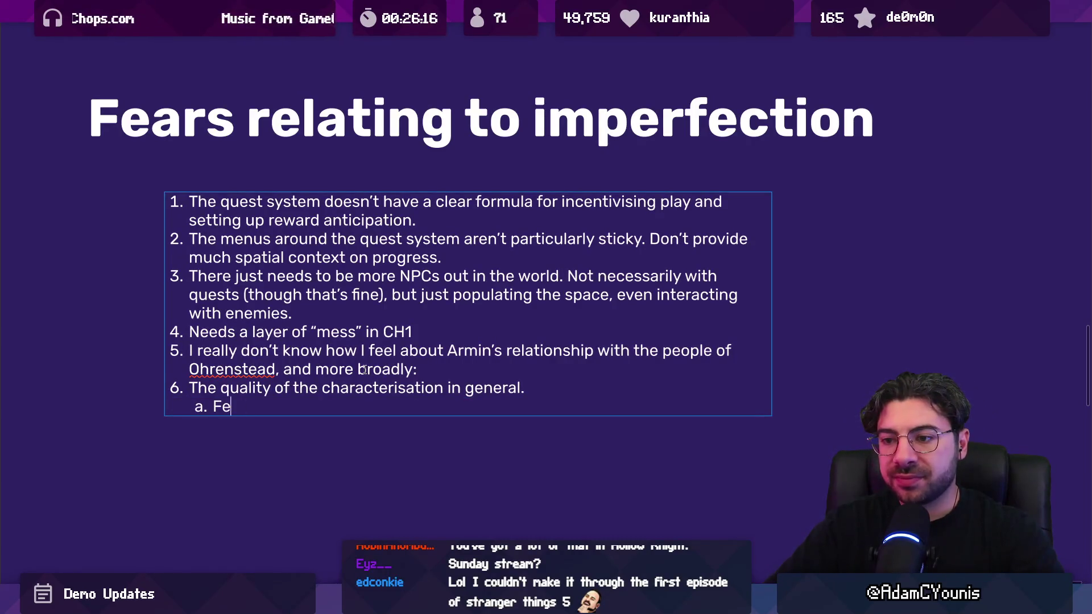
key(BackSpace)
key(BackSpace)
key(BackSpace)
text(Fear)
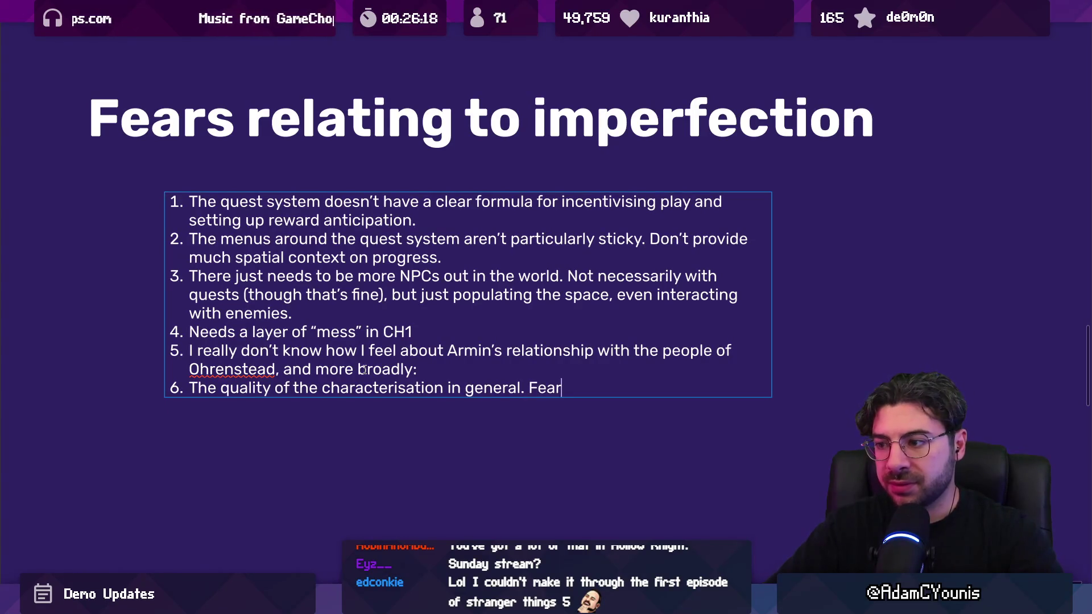
text(s include:)
Add sub-point a: extra plot squeezed into Ch1 makes Armin's arc and starting point feel lost
key(Return)
key(Tab)
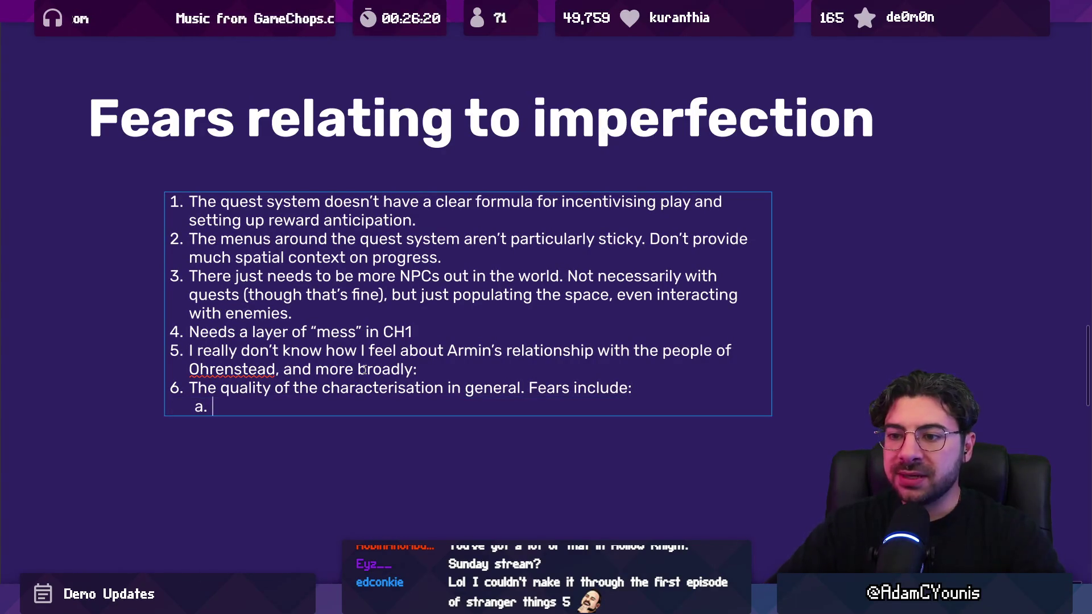
text(Armin)
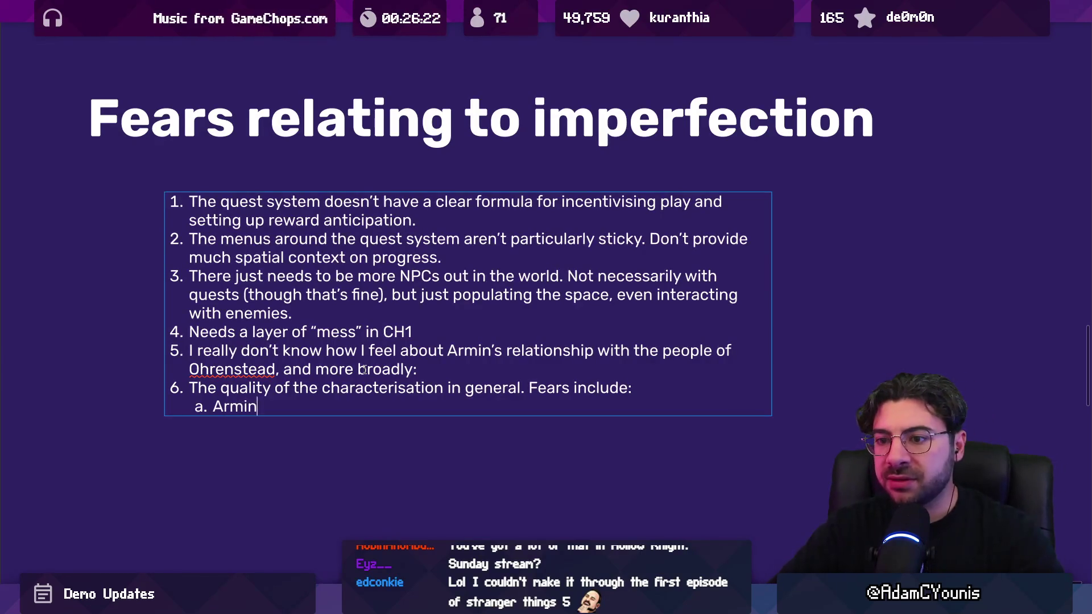
key(BackSpace)
key(BackSpace)
key(BackSpace)
text(Witha)
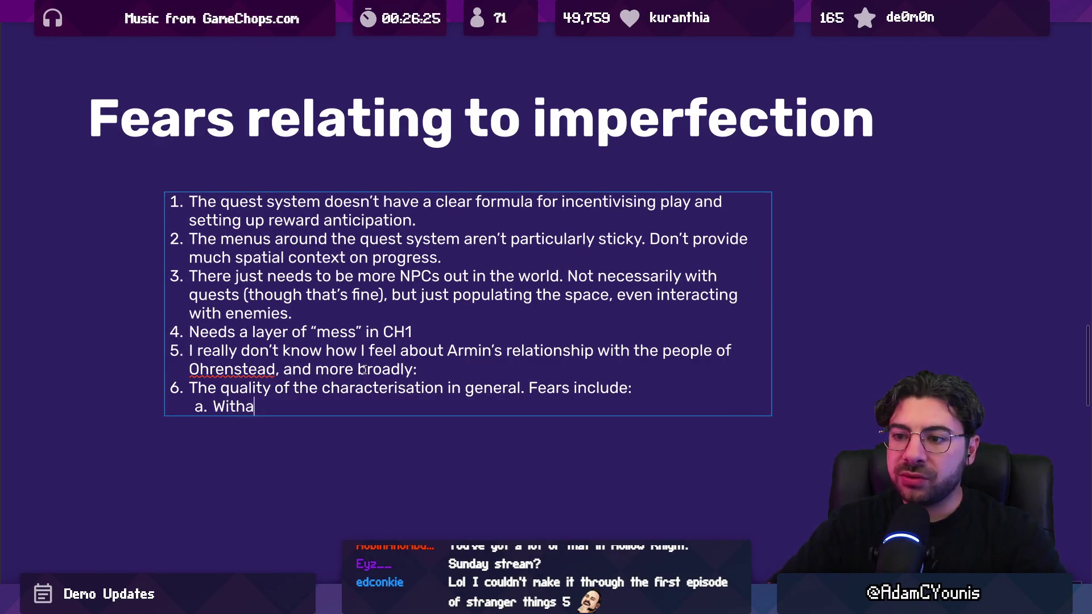
key(BackSpace)
text(all t)
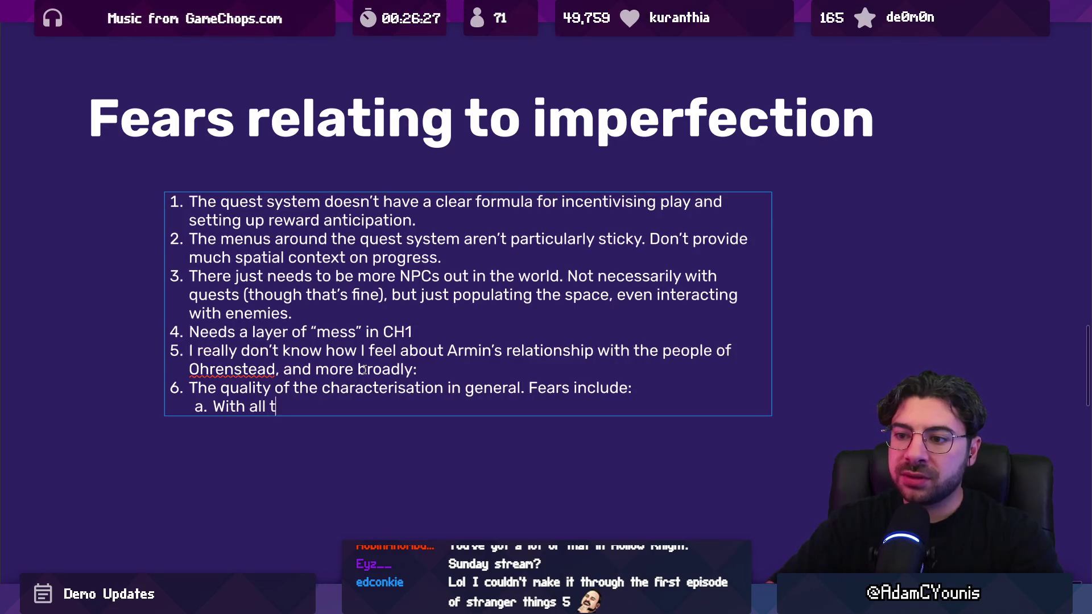
text(he additional plo)
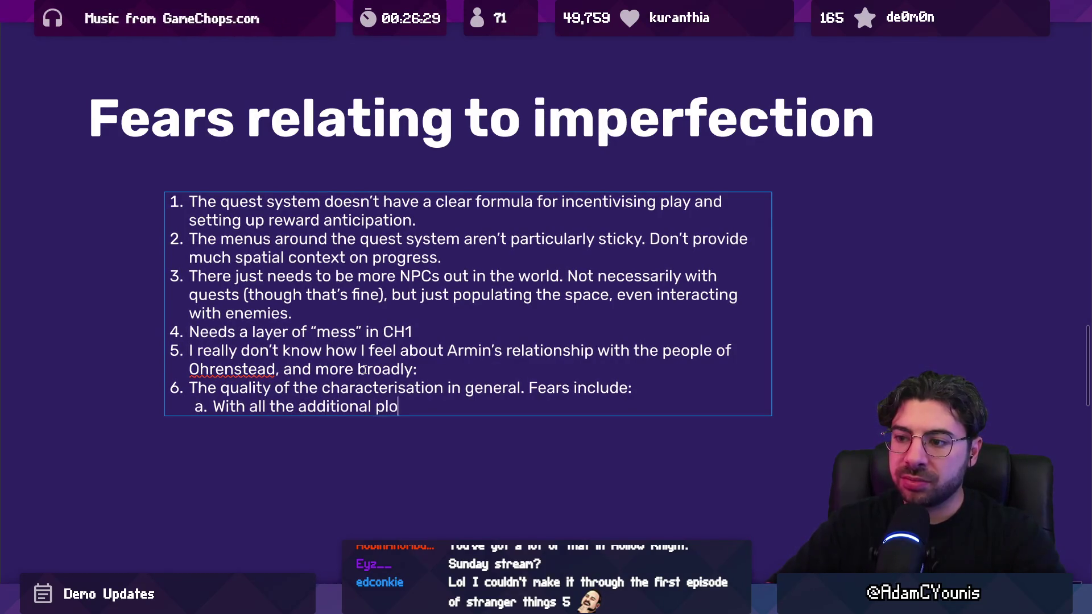
text(t squeezeed d)
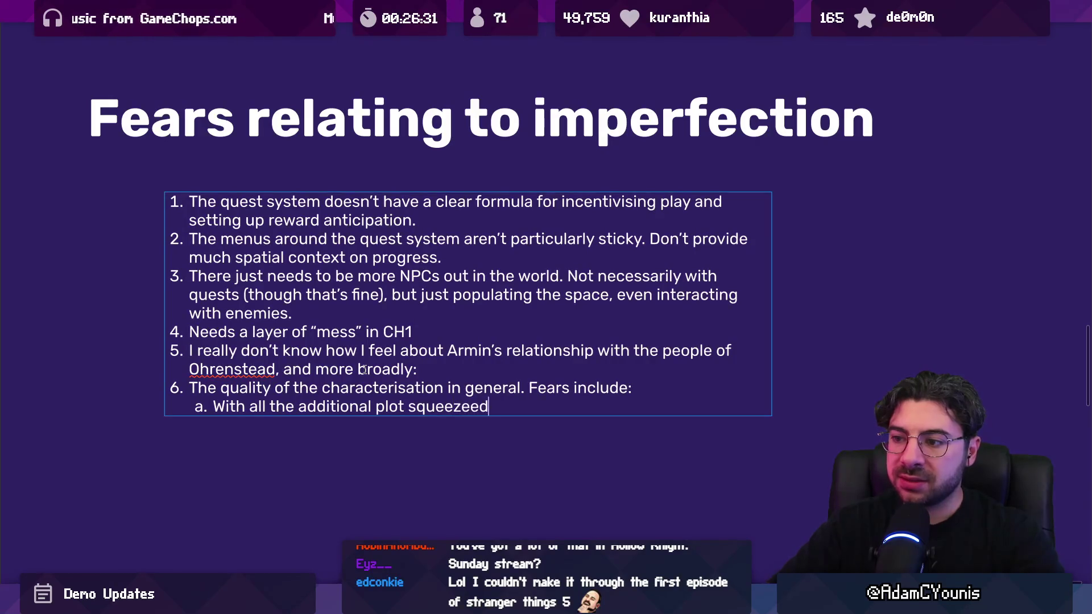
key(BackSpace)
key(BackSpace)
key(BackSpace)
text(d into HC)
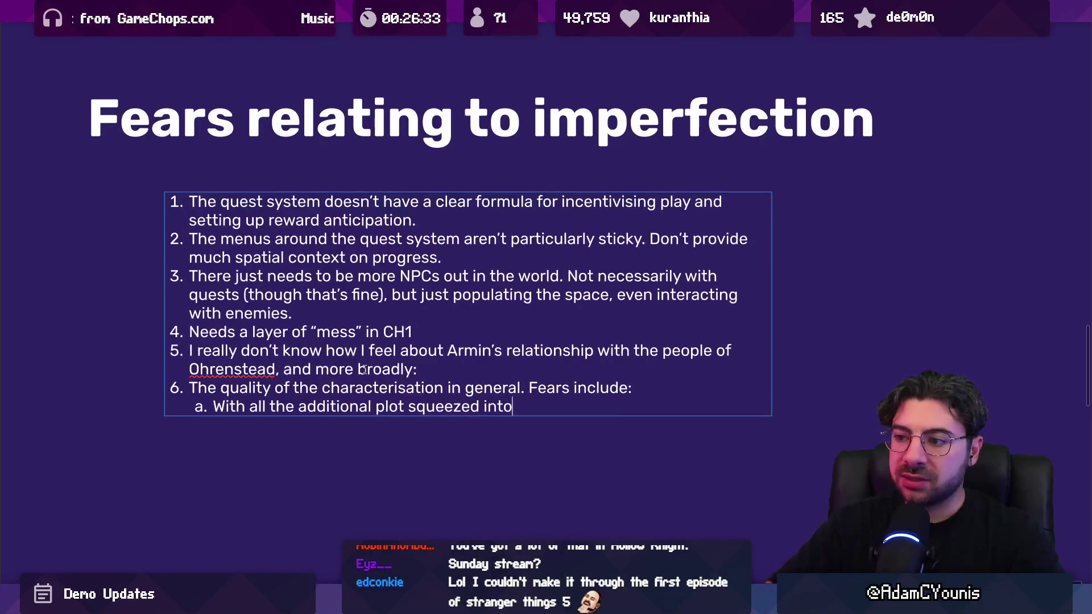
key(BackSpace)
key(BackSpace)
text(Ch1, Armin's arc and)
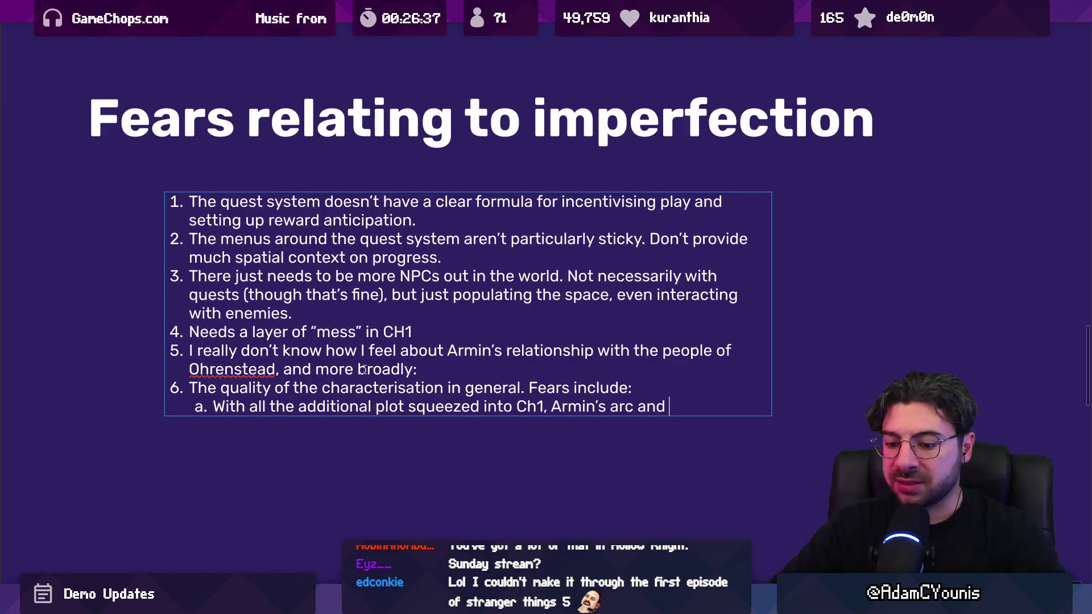
text(starting point feel a )
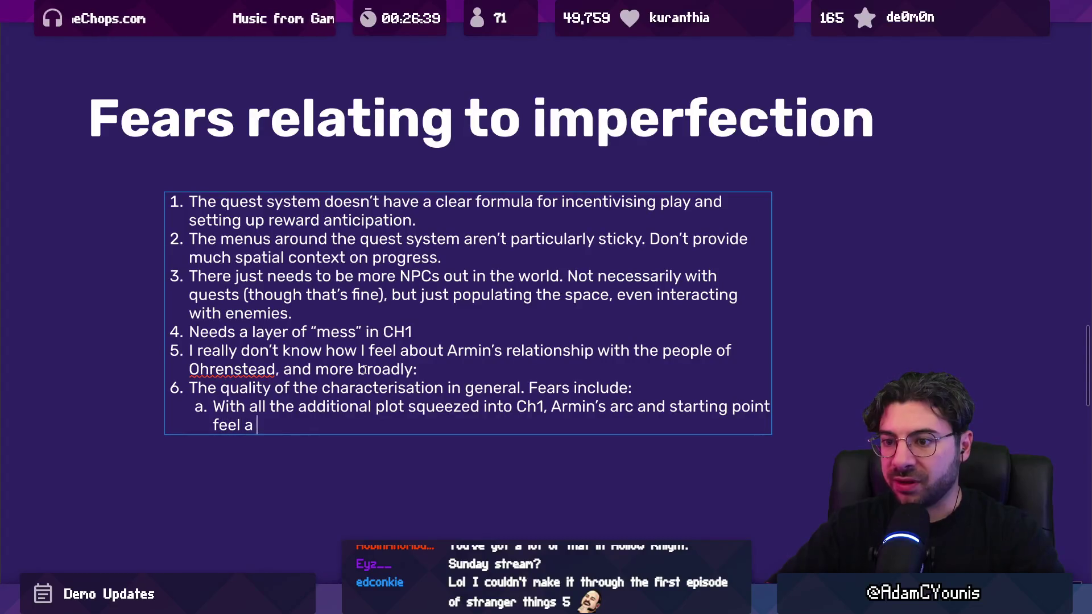
text(bit lost.)
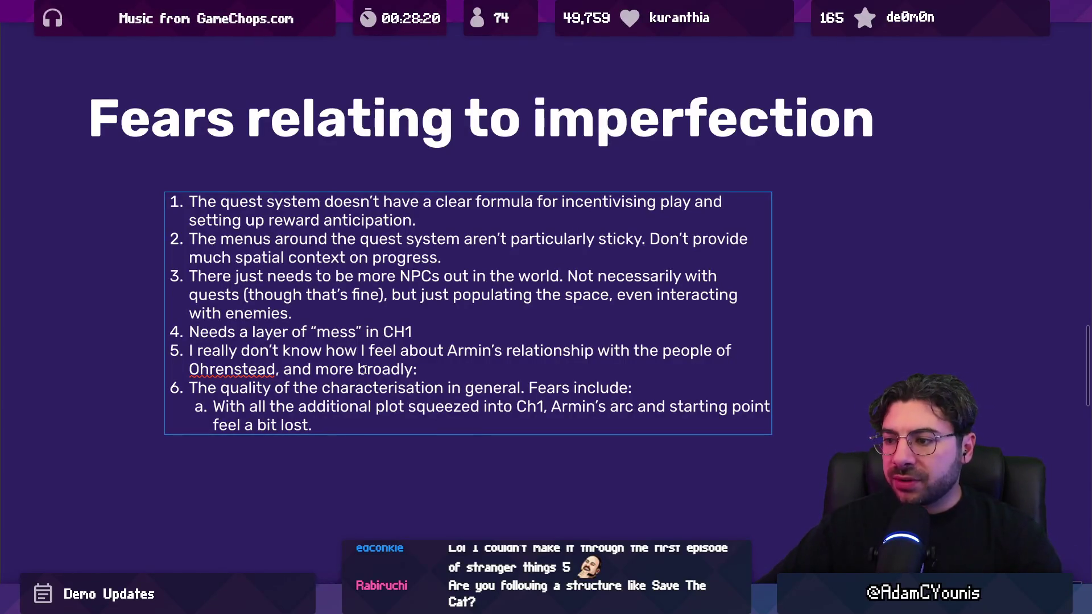
Add sub-point b under fear 6 about meaningful character tension
key(Return)
drag(311, 431, 198, 403)
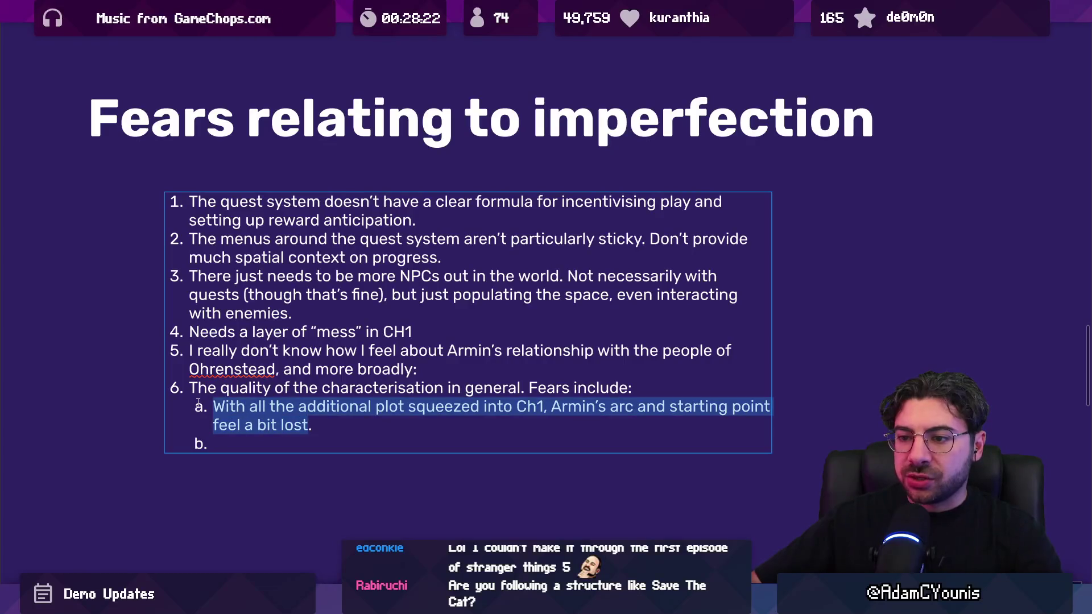
click(227, 444)
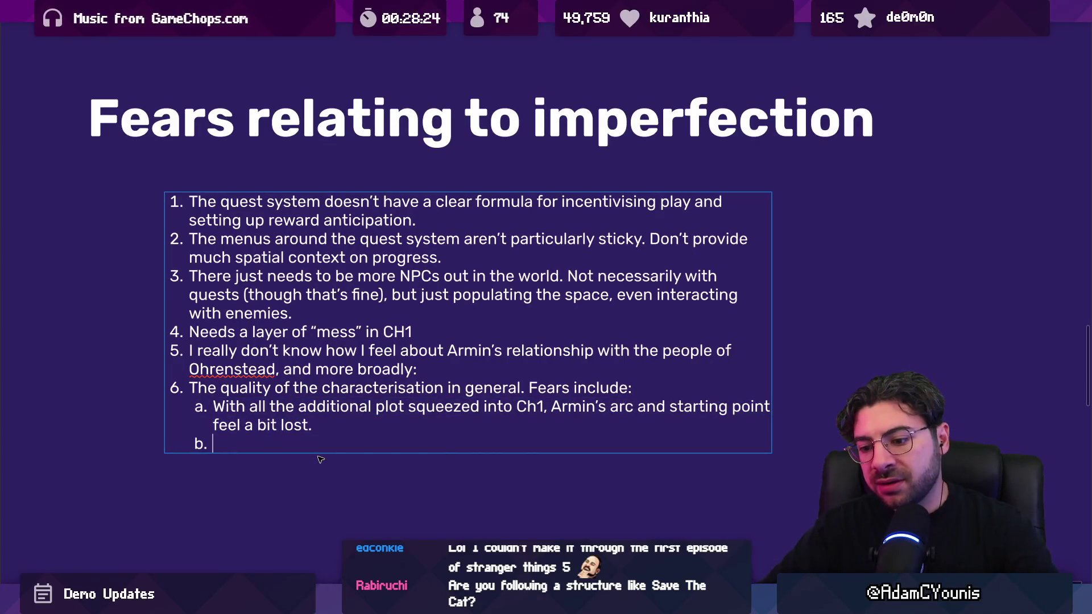
text(Am I creating me)
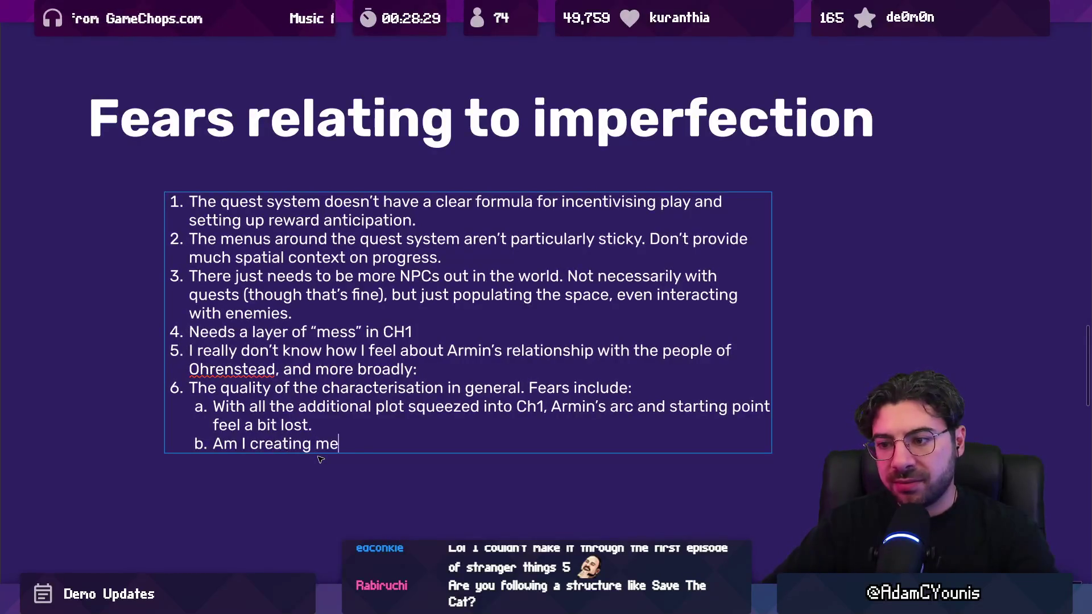
text(nsion )
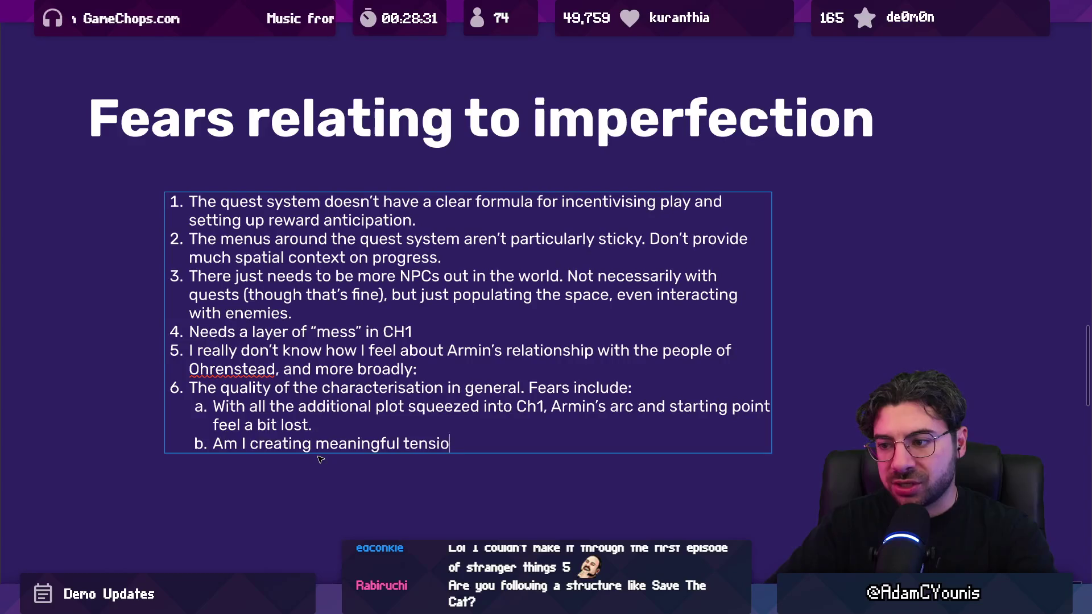
text(he characters that)
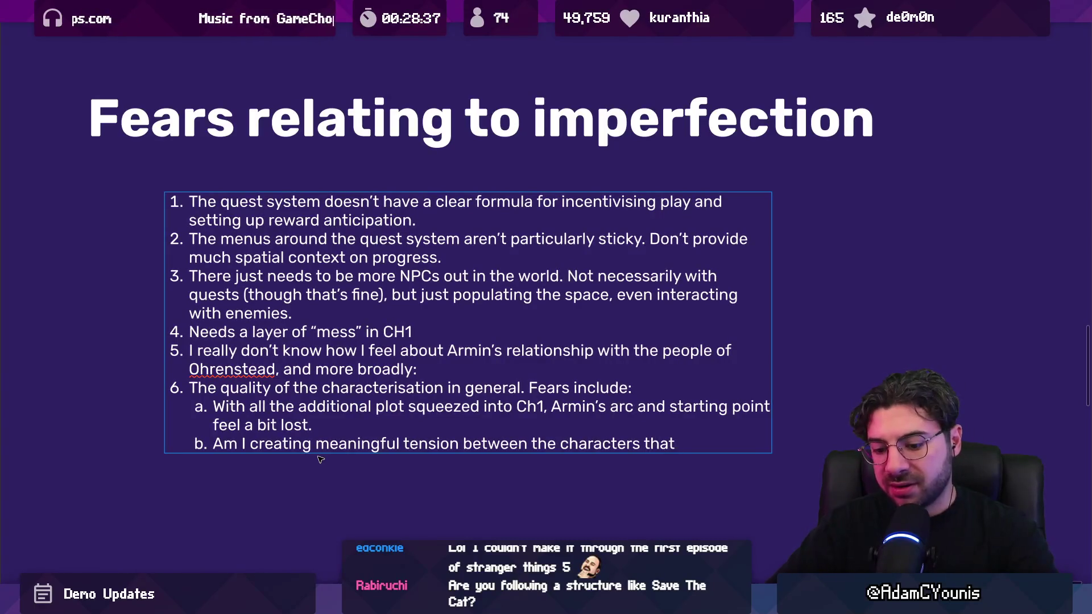
text(a poin)
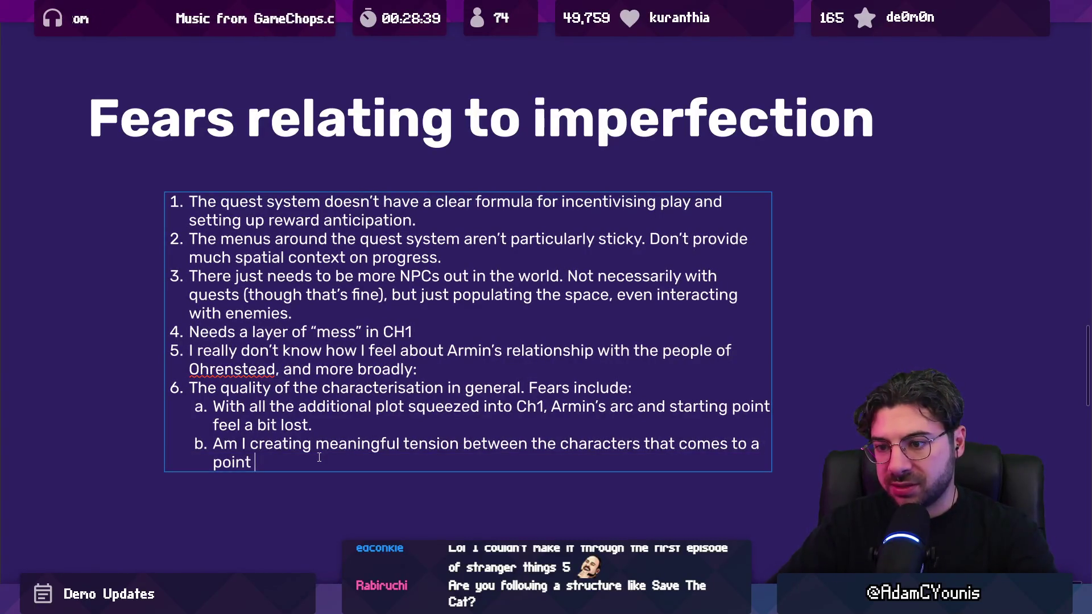
text( the end of the ch)
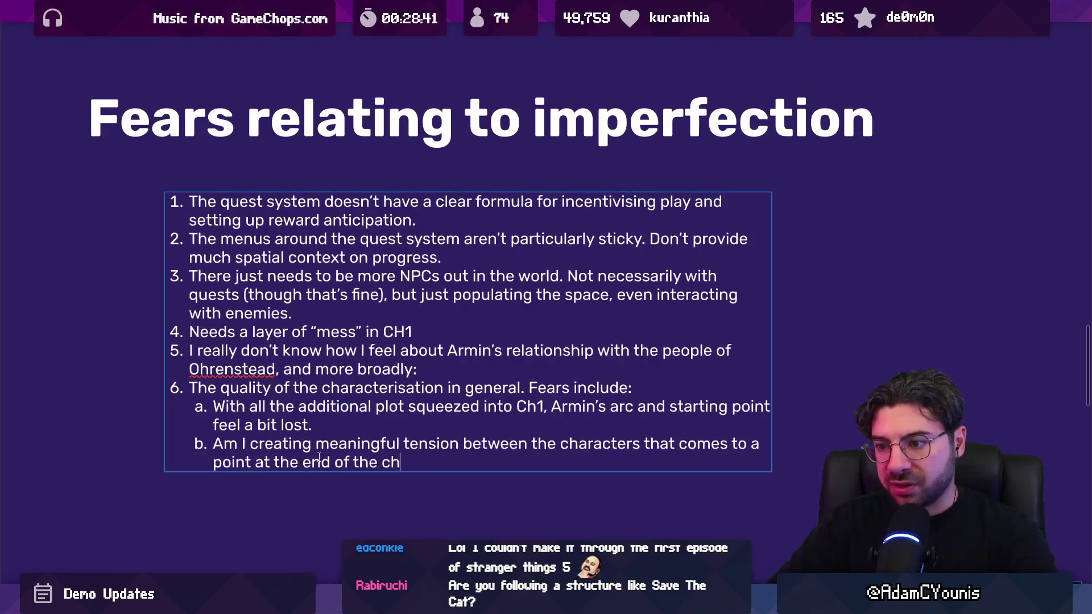
text(apter)
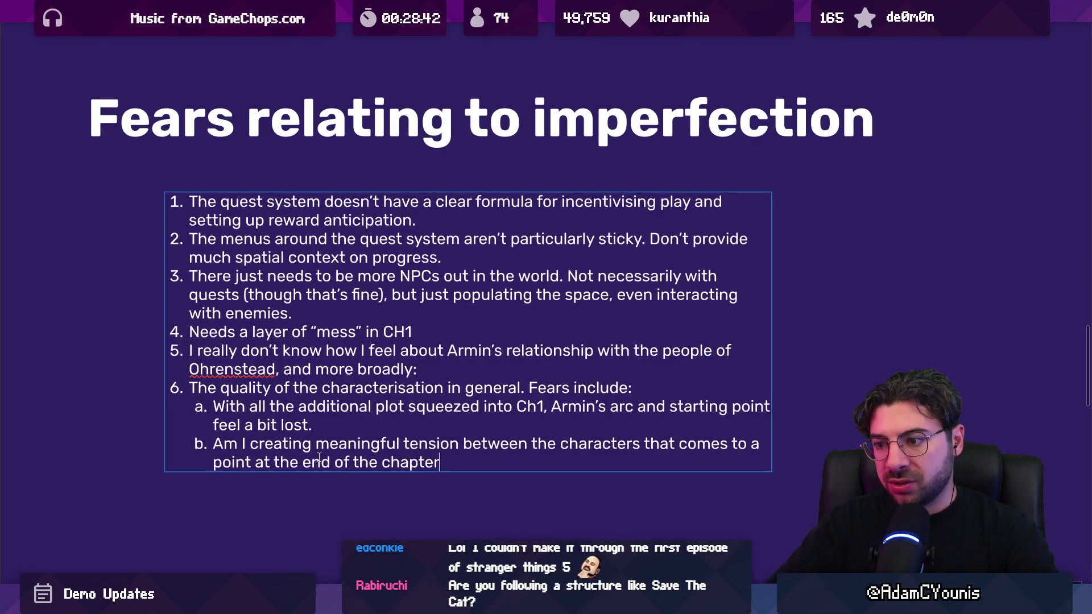
text(.about )
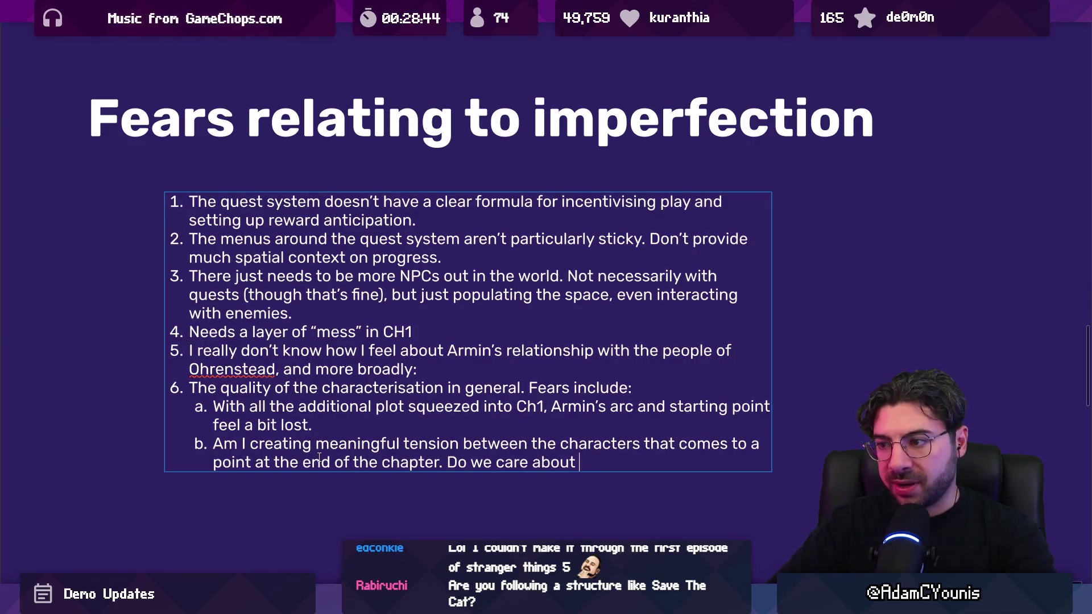
text(t)
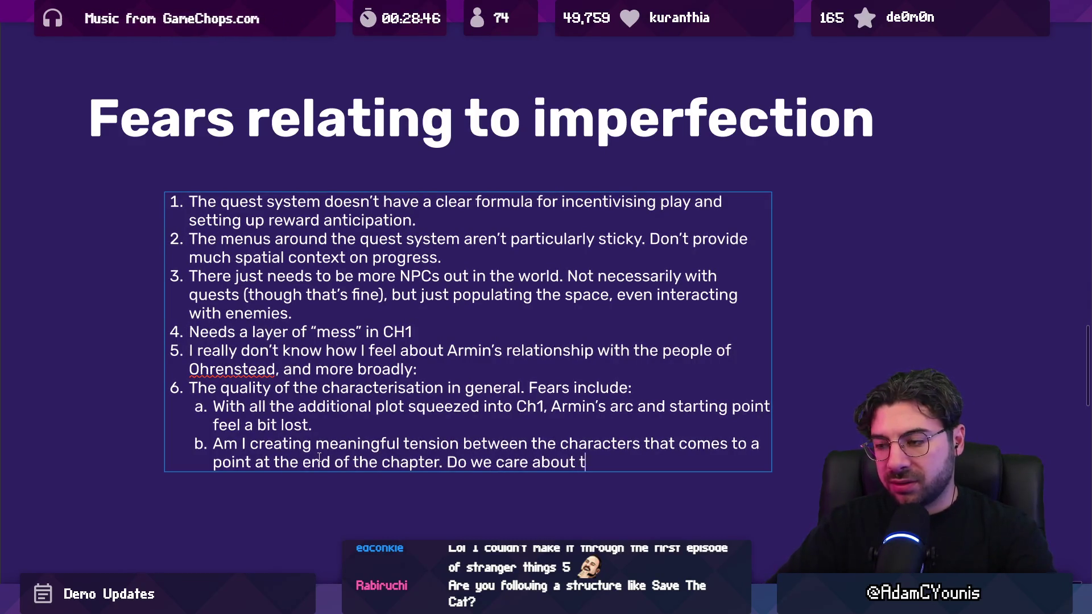
text(hese ters)
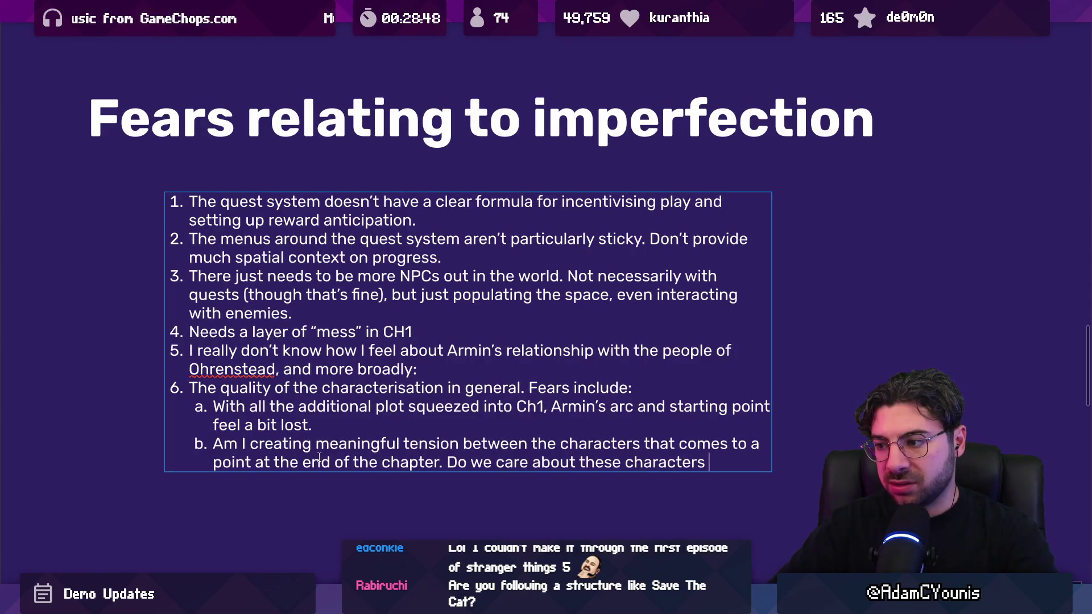
text(we)
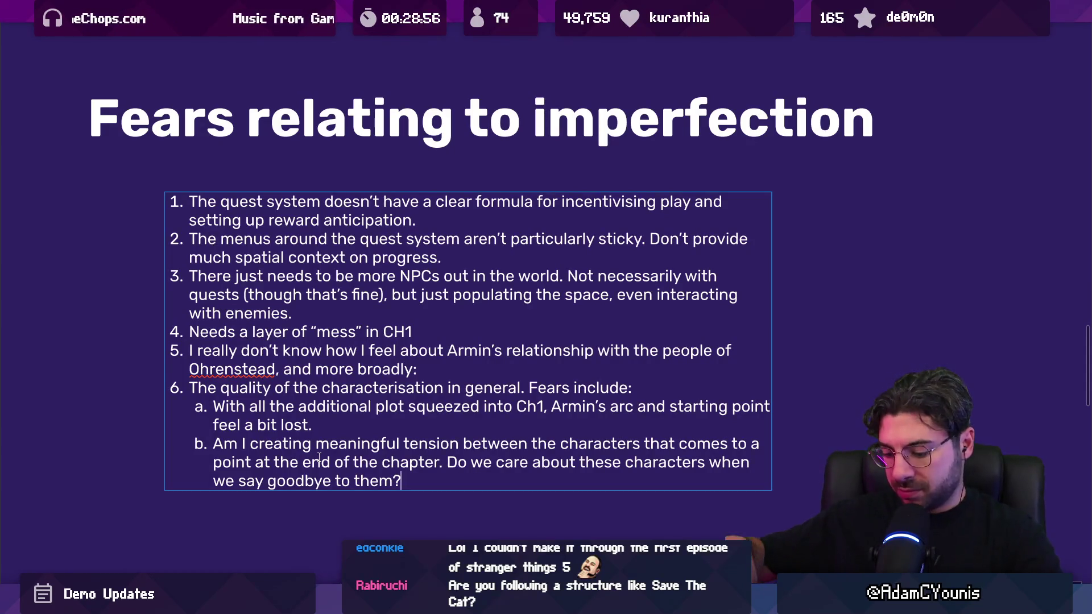
Replace sub-point b's closing words with 'what might happen to these characters?'
key(ctrl+shift+Left)
key(ctrl+shift+Left)
key(ctrl+shift+Left)
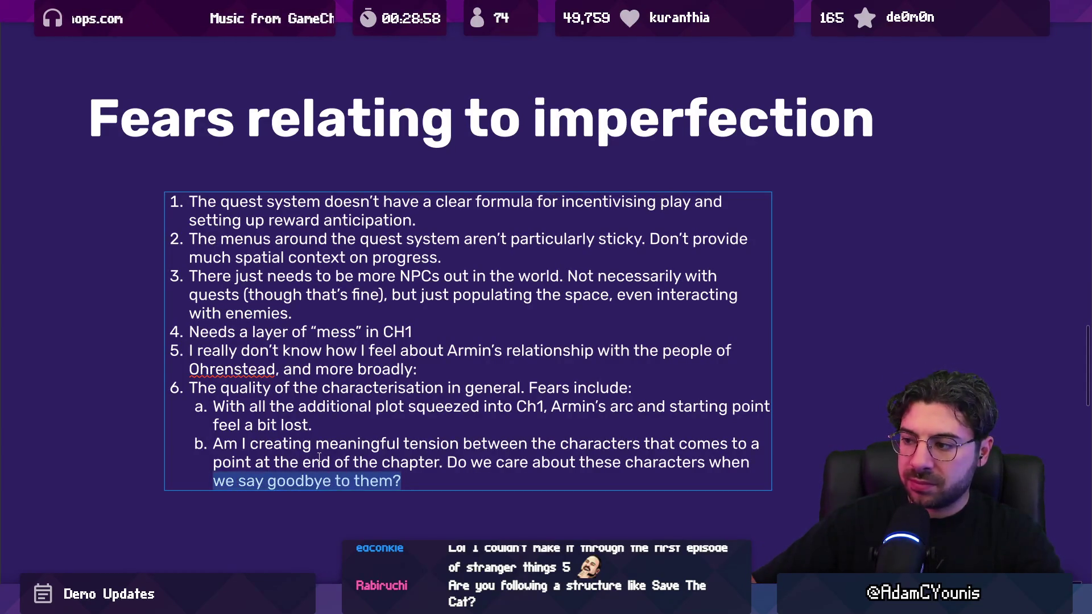
key(BackSpace)
key(ctrl+shift+Left)
key(ctrl+shift+Left)
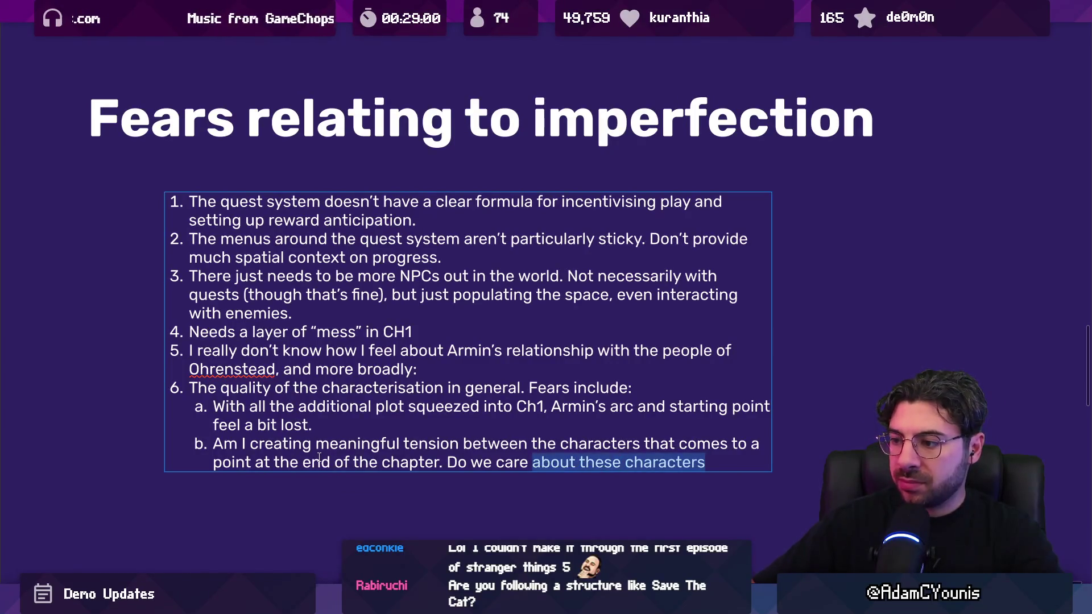
text(w)
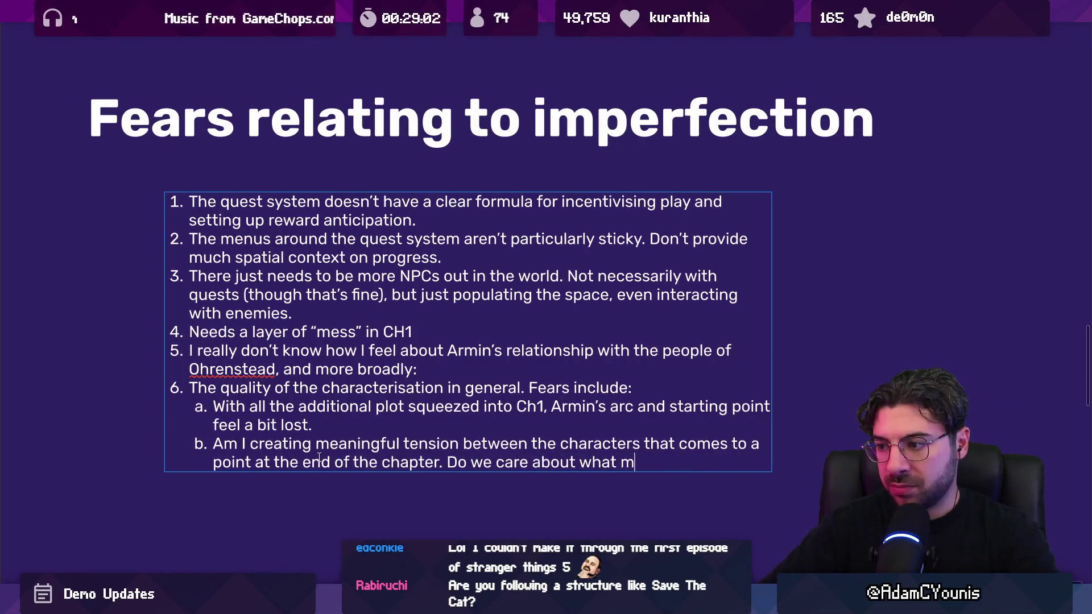
text(o these chara)
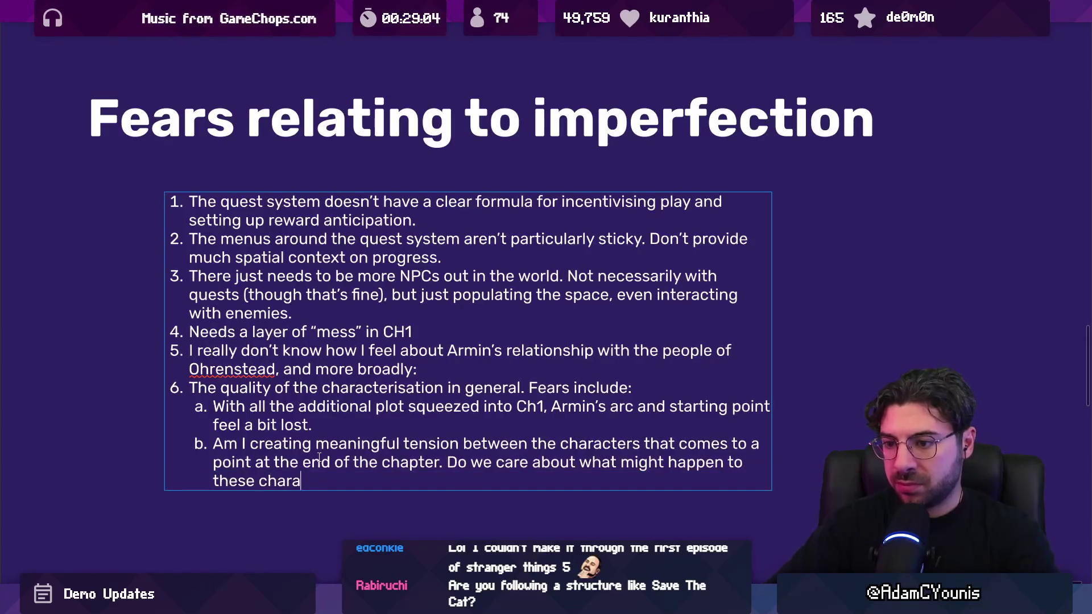
text(cters)
key(BackSpace)
text(?)
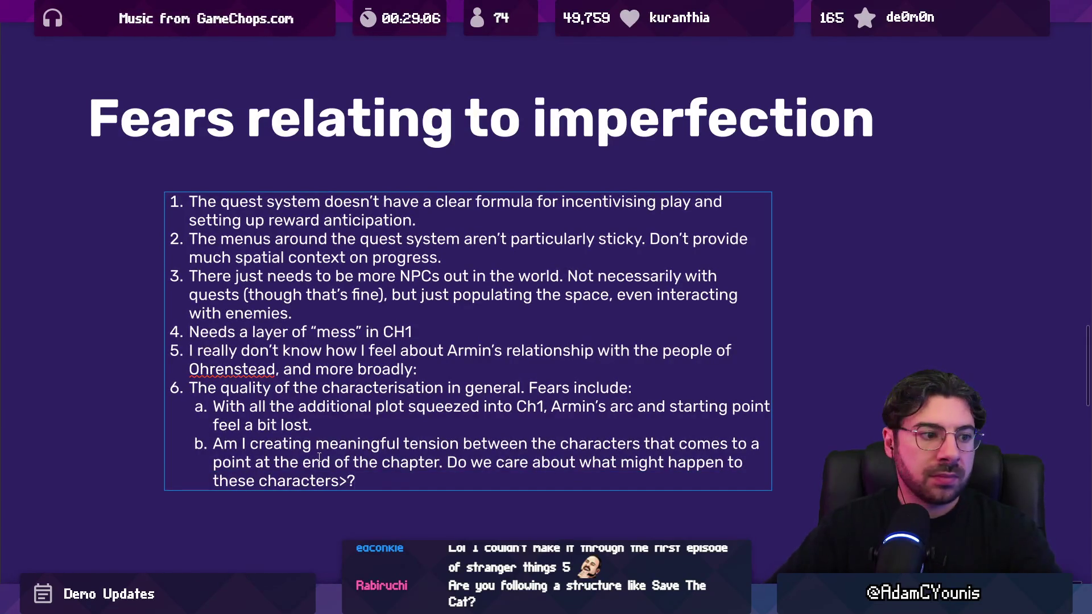
key(BackSpace)
key(BackSpace)
text(?)
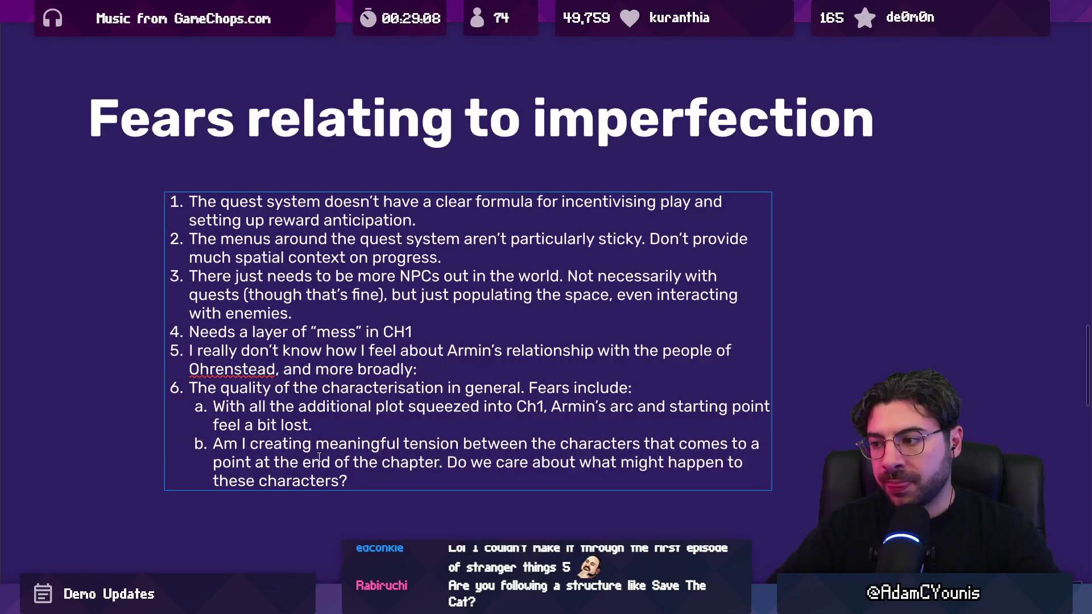
Insert blank lines between list items 2 through 5
key(Escape)
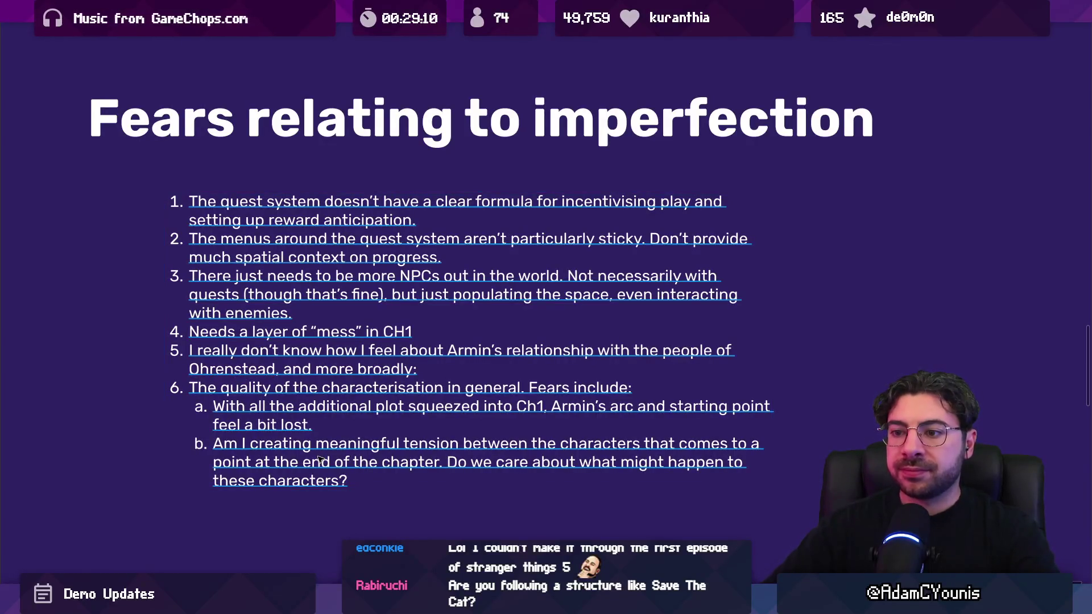
click(428, 370)
key(Return)
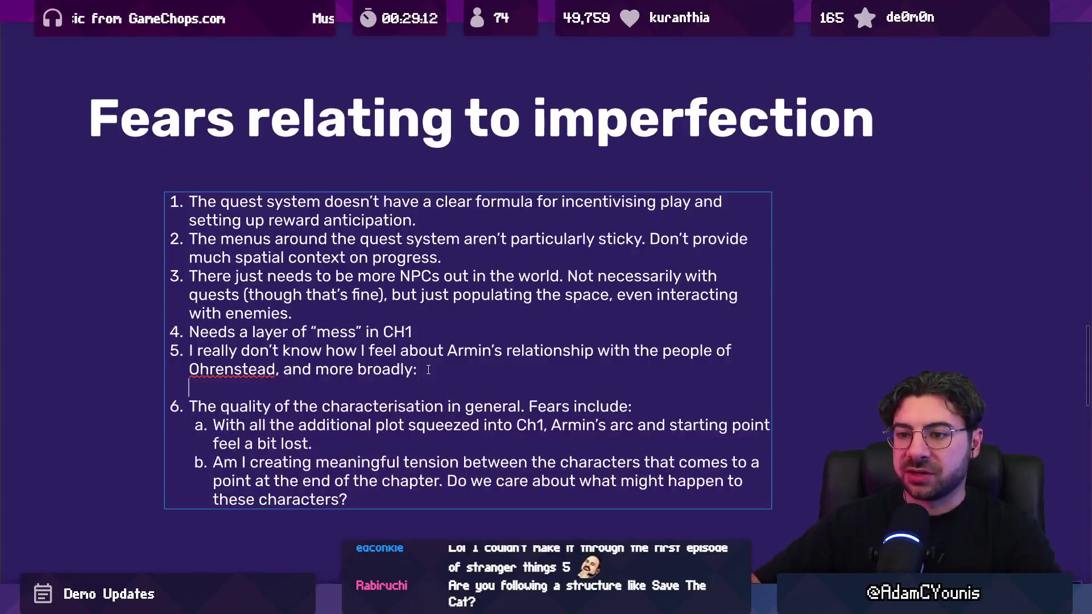
key(End)
key(Return)
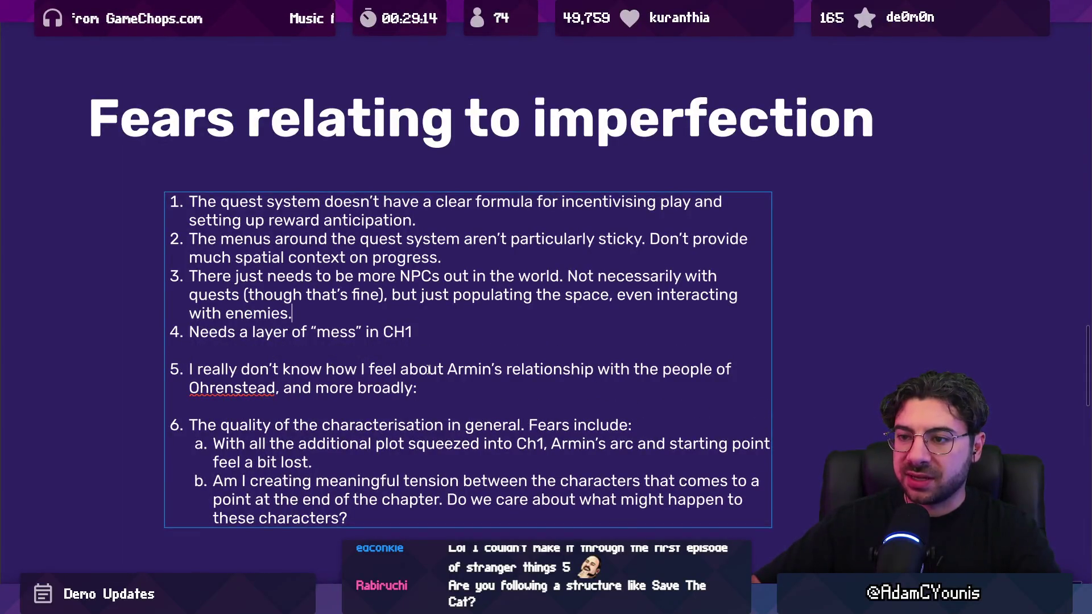
key(Return)
key(Return)
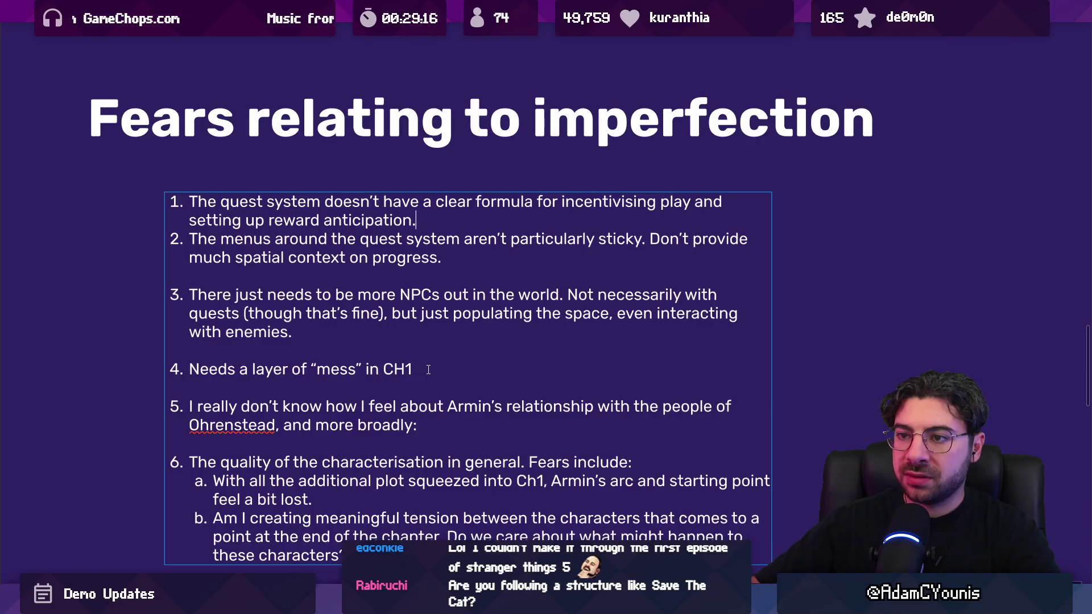
key(Return)
scroll(429, 370, down, 5)
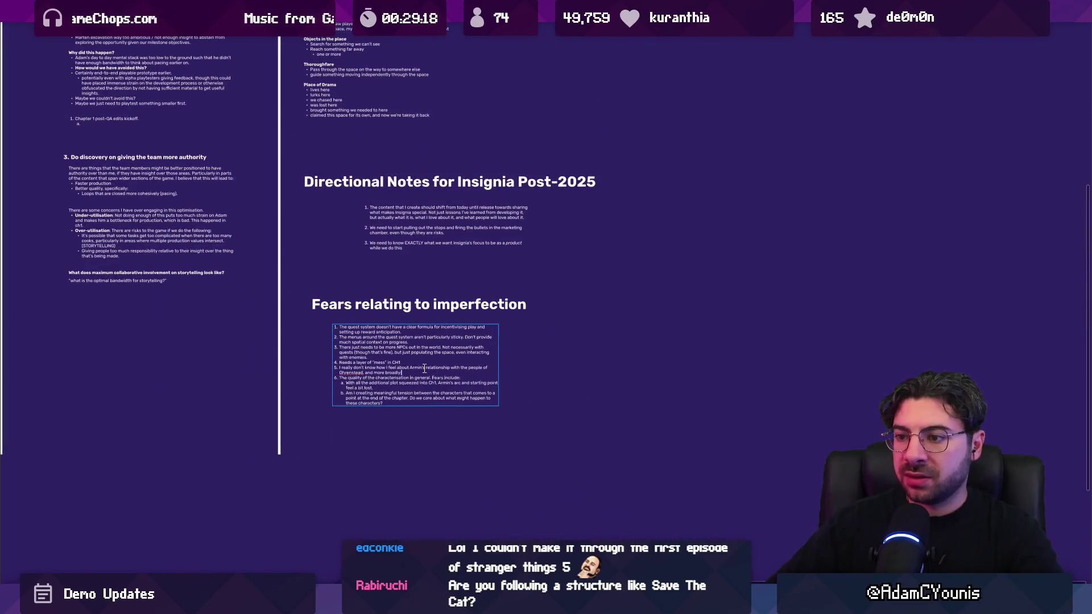
Increase the fears list's paragraph spacing in Type settings, then switch to Unity
key(Escape)
key(ctrl+backslash)
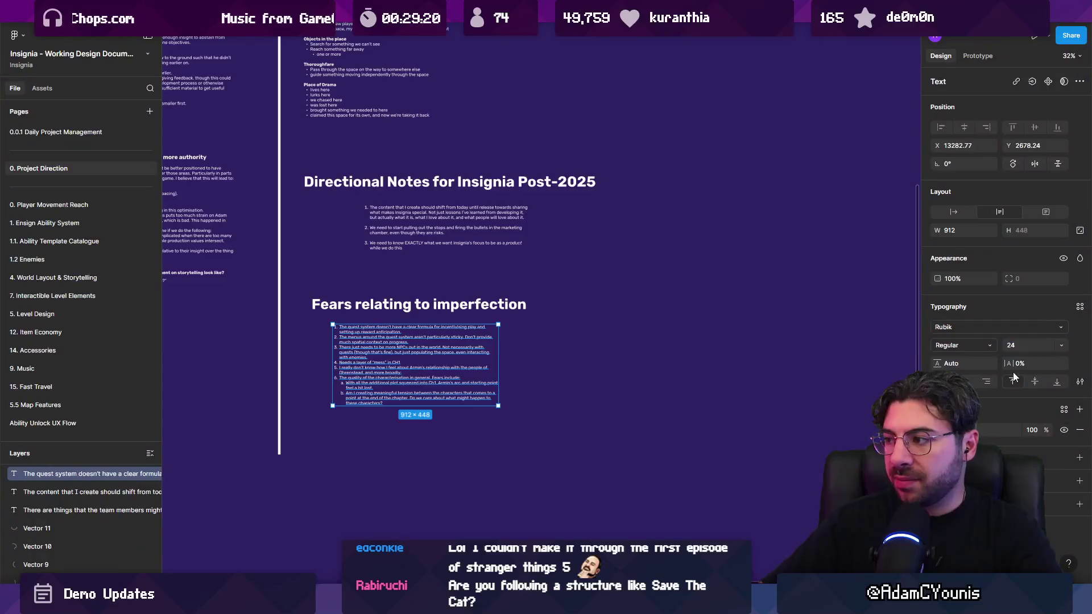
click(1080, 382)
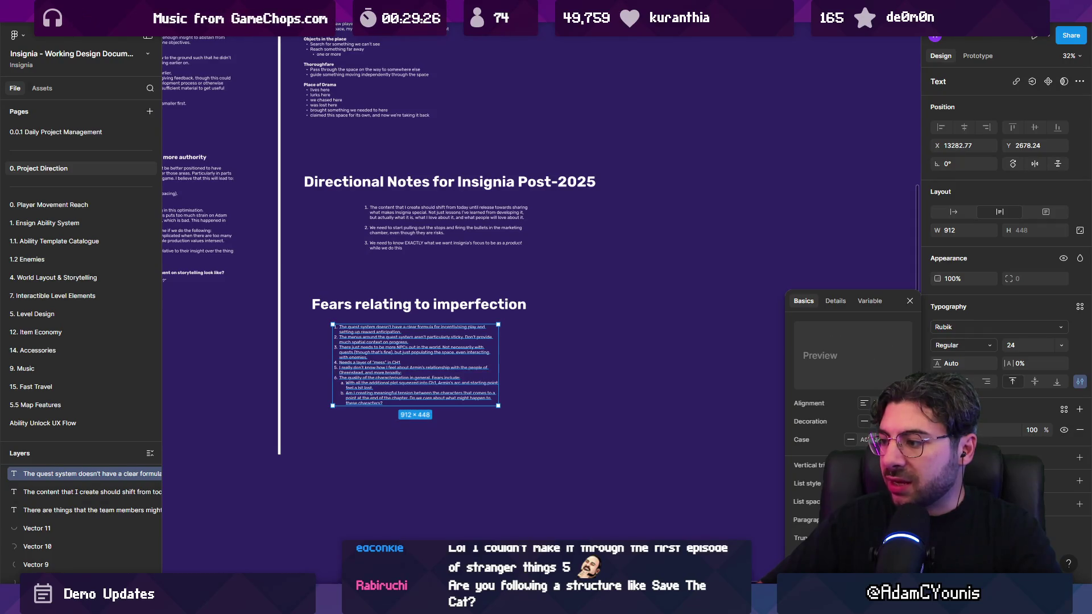
key(shift+Up)
key(shift+Up)
key(shift+Up)
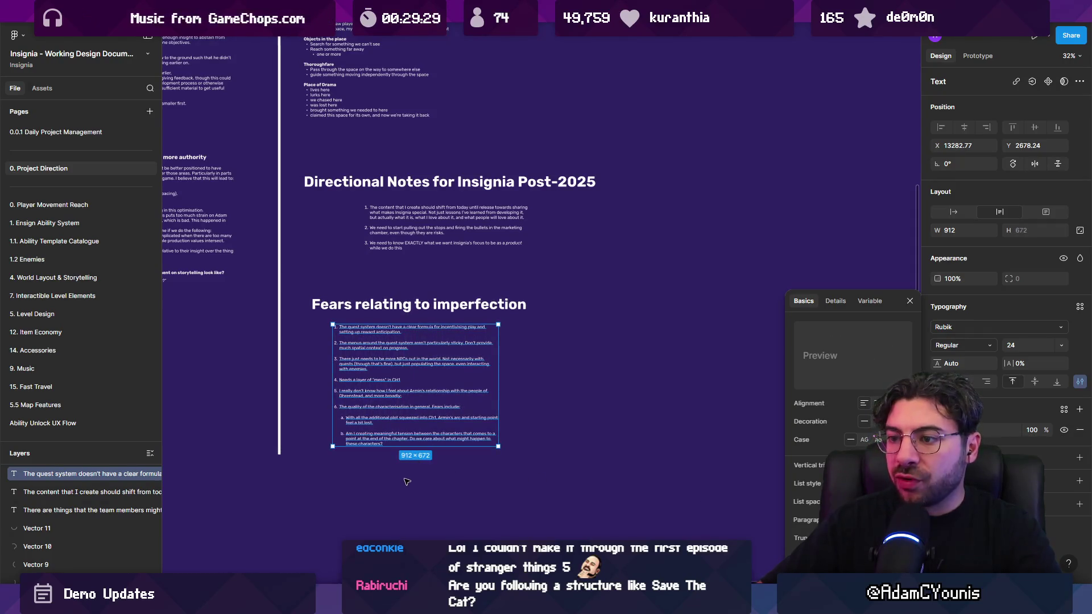
click(407, 482)
scroll(393, 395, up, 5)
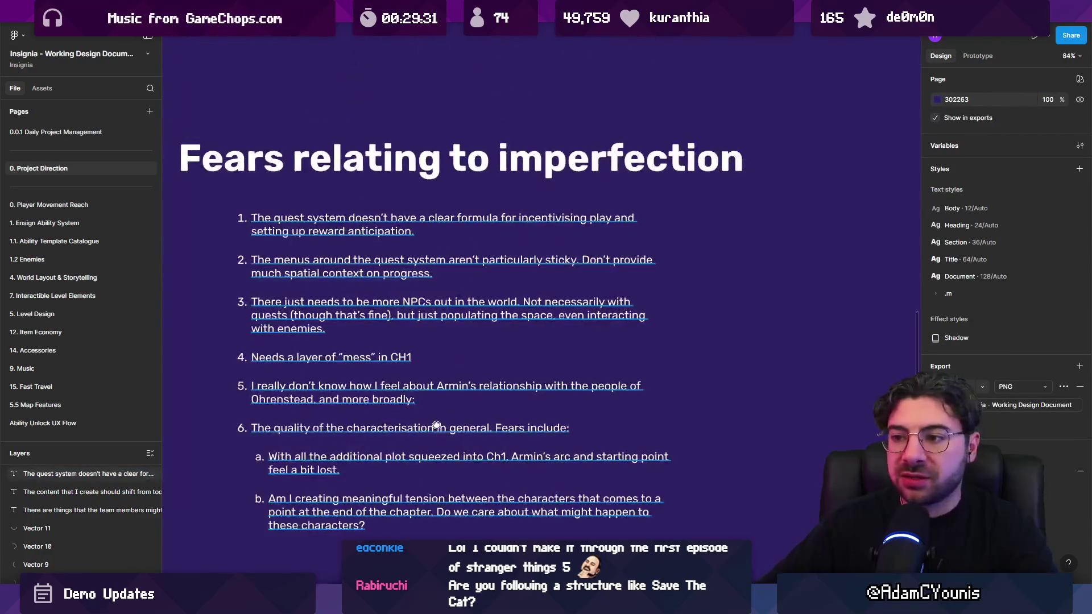
scroll(436, 425, down, 3)
click(379, 312)
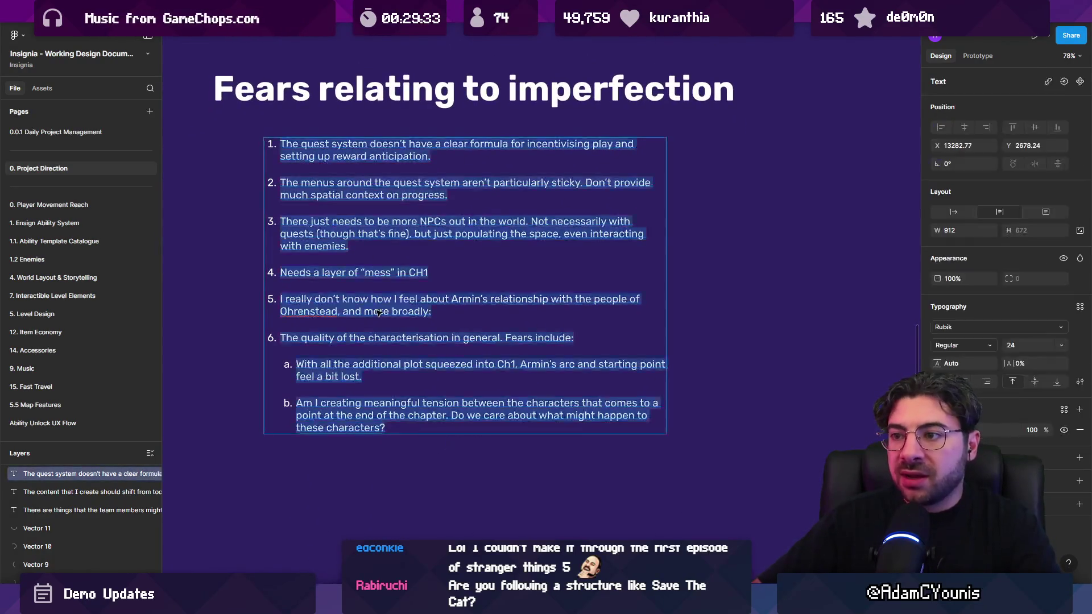
key(Escape)
key(Escape)
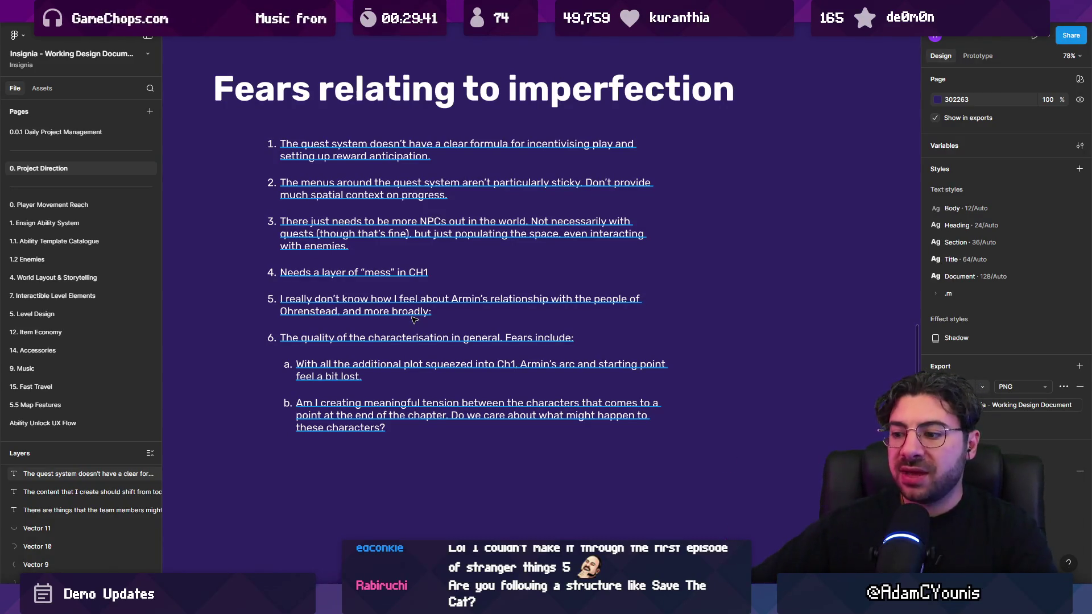
key(alt+Tab)
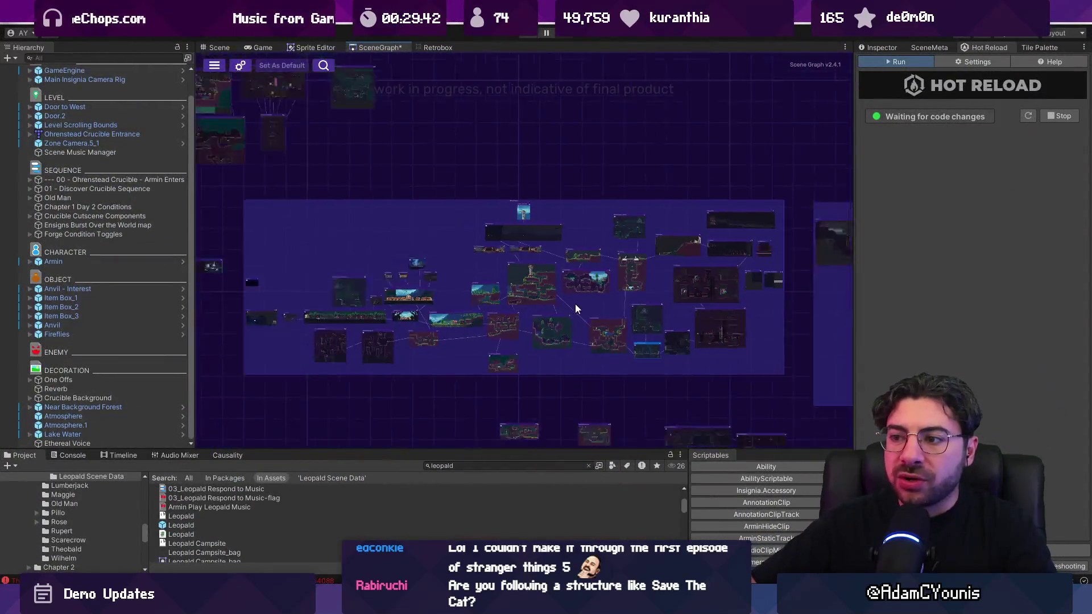
Switch from the Unity SceneGraph window back to the Figma fears slide
key(alt+Tab)
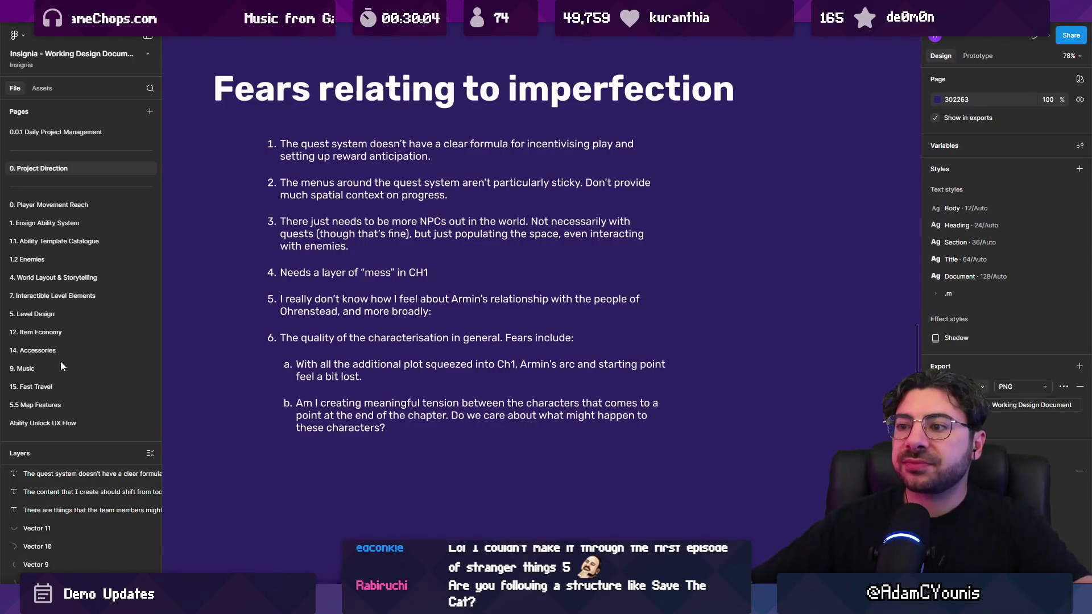
Colour the line 'Needs a layer of “mess” in CH1' pale yellow
double_click(454, 271)
drag(454, 271, 280, 273)
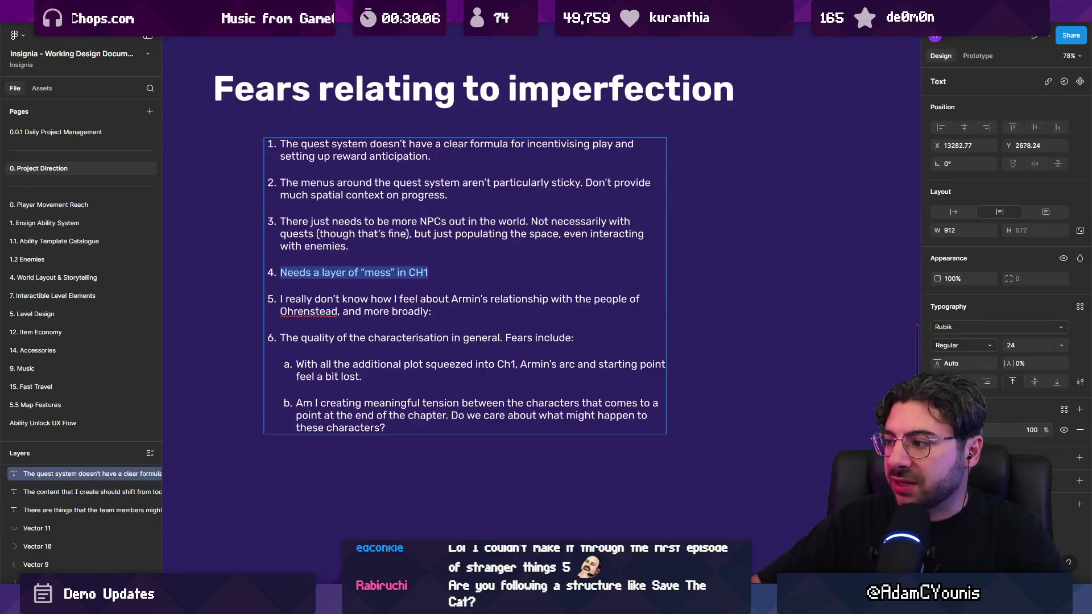
click(939, 430)
click(830, 457)
click(911, 328)
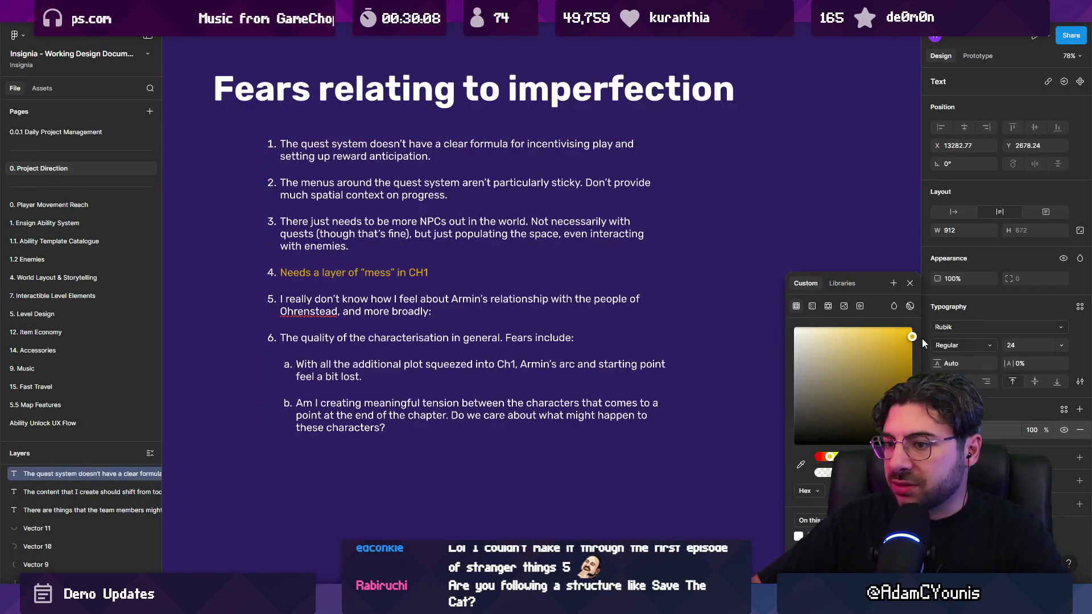
click(870, 327)
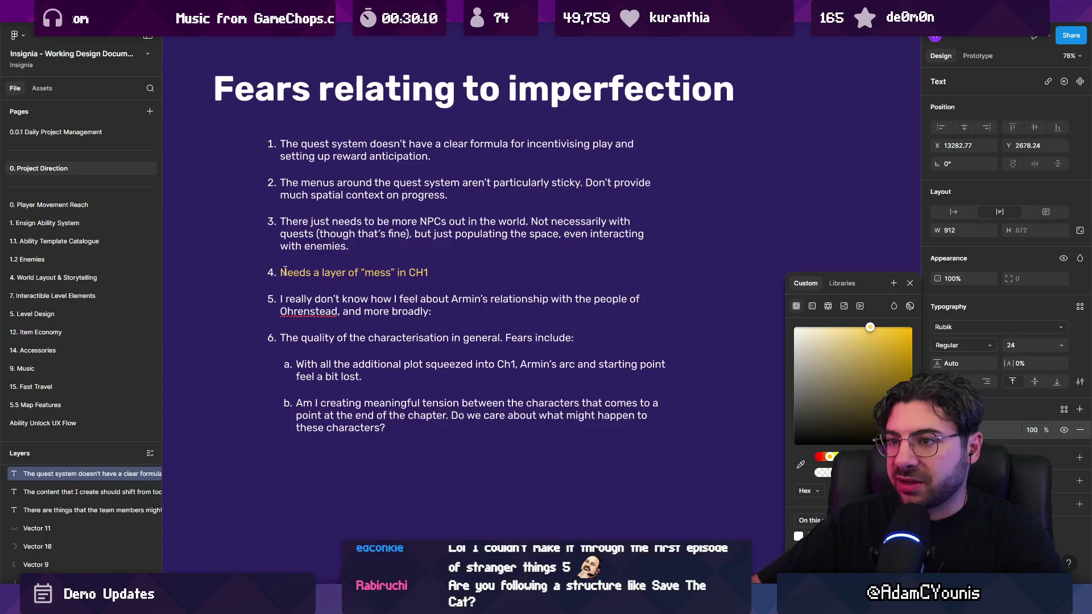
scroll(329, 325, up, 3)
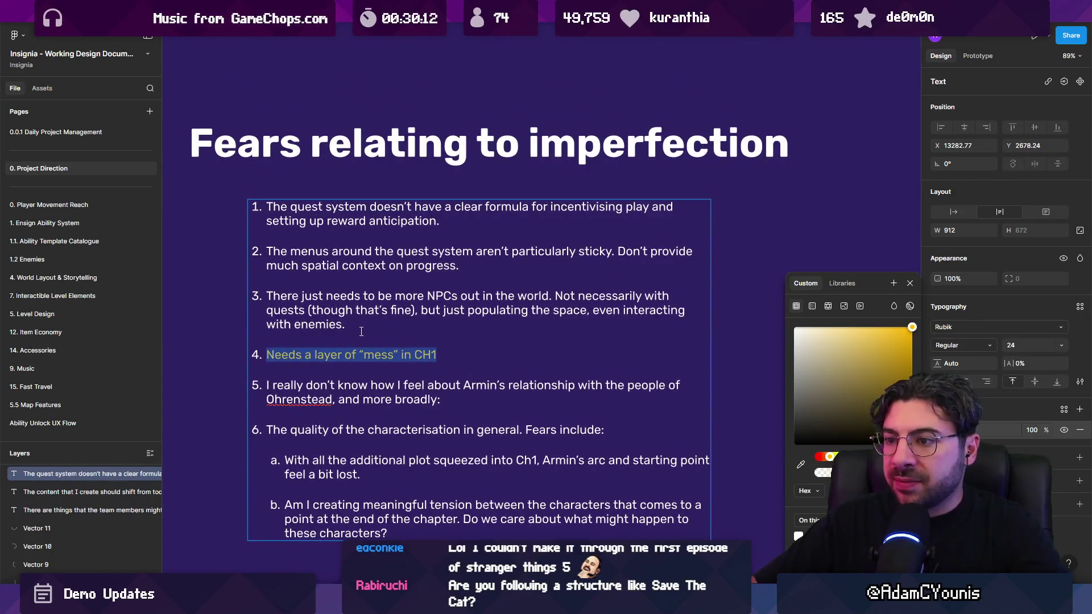
scroll(361, 333, down, 15)
Paste the Insignia Demo card from the Insignia Team Schedule file beside the fears list
key(Escape)
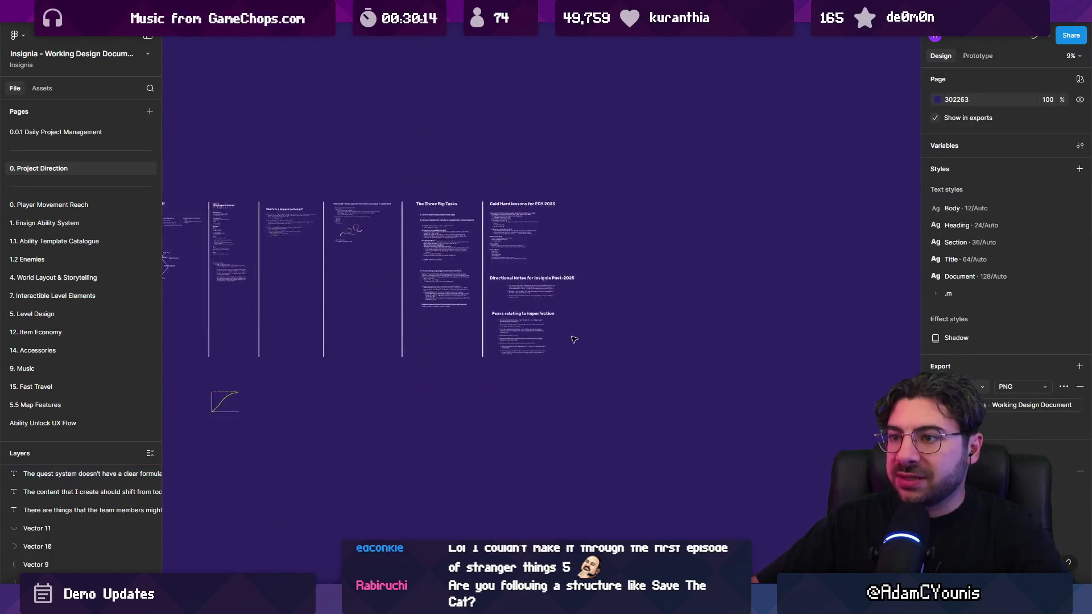
click(199, 11)
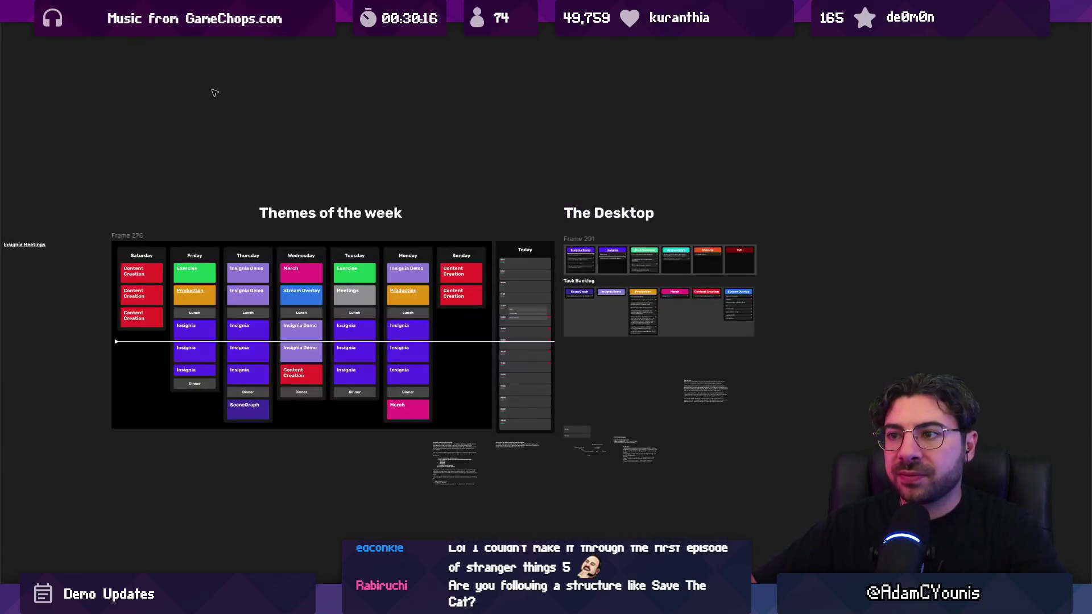
scroll(580, 260, up, 5)
click(518, 239)
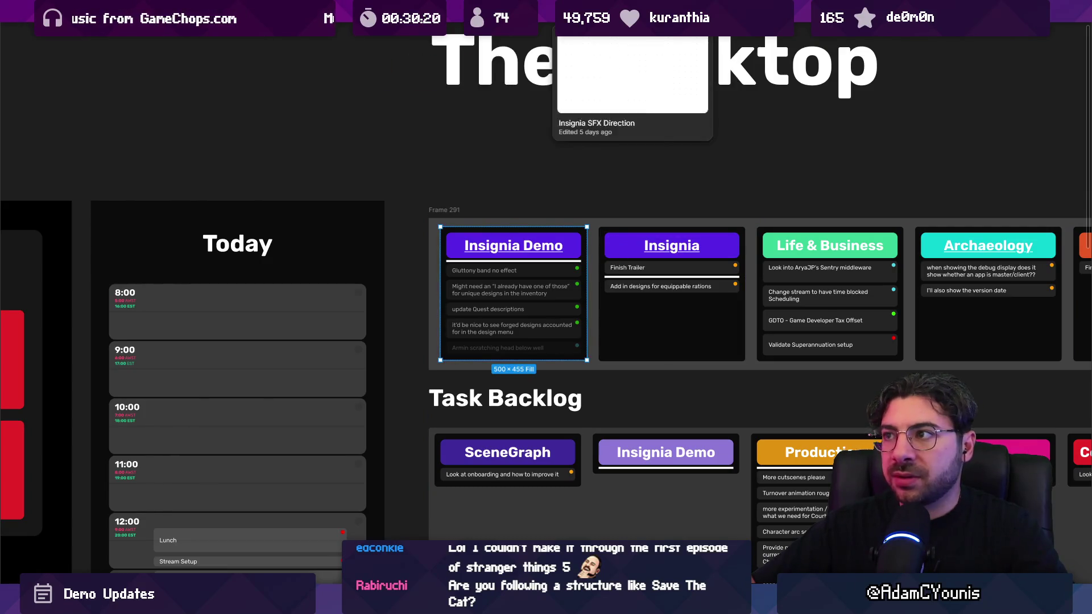
click(808, 11)
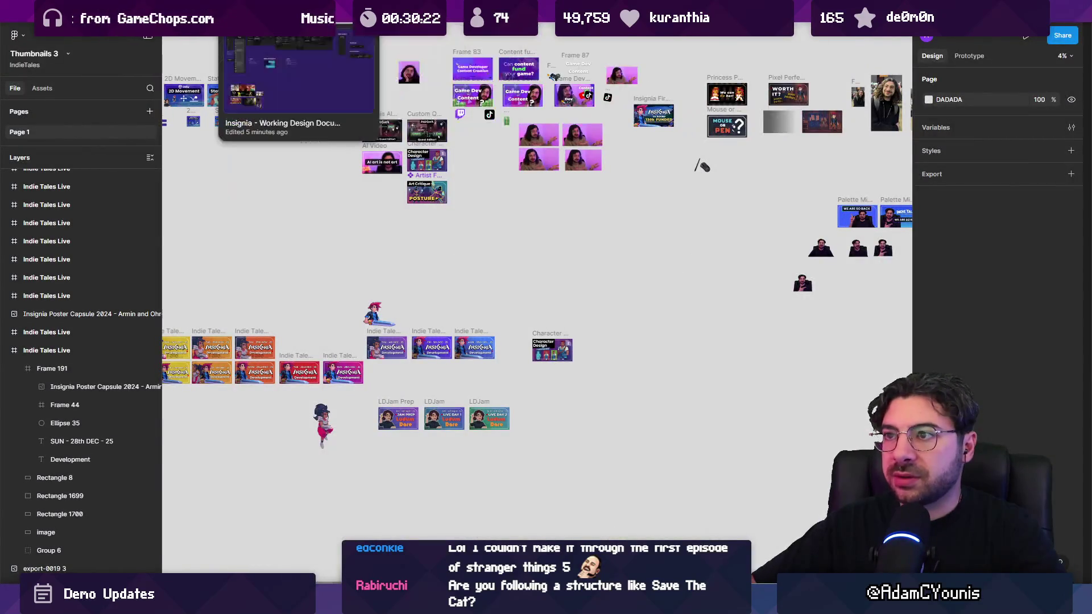
click(267, 10)
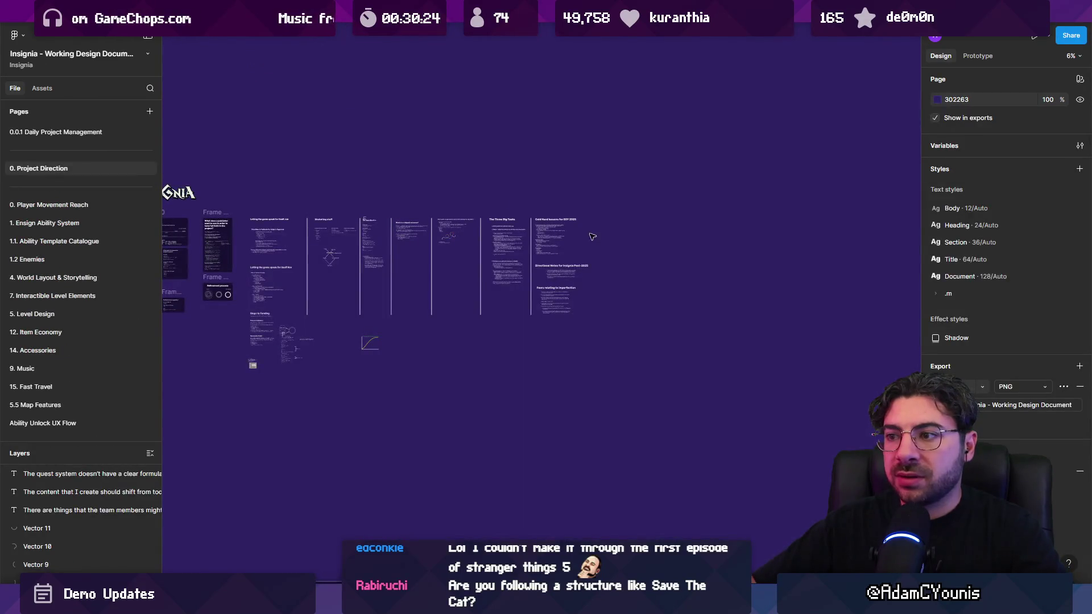
scroll(592, 237, up, 10)
key(ctrl+v)
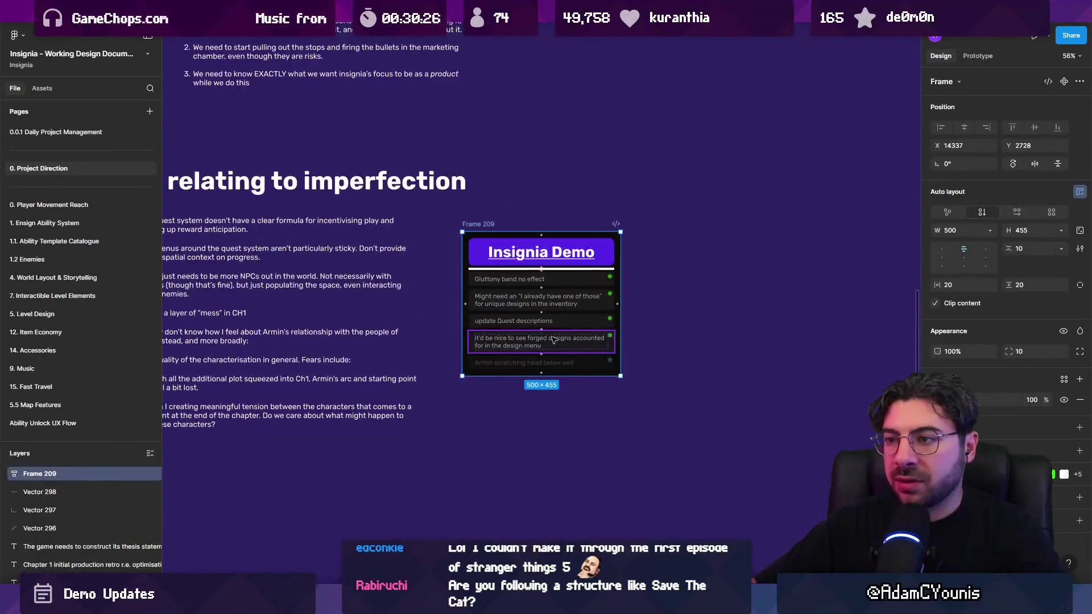
Remove the link from the pasted card's heading and retitle it 'Quality Concerns'
scroll(553, 341, up, 1)
double_click(537, 251)
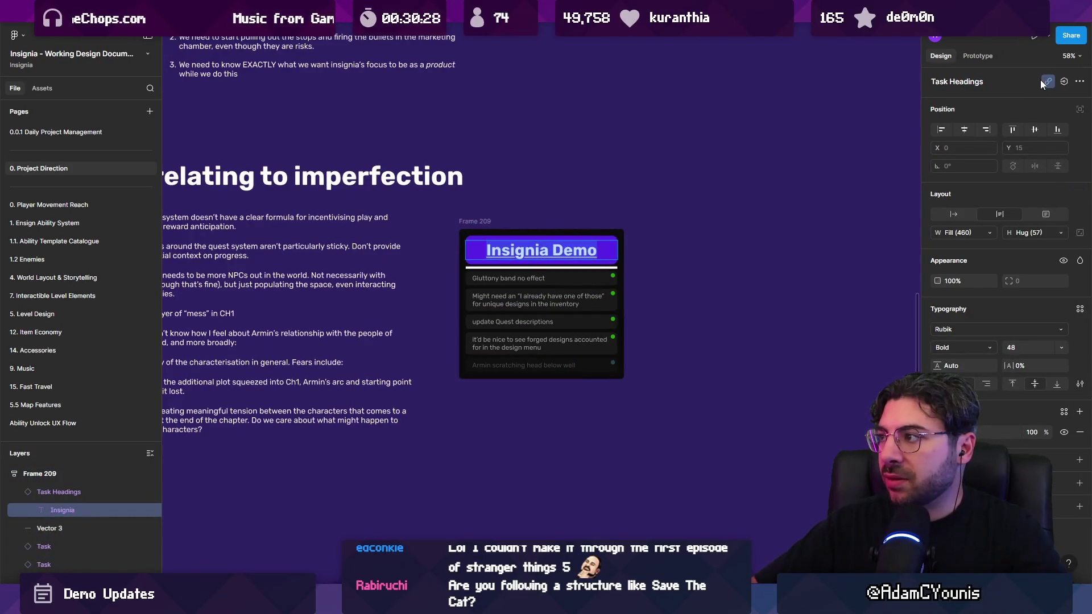
click(1049, 81)
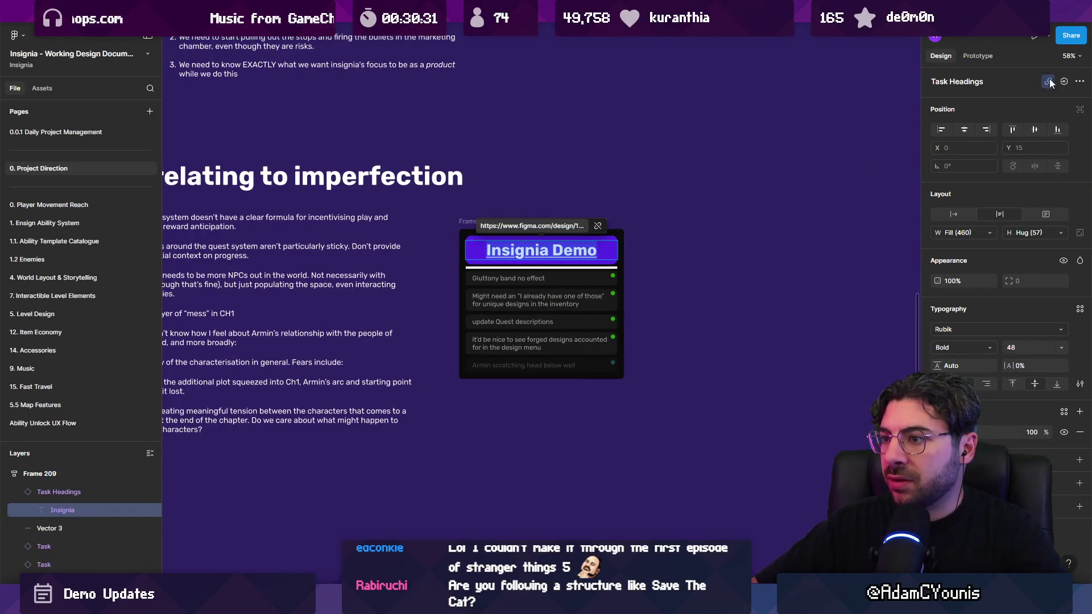
click(598, 226)
text(Conceens)
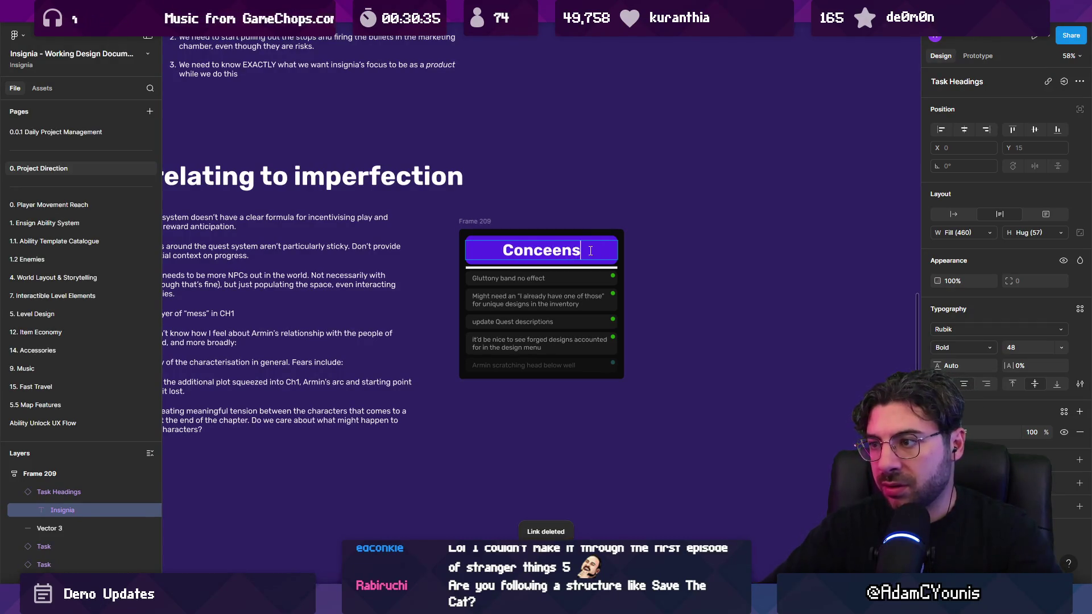
text(ual)
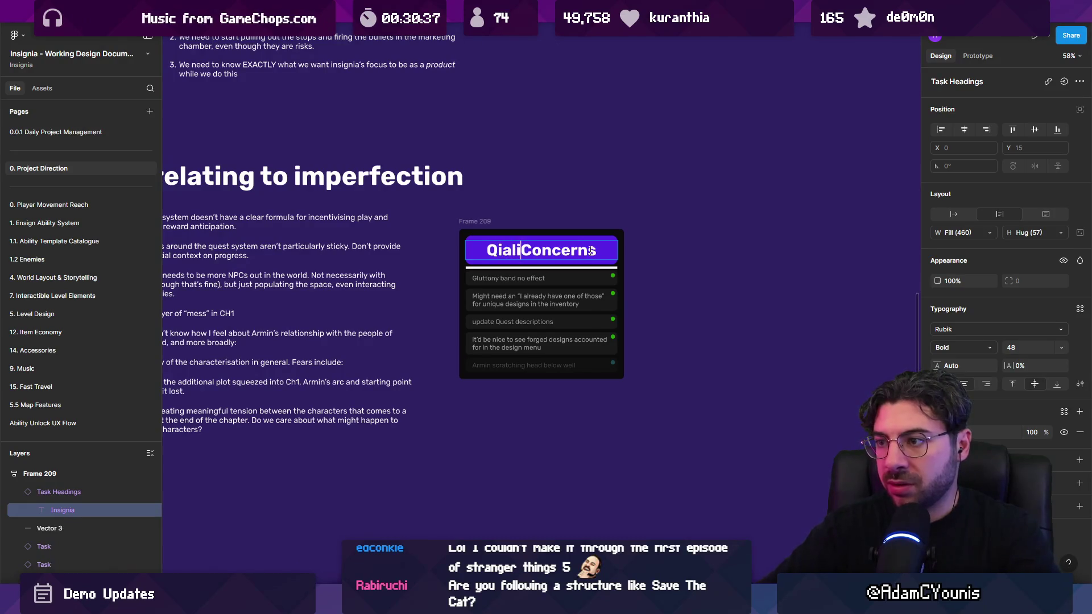
key(BackSpace)
key(BackSpace)
key(BackSpace)
text(ual)
key(BackSpace)
text(lity)
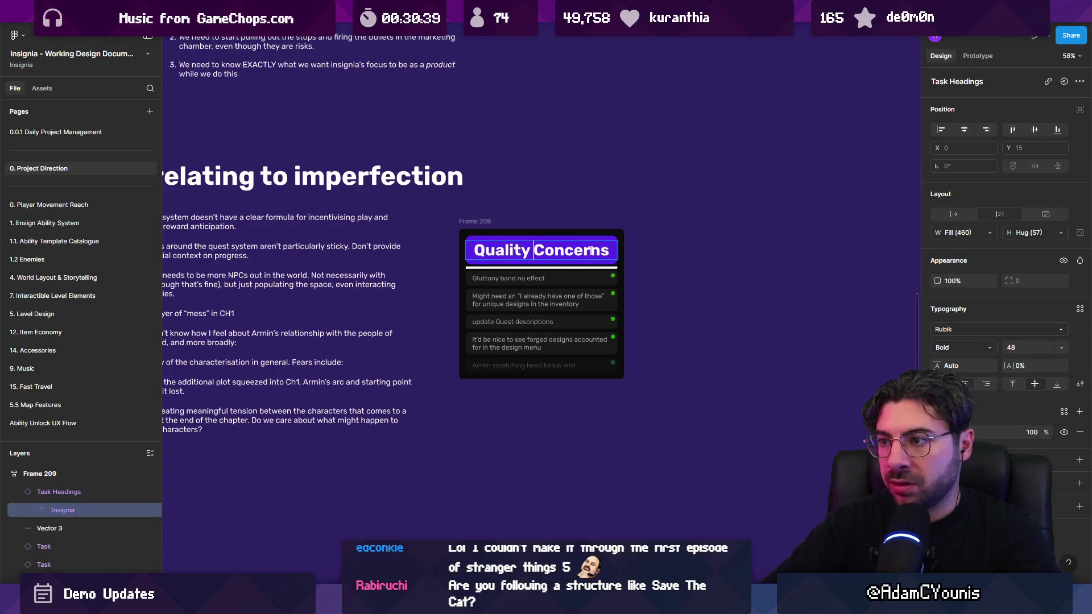
key(Escape)
key(Escape)
click(616, 247)
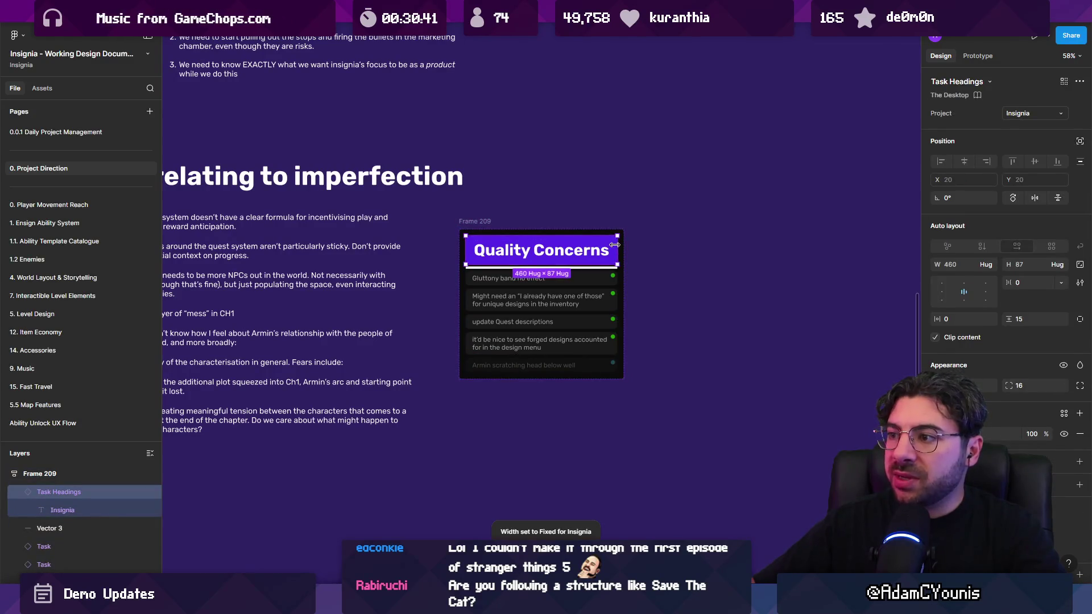
key(Escape)
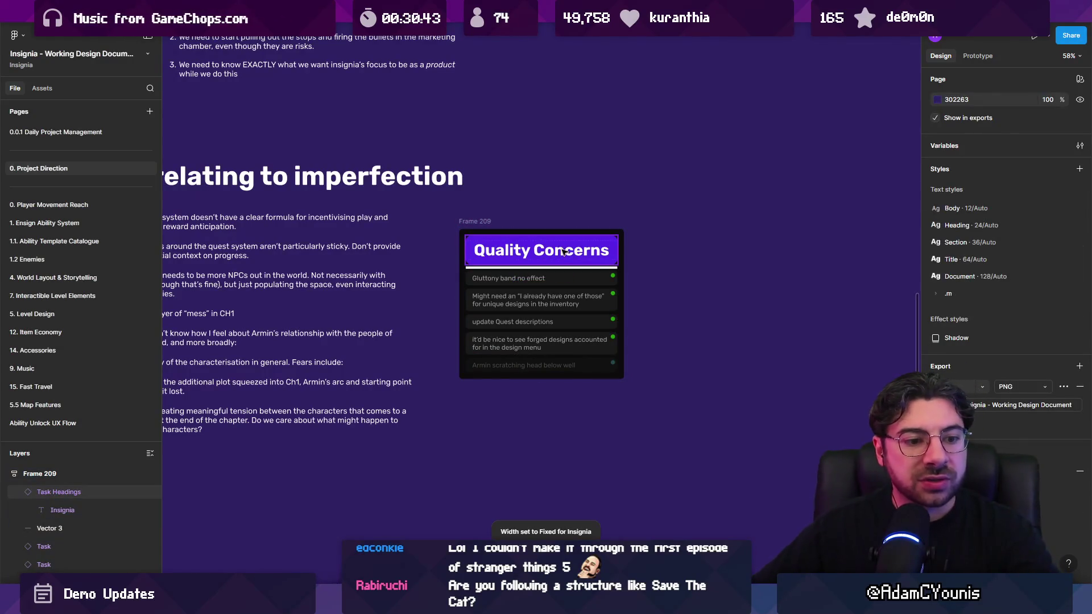
double_click(510, 256)
drag(532, 251, 440, 249)
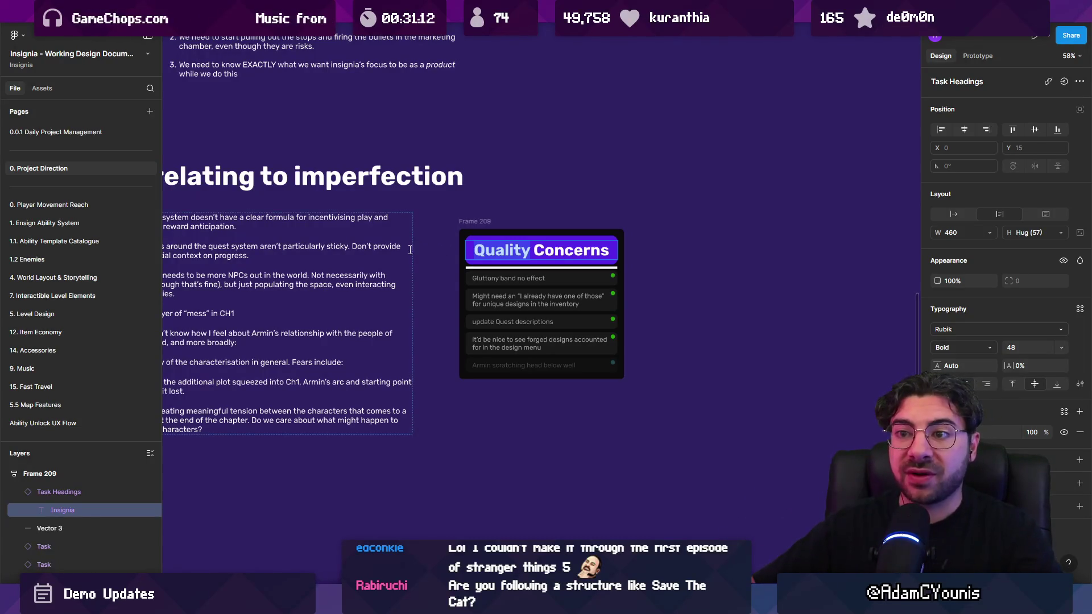
Copy the quest-system and menus fears into the card's first two task rows
scroll(410, 249, right, 1)
key(Escape)
scroll(450, 273, left, 1)
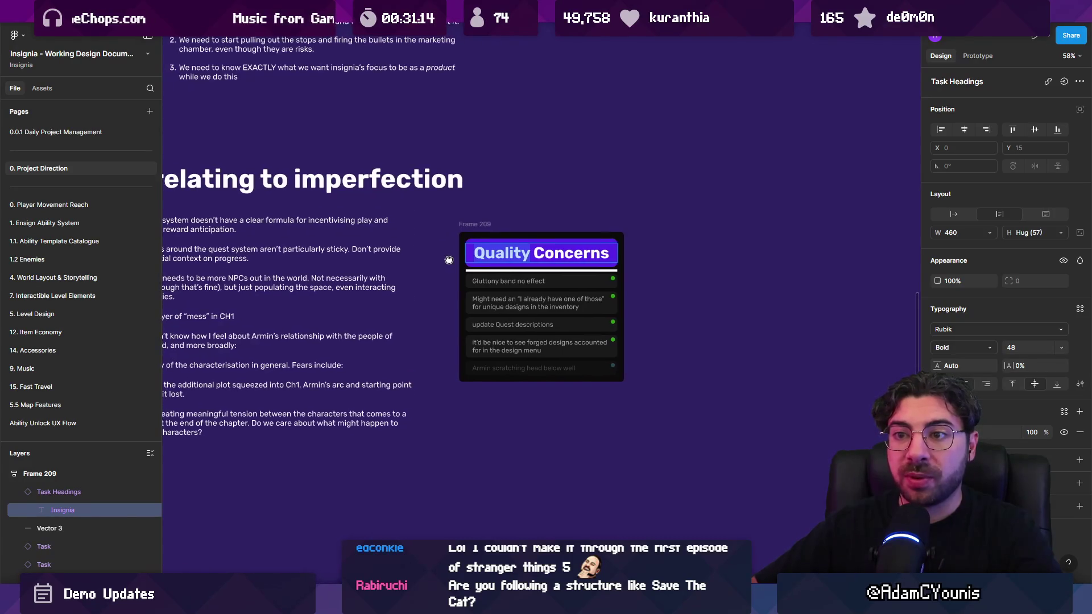
click(456, 287)
scroll(455, 287, left, 5)
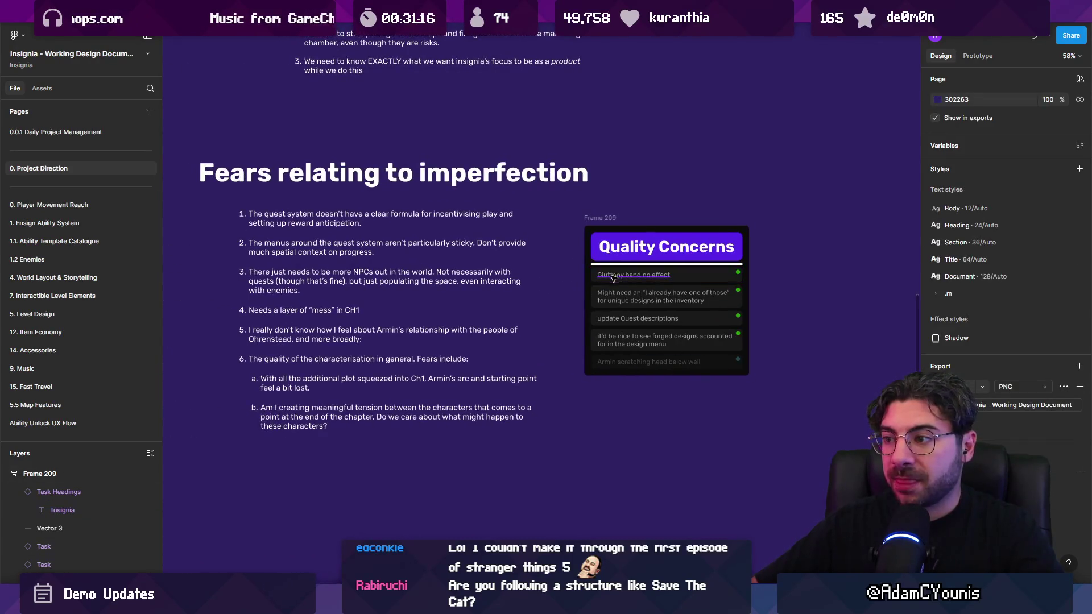
scroll(497, 271, up, 1)
triple_click(390, 227)
key(ctrl+c)
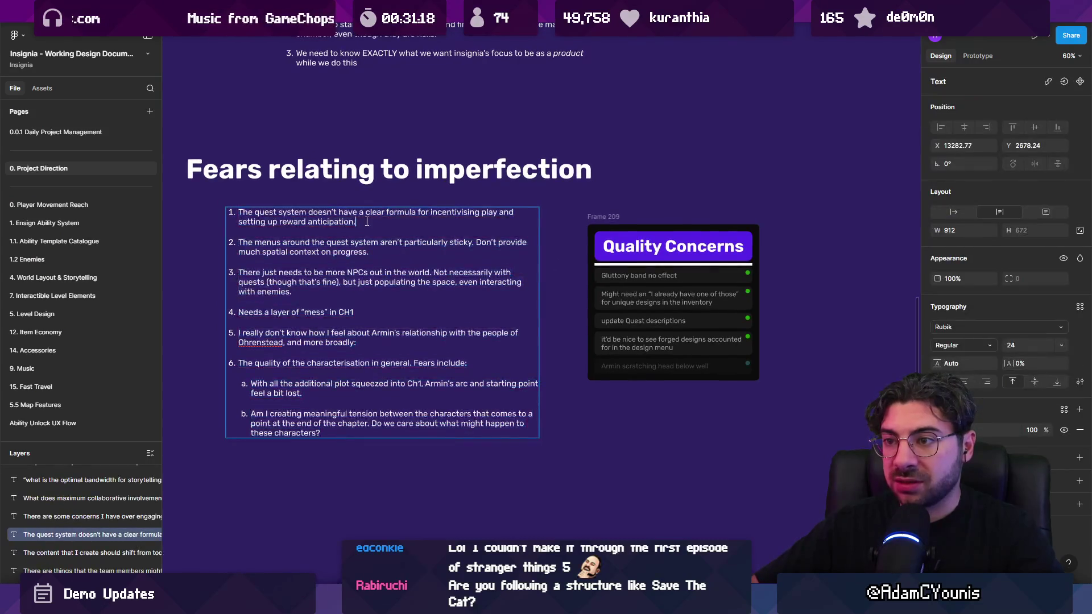
double_click(608, 276)
key(ctrl+v)
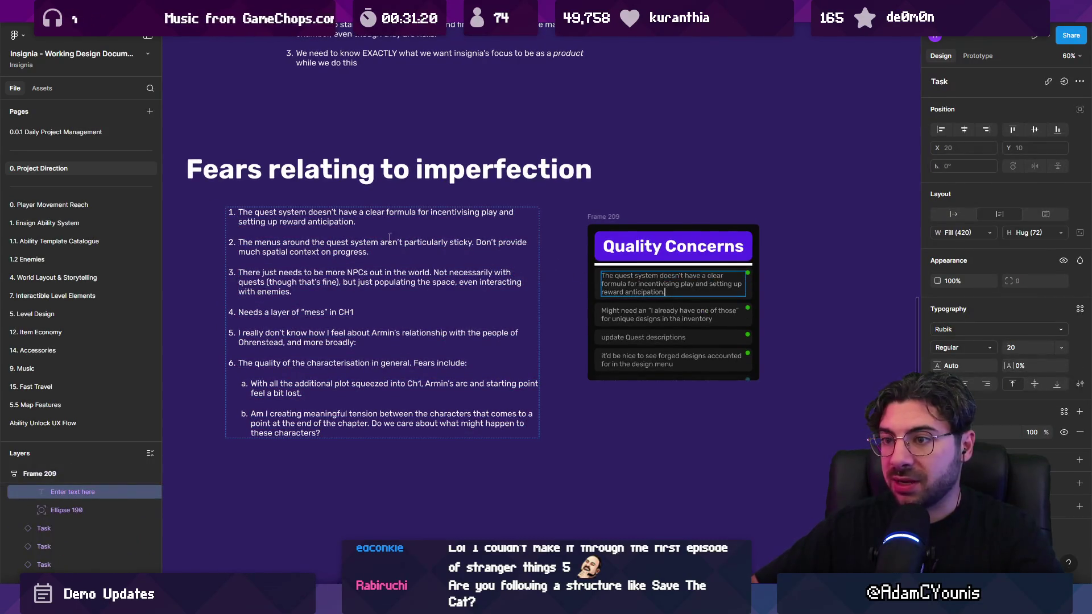
triple_click(379, 242)
key(ctrl+c)
double_click(609, 313)
key(ctrl+v)
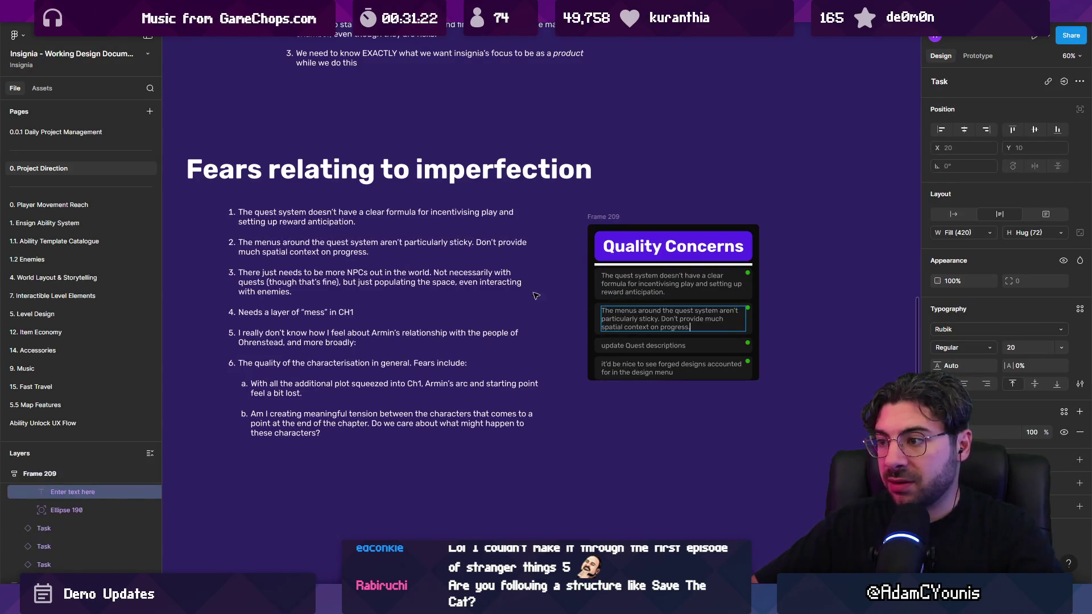
Paste the more NPCs and mess in CH1 fears into the next task rows
triple_click(279, 311)
triple_click(298, 291)
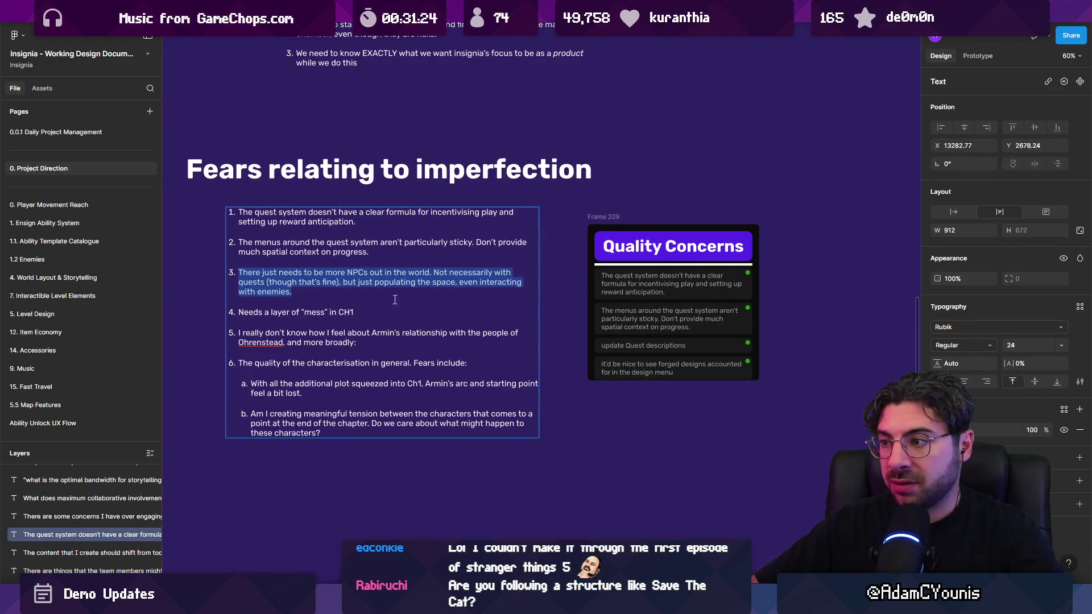
key(ctrl+c)
click(620, 345)
double_click(621, 346)
key(ctrl+v)
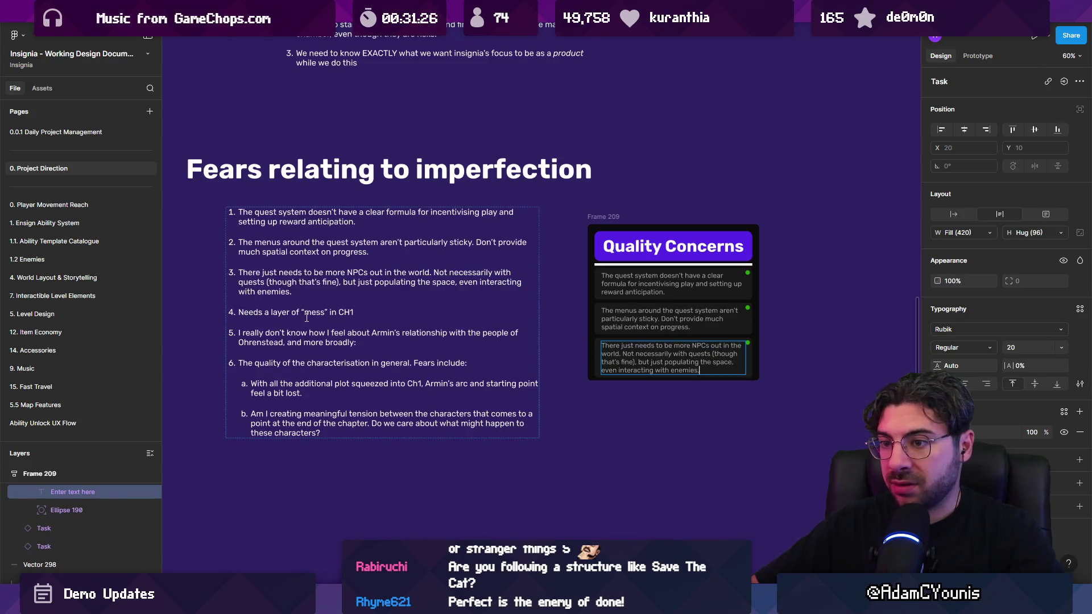
triple_click(296, 312)
double_click(608, 359)
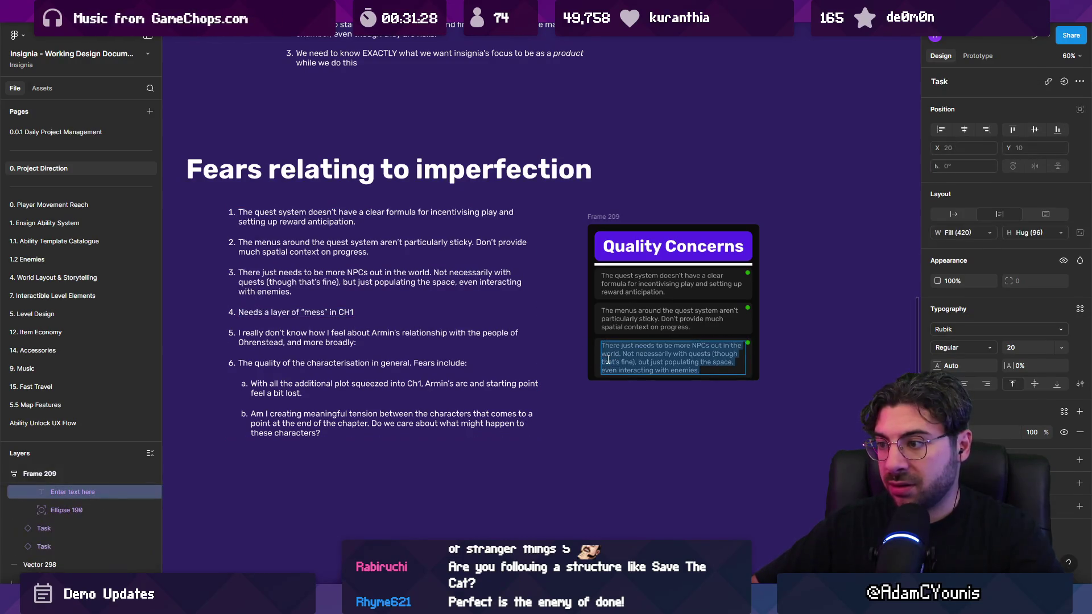
key(ctrl+v)
Extend the card to a fifth row for the Armin relationship fear, and duplicate a row for the additional plot fear
click(313, 358)
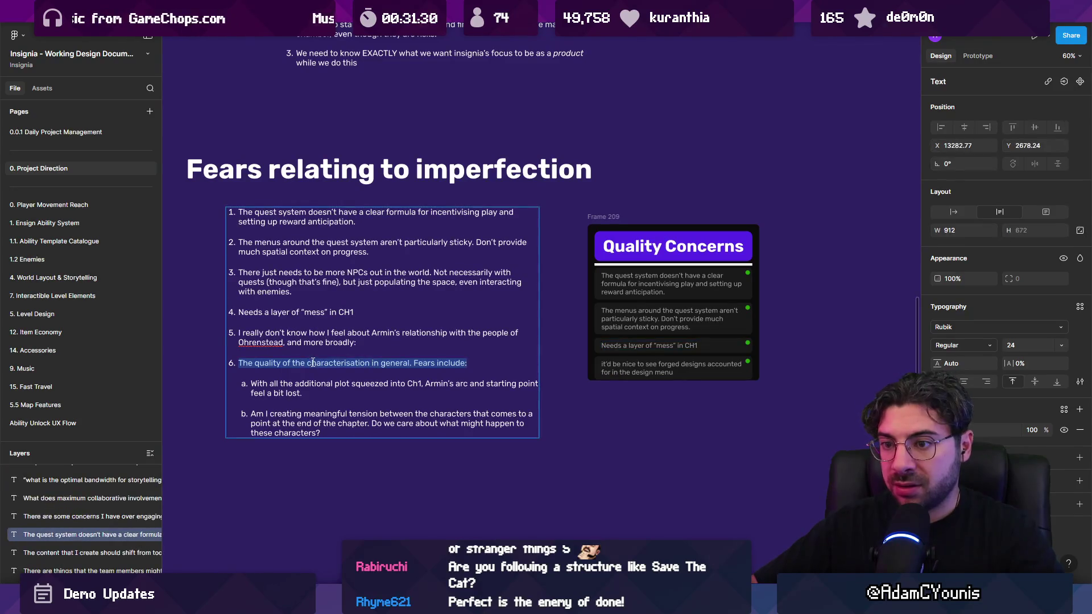
triple_click(320, 340)
click(616, 368)
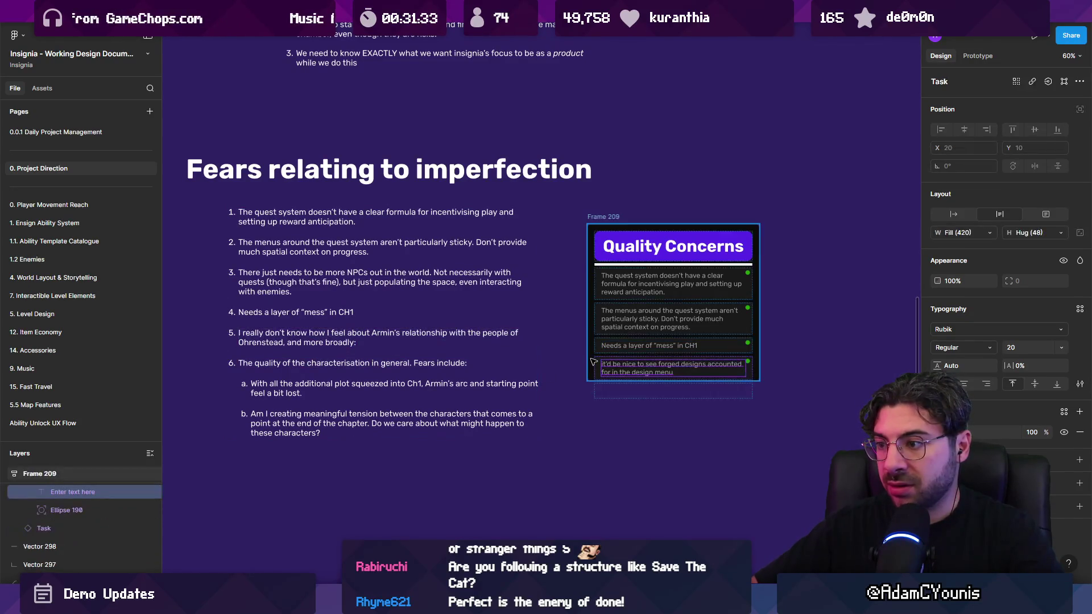
drag(596, 380, 596, 405)
double_click(613, 391)
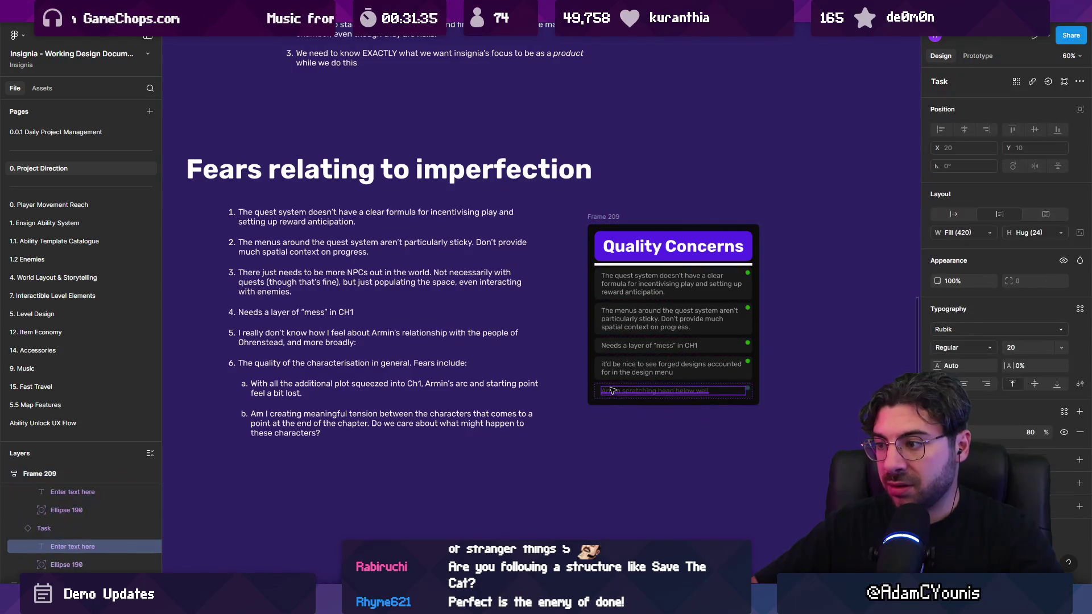
key(ctrl+v)
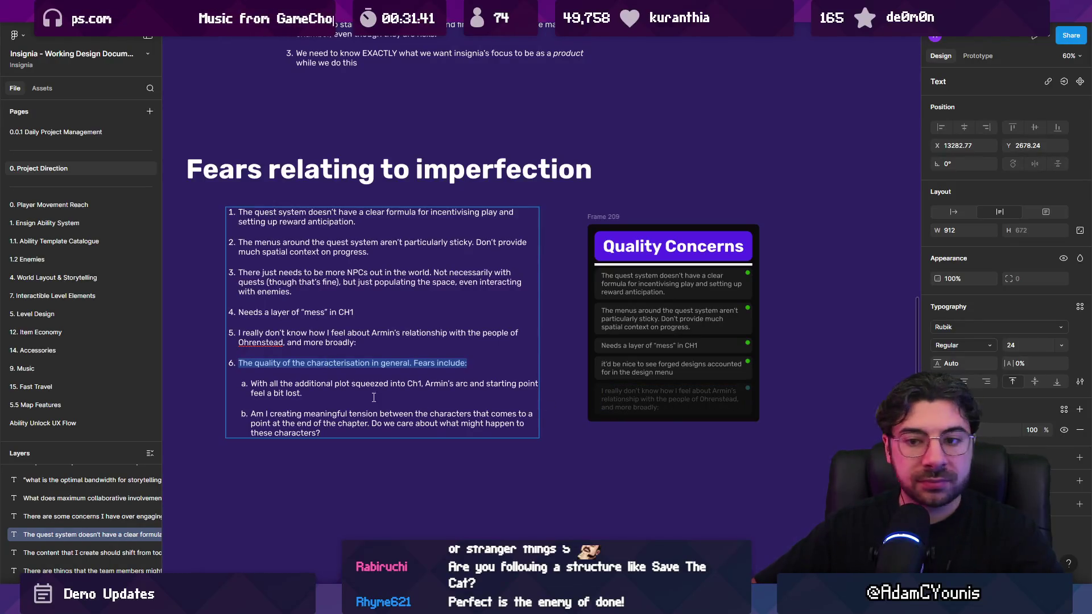
key(Escape)
click(677, 415)
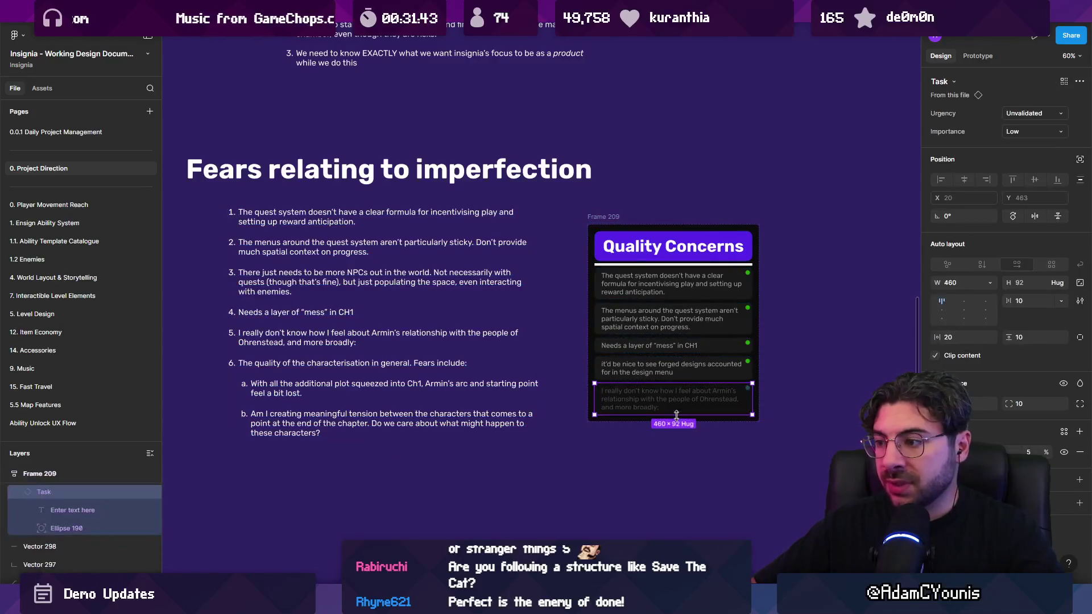
key(ctrl+d)
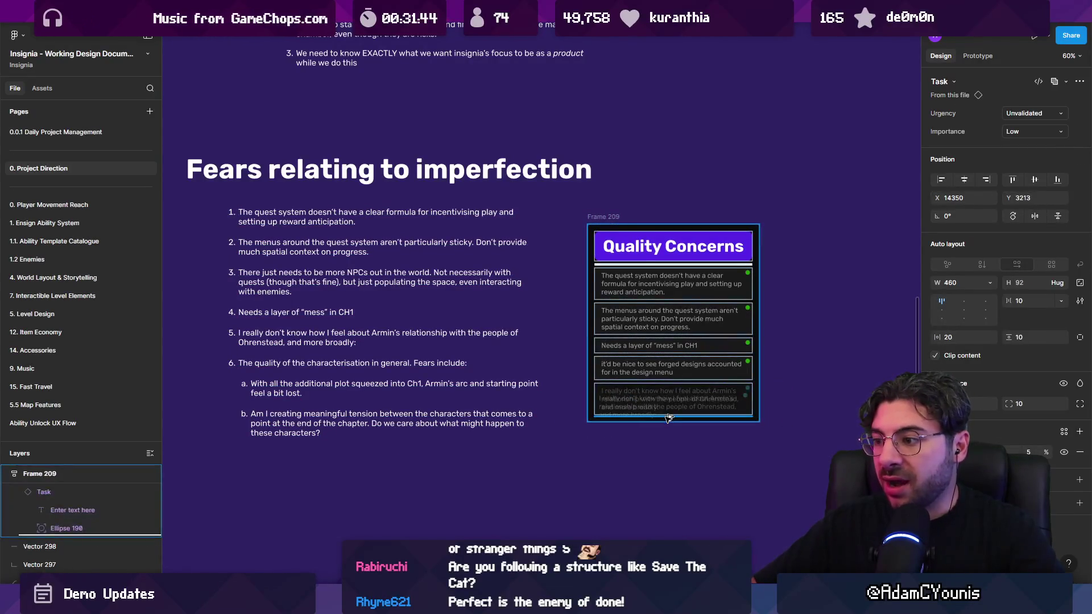
double_click(665, 417)
key(ctrl+v)
Duplicate the bottom row again and fill it with the meaningful tension fear
click(421, 408)
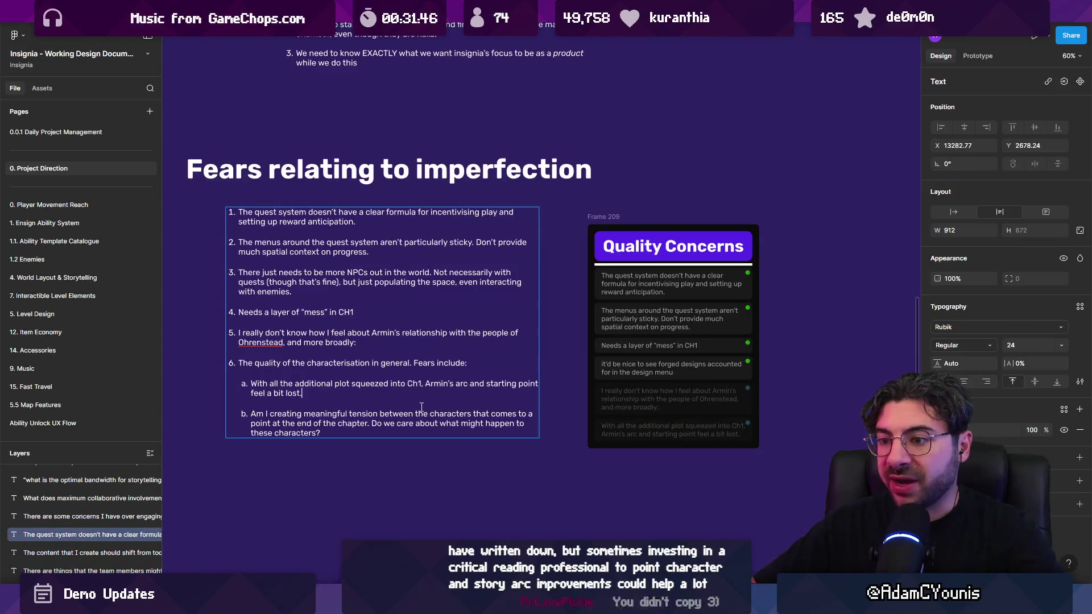
triple_click(422, 410)
click(647, 440)
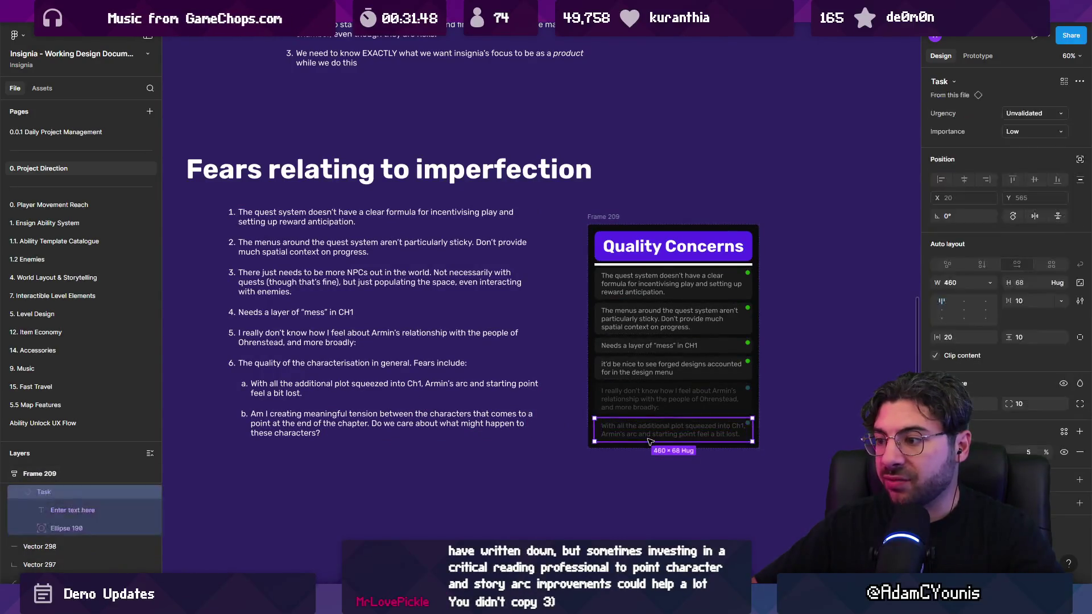
key(ctrl+d)
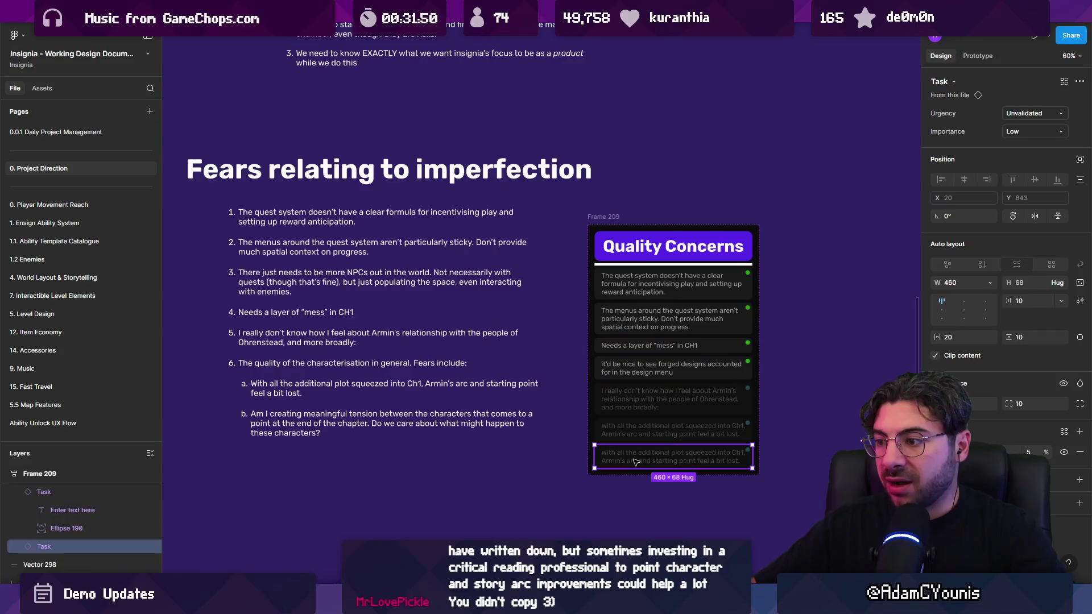
double_click(677, 463)
key(ctrl+v)
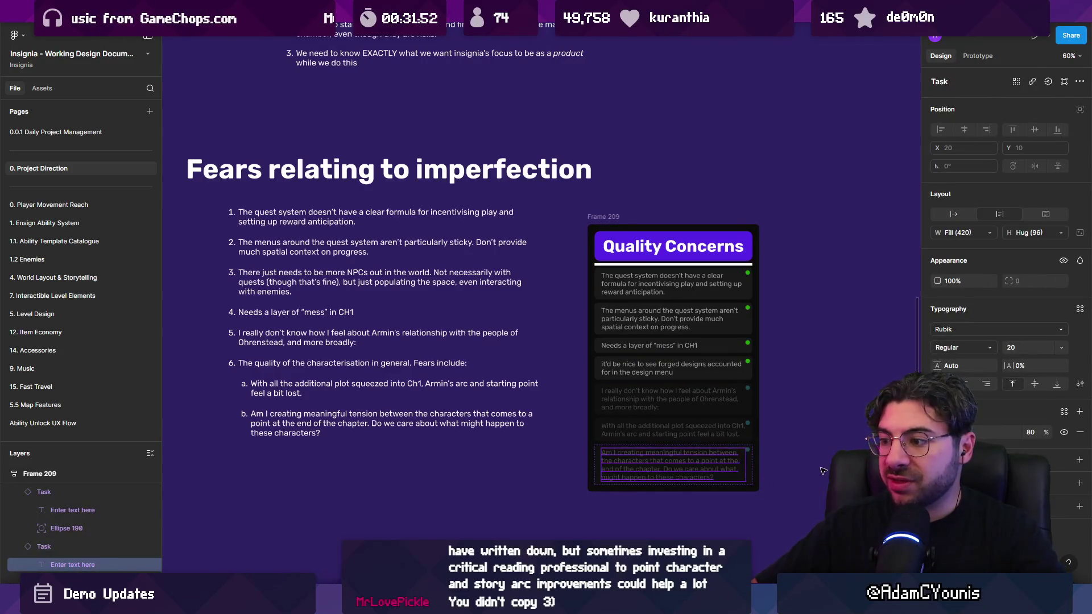
key(Escape)
Delete the numbered fears list under the Fears relating to imperfection heading
click(500, 418)
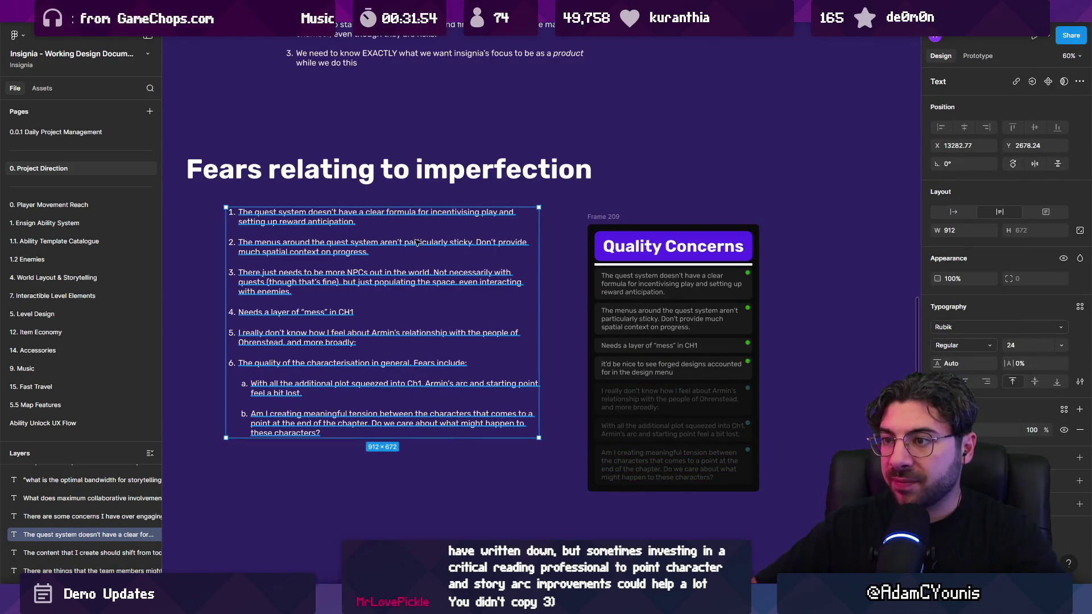
shift+click(406, 173)
click(408, 213)
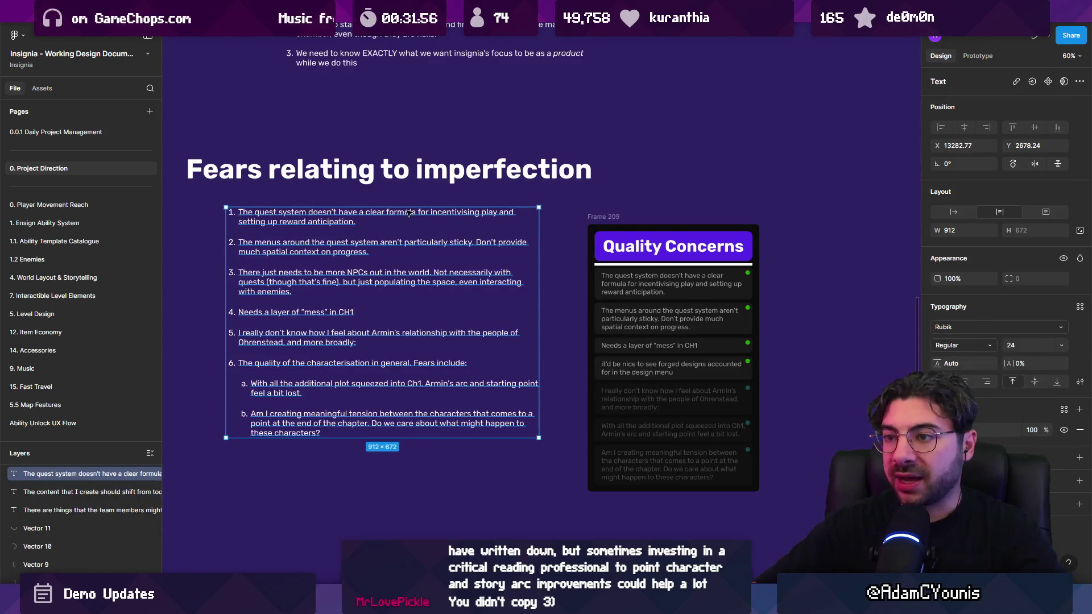
key(Delete)
click(502, 171)
Move the Quality Concerns card left under the heading, keeping it 500 wide
mouse_move(603, 218)
mouse_down()
mouse_move(298, 218)
mouse_move(242, 205)
mouse_up()
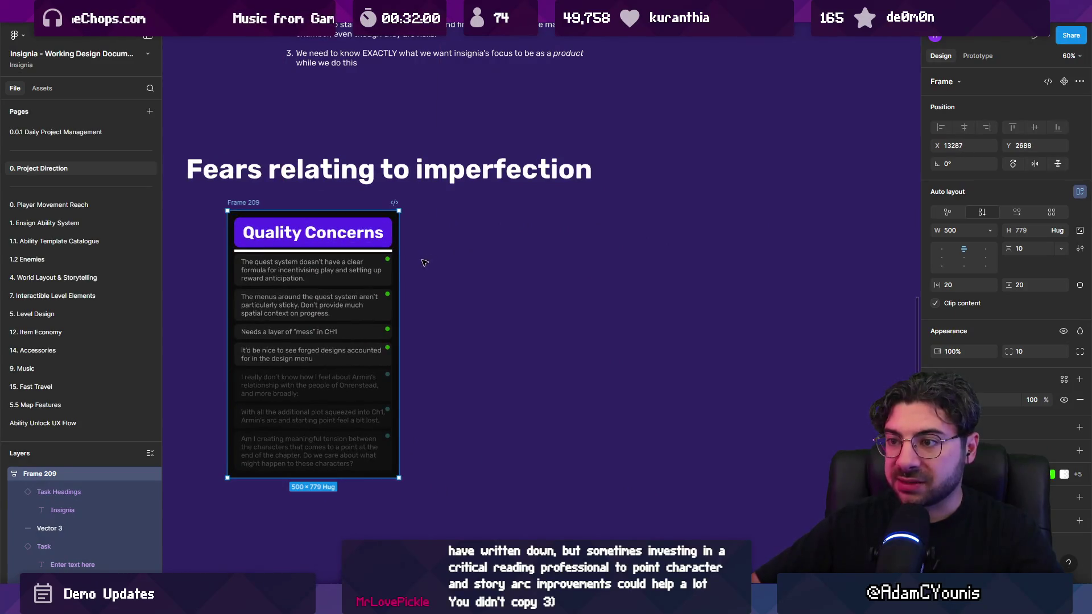
mouse_move(400, 263)
mouse_down()
mouse_move(430, 263)
mouse_move(399, 262)
mouse_up()
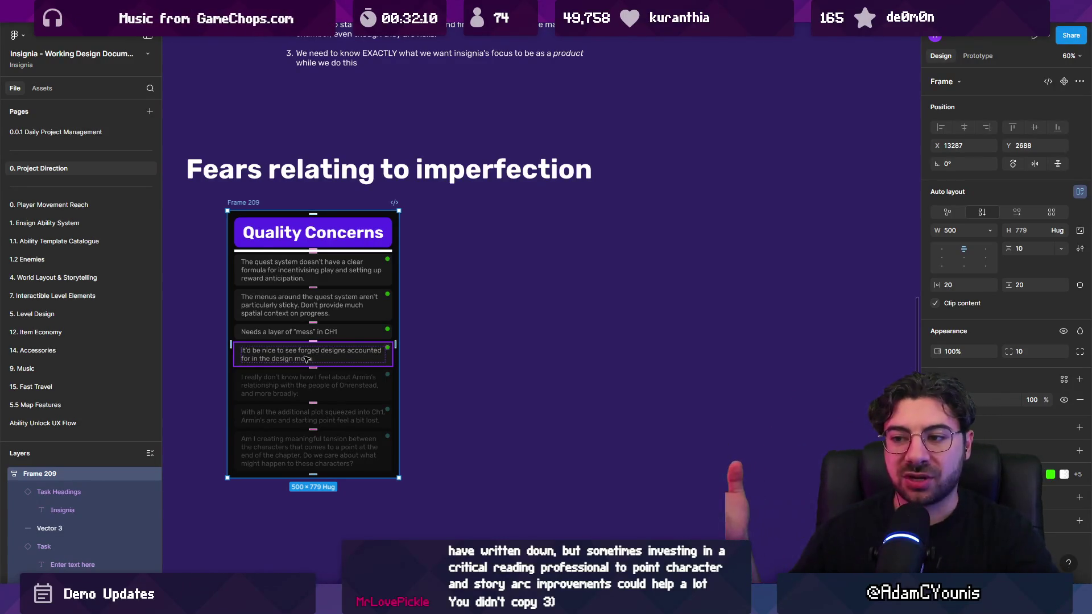
key(Escape)
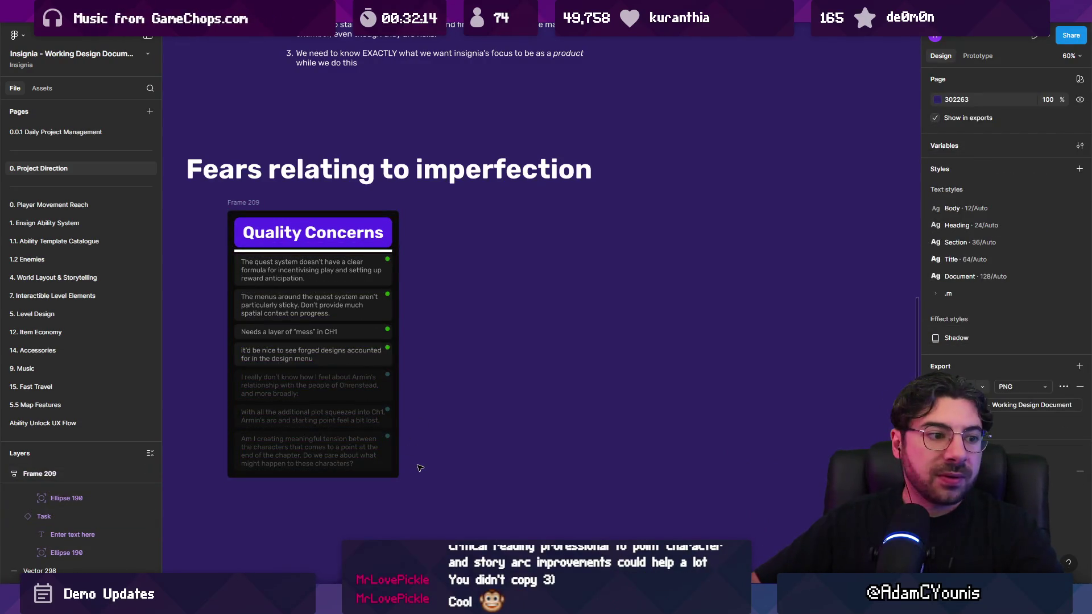
Set all seven concern items to Urgent urgency and High importance
click(358, 463)
key(ctrl+a)
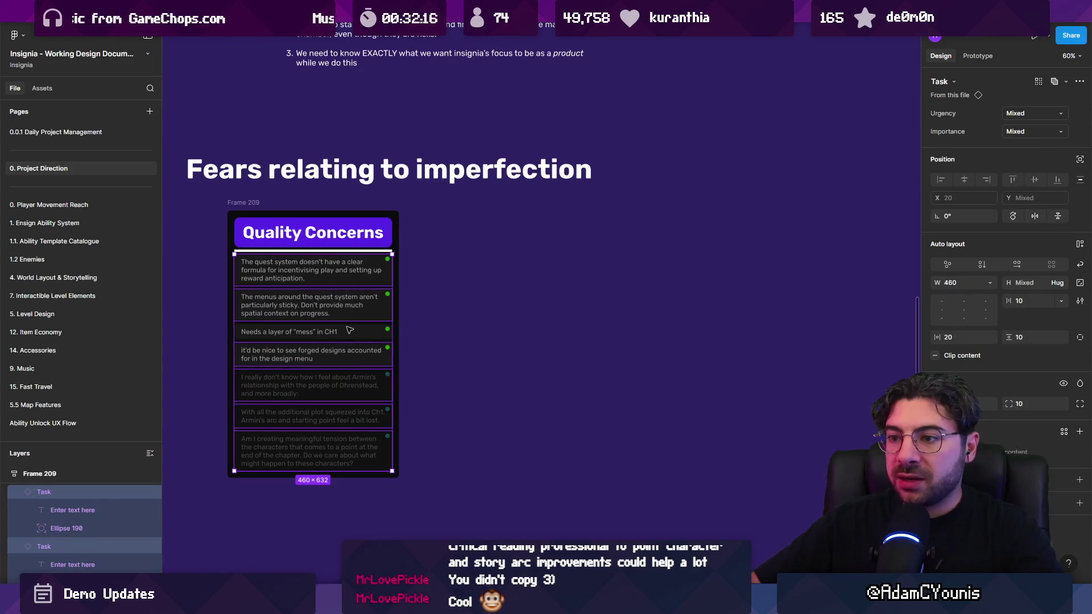
click(1041, 114)
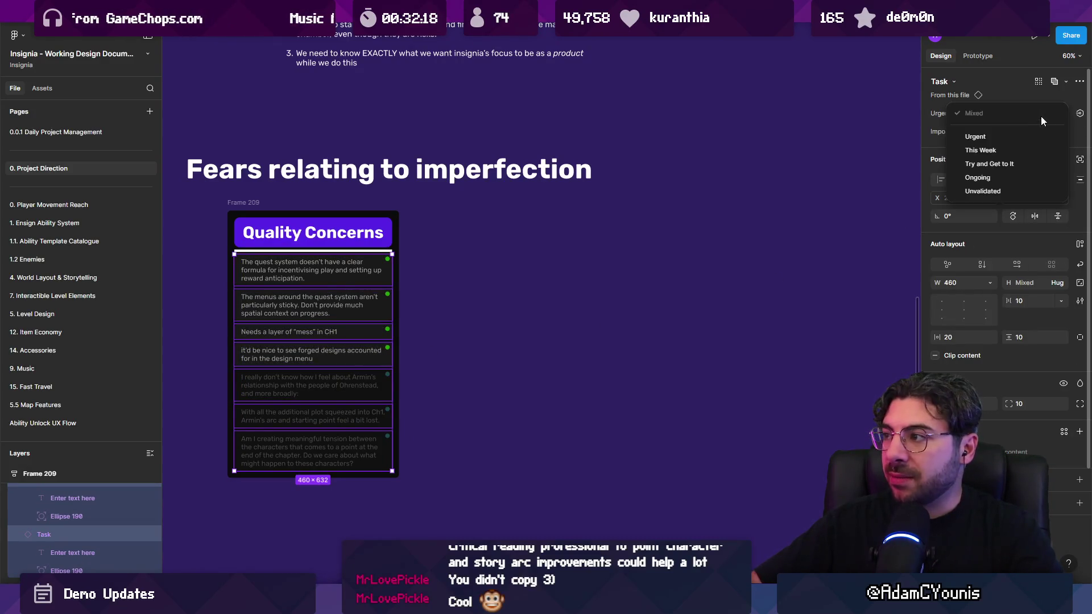
click(1011, 136)
click(1011, 135)
click(1009, 154)
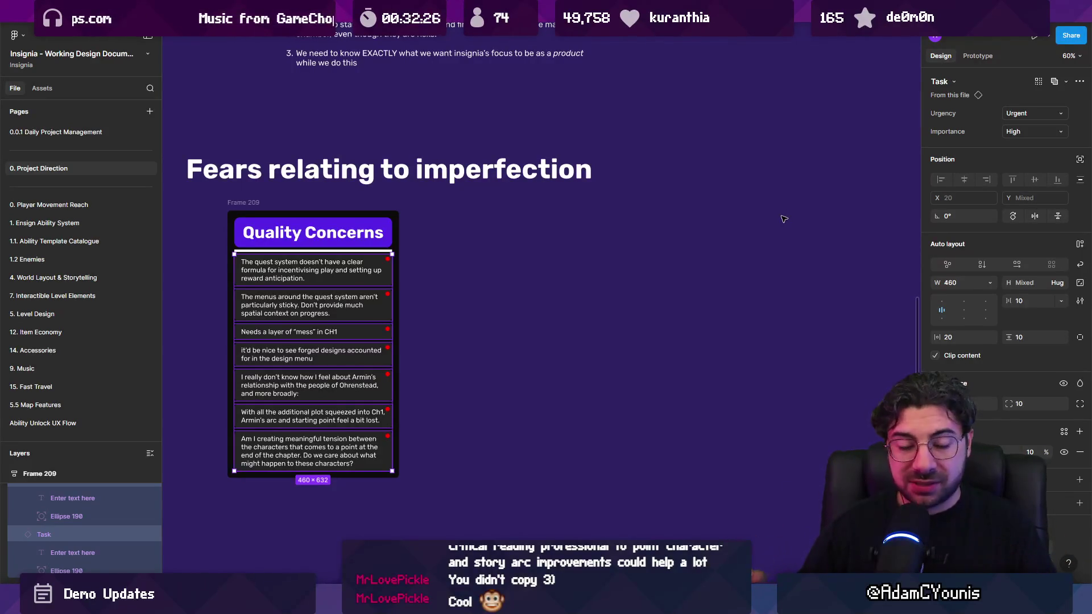
double_click(360, 448)
click(459, 405)
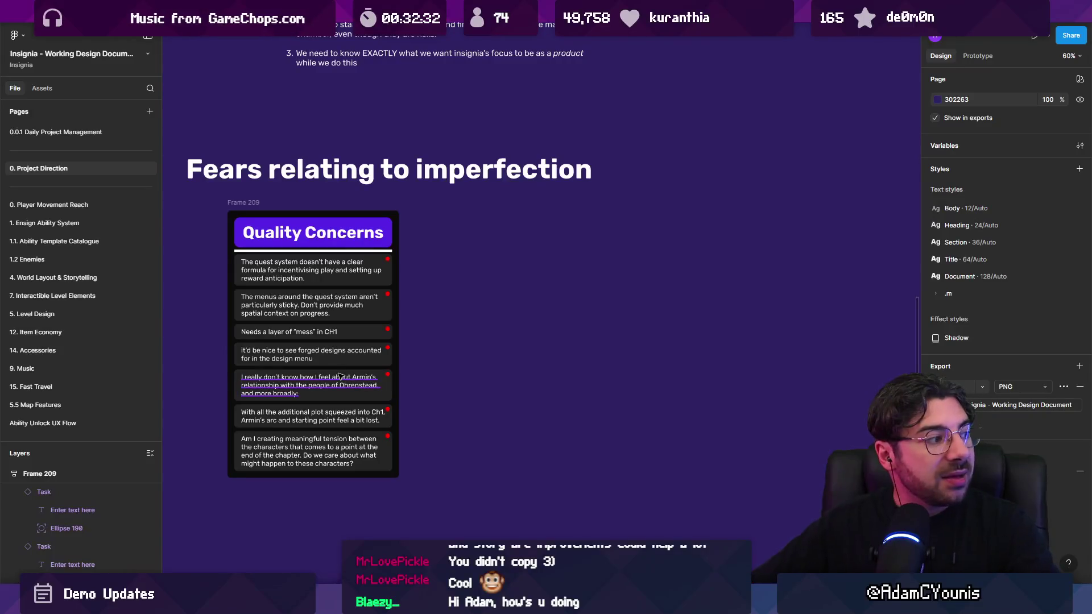
Drag the white divider line out of the card onto the canvas to its right
scroll(216, 310, up, 2)
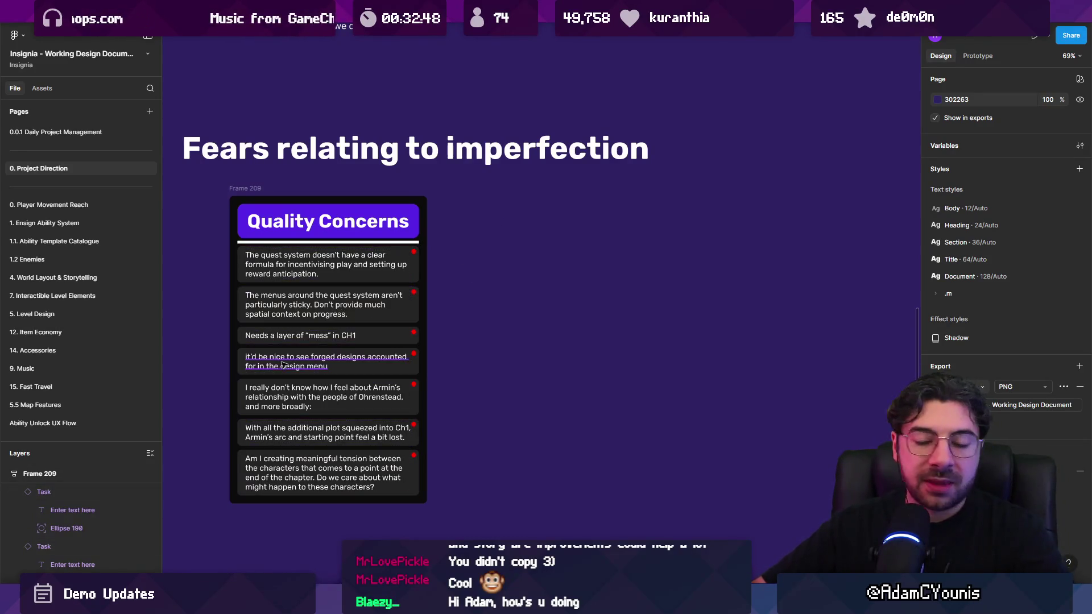
scroll(283, 366, up, 5)
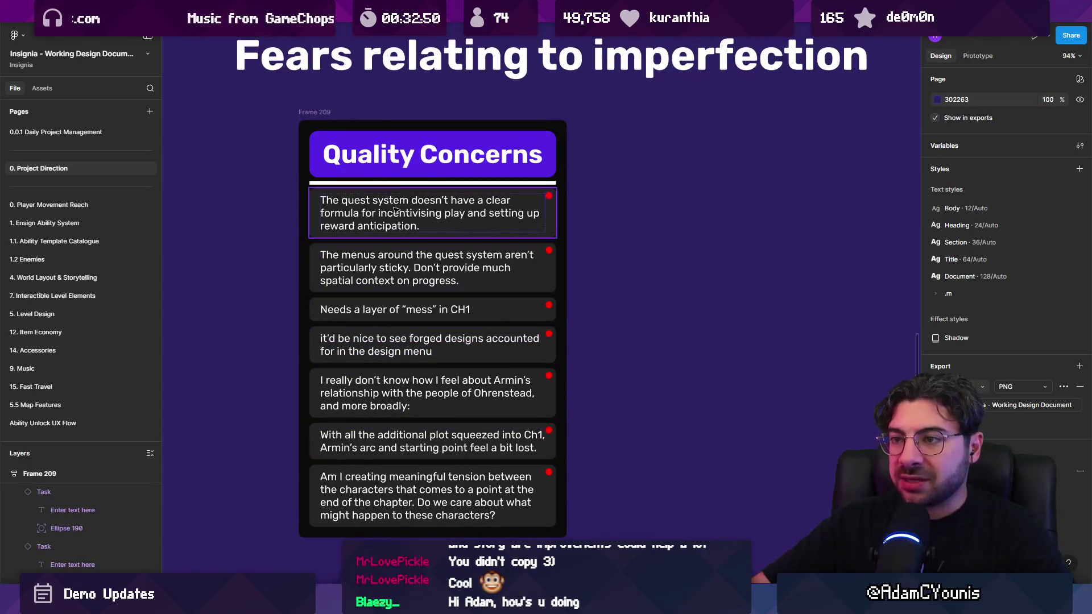
click(400, 183)
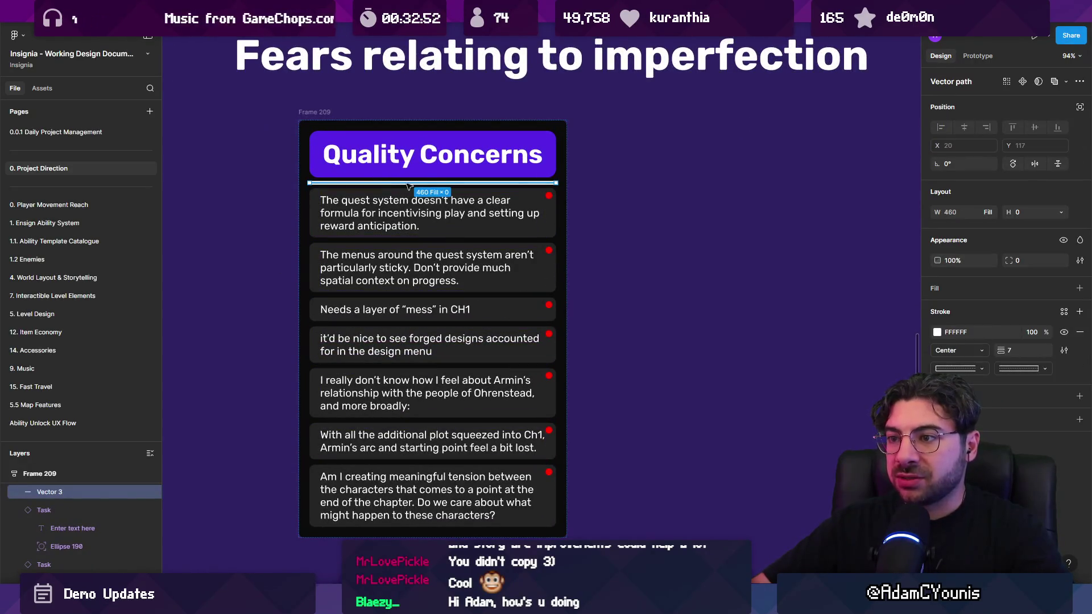
scroll(409, 185, right, 3)
drag(431, 193, 796, 279)
scroll(595, 274, right, 5)
scroll(562, 254, up, 5)
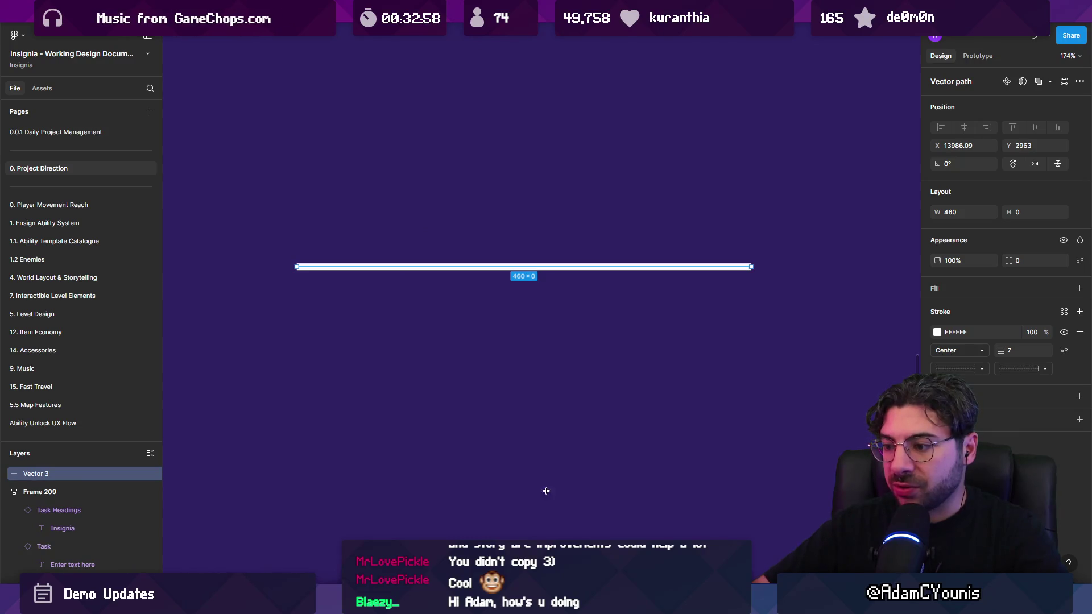
Add a test text layer below the line, then delete it again
click(474, 355)
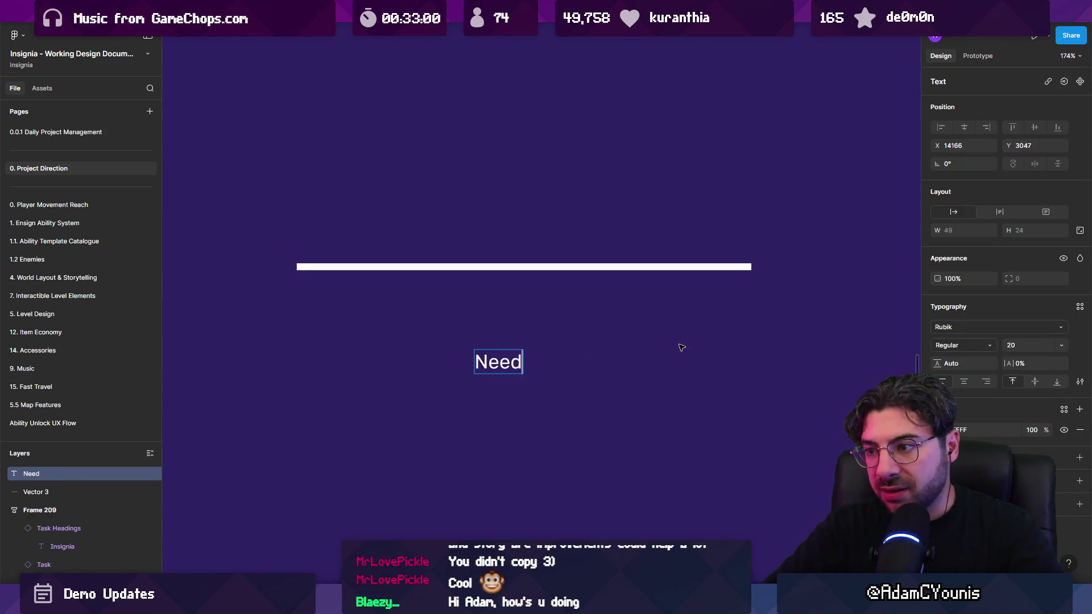
text(Nece)
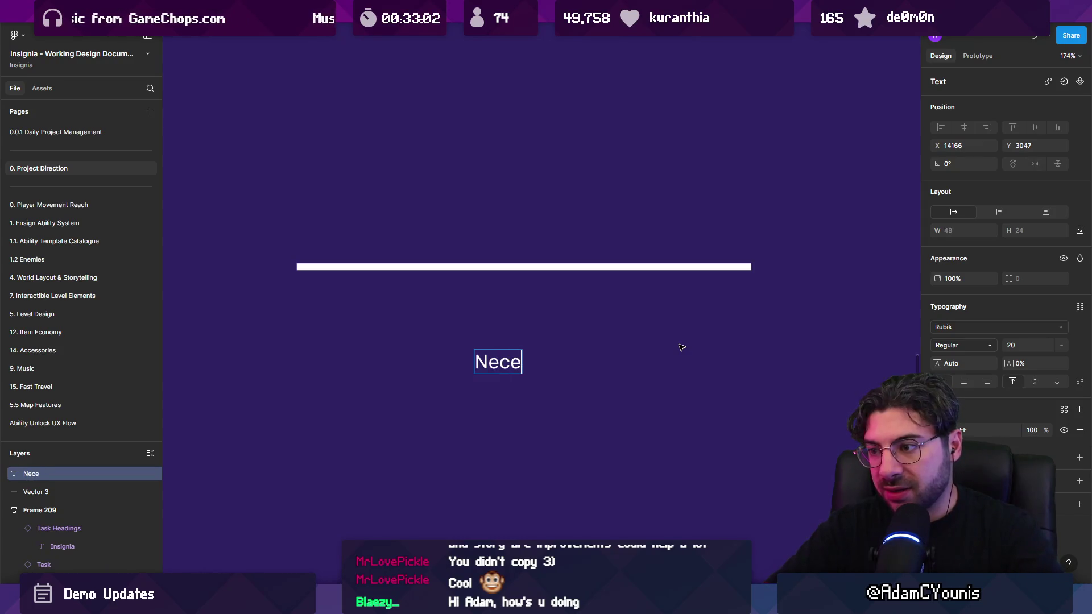
key(BackSpace)
key(BackSpace)
key(ctrl+a)
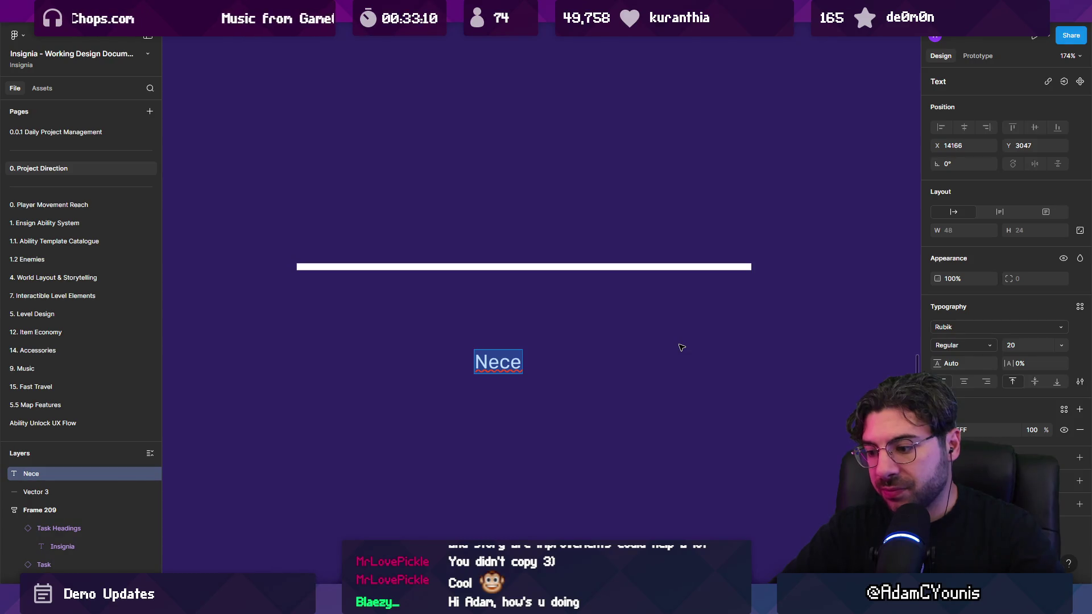
key(Escape)
key(Delete)
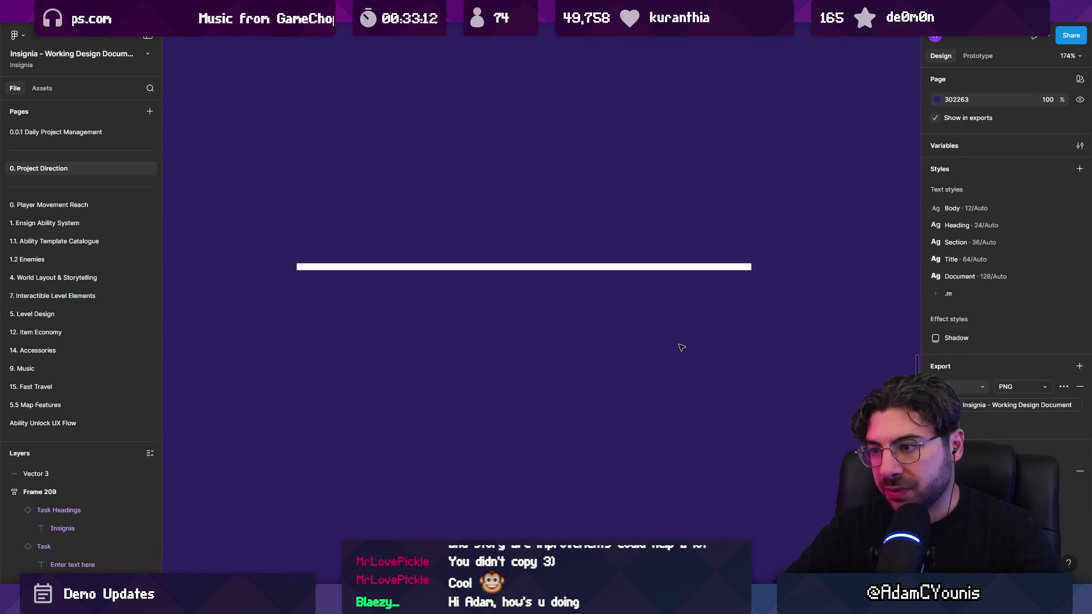
scroll(615, 302, down, 5)
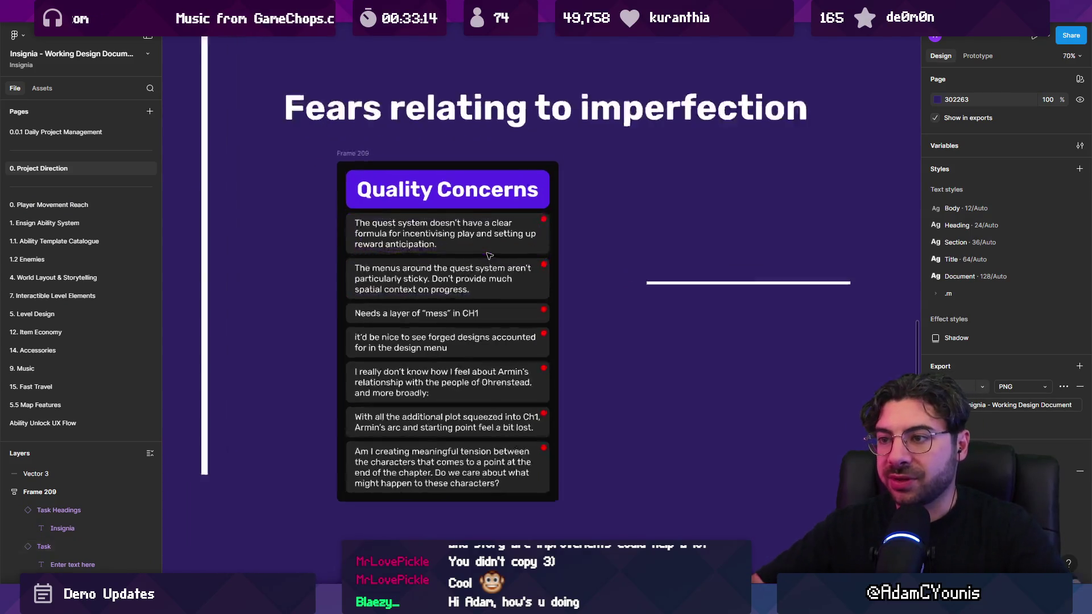
scroll(475, 259, up, 5)
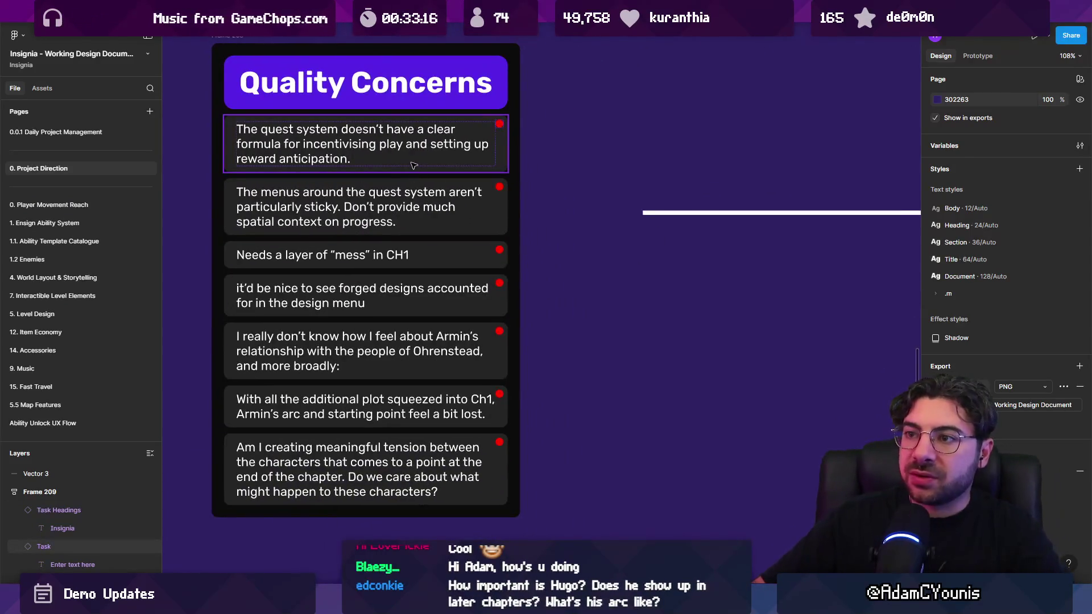
click(415, 167)
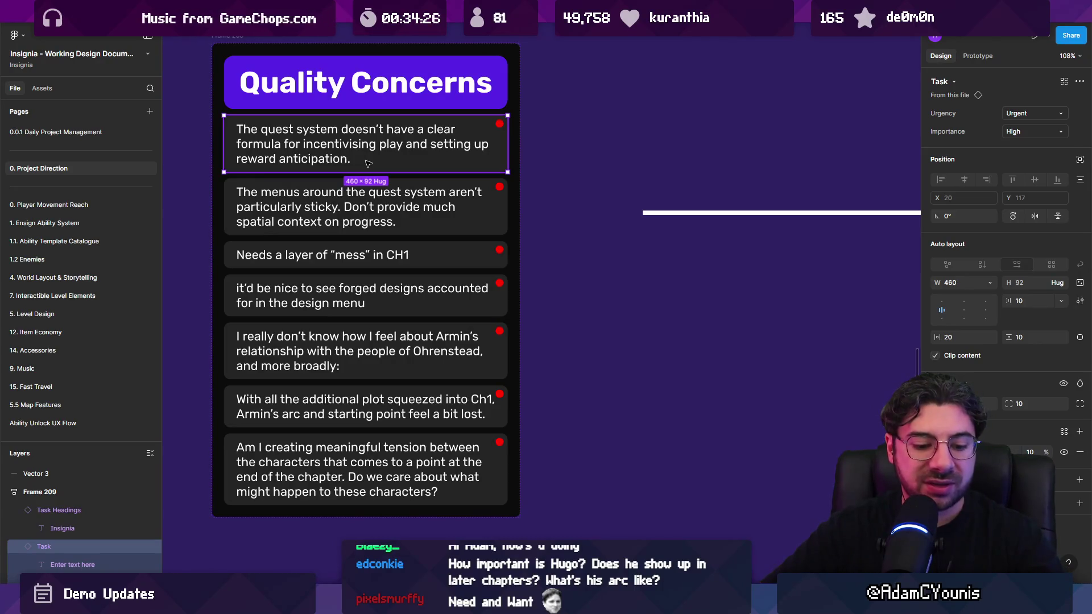
mouse_move(398, 23)
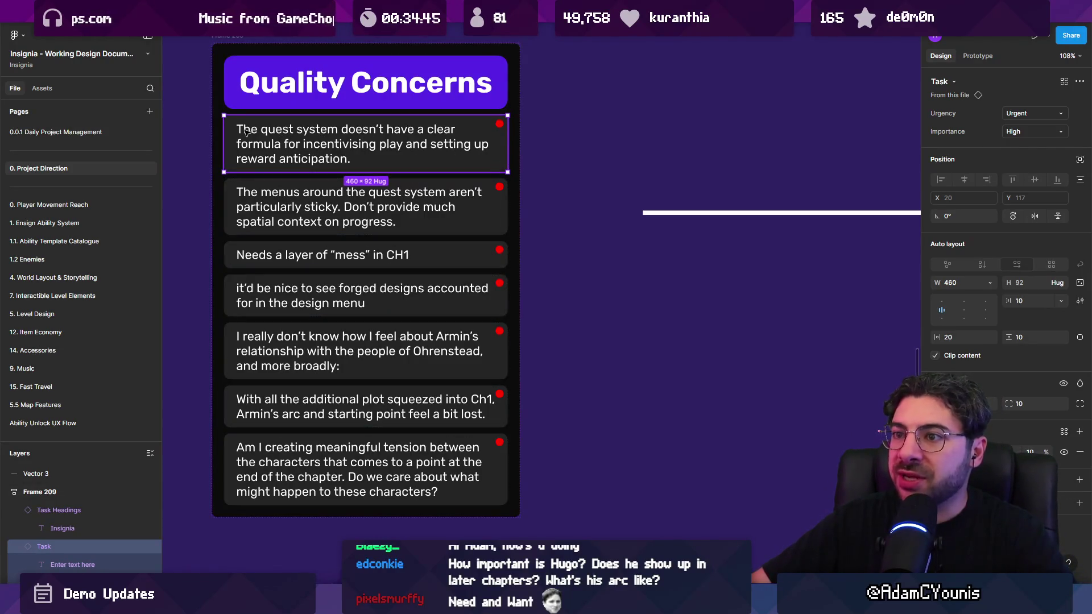
Lower the first concern's importance to Medium, leaving its urgency at Urgent
click(1032, 113)
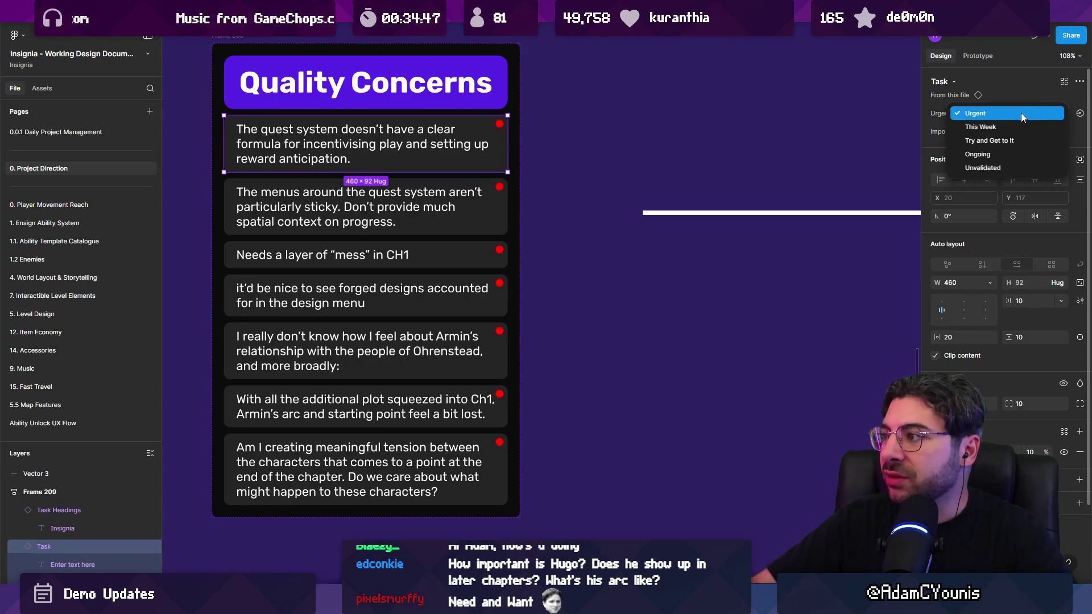
click(1007, 111)
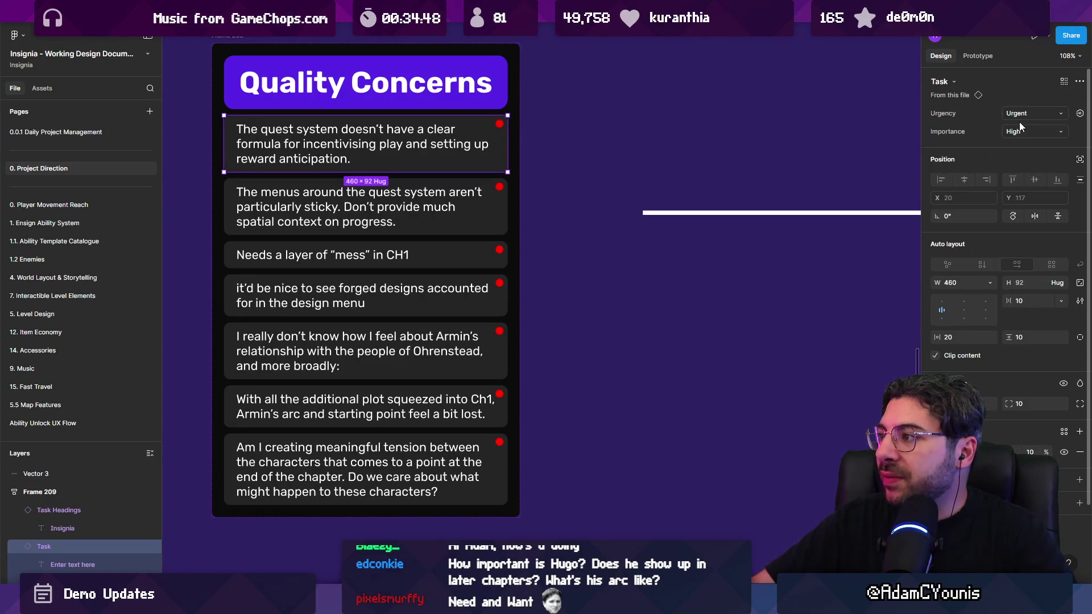
click(1022, 128)
click(1021, 129)
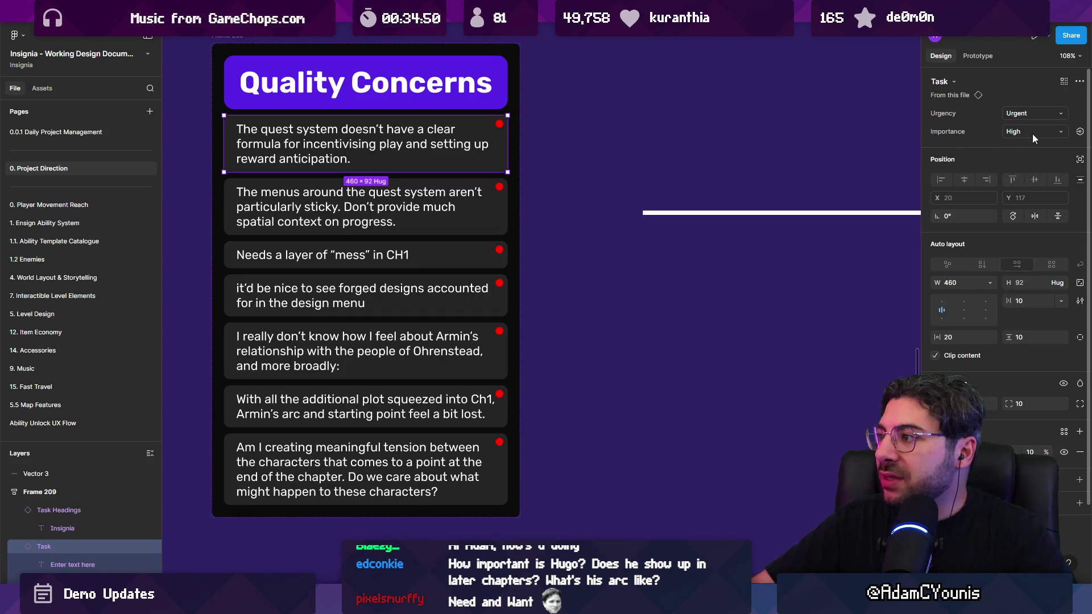
click(1032, 134)
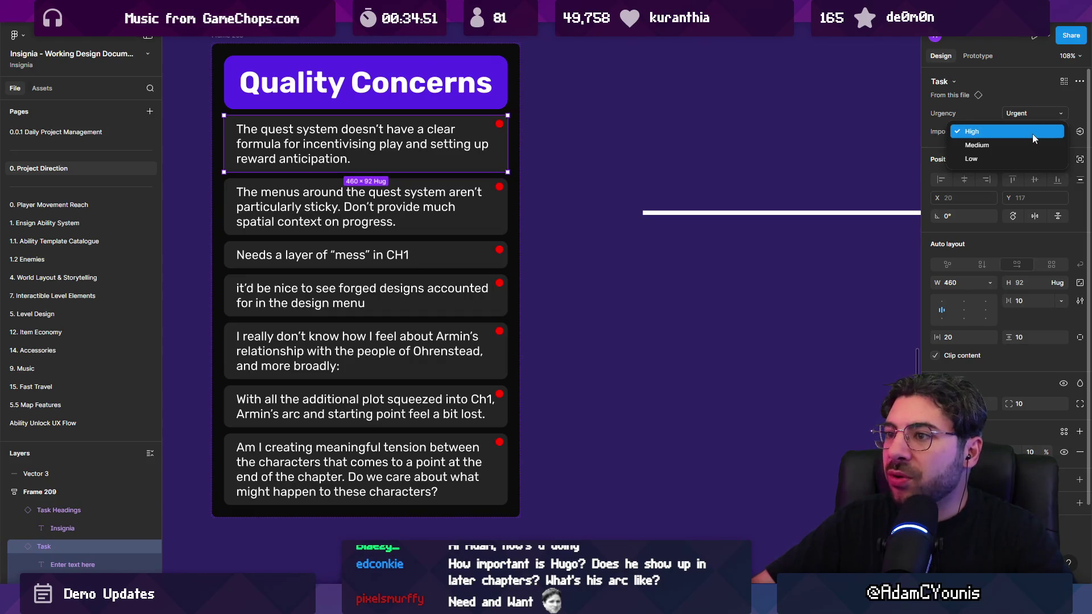
click(992, 148)
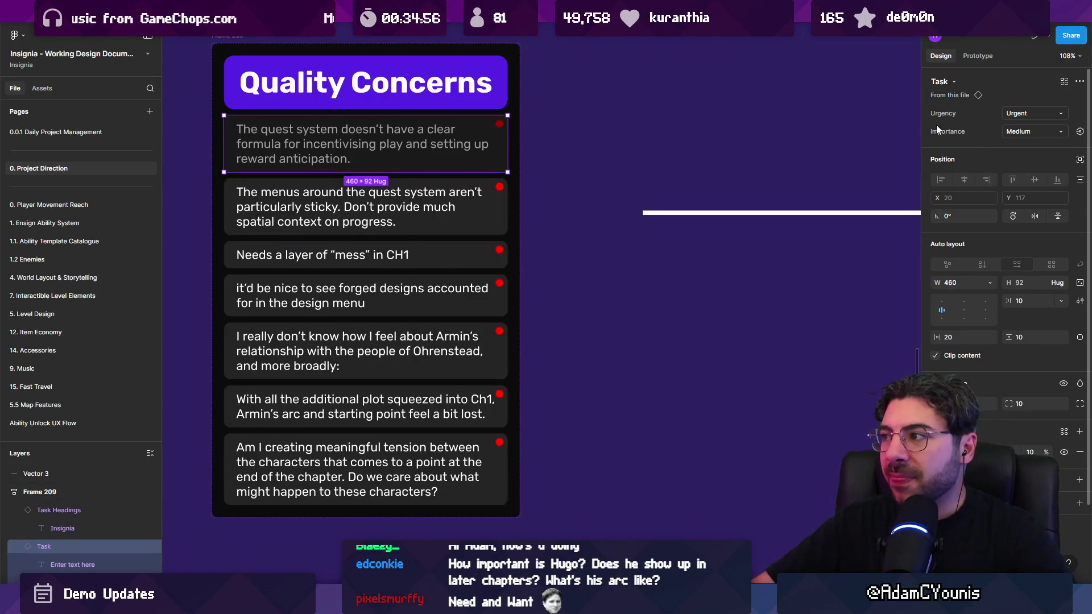
click(1024, 113)
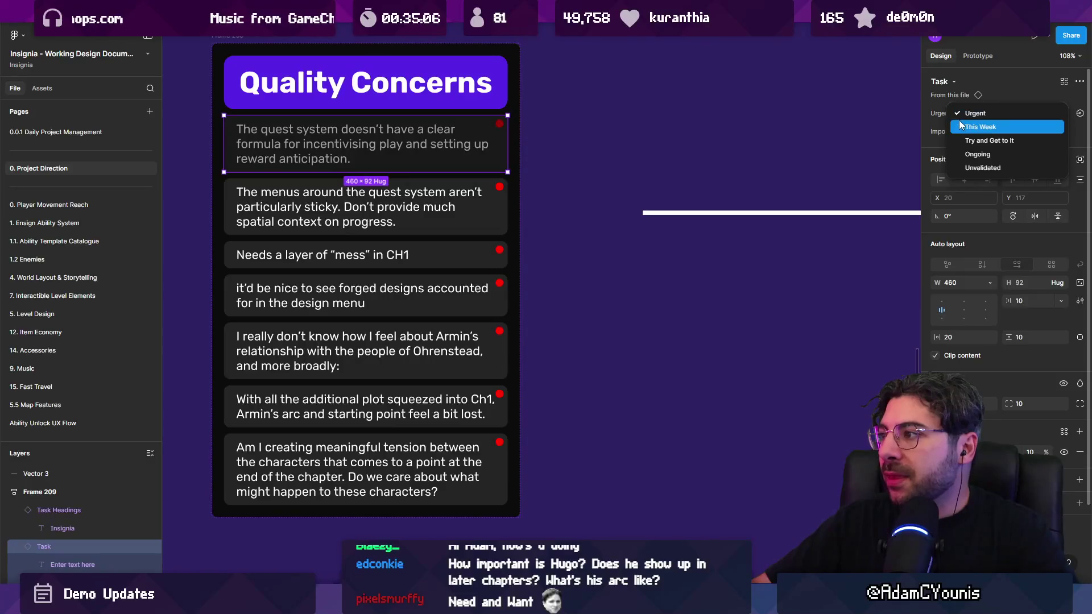
click(870, 122)
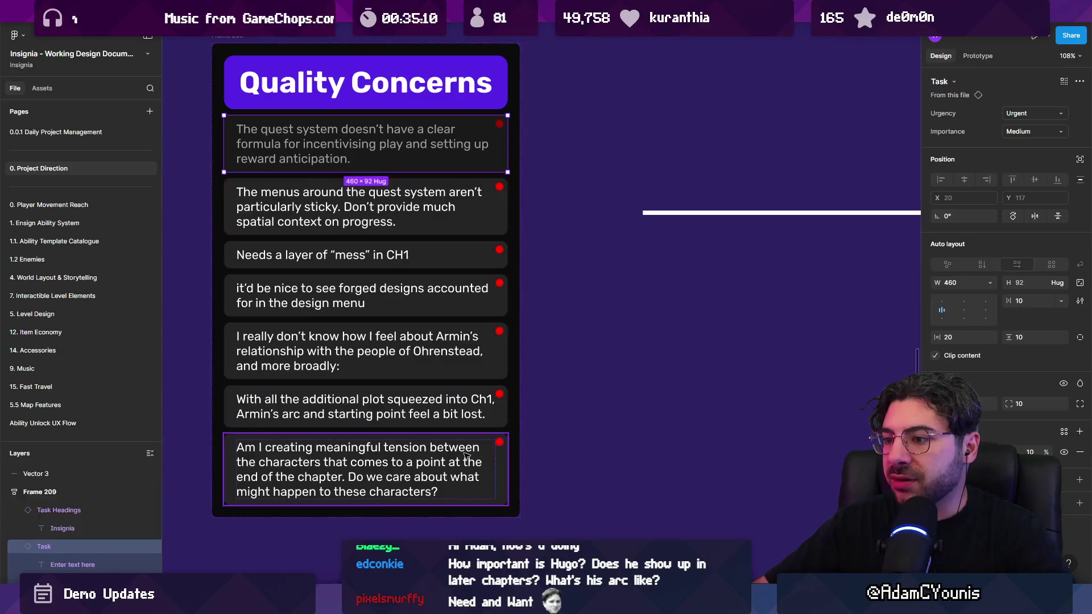
Set the urgency of all seven concerns to This Week
key(ctrl+a)
click(1017, 114)
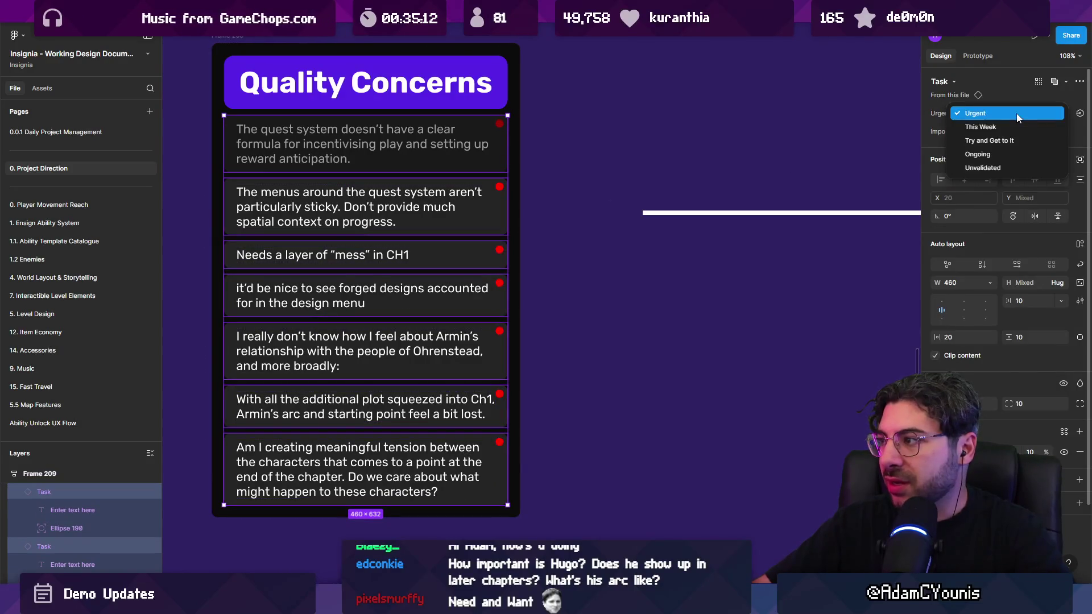
click(1018, 129)
click(711, 227)
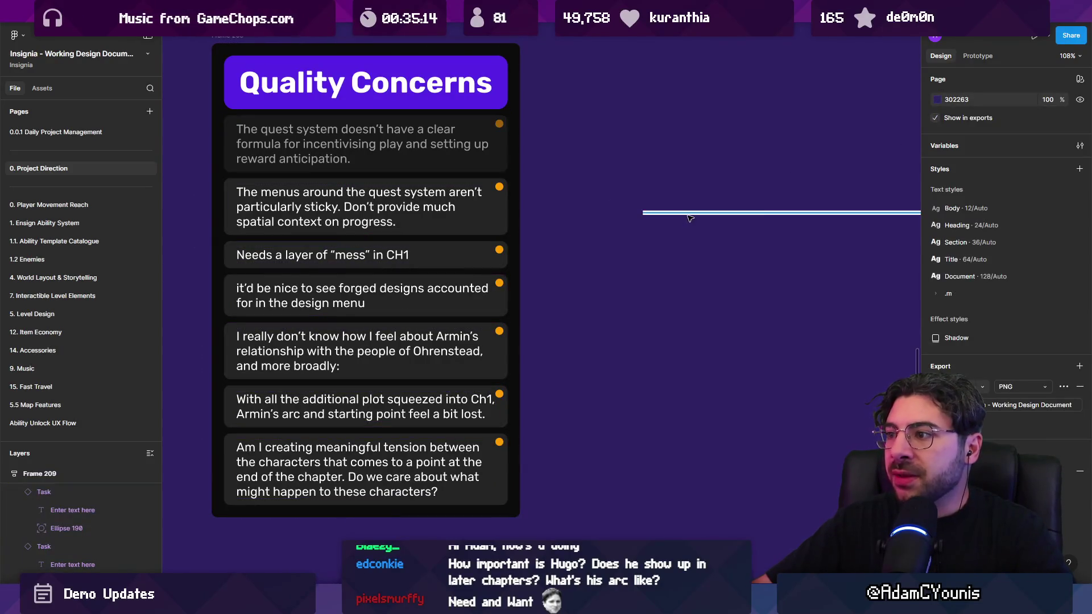
Add a 'Demo Launch Requirement' text label below the white line beside the card
drag(690, 218, 643, 213)
scroll(512, 285, right, 5)
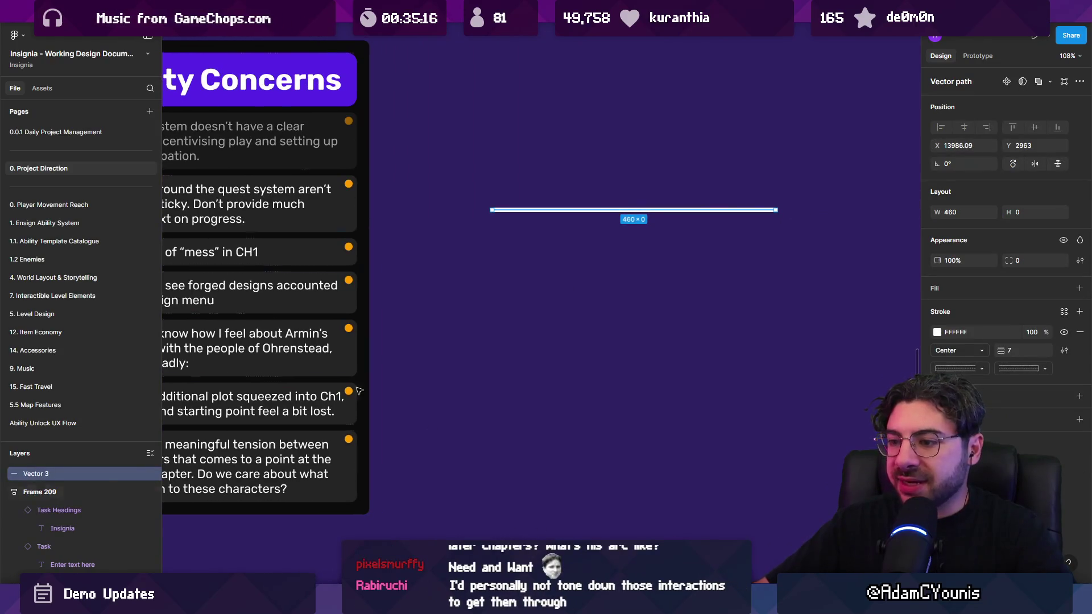
scroll(549, 298, up, 3)
key(t)
click(549, 297)
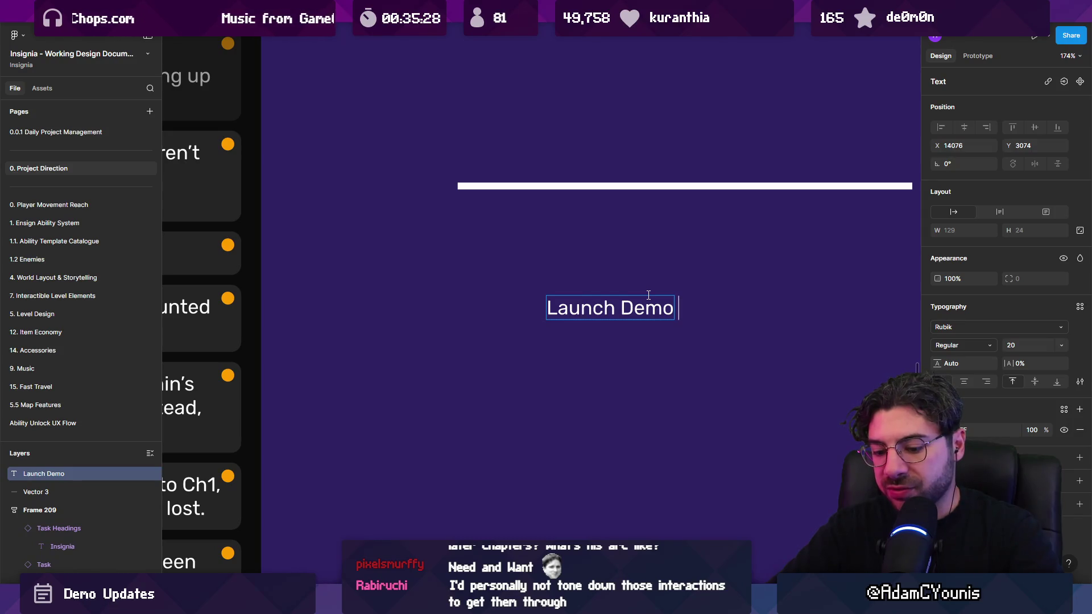
text(Re)
key(BackSpace)
text(rement)
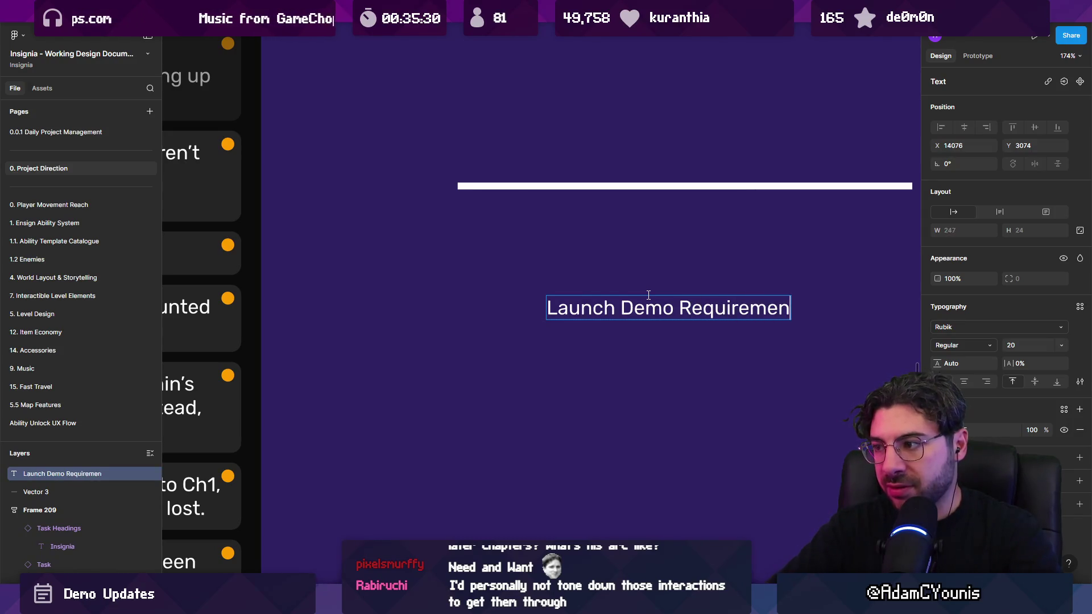
key(shift+Home)
key(ctrl+x)
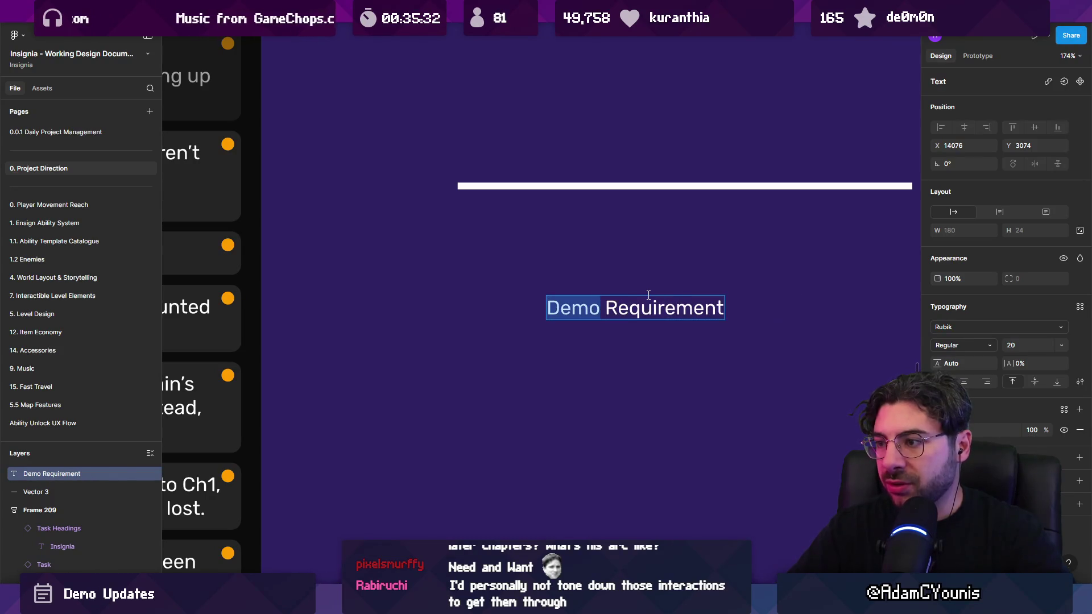
key(ctrl+Right)
key(ctrl+v)
key(BackSpace)
Wrap the label in an auto-layout frame with rounded corners, white fill and dark text
key(Escape)
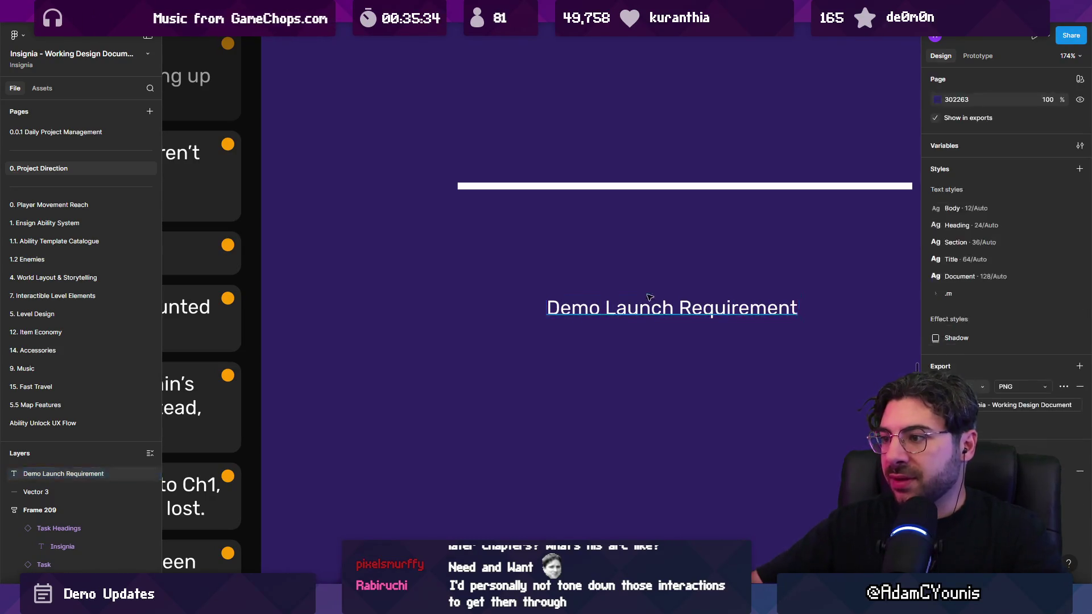
scroll(505, 304, right, 3)
key(shift+a)
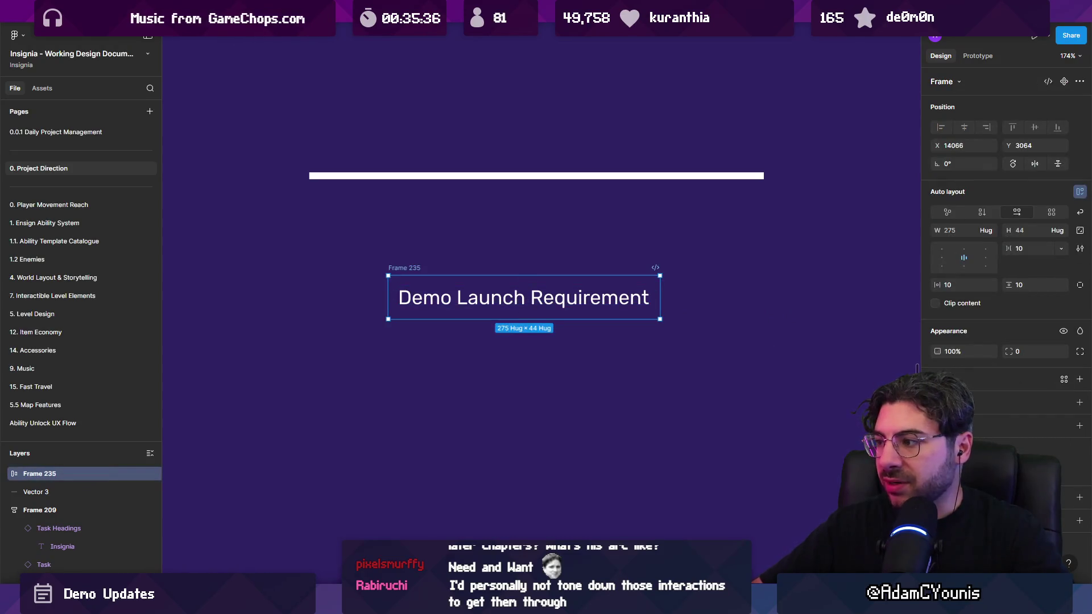
drag(1009, 348, 900, 370)
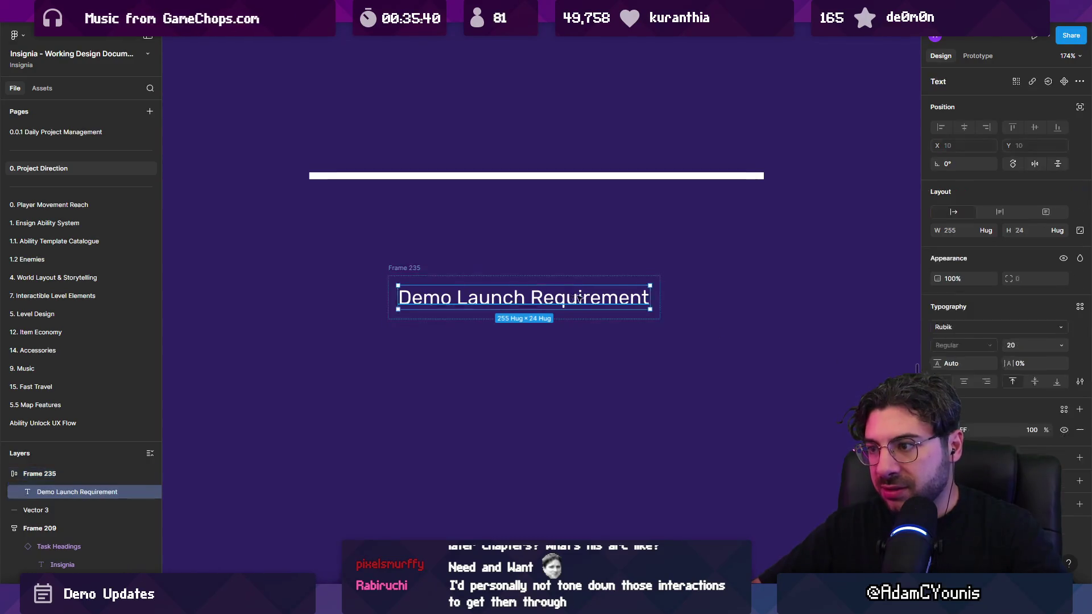
key(Return)
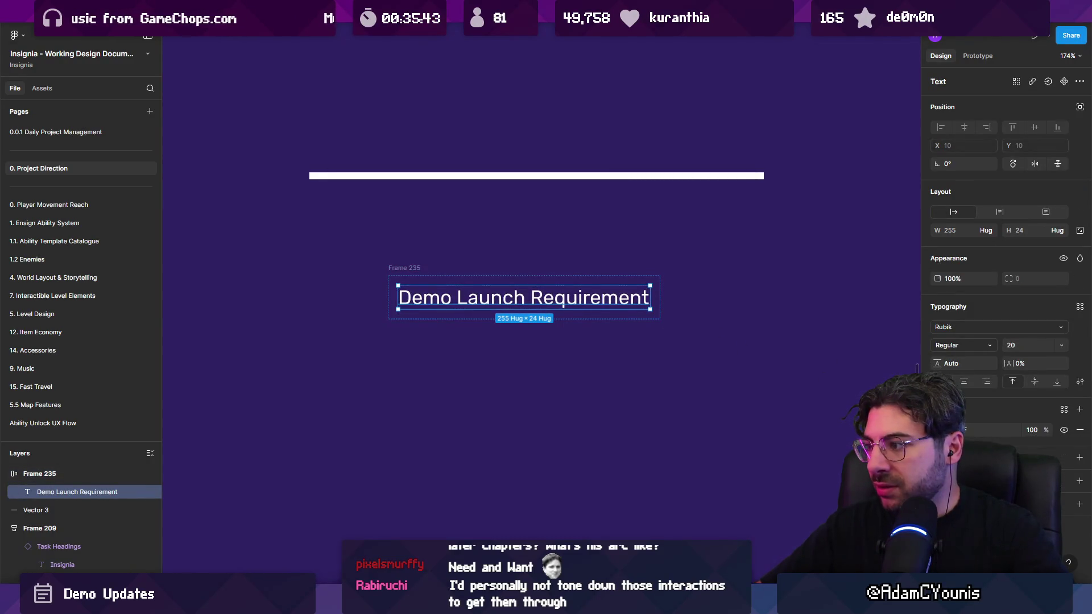
click(937, 430)
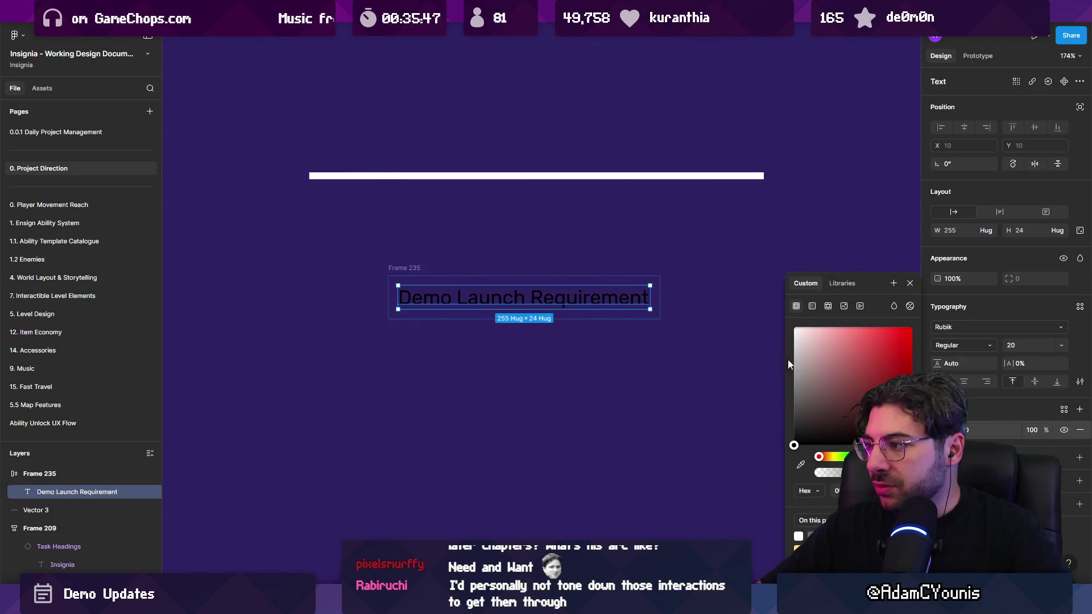
key(ctrl+z)
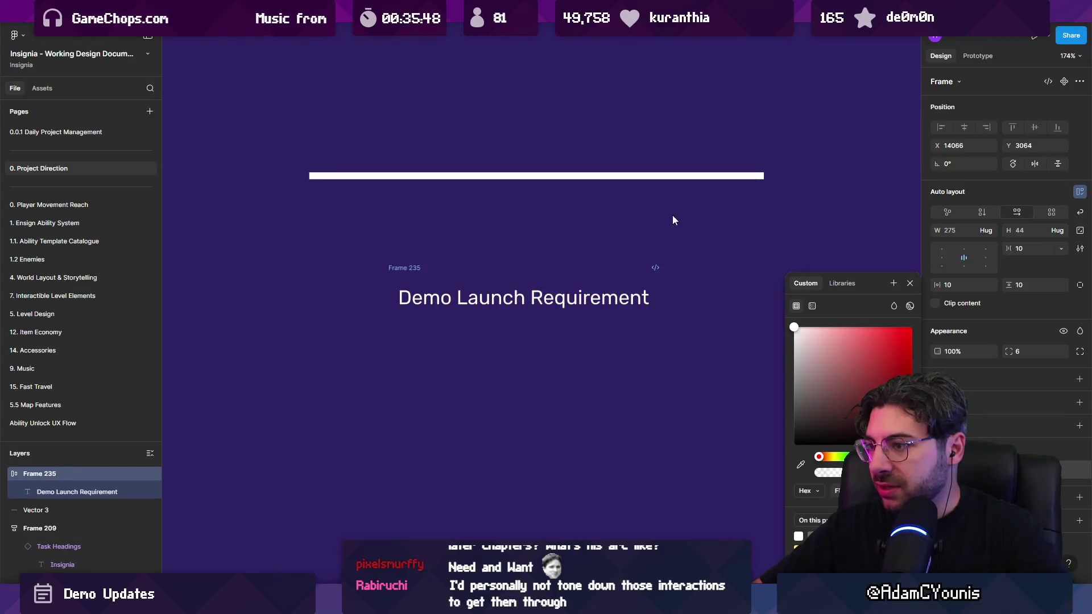
key(ctrl+z)
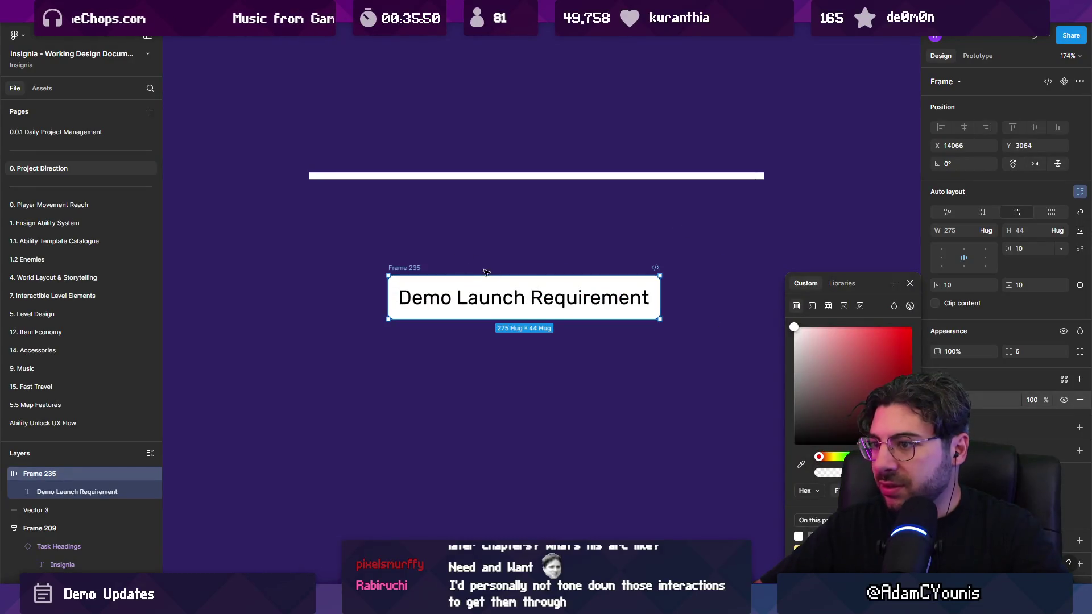
Set the label height to 32 and place it on the white line
drag(587, 276, 588, 281)
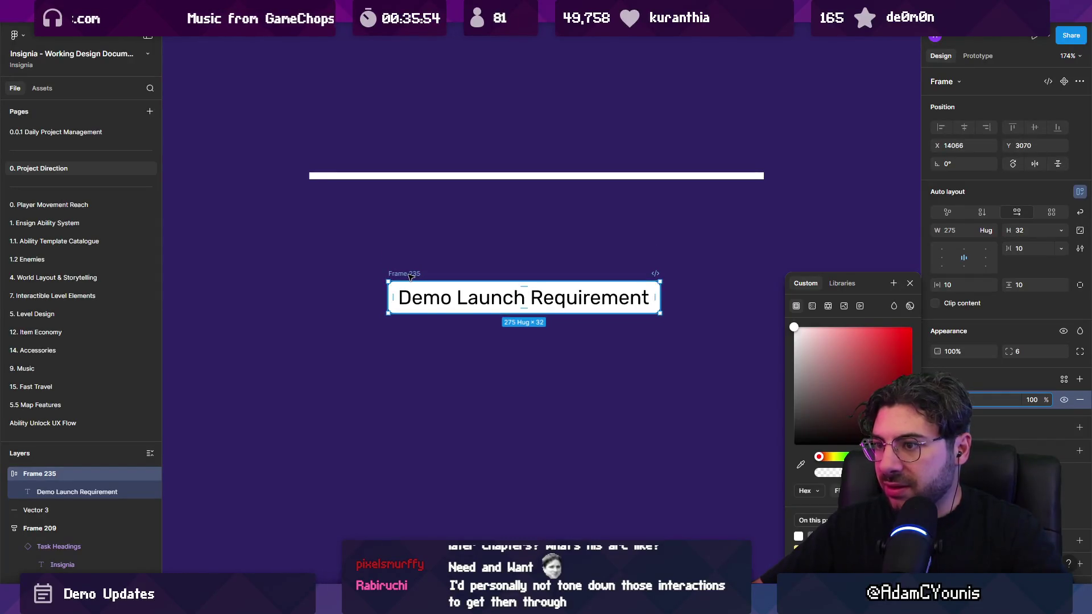
mouse_move(409, 277)
mouse_down()
mouse_move(456, 150)
mouse_move(438, 156)
mouse_up()
click(414, 234)
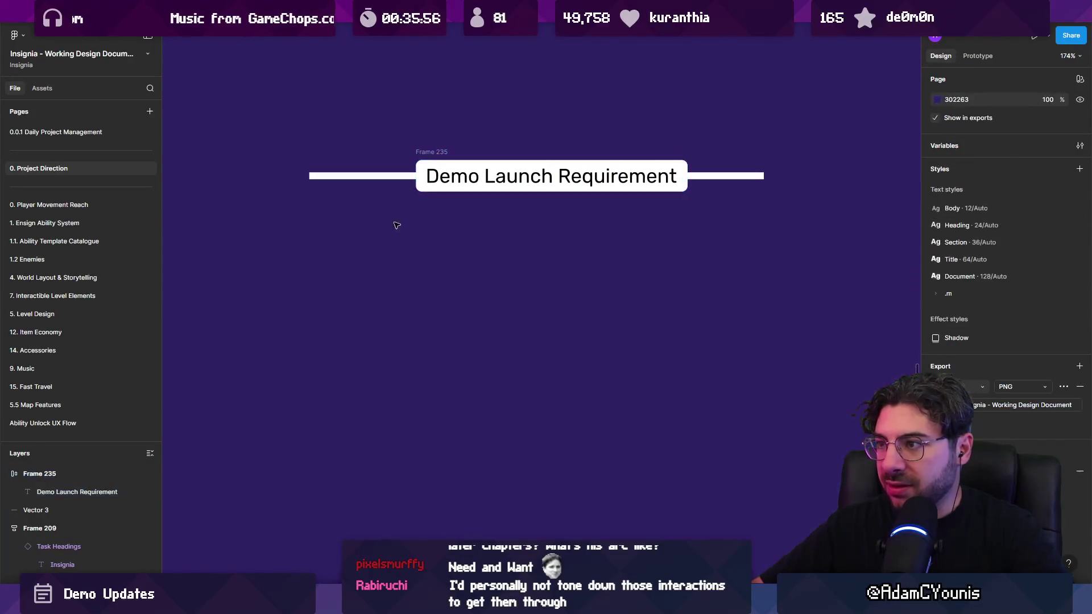
Group the line and label into one auto-layout divider, with the label absolutely positioned and centred
click(431, 154)
shift+click(728, 176)
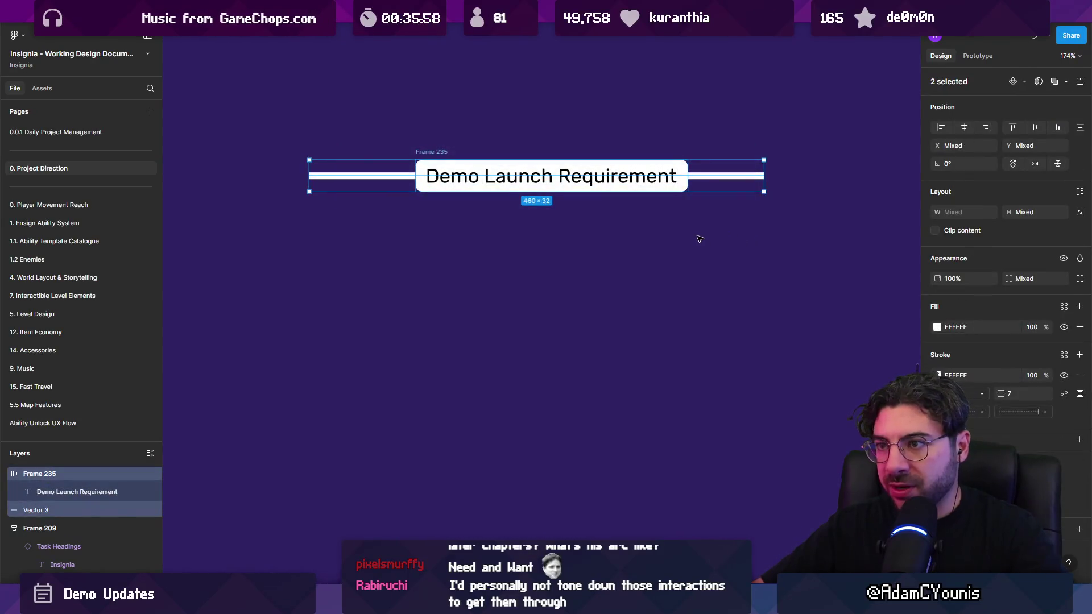
key(ctrl+alt+g)
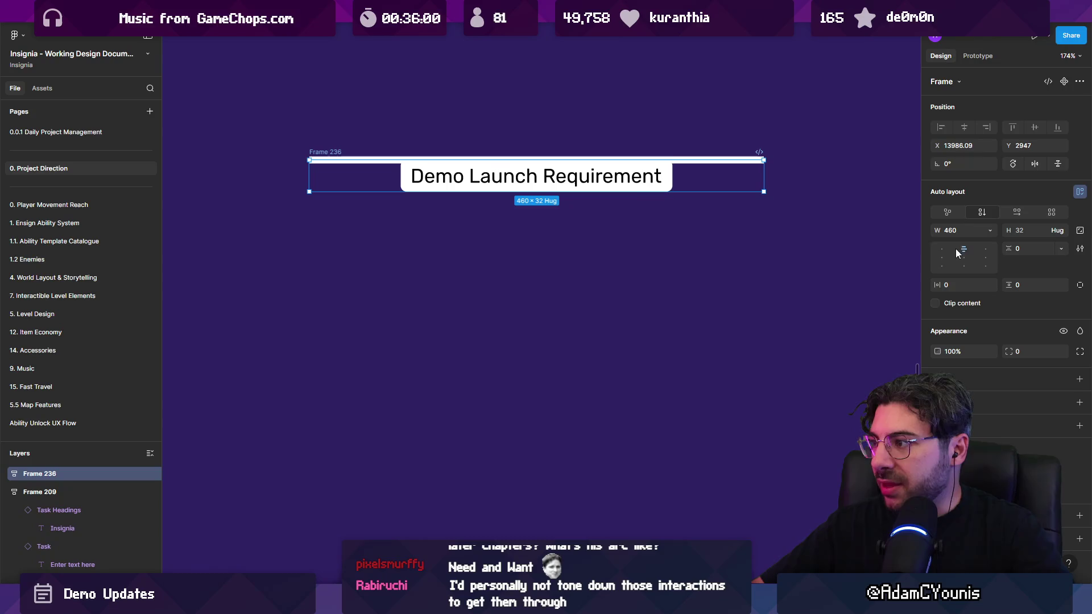
click(604, 187)
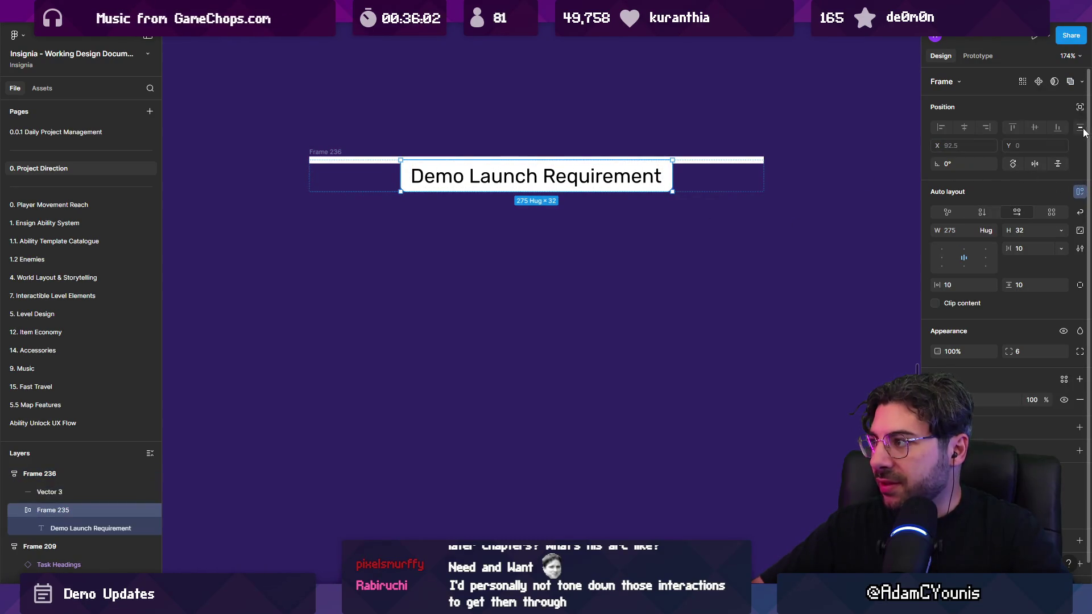
click(1080, 107)
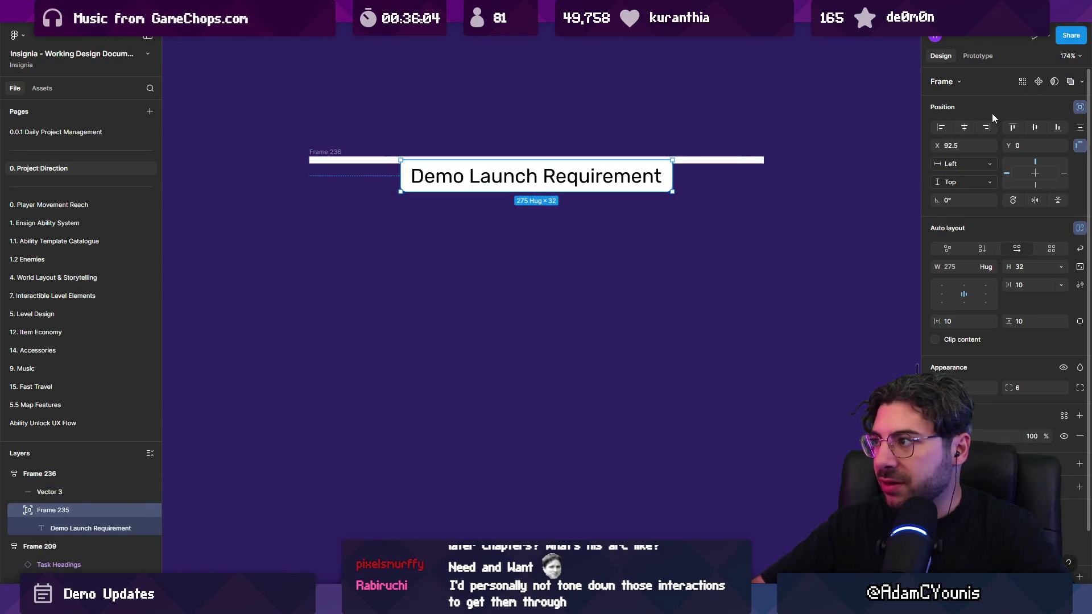
click(1035, 127)
Drag the divider into the Quality Concerns card between the first and second concerns
click(332, 153)
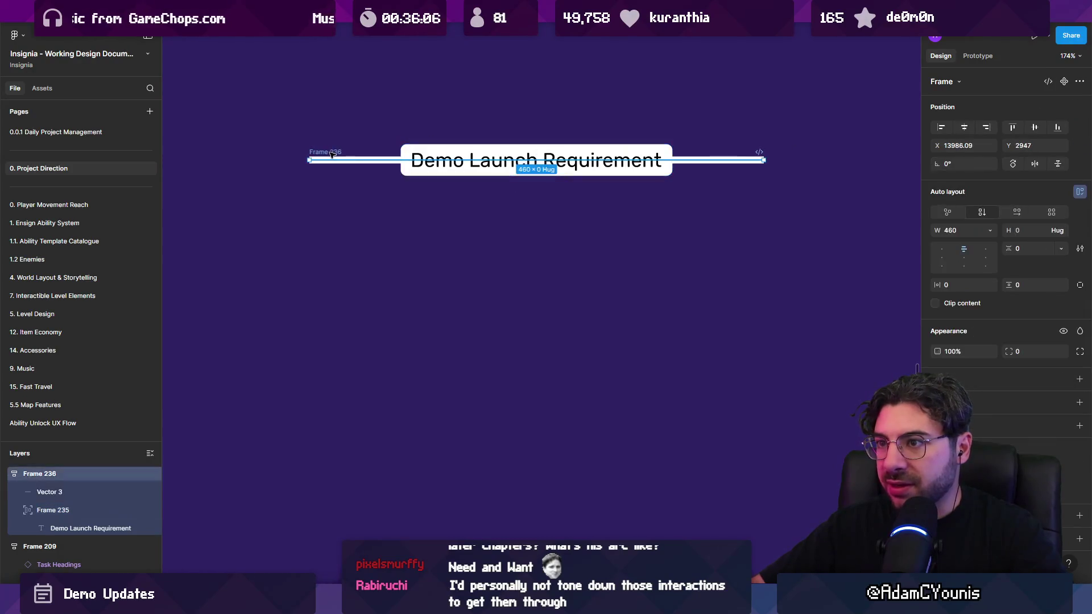
scroll(613, 192, down, 3)
click(557, 168)
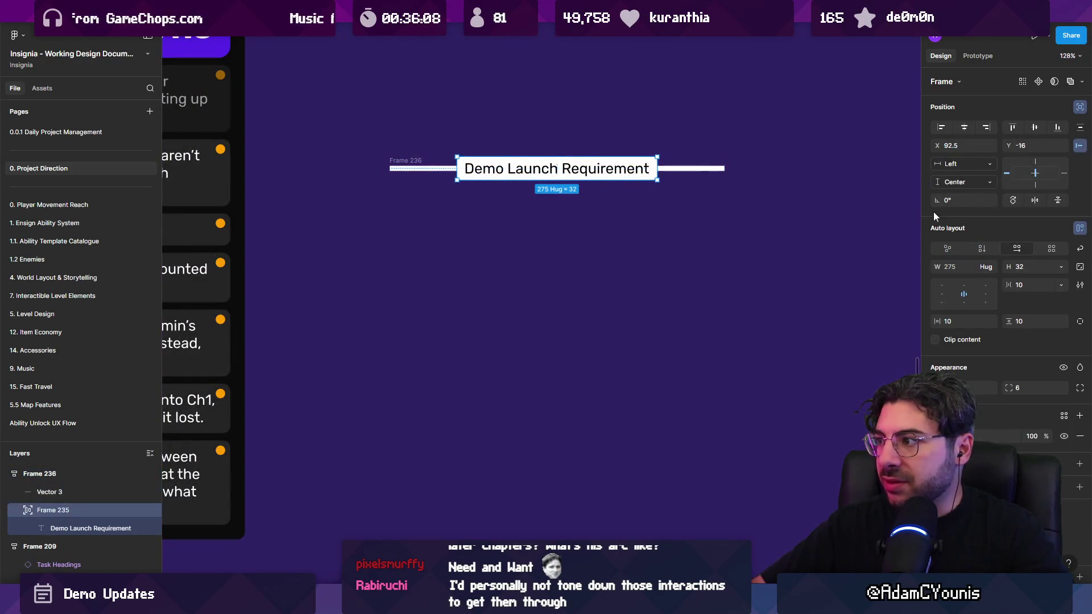
scroll(853, 216, left, 3)
scroll(853, 216, up, 1)
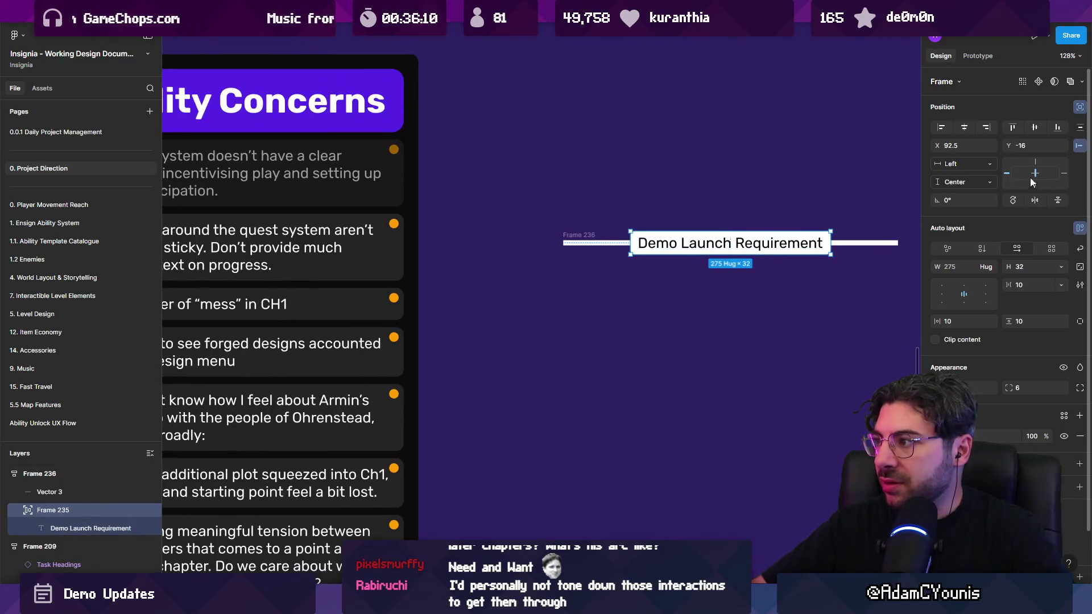
scroll(862, 212, down, 3)
drag(734, 232, 384, 210)
click(705, 231)
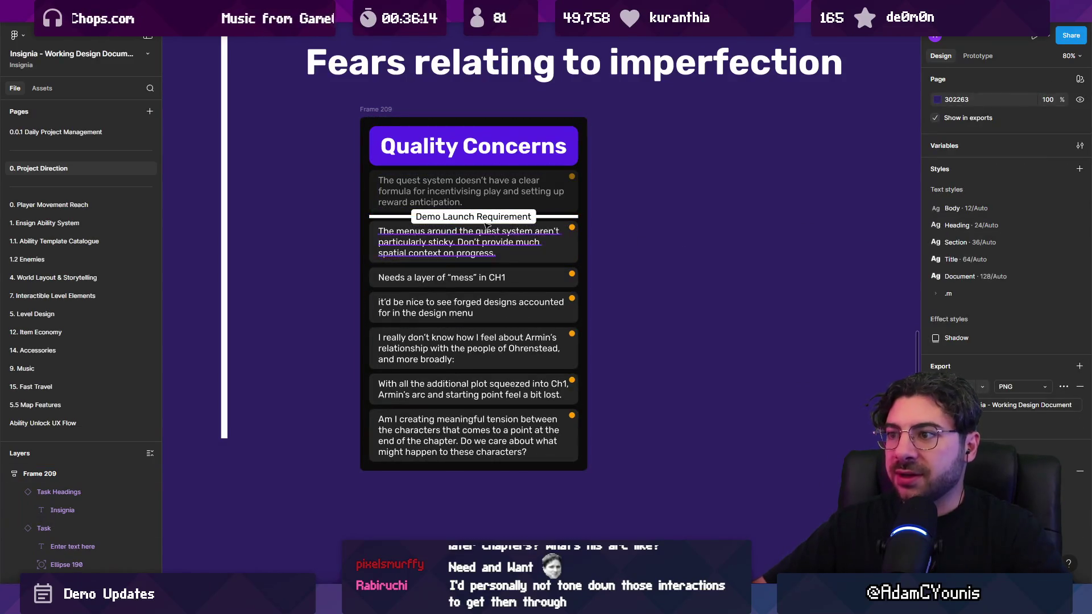
Set the Demo Launch Requirement divider frame to height 30 and centre its white line vertically
scroll(486, 225, up, 3)
click(336, 216)
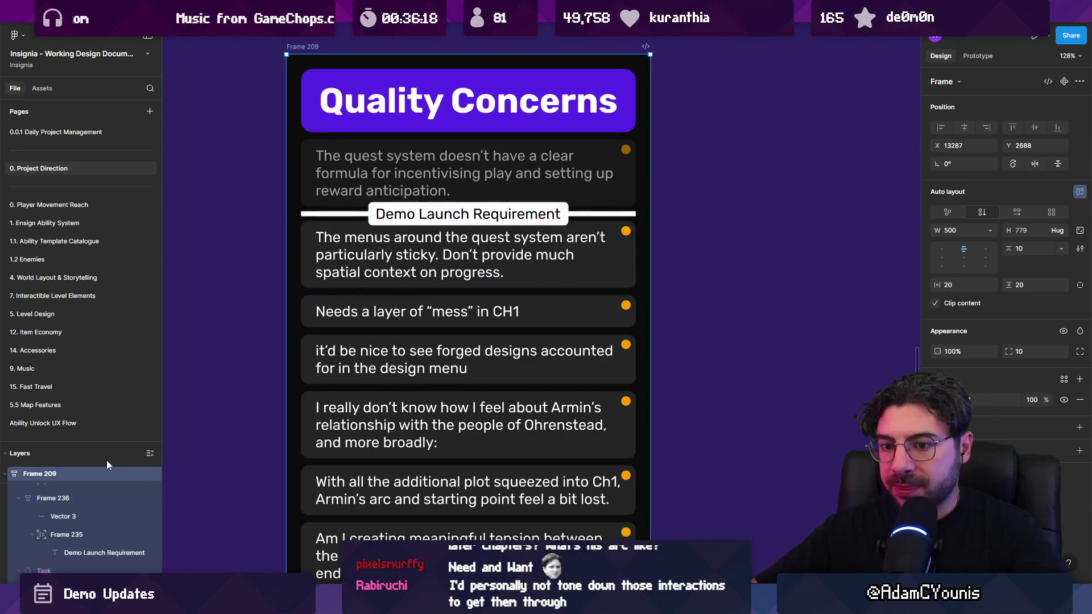
scroll(443, 240, up, 3)
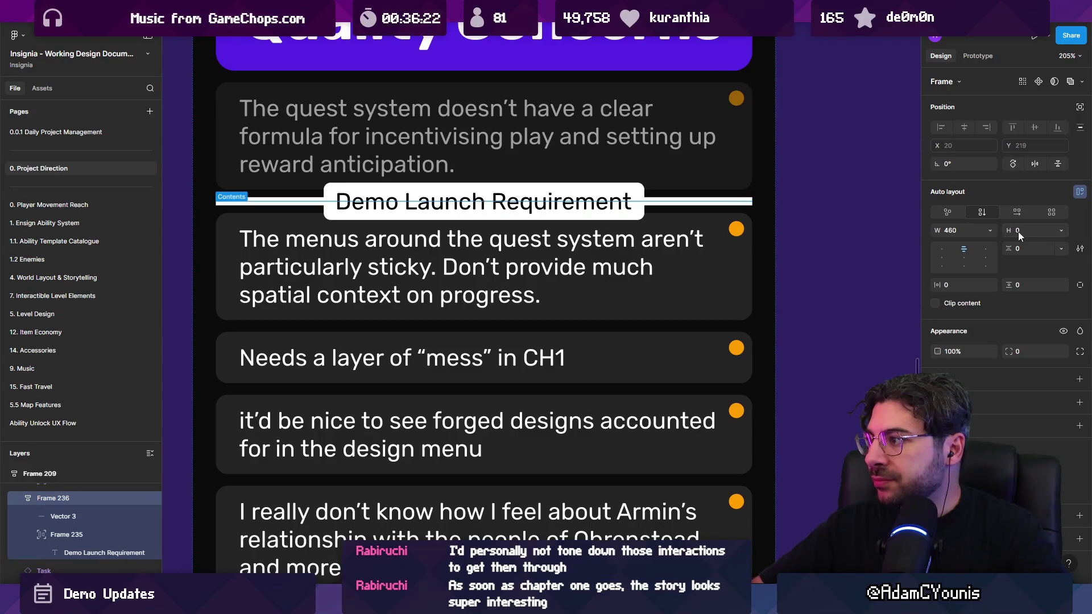
text(30)
key(Return)
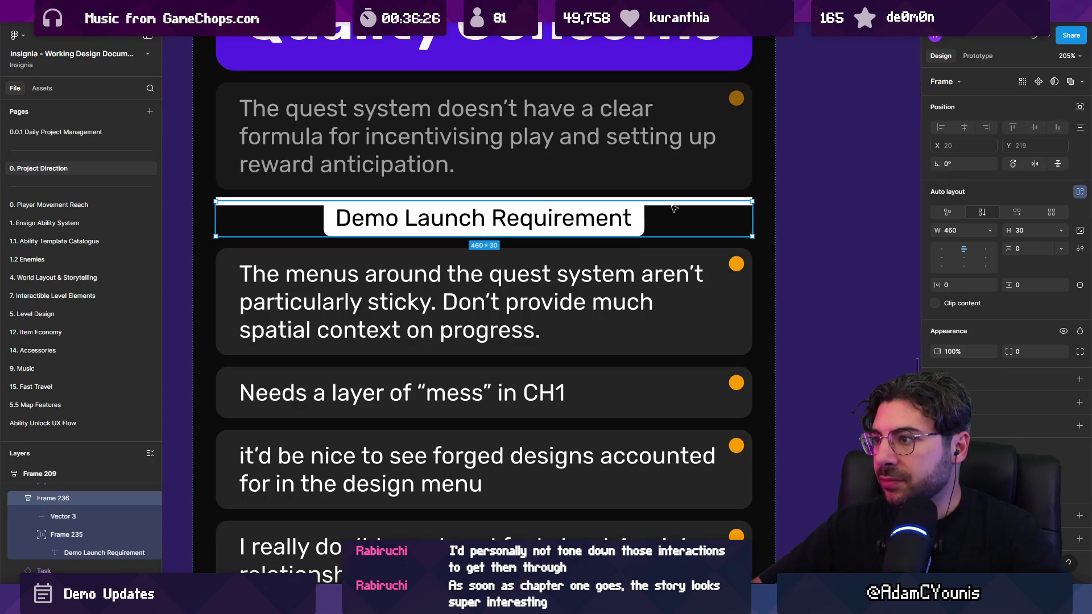
click(307, 210)
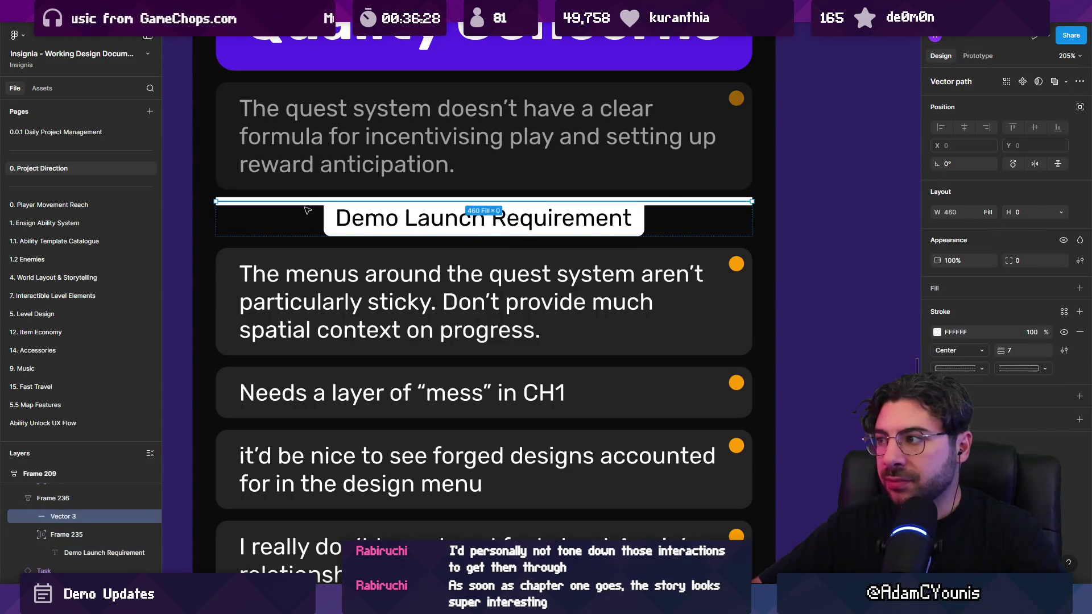
key(shift+Return)
click(965, 258)
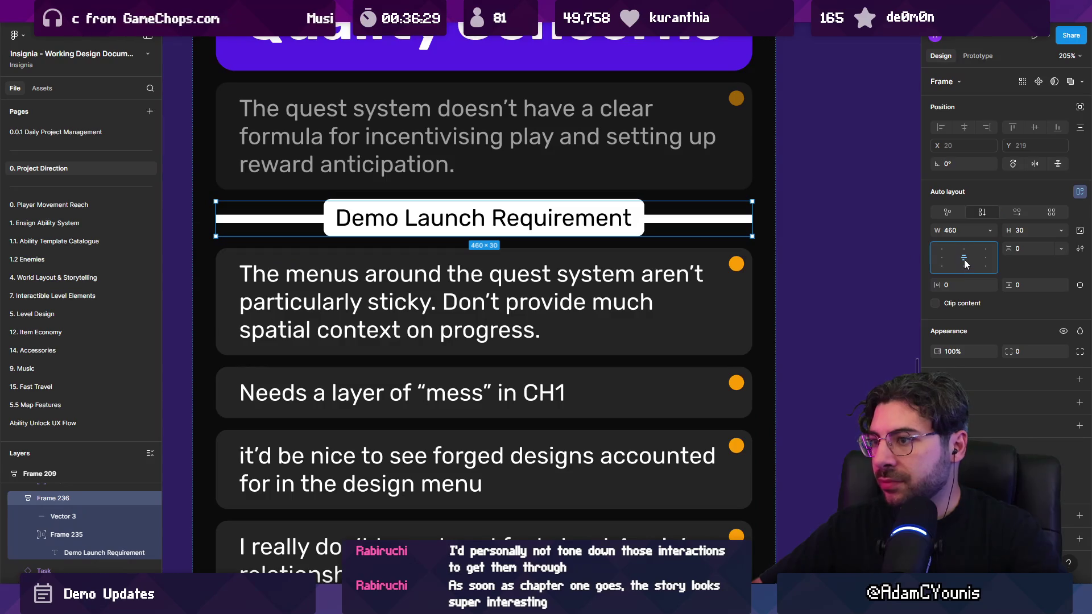
click(799, 215)
key(shift+1)
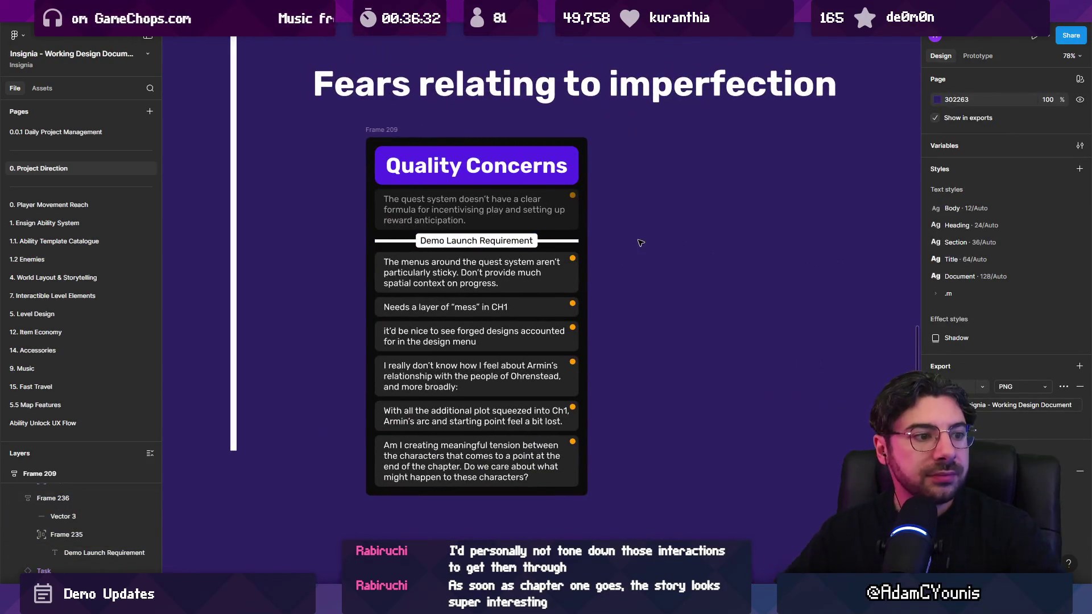
Move the first concern down below the Demo Launch Requirement divider
click(563, 221)
scroll(583, 224, up, 3)
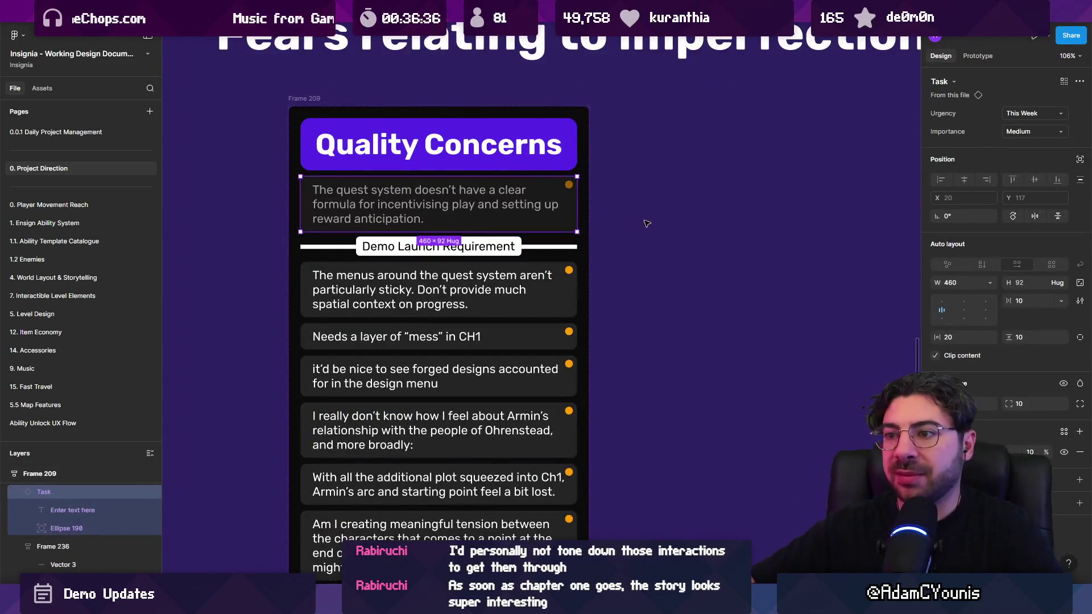
key(Down)
Change the next concerns' urgency and importance so they appear greyed out
click(527, 288)
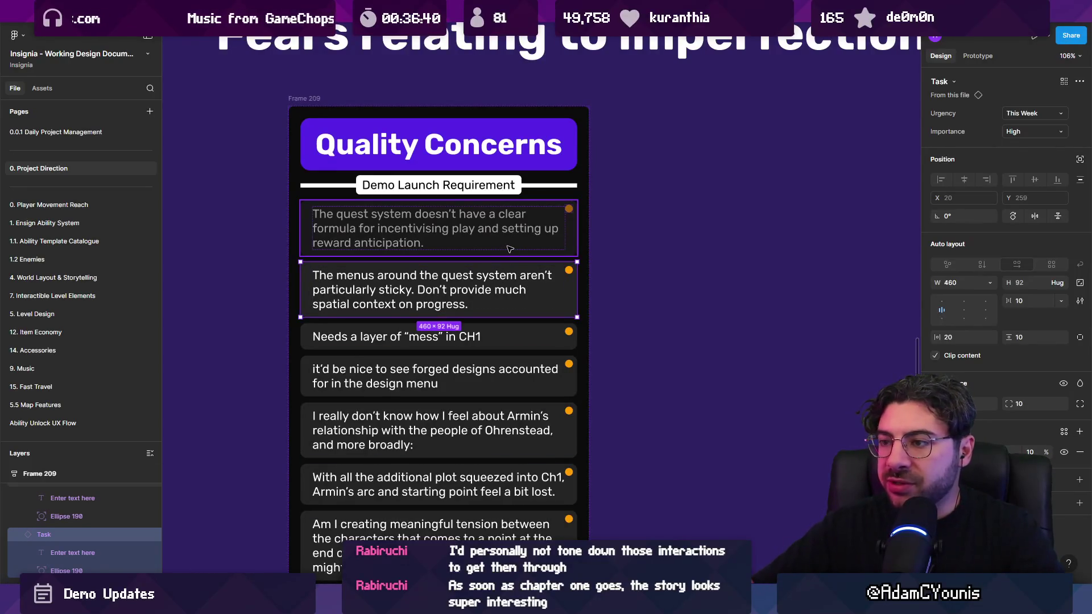
click(1045, 113)
click(1032, 125)
key(Tab)
click(1025, 132)
click(1025, 132)
key(Tab)
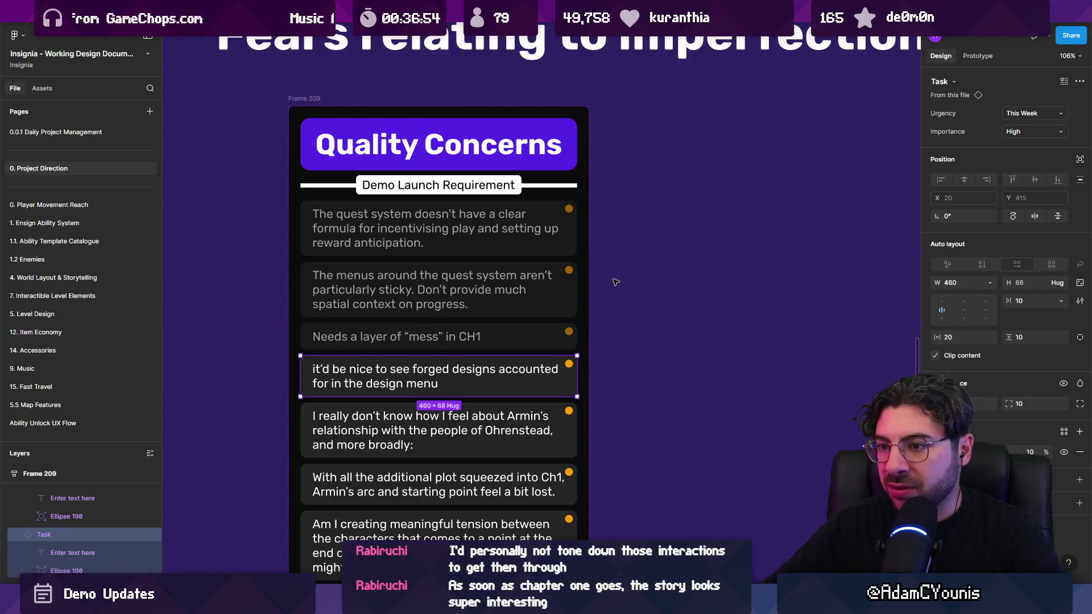
scroll(615, 282, down, 5)
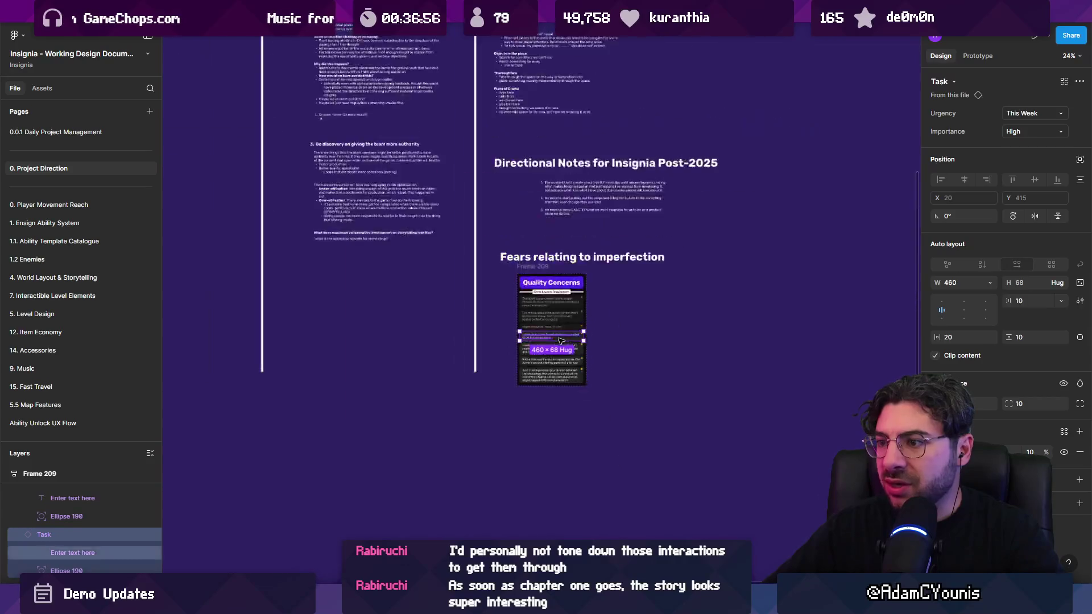
scroll(561, 340, up, 3)
scroll(561, 341, down, 4)
drag(523, 180, 538, 313)
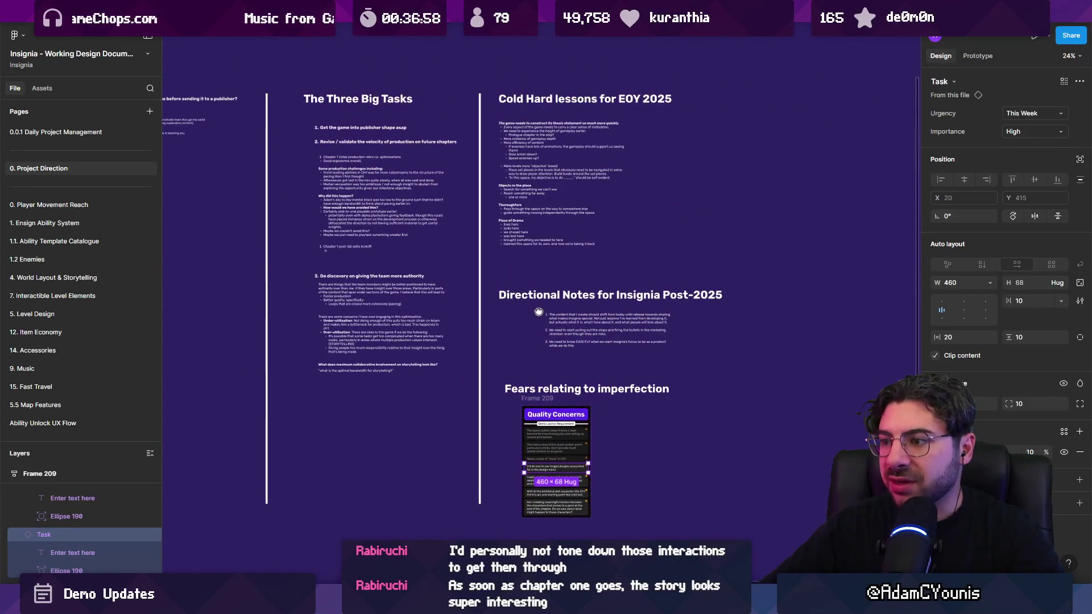
scroll(539, 312, up, 3)
scroll(579, 355, down, 2)
scroll(578, 356, down, 3)
click(462, 293)
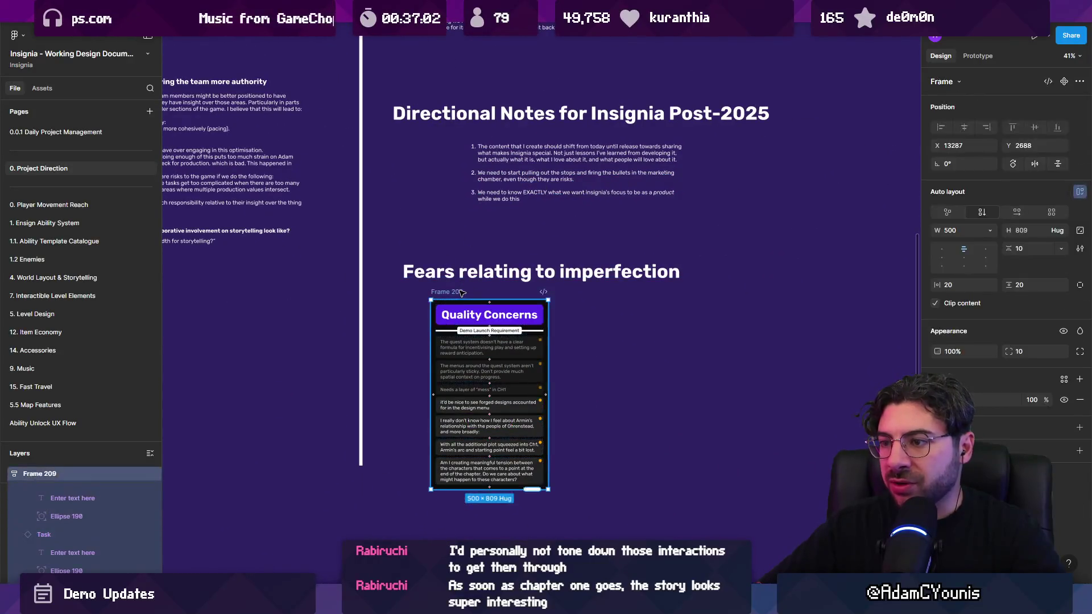
click(489, 330)
mouse_move(490, 330)
mouse_down()
mouse_move(488, 364)
mouse_move(646, 382)
mouse_up()
key(ctrl+z)
key(ctrl+z)
key(ctrl+z)
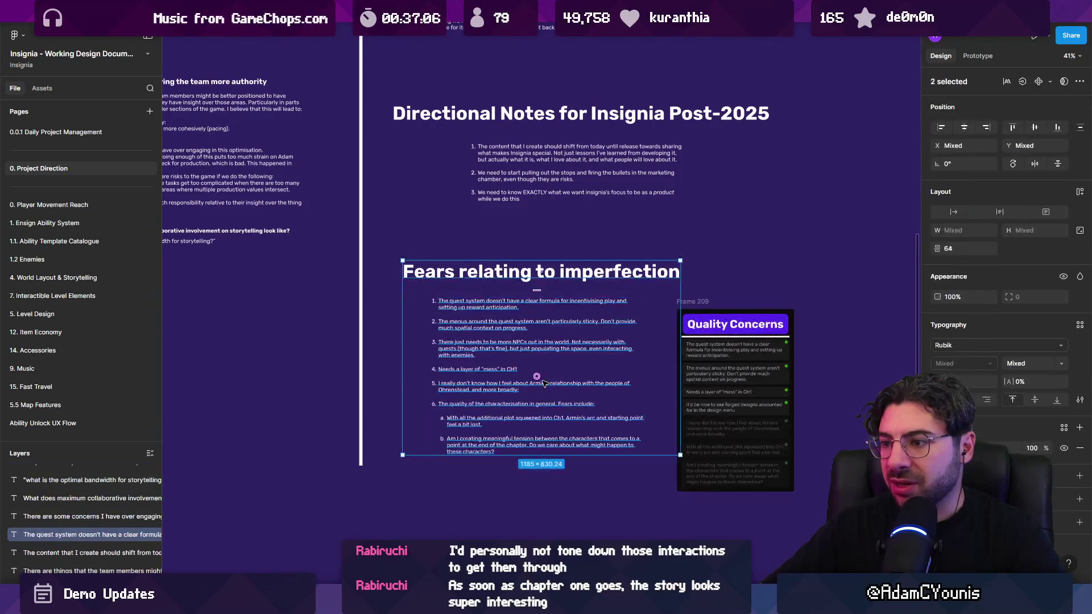
key(Escape)
click(708, 301)
key(Delete)
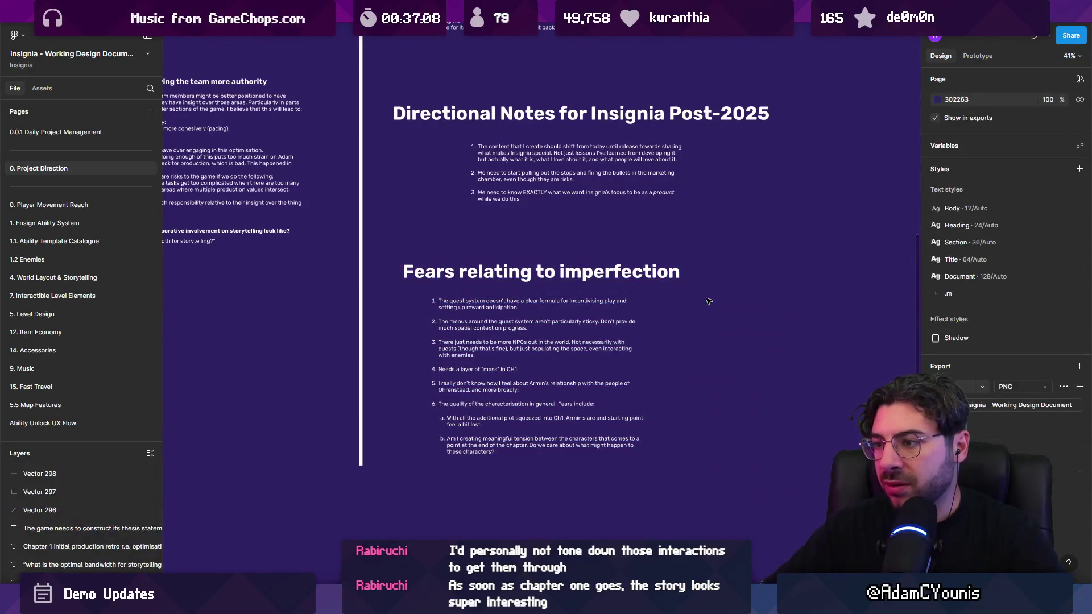
key(ctrl+z)
scroll(732, 427, up, 5)
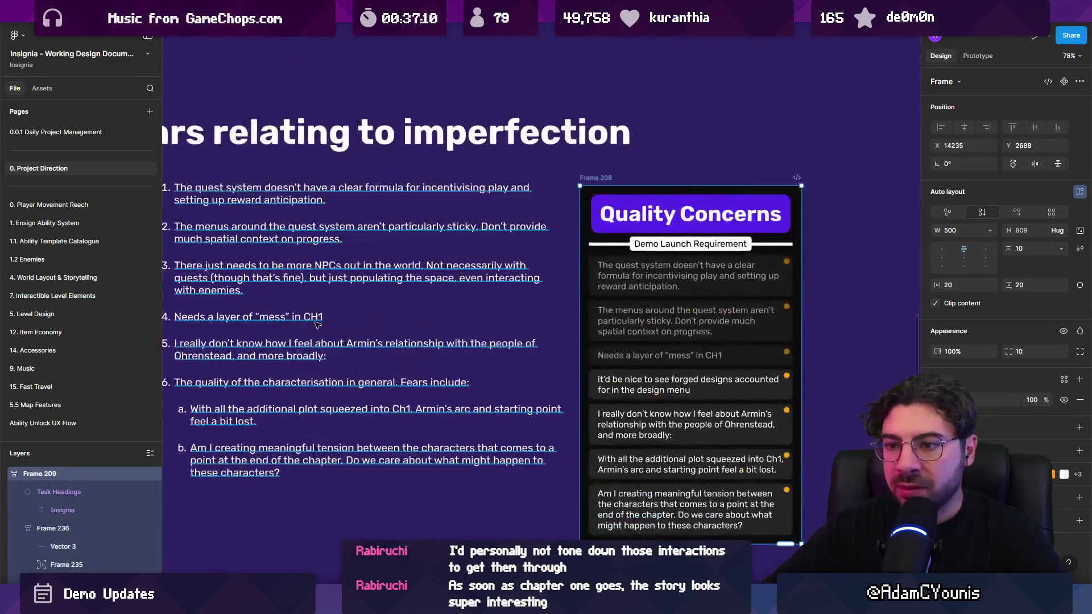
Delete the forged-designs concern card from Quality Concerns
scroll(390, 326, left, 2)
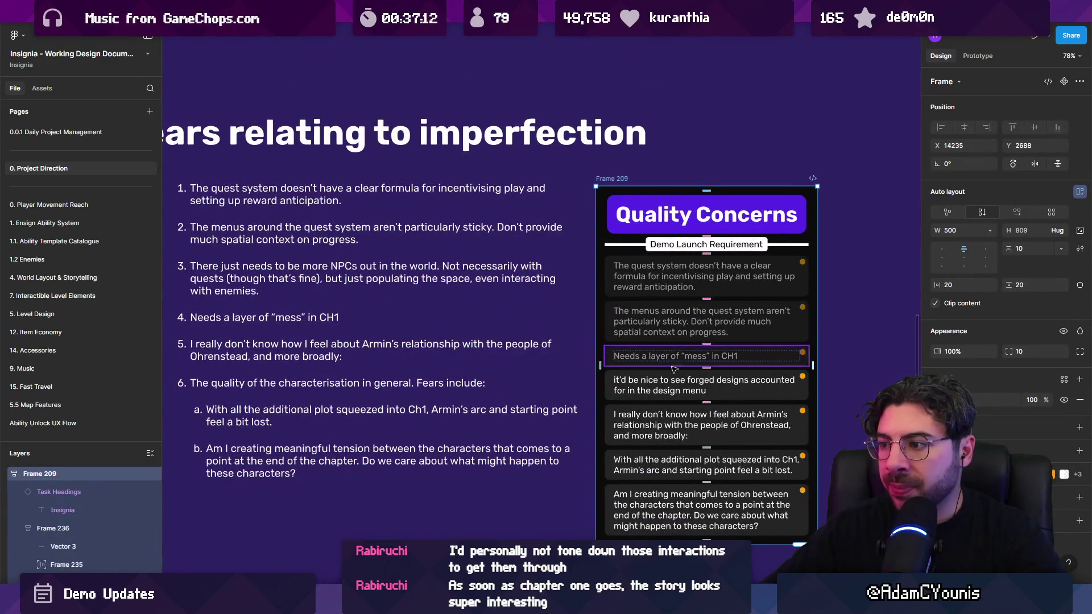
click(741, 387)
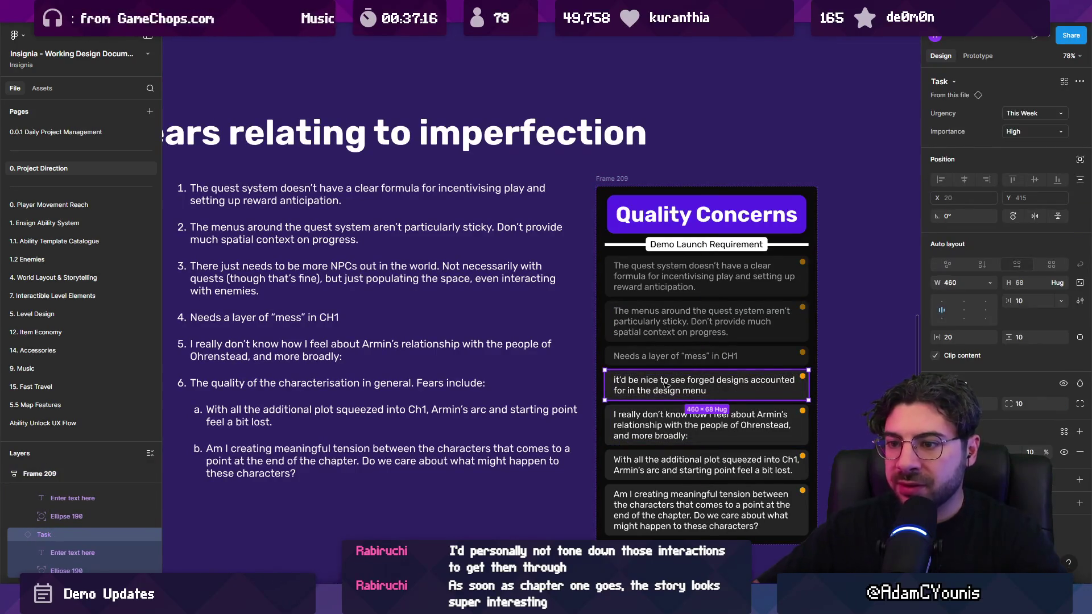
key(Delete)
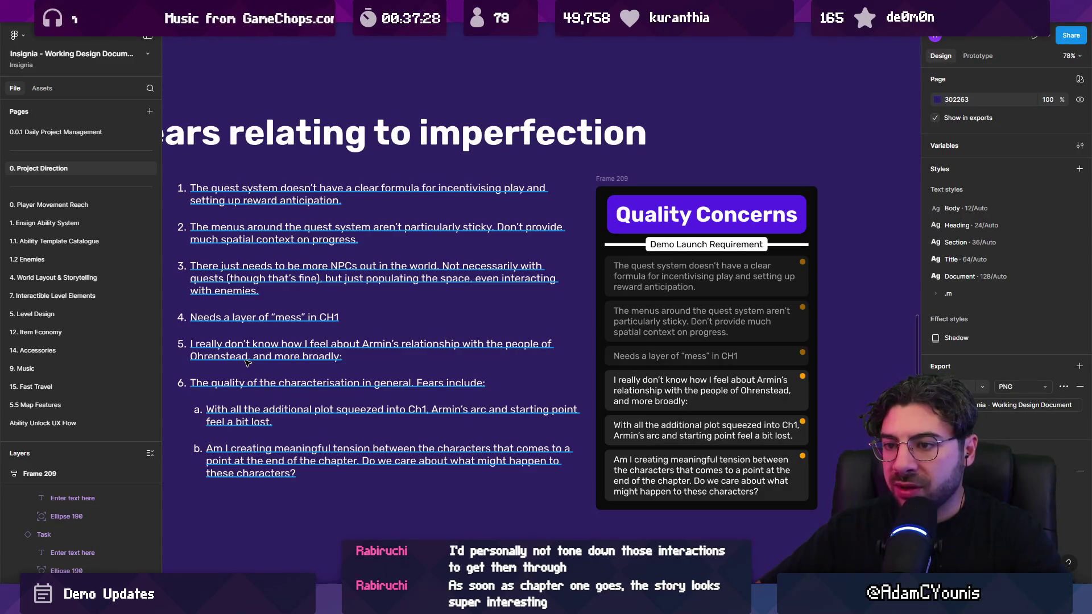
Duplicate the menus concern card and paste the more-NPCs fear paragraph into the copy
click(243, 276)
triple_click(244, 275)
key(ctrl+c)
key(Escape)
mouse_move(729, 339)
mouse_down()
mouse_move(731, 326)
mouse_move(727, 341)
mouse_up()
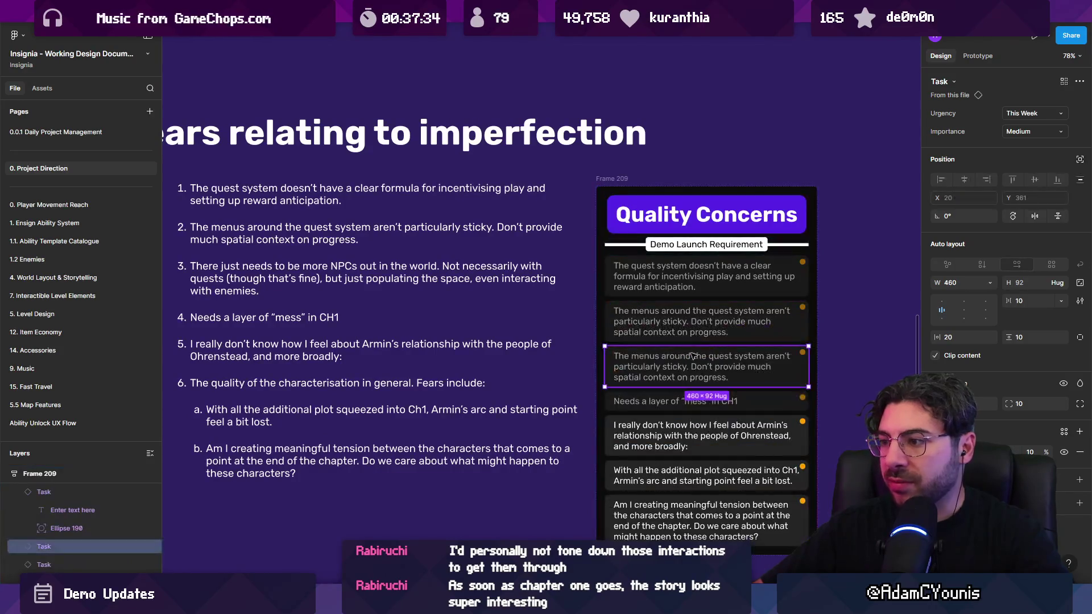
key(ctrl+v)
click(831, 398)
scroll(831, 398, right, 2)
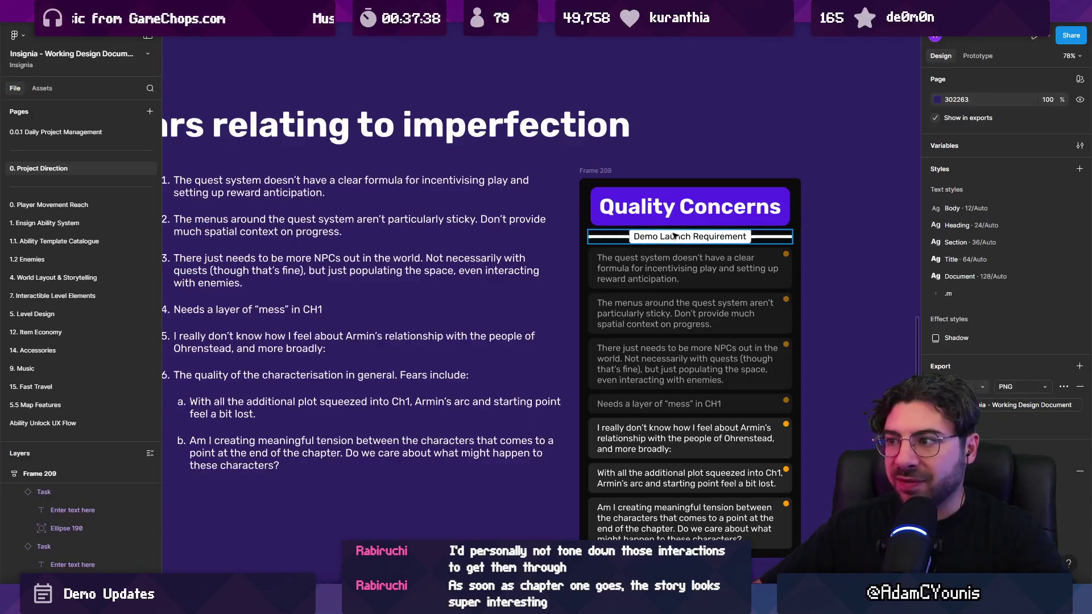
click(706, 454)
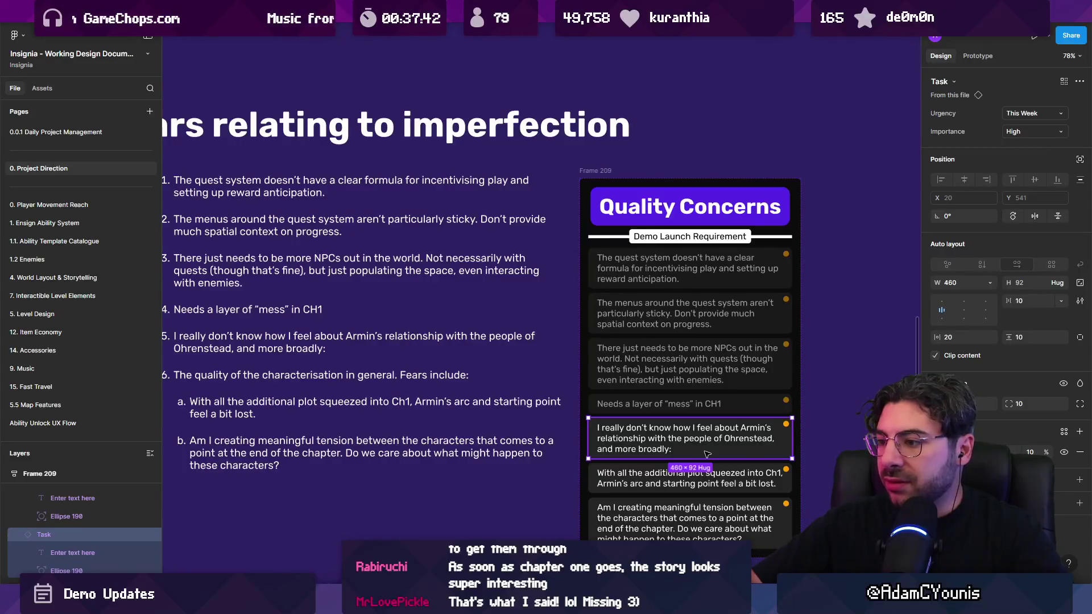
Move the Armin relationship, Ch1 plot and meaningful tension cards up to the top three places
key(Up)
key(Up)
key(Up)
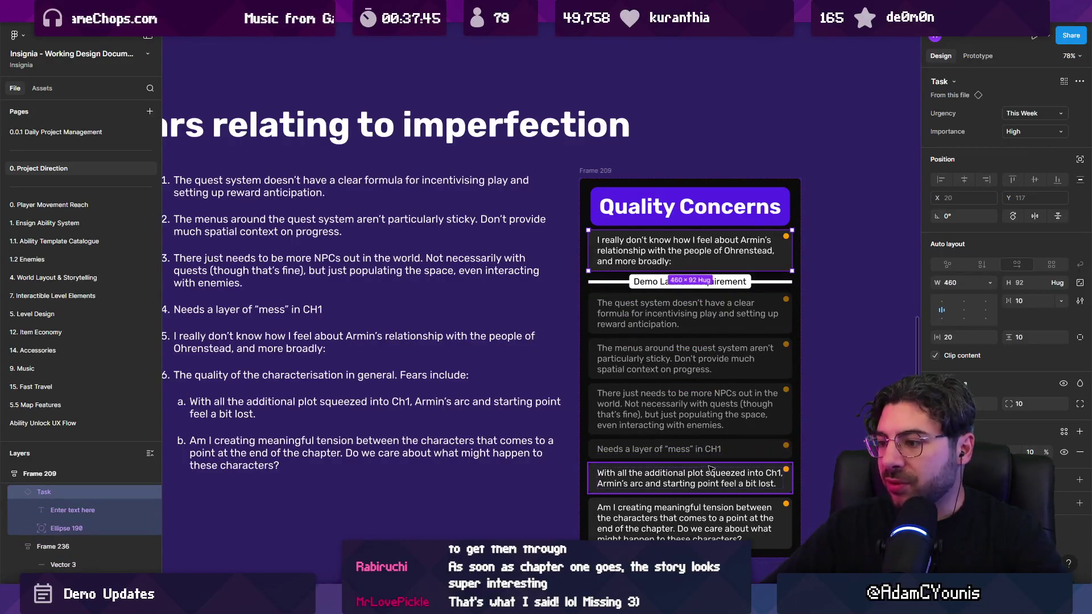
click(781, 477)
key(Up)
key(Up)
key(Up)
click(740, 536)
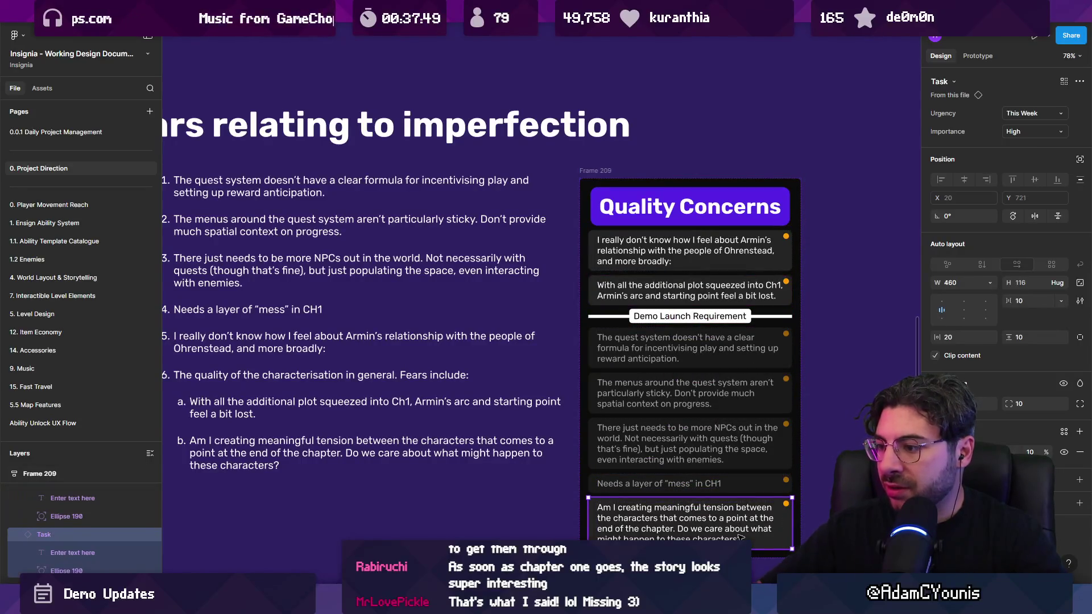
key(Up)
key(Up)
key(Up)
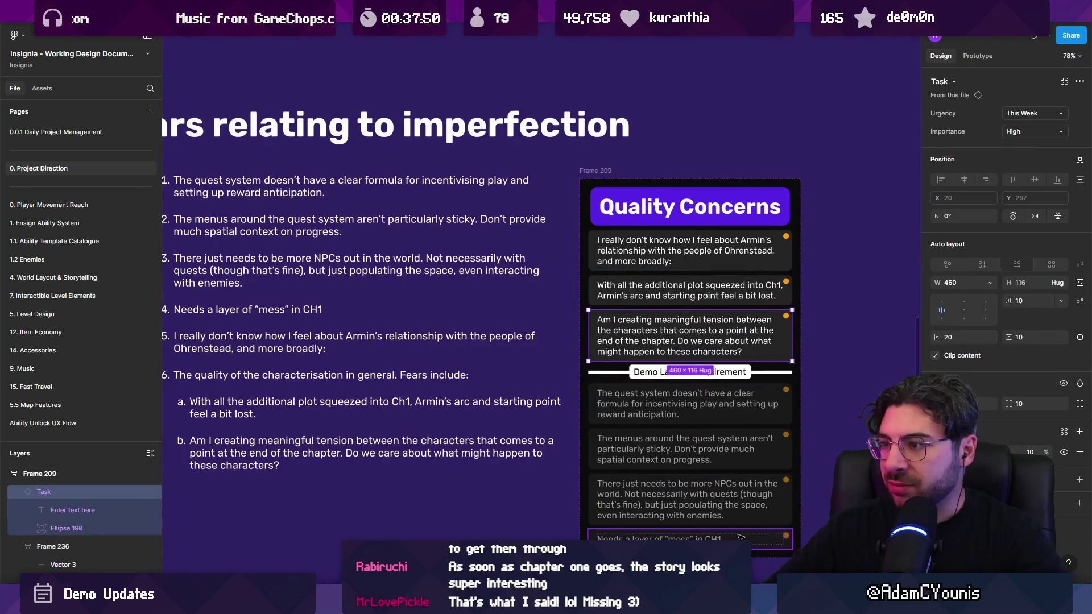
key(Escape)
scroll(691, 341, down, 1)
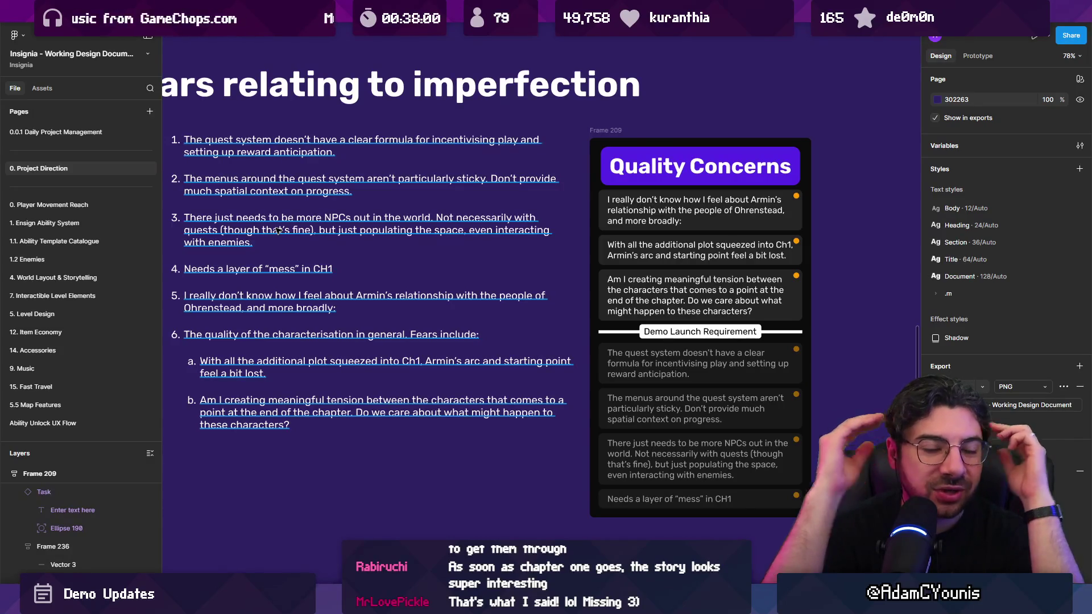
Delete the plain numbered fears list and drag Quality Concerns left under 'Fears relating to imperfection'
double_click(227, 336)
drag(186, 335, 516, 336)
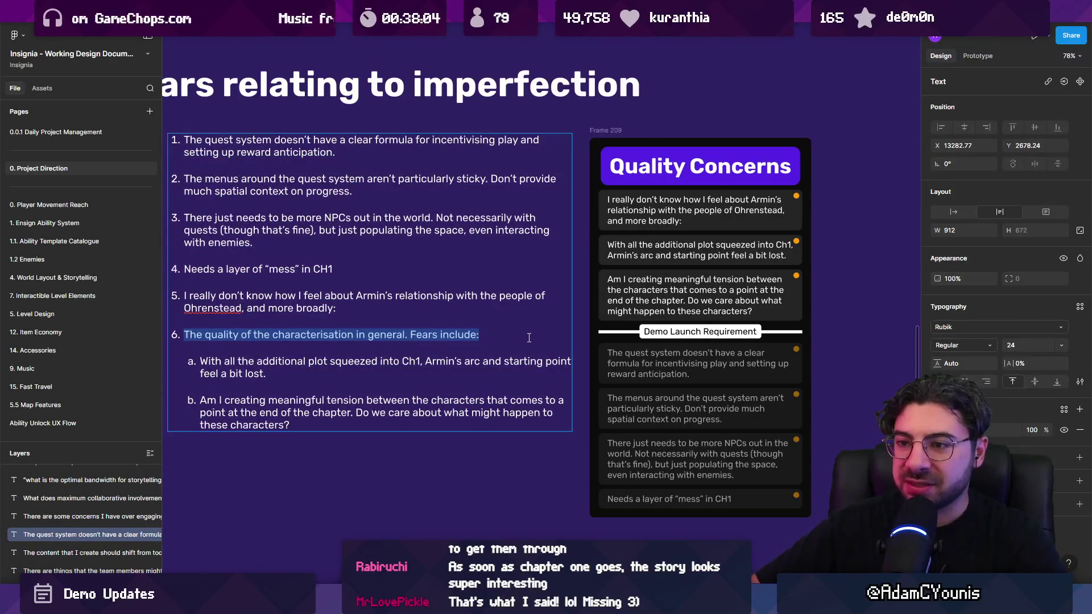
key(Escape)
scroll(449, 376, down, 3)
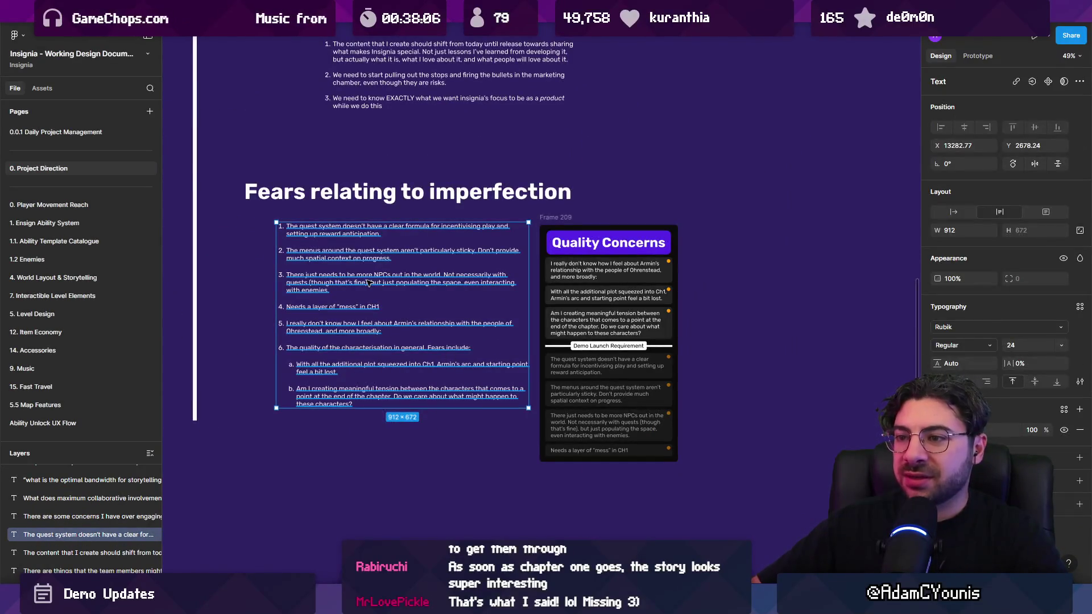
key(Delete)
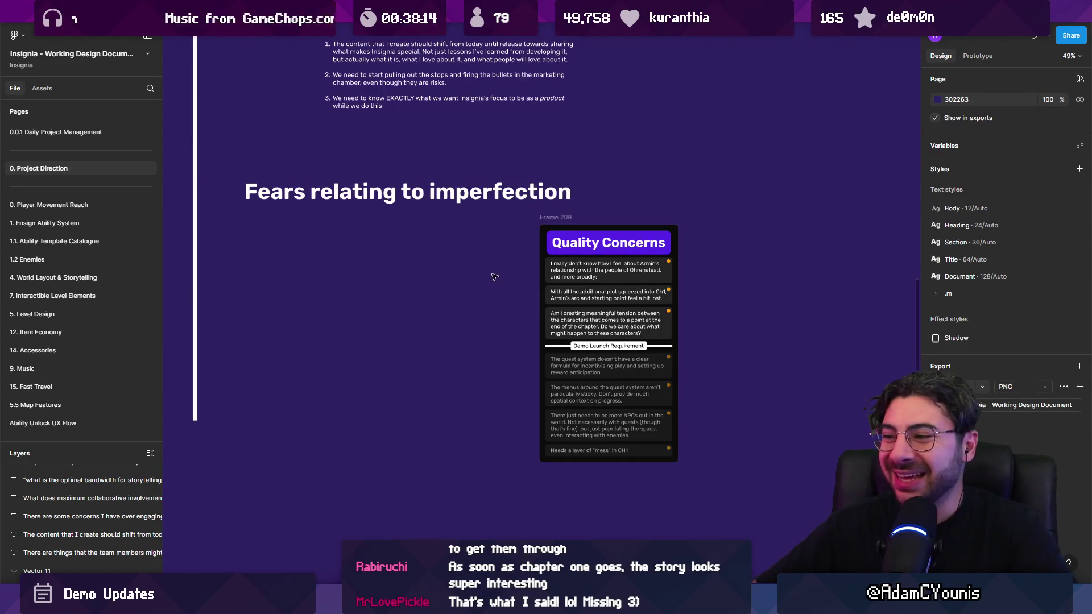
drag(582, 239, 336, 239)
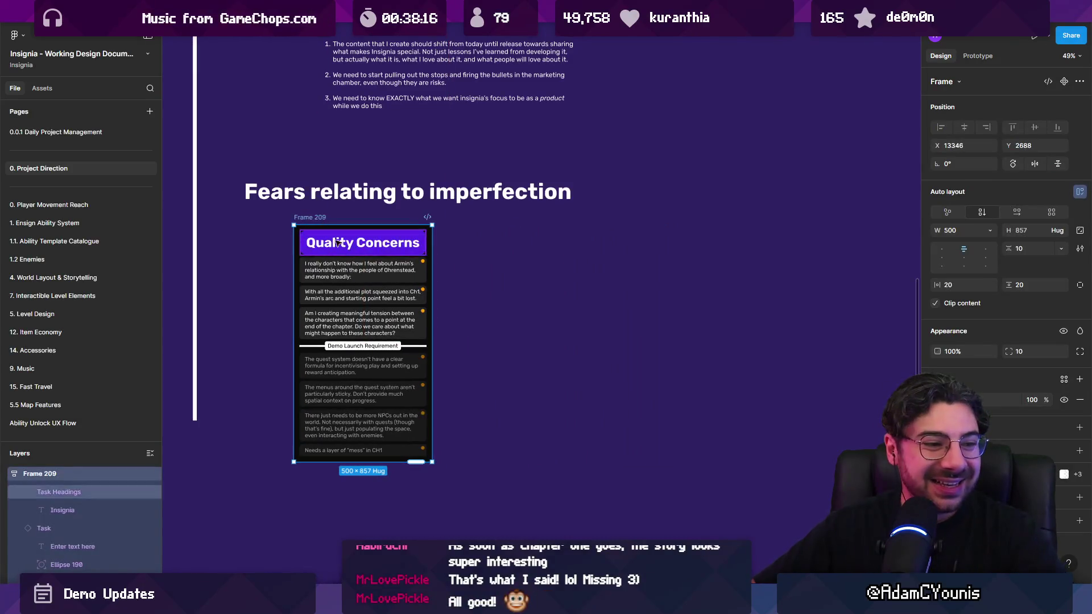
Draw a freehand '3)' with the Pencil beside the Quality Concerns card, then box-select it
scroll(519, 482, up, 5)
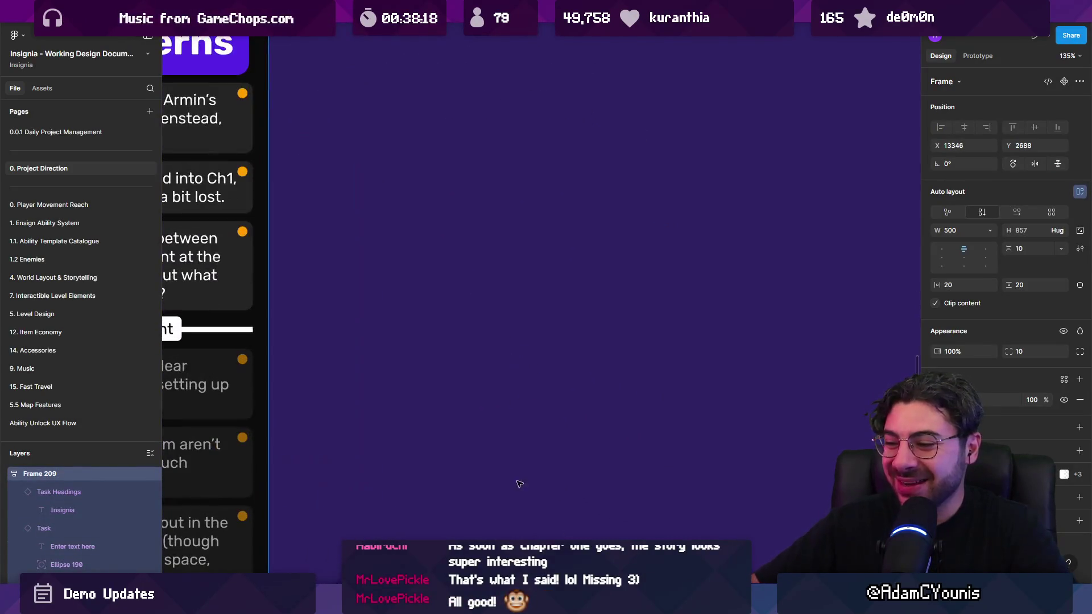
click(575, 556)
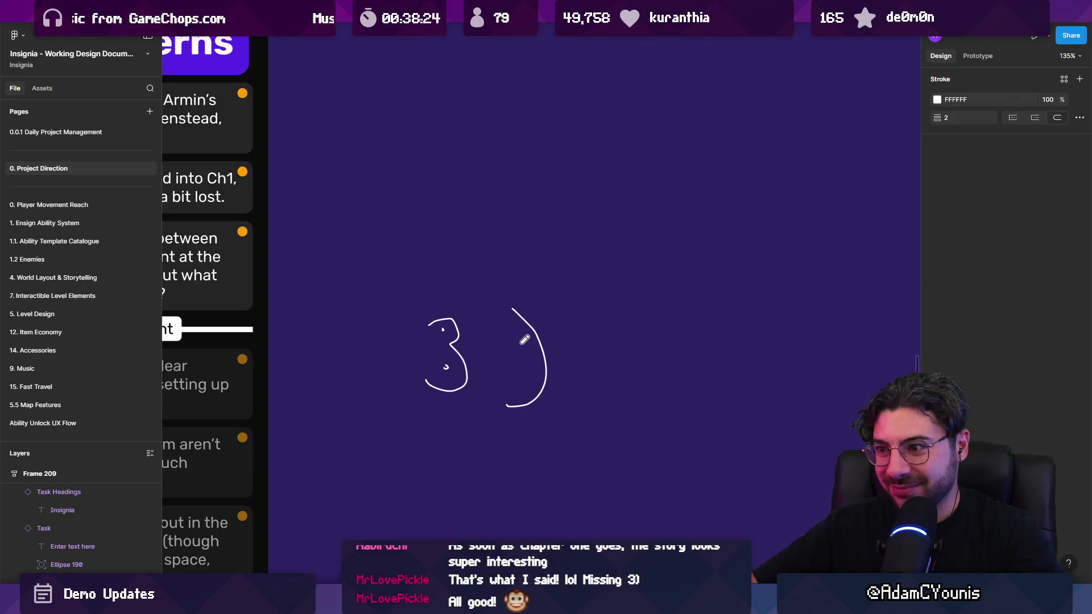
drag(462, 342, 475, 349)
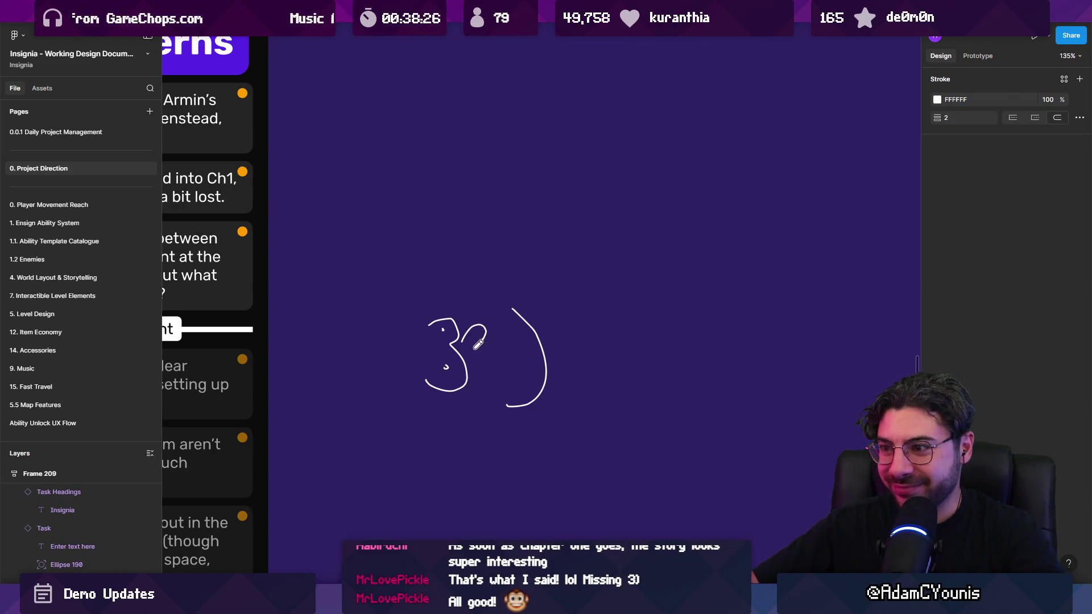
key(Escape)
drag(380, 272, 592, 435)
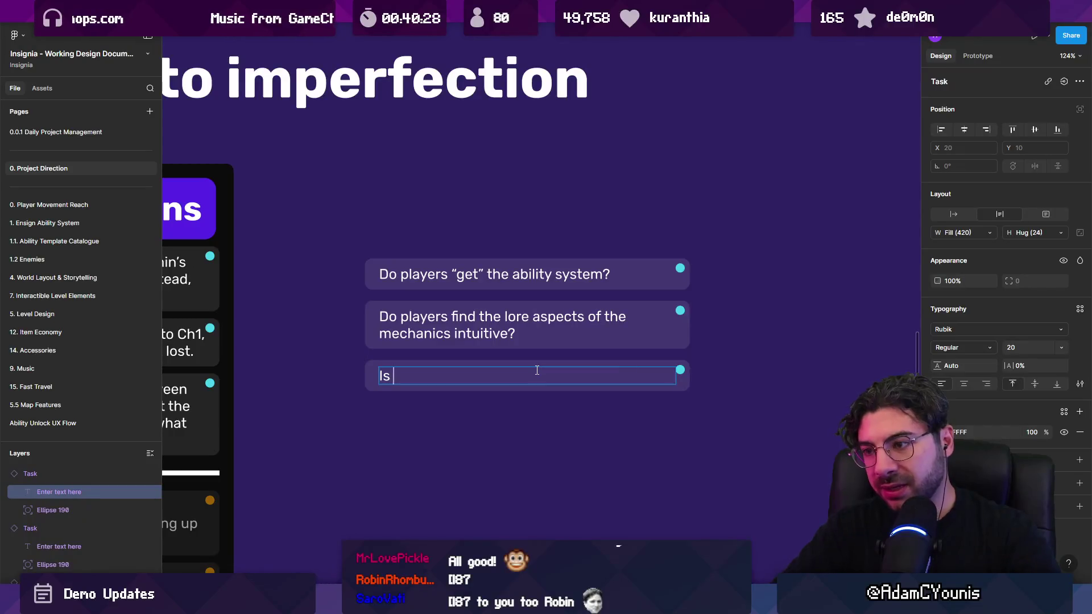
Rewrite the third card as 'Is the old parry system and its content still in any kind of harmony with how the game works'
text(the parry system prop)
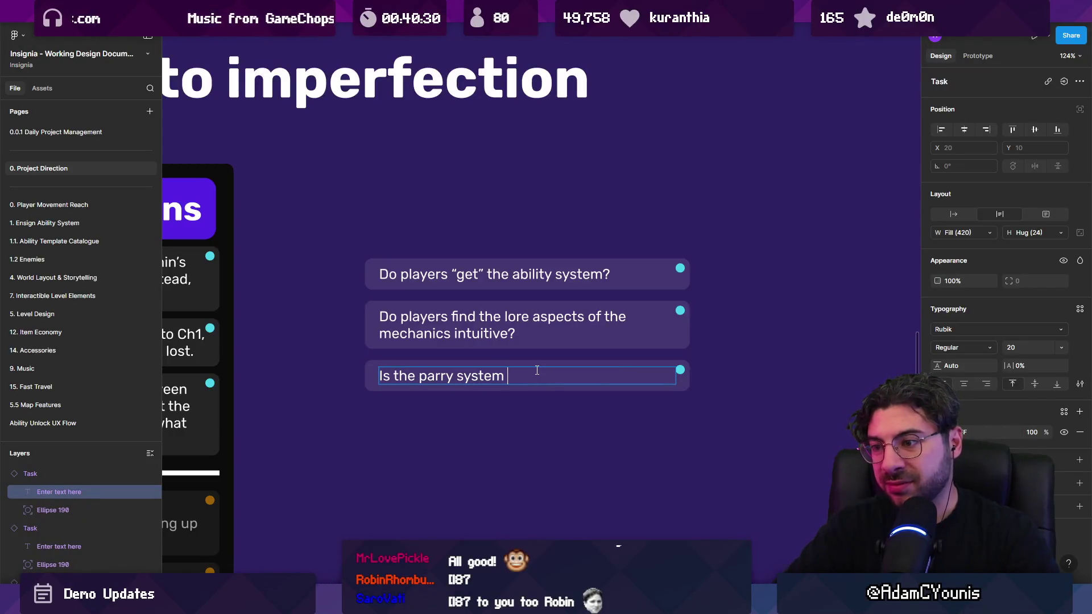
text(erly introduced / ut)
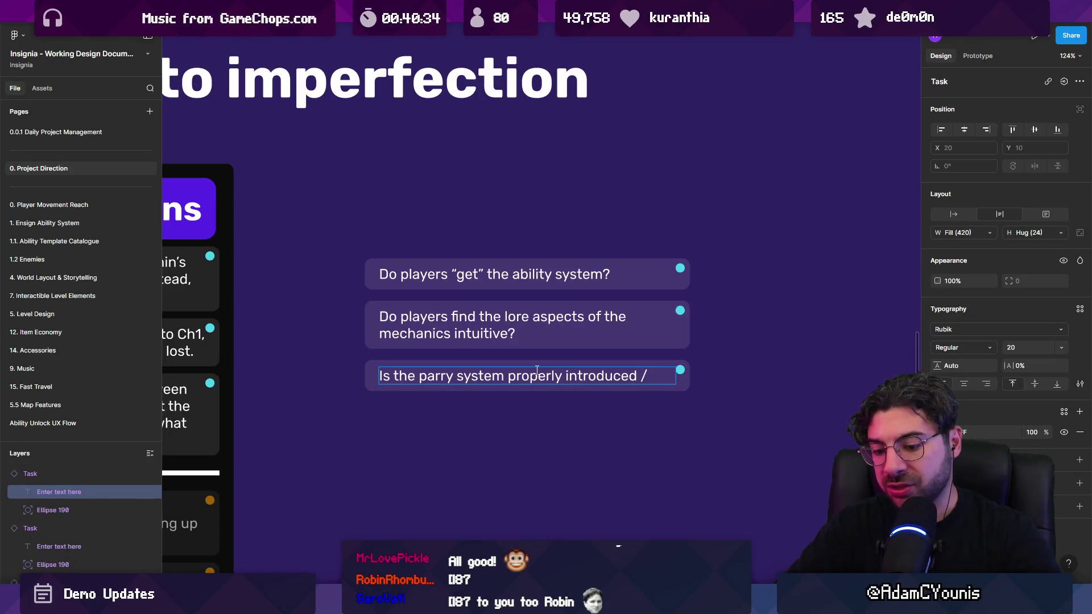
text(ilise)
key(ctrl+shift+Home)
key(ctrl+shift+Right)
key(ctrl+shift+Right)
key(ctrl+shift+Right)
key(ctrl+shift+Left)
text(o)
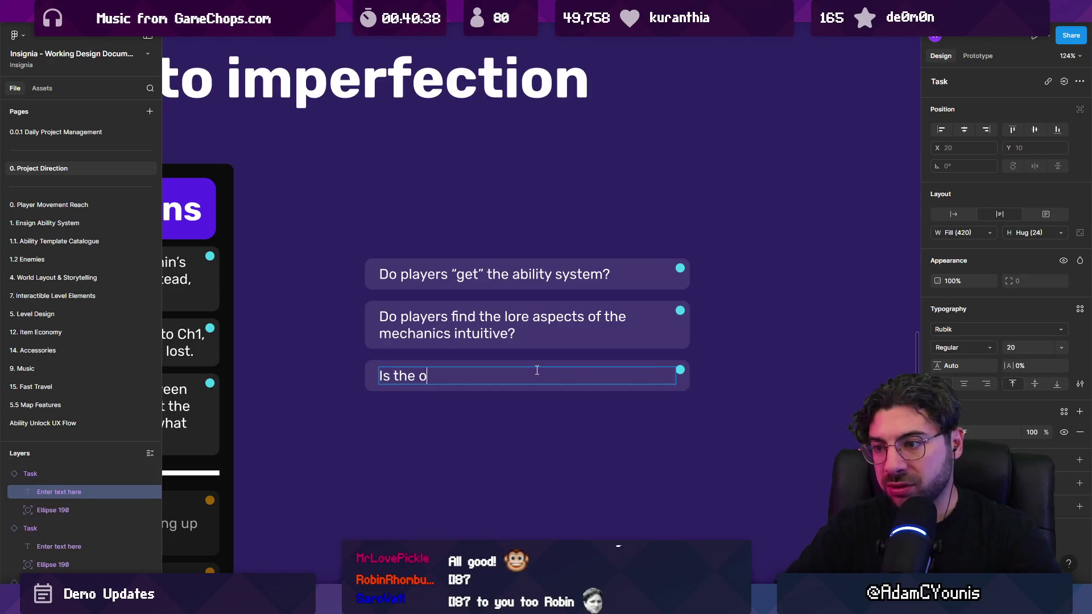
text(ld parry)
key(BackSpace)
key(BackSpace)
text(y syse)
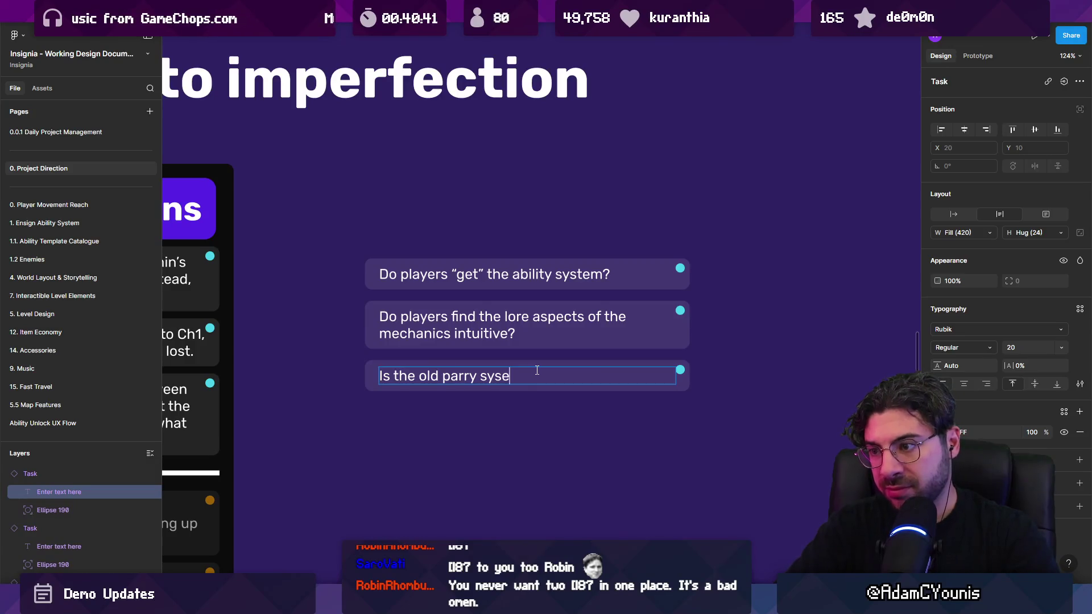
key(BackSpace)
text(tem and it)
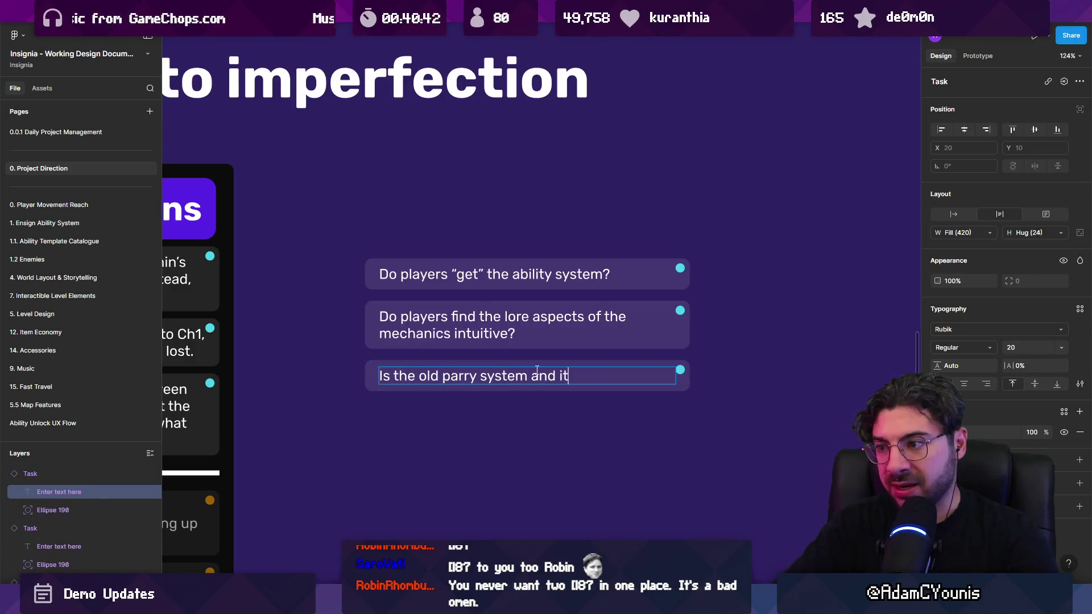
key(BackSpace)
key(BackSpace)
text(content still in)
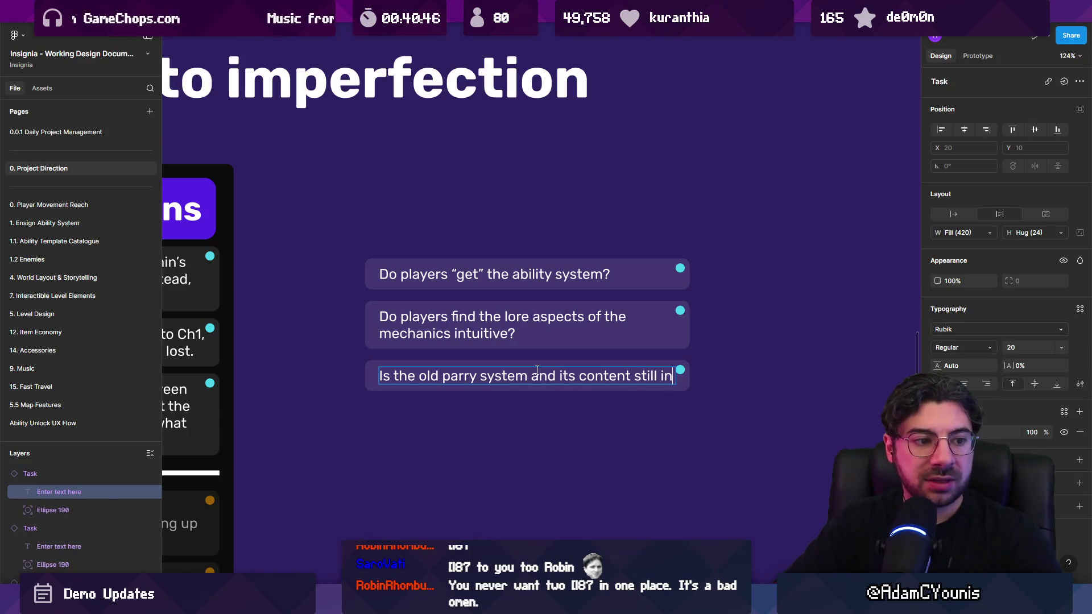
text( any kind of harmony with how the gam)
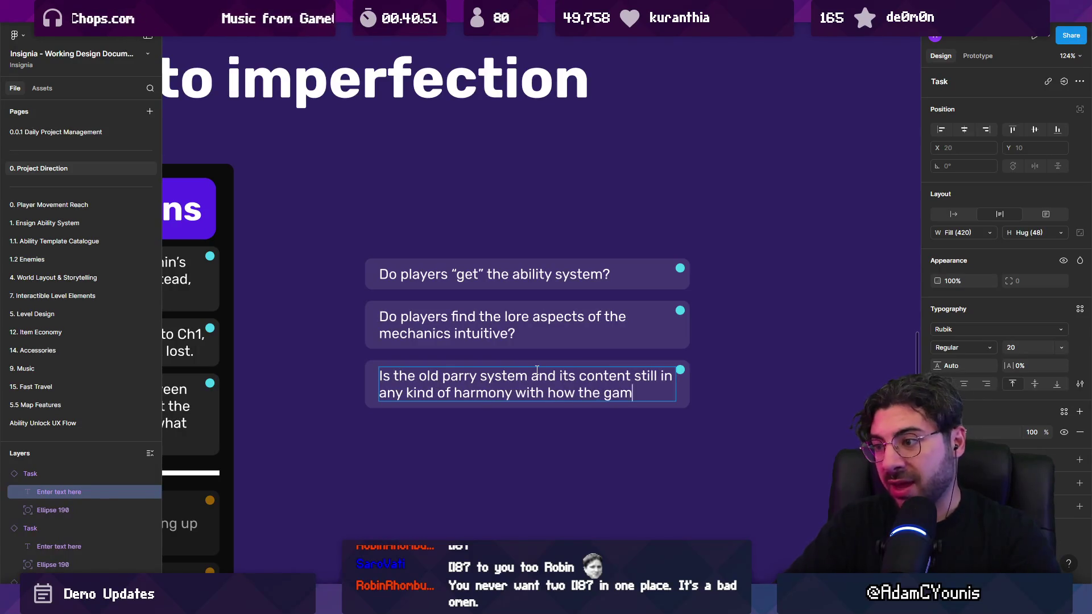
text(e works)
key(Escape)
key(Escape)
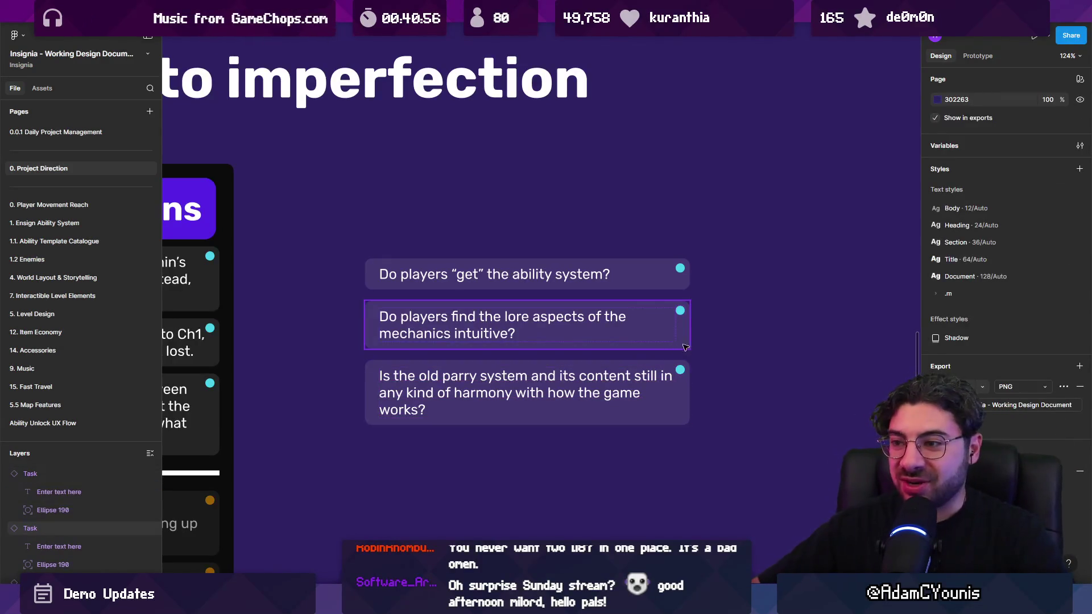
Set the lore question card's importance to Low
ctrl+scroll(683, 349, down, 5)
scroll(588, 249, down, 1)
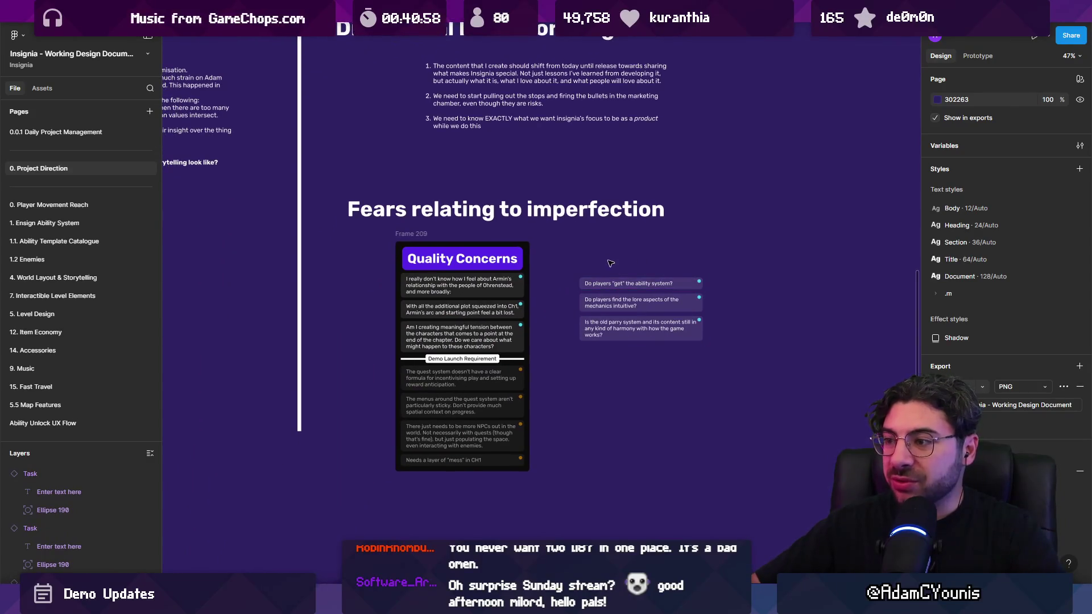
drag(610, 262, 617, 298)
ctrl+scroll(653, 290, up, 3)
click(665, 286)
ctrl+scroll(625, 272, up, 3)
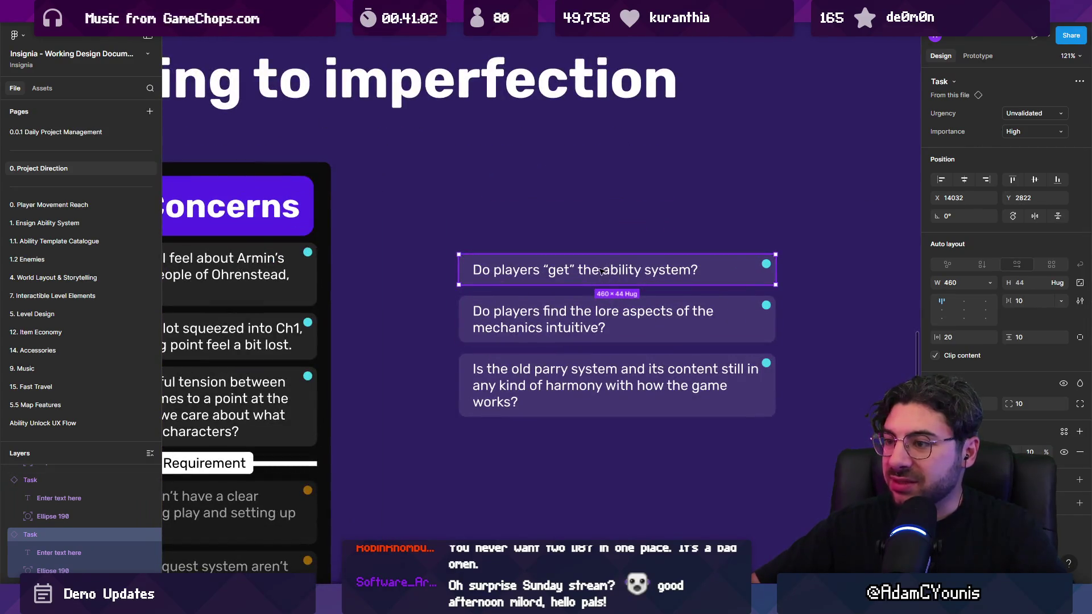
key(Tab)
click(1022, 115)
click(1019, 135)
click(1023, 135)
click(1021, 145)
ctrl+scroll(593, 269, down, 2)
click(1012, 137)
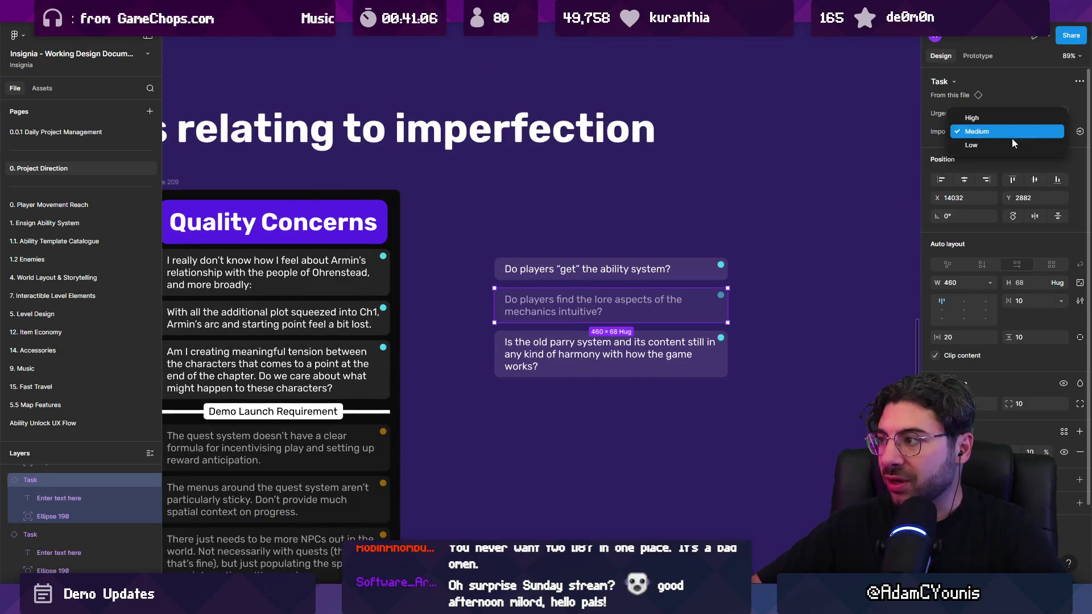
click(1012, 144)
Drag the lore question to the bottom of Quality Concerns, and the parry and ability questions above the divider
ctrl+scroll(714, 227, down, 2)
drag(714, 228, 420, 458)
click(668, 252)
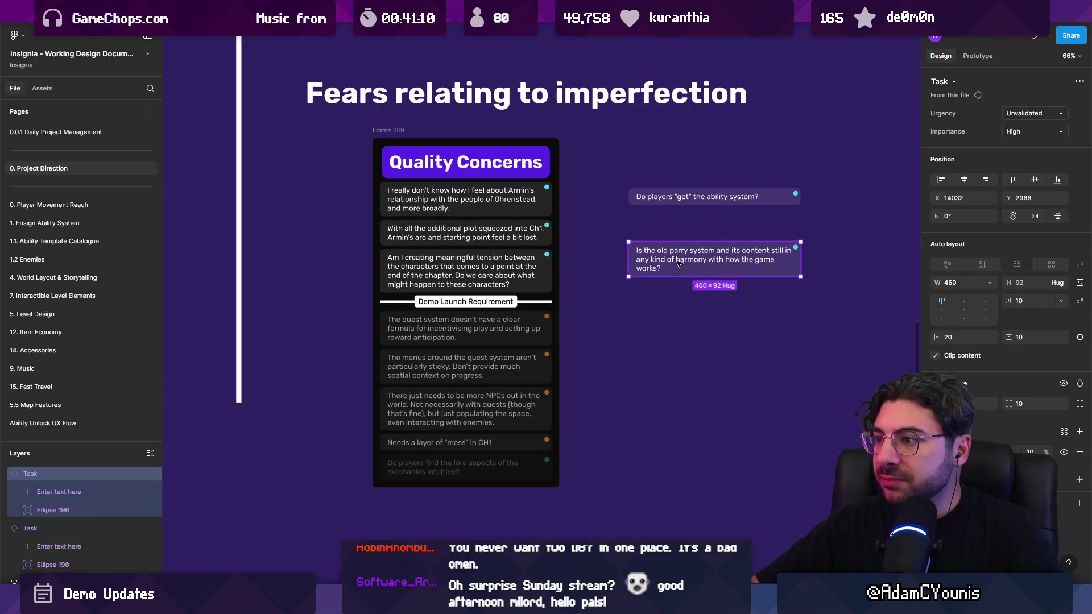
drag(678, 263, 435, 319)
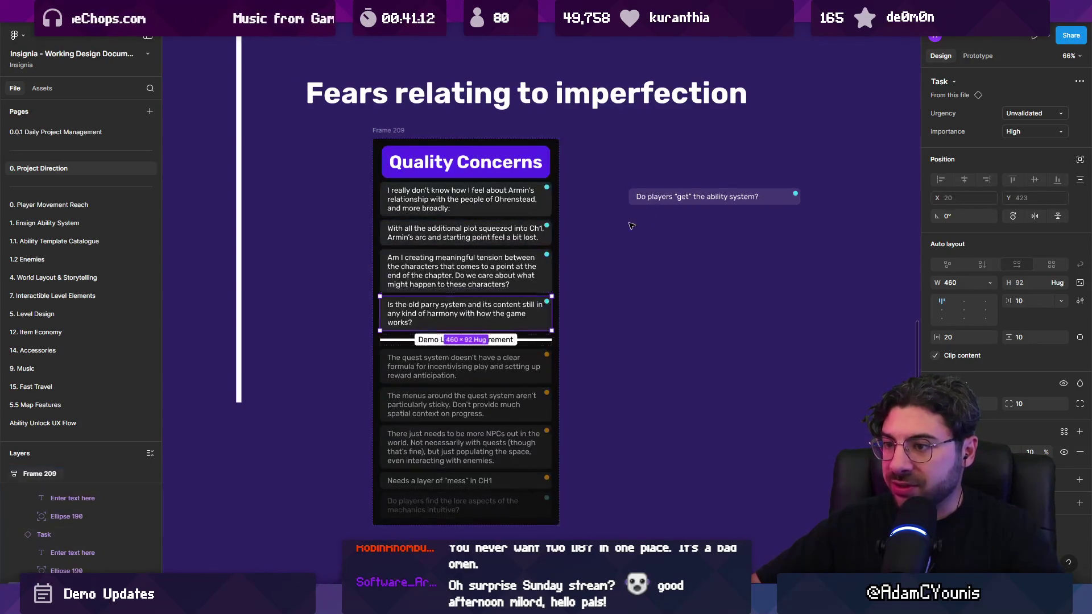
drag(660, 200, 478, 305)
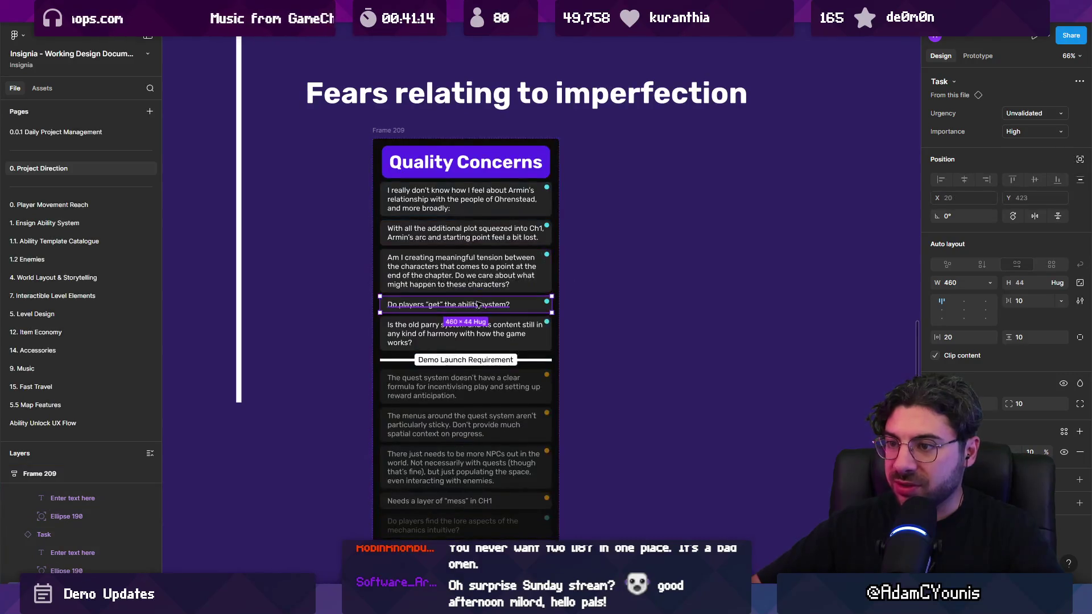
scroll(478, 306, up, 2)
click(639, 226)
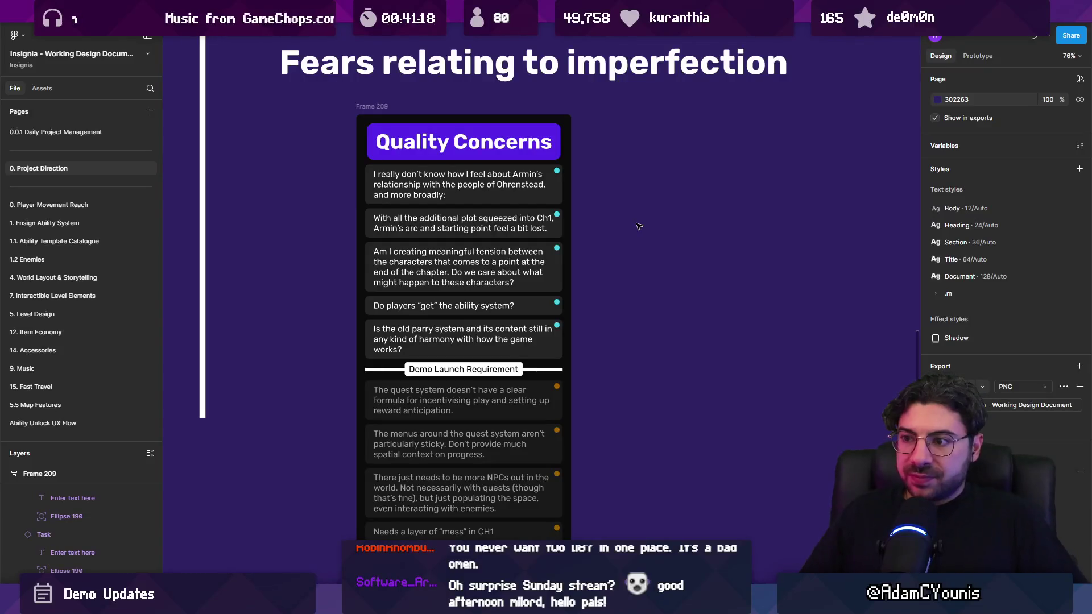
click(561, 308)
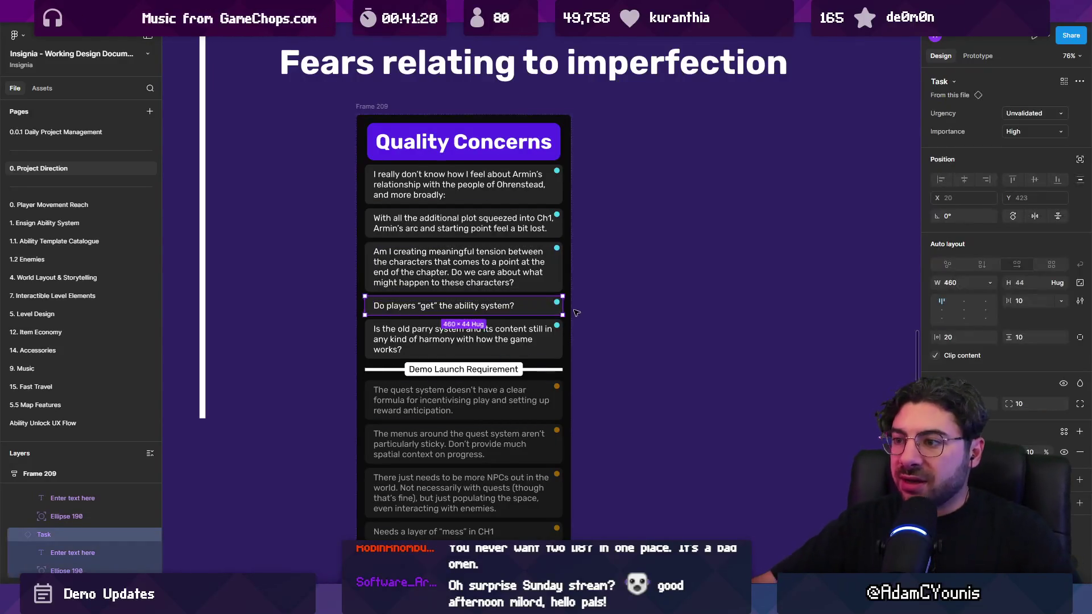
scroll(435, 301, up, 5)
double_click(311, 303)
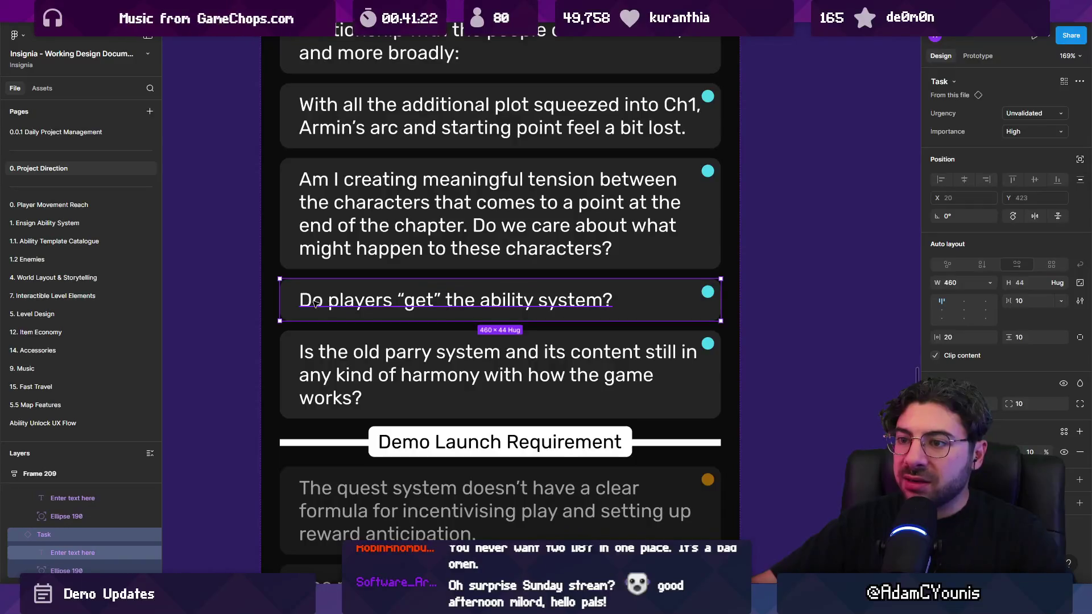
double_click(310, 301)
key(Escape)
key(Escape)
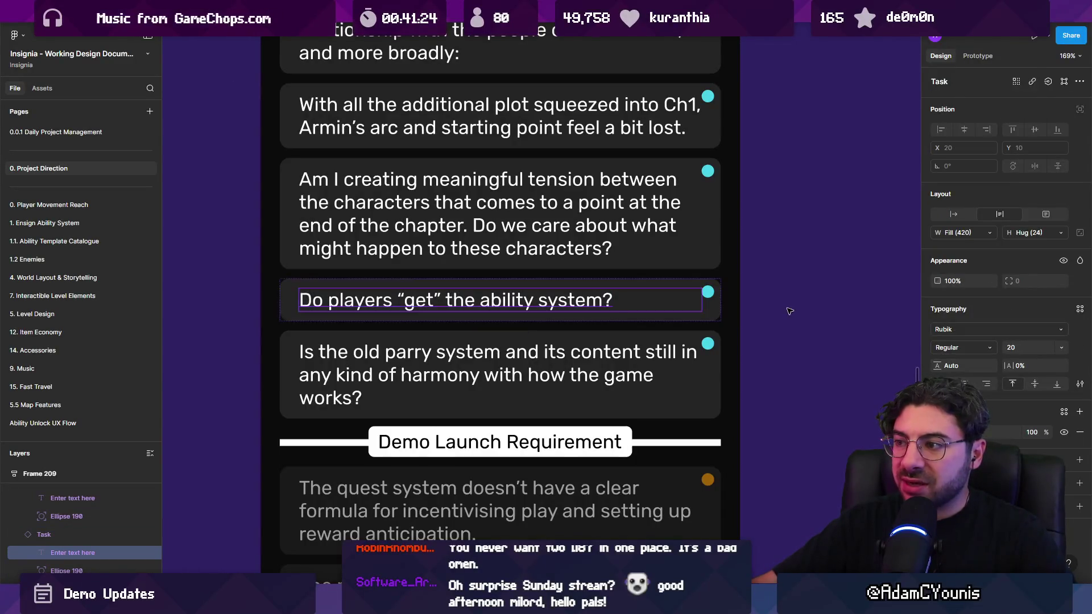
scroll(597, 303, down, 2)
click(1025, 116)
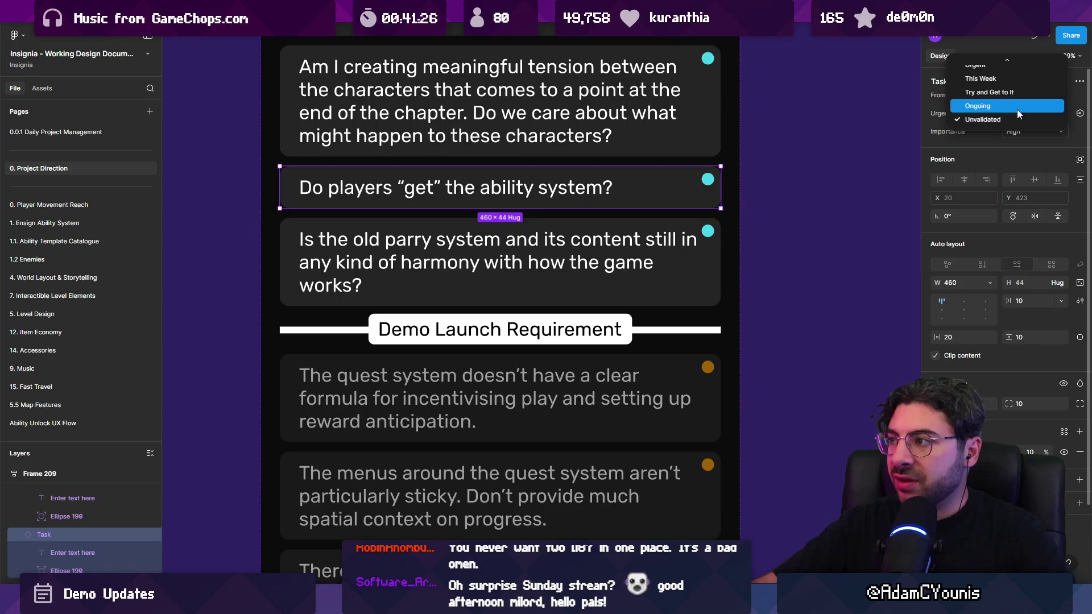
click(1016, 108)
click(1015, 113)
click(1015, 97)
scroll(531, 319, down, 3)
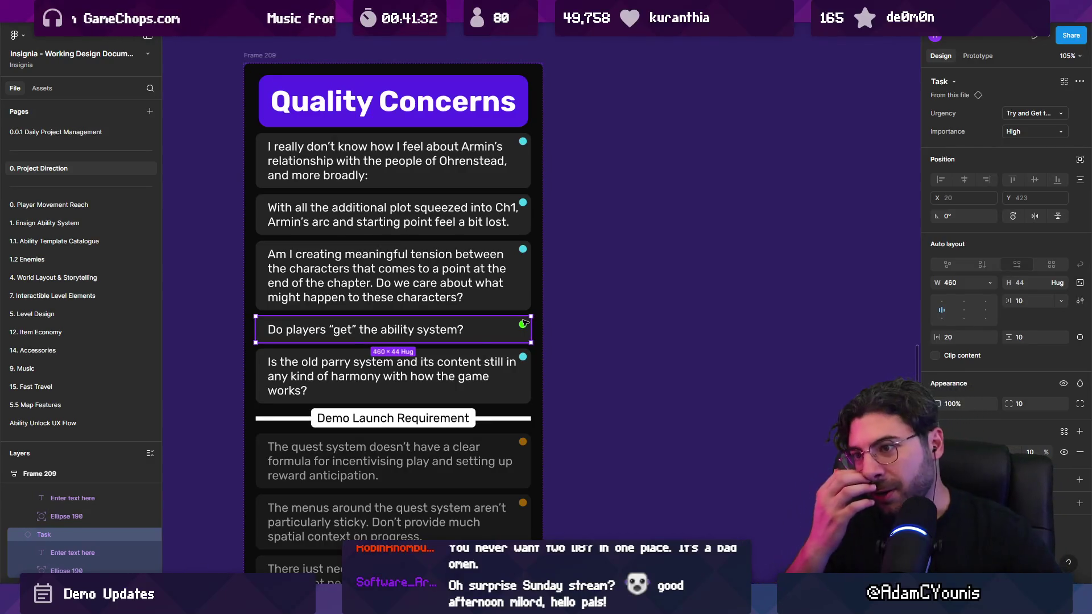
right_click(525, 324)
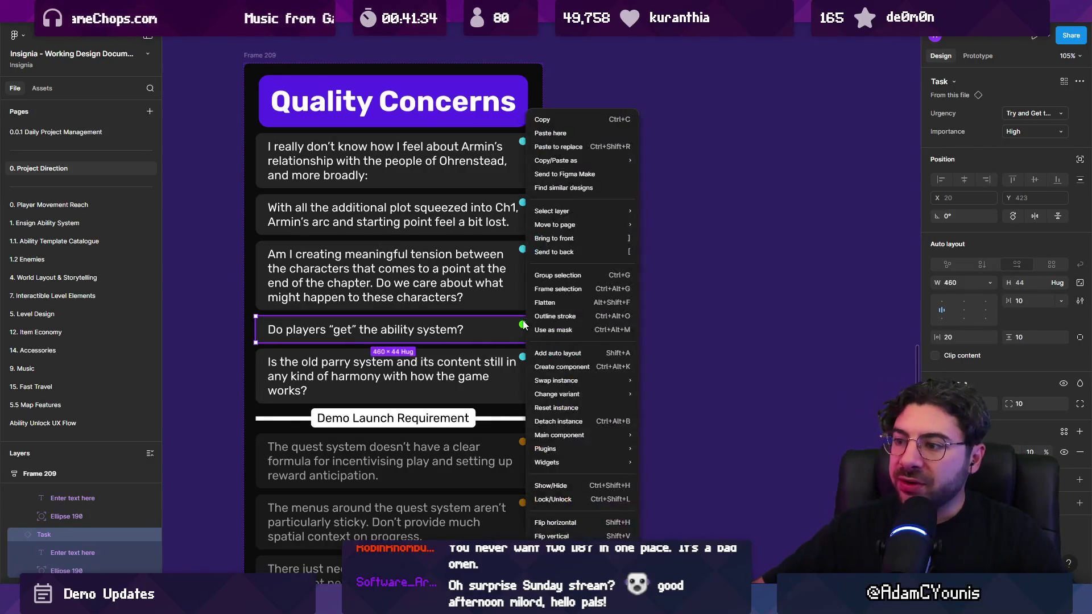
mouse_move(575, 435)
click(682, 436)
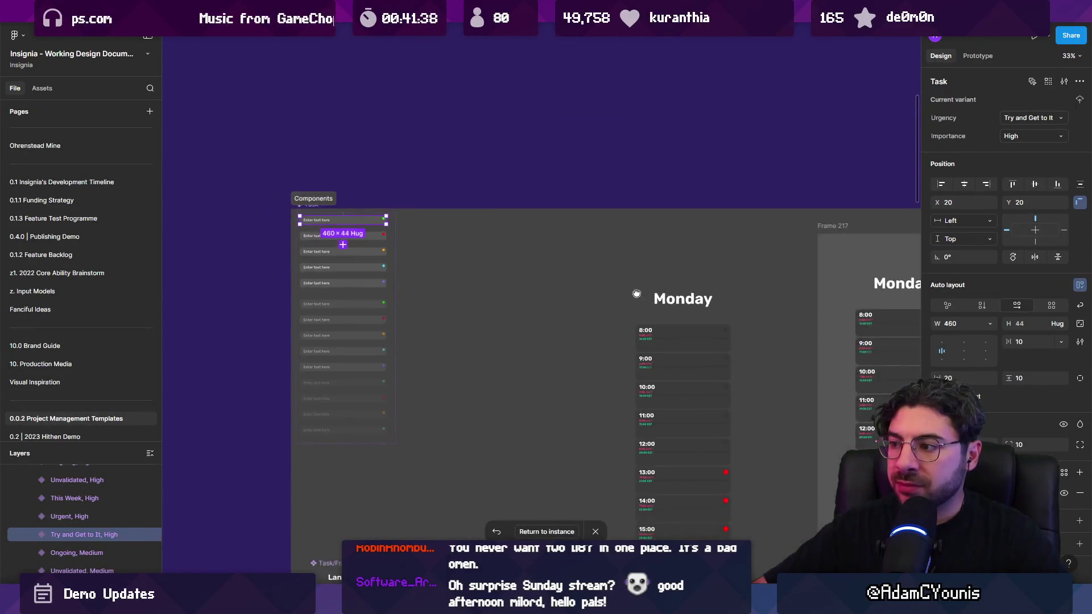
mouse_move(637, 294)
mouse_down()
mouse_move(637, 117)
mouse_move(387, 256)
mouse_move(313, 256)
mouse_move(620, 287)
mouse_up()
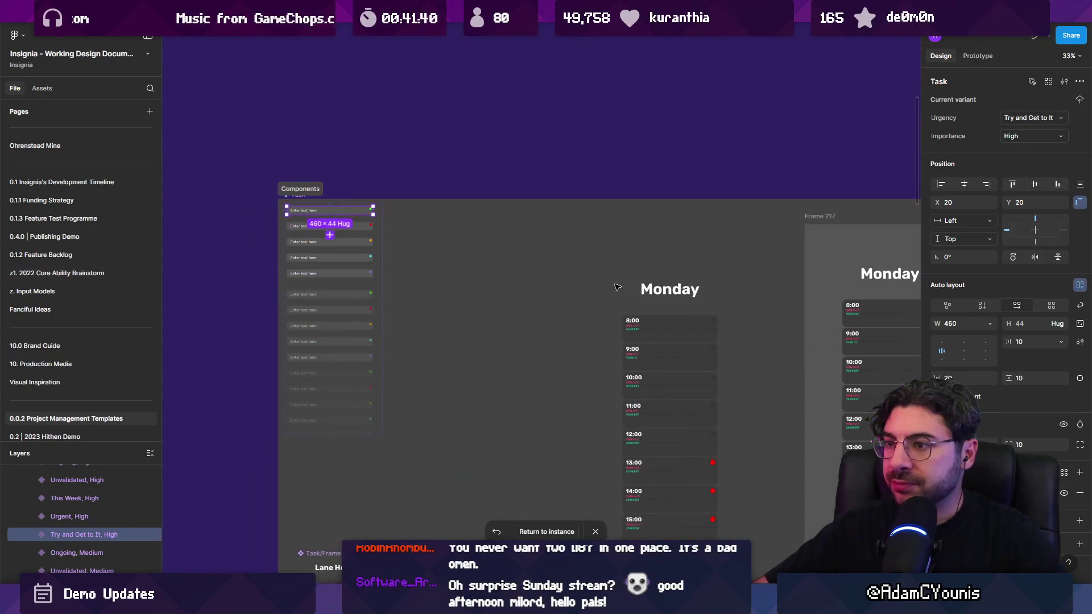
key(Escape)
scroll(523, 306, down, 2)
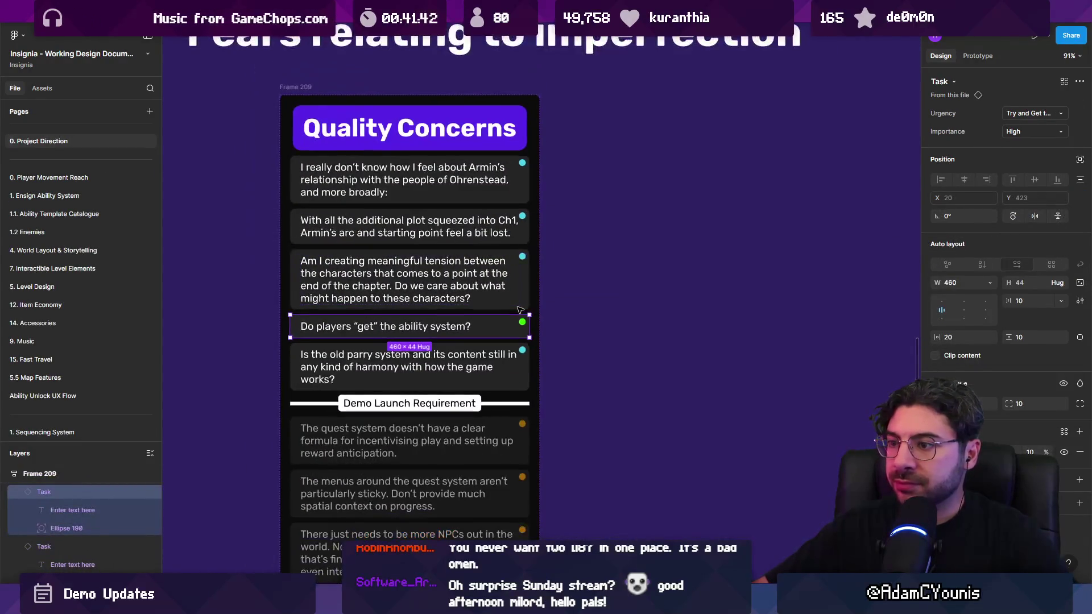
scroll(538, 274, down, 3)
drag(538, 274, 457, 242)
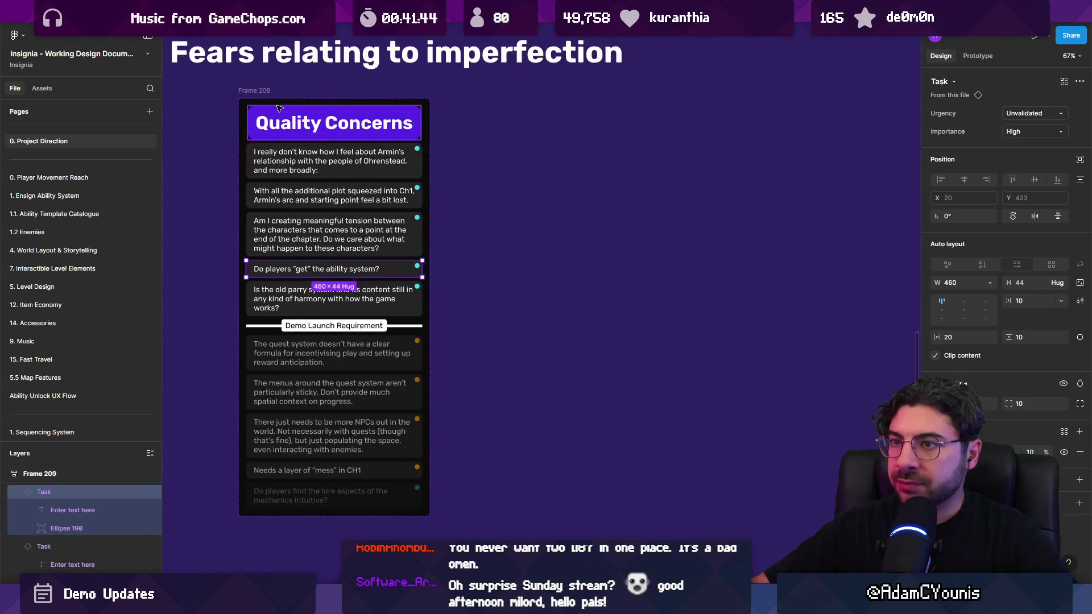
Duplicate the Quality Concerns card to its right and retitle the copy 'Non-concerns'
key(Escape)
drag(308, 117, 542, 117)
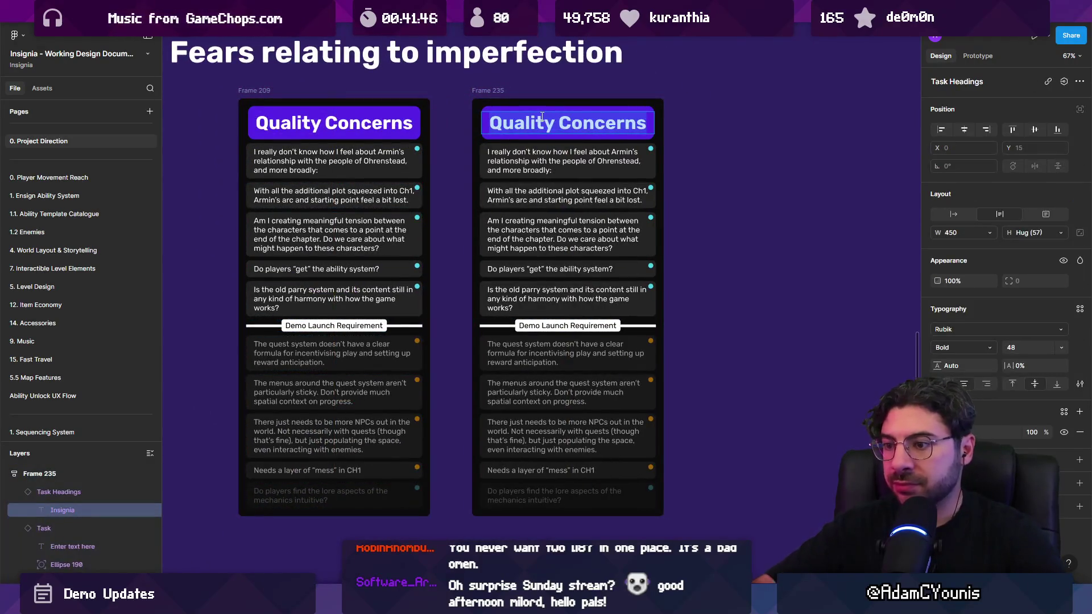
text(So)
key(BackSpace)
key(BackSpace)
text(Non-conctern)
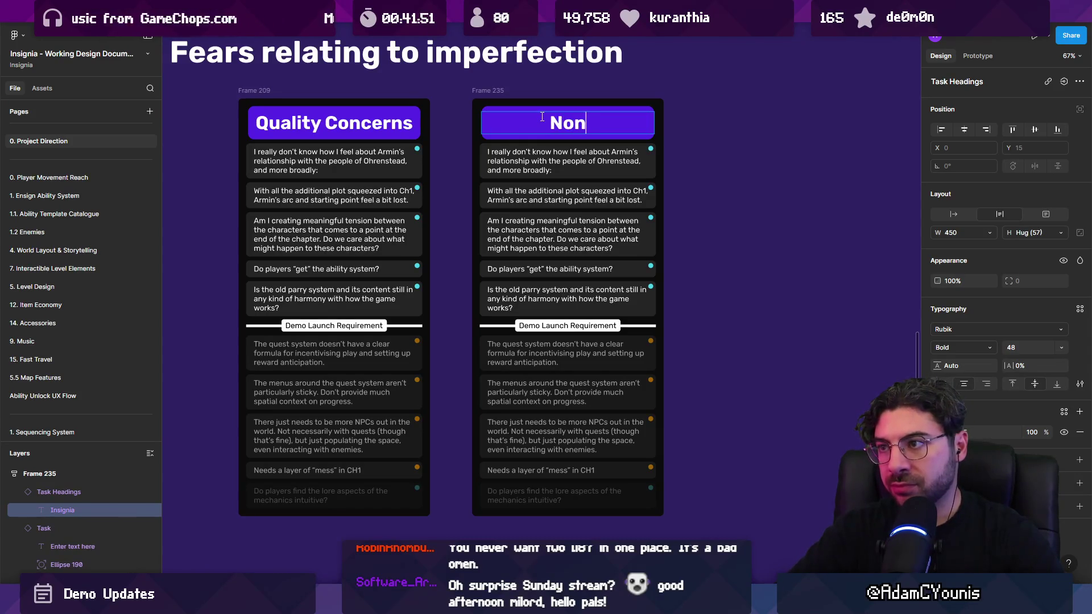
key(BackSpace)
key(BackSpace)
key(BackSpace)
text(erns)
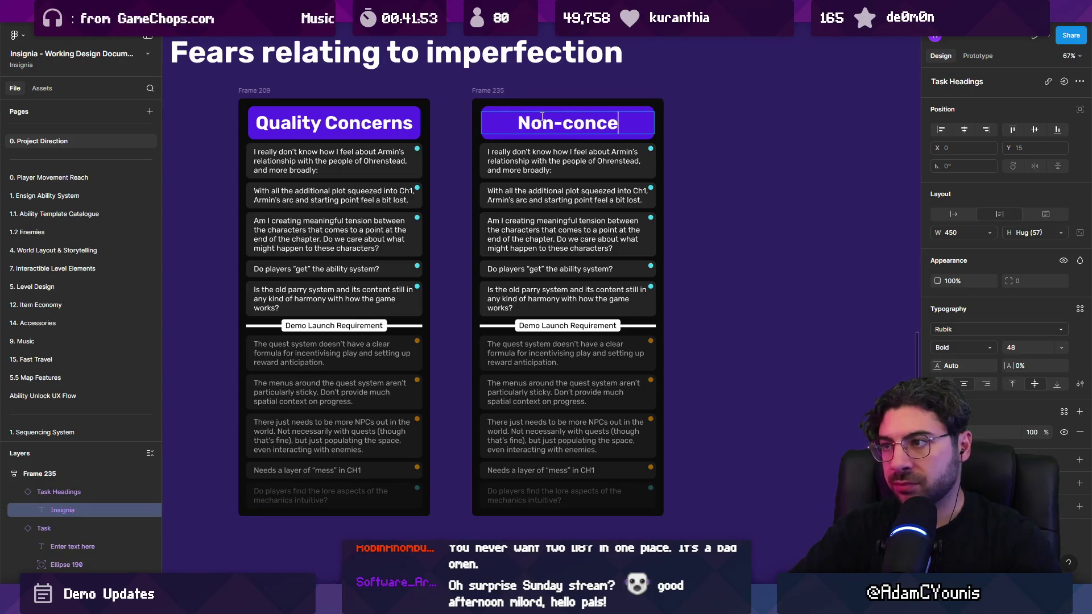
click(549, 163)
Delete all copied task cards and the Demo Launch Requirement divider from Non-concerns
shift+click(555, 202)
mouse_move(555, 201)
mouse_down()
mouse_move(560, 284)
mouse_move(606, 491)
mouse_up()
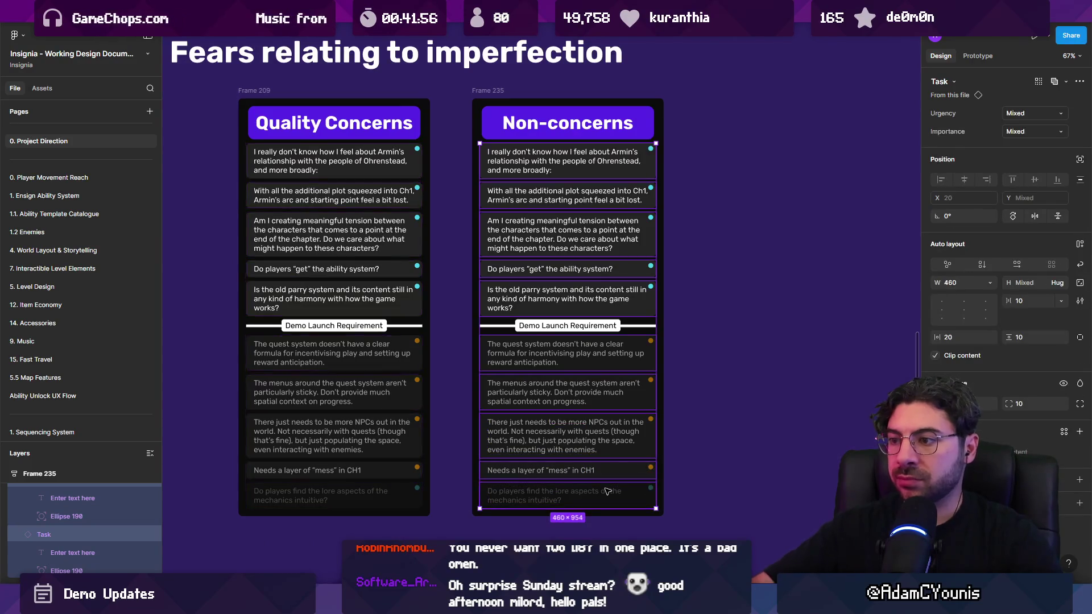
key(Delete)
click(569, 151)
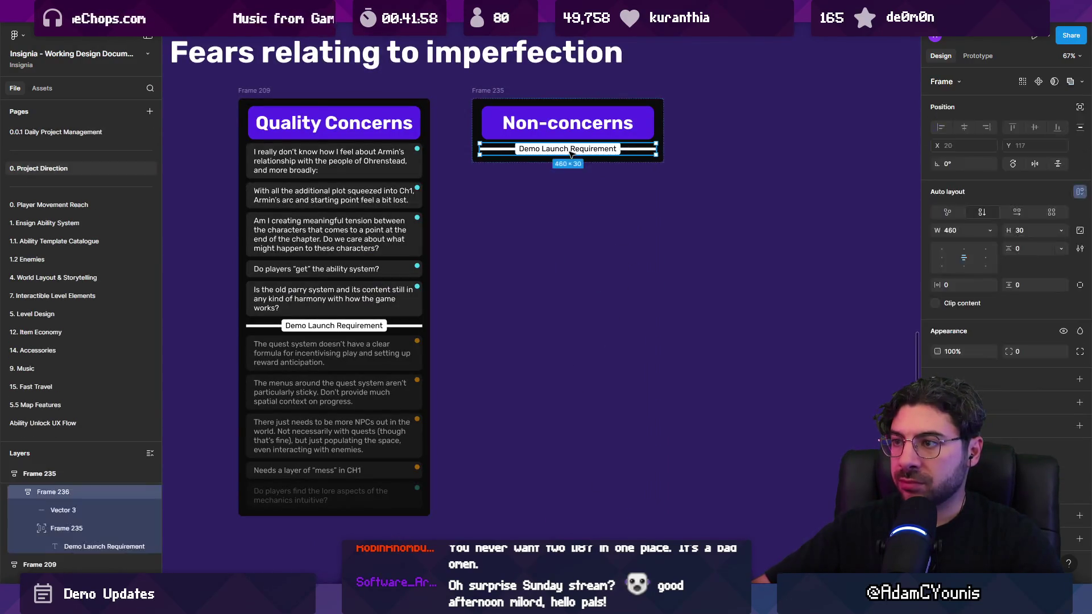
key(Delete)
Move the ability-system question into Non-concerns and set its urgency to Try and Get to It
scroll(320, 249, up, 2)
scroll(321, 249, up, 2)
mouse_move(330, 329)
mouse_down()
mouse_move(342, 333)
mouse_move(615, 177)
mouse_move(612, 189)
mouse_up()
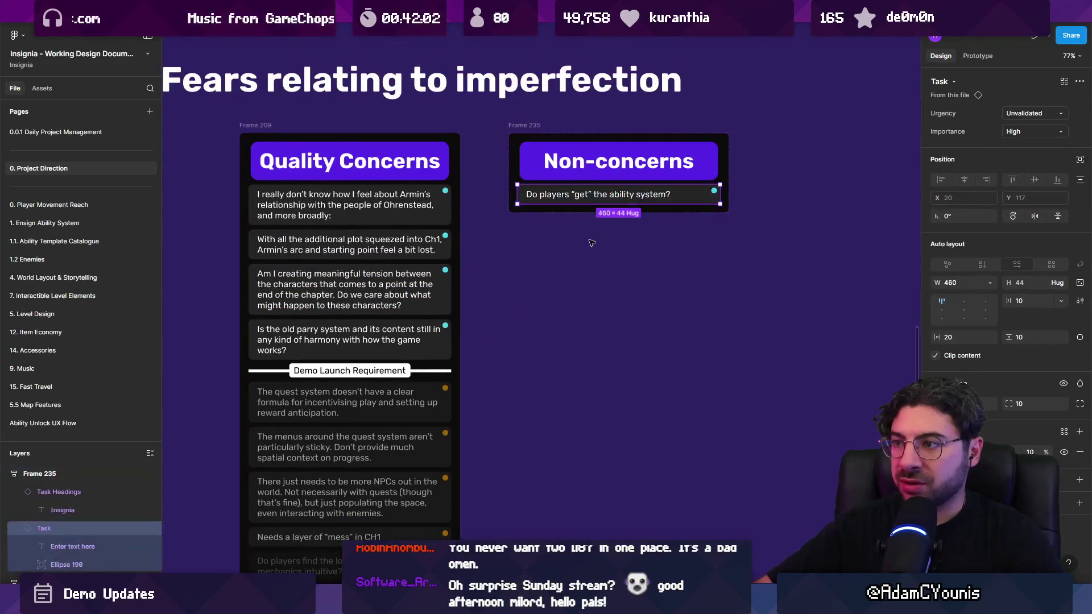
click(1022, 119)
click(1025, 104)
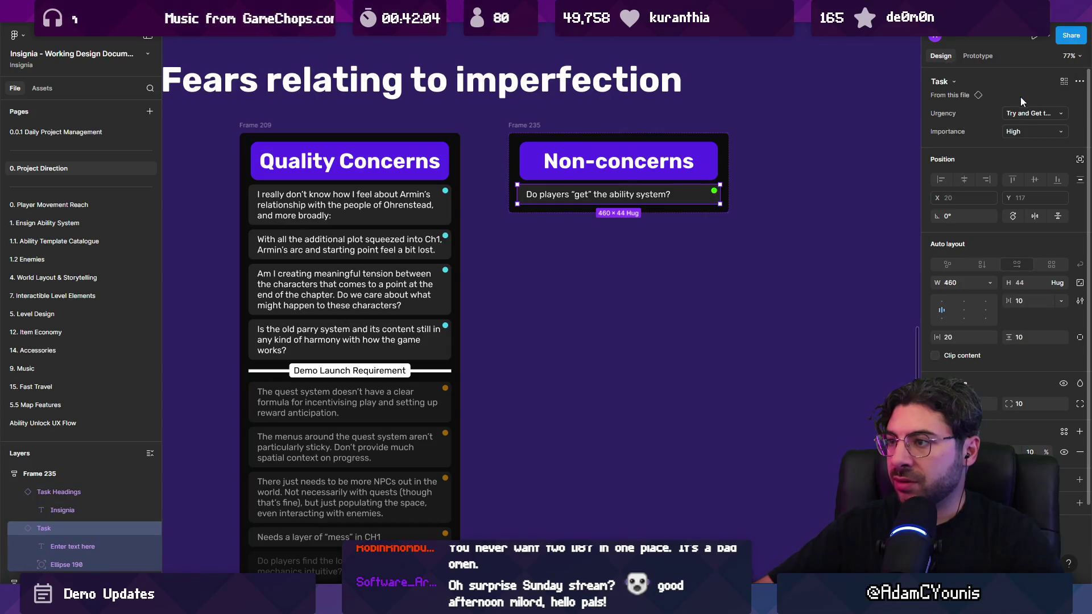
click(797, 256)
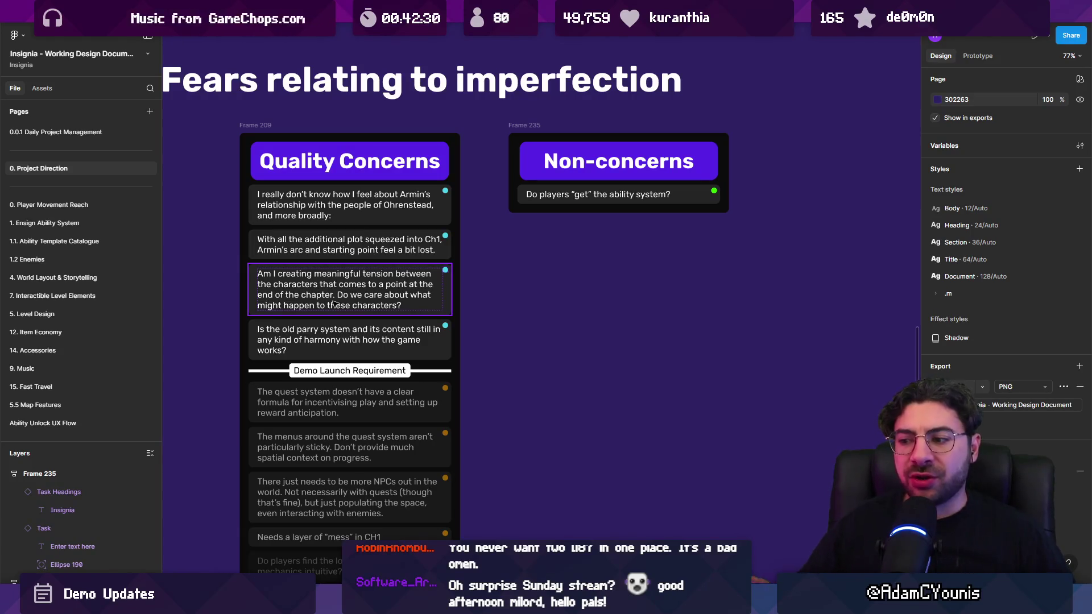
Switch to Unity and zoom into the SceneGraph's connected level room nodes
key(alt+Tab)
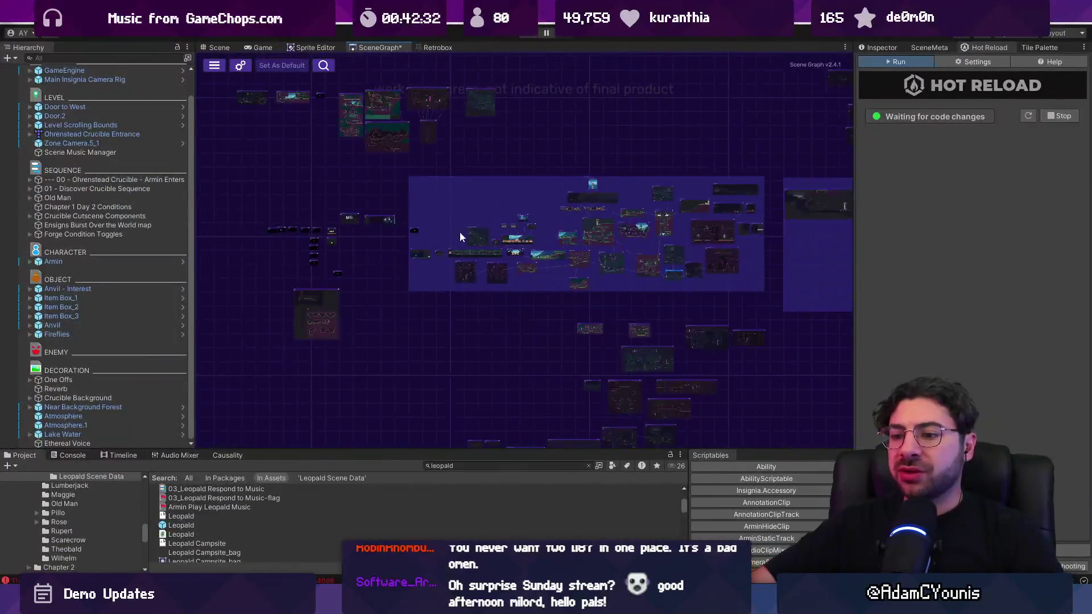
scroll(418, 246, up, 6)
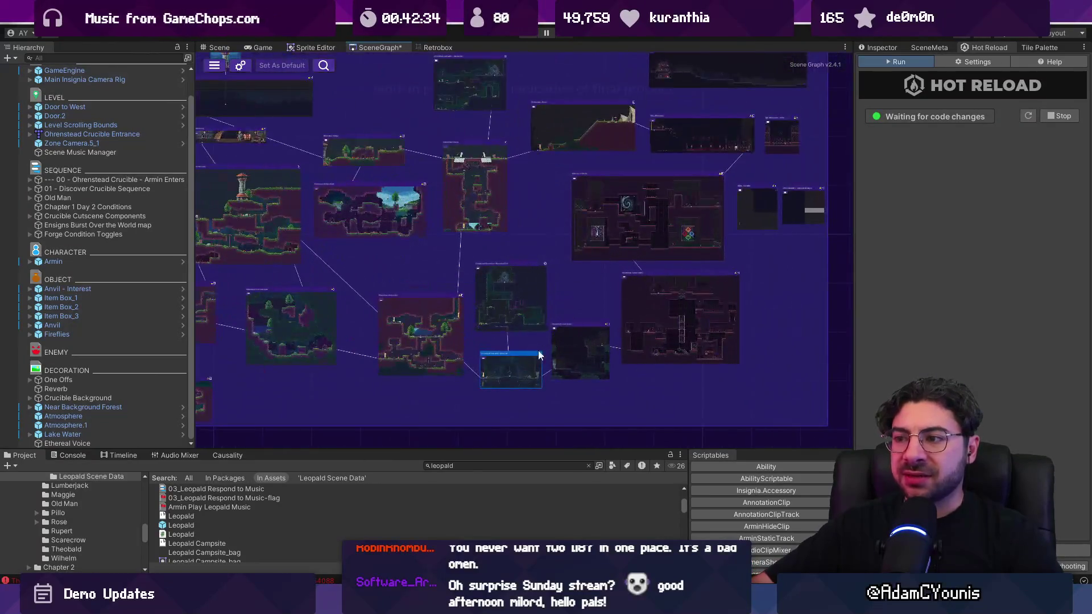
scroll(535, 364, up, 3)
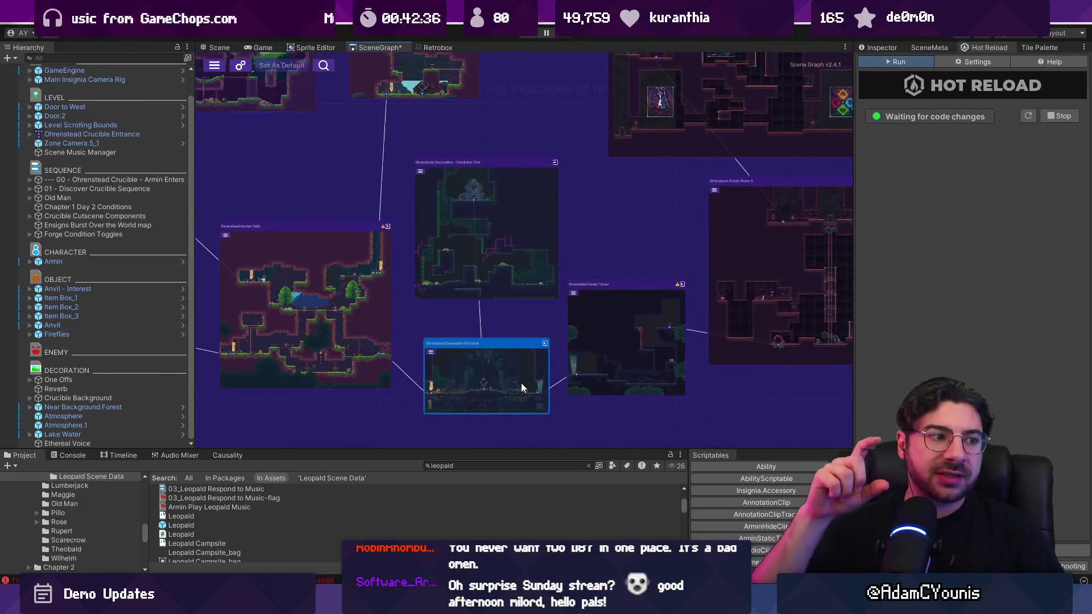
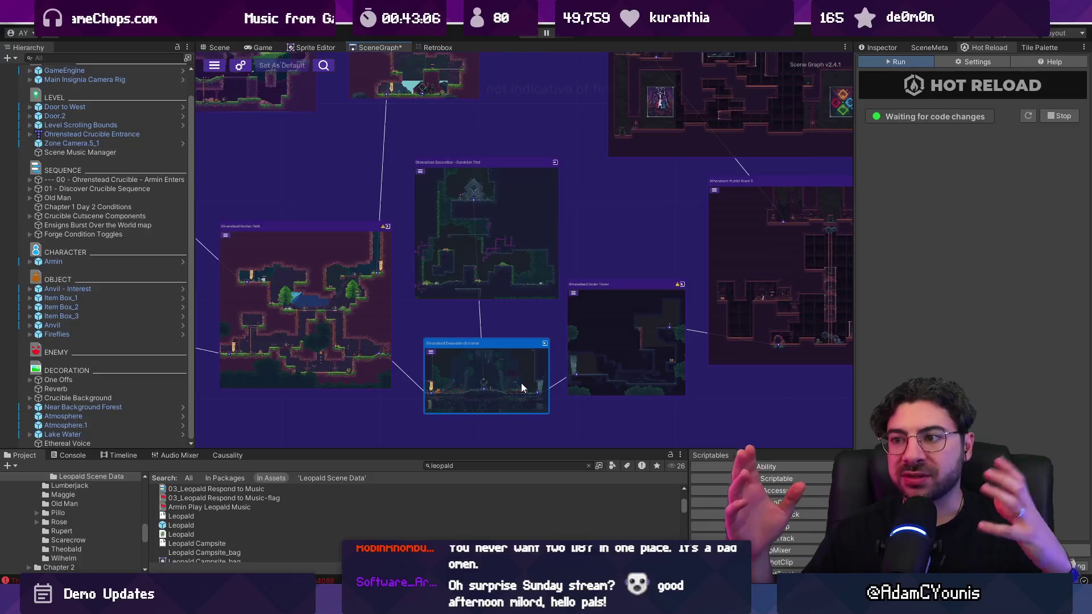
Pan and zoom the scene map to view the rooms around Snake Trial
scroll(522, 371, down, 4)
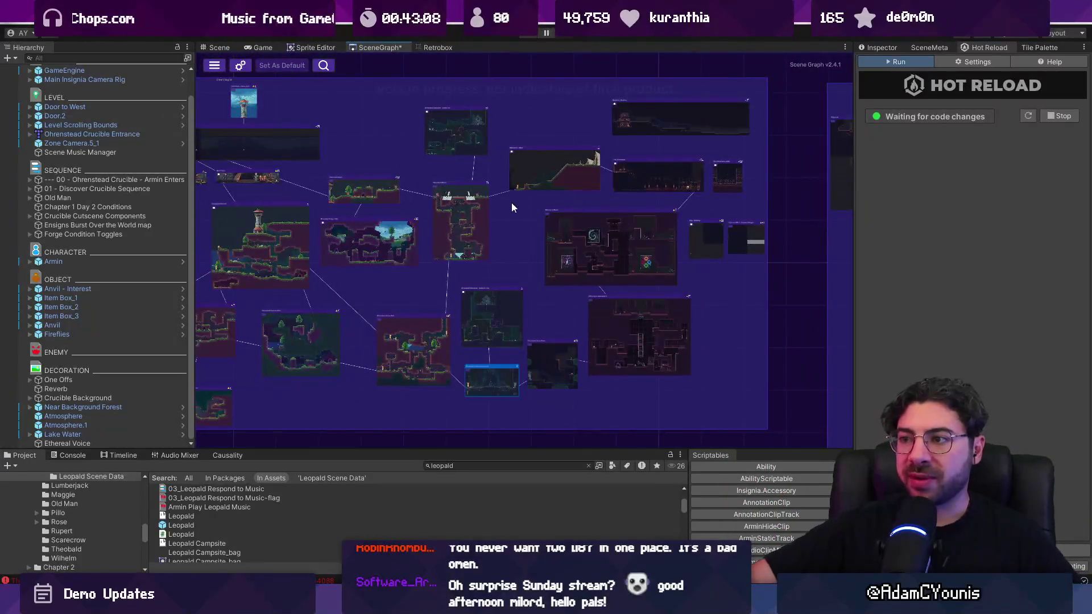
scroll(510, 230, up, 10)
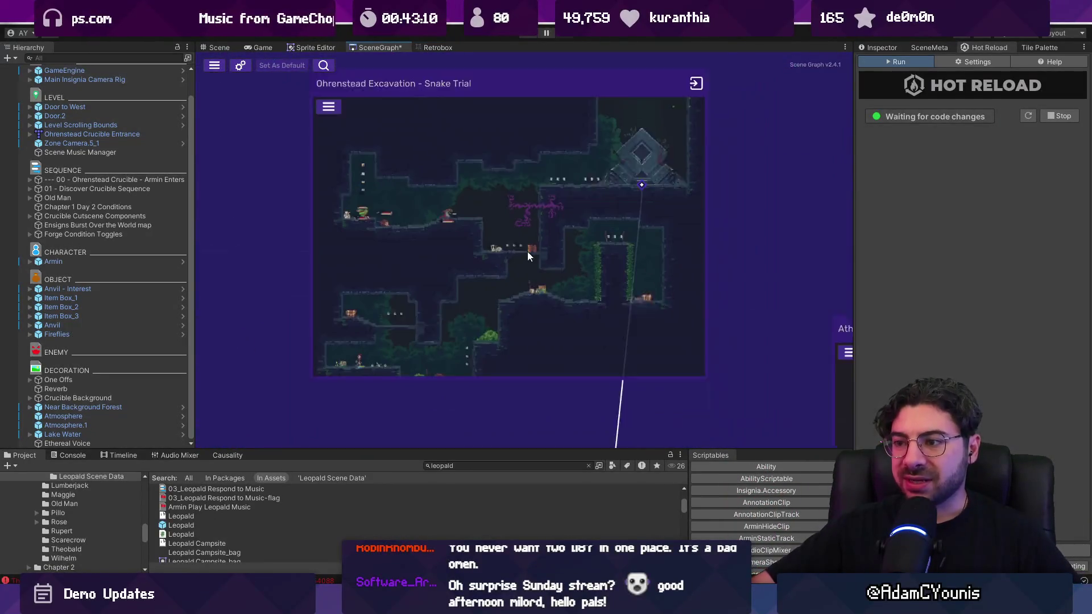
scroll(537, 268, up, 3)
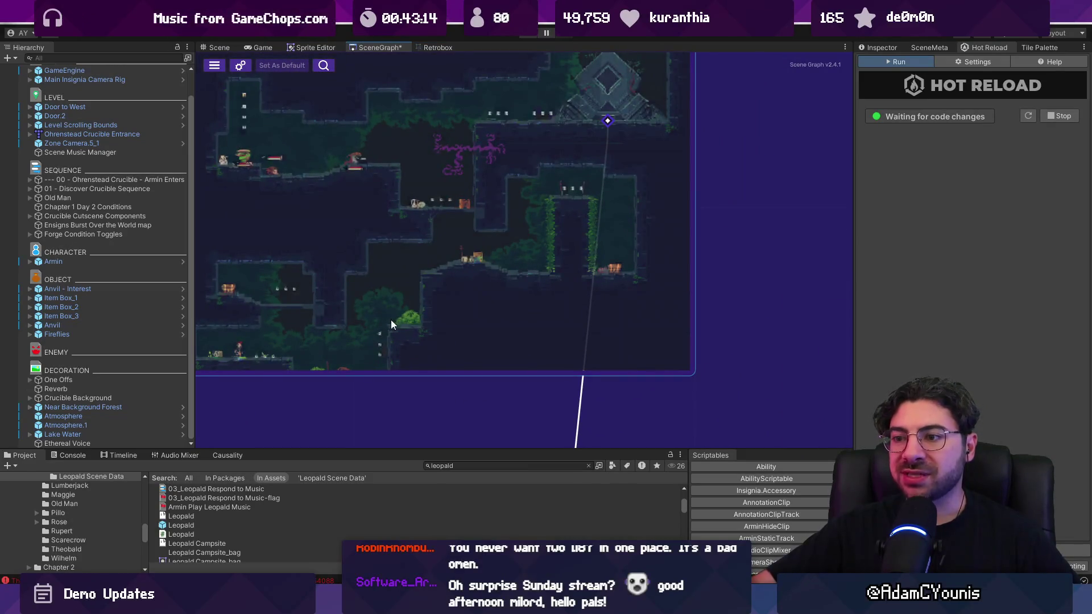
scroll(389, 319, down, 2)
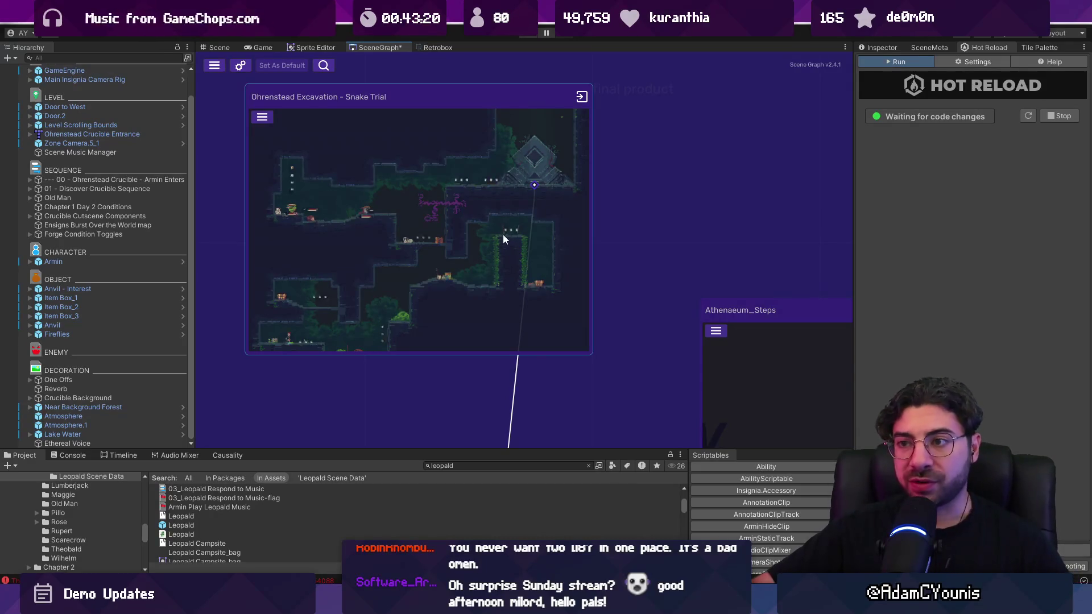
scroll(487, 302, down, 2)
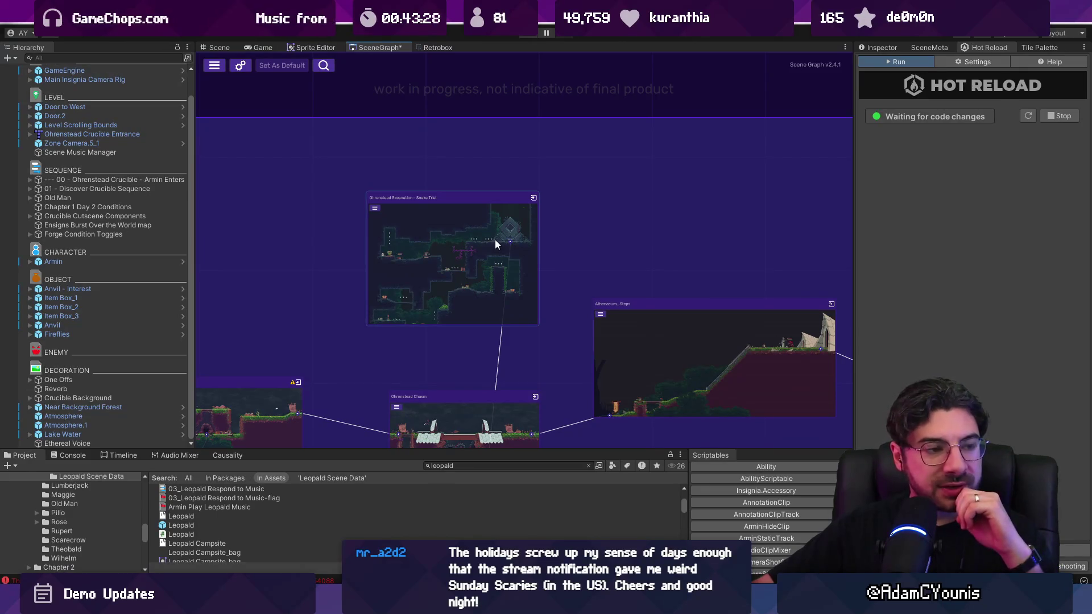
scroll(495, 240, down, 3)
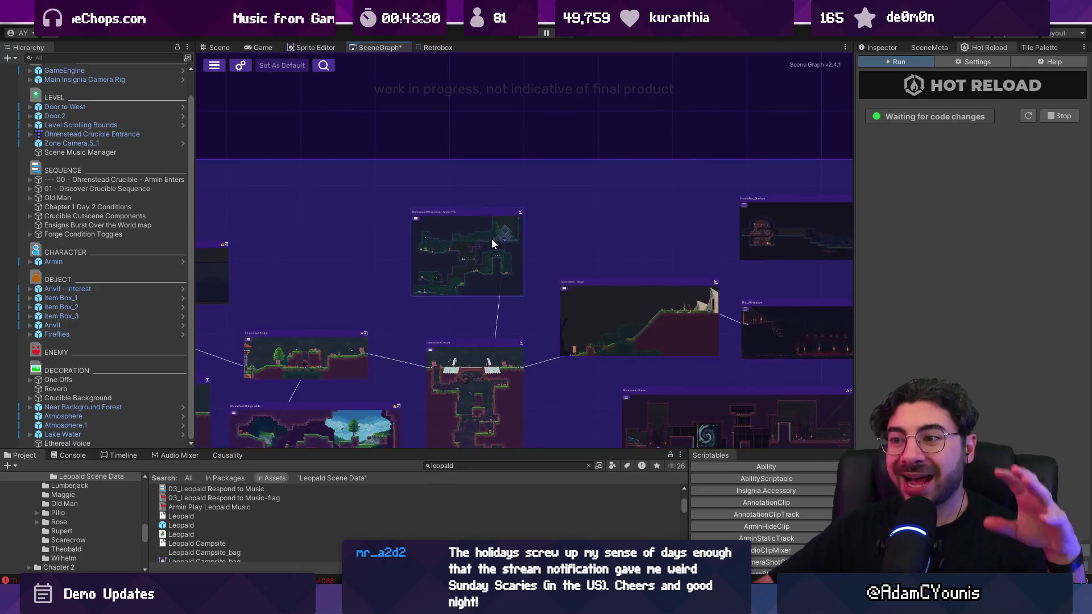
mouse_move(492, 274)
mouse_down()
mouse_move(439, 166)
mouse_move(448, 121)
mouse_move(458, 151)
mouse_up()
scroll(459, 149, up, 2)
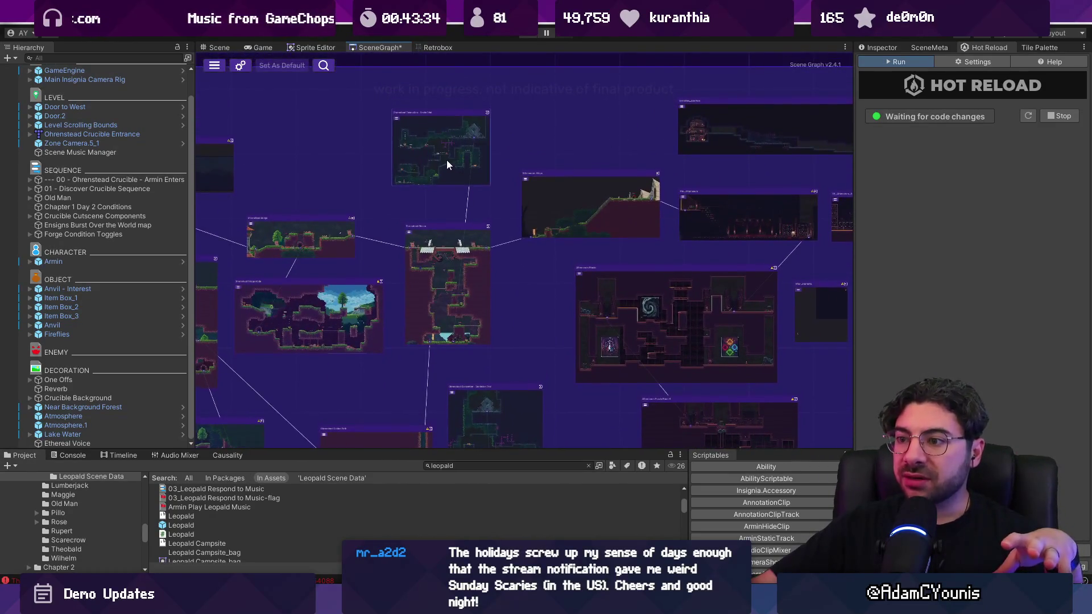
scroll(442, 162, down, 3)
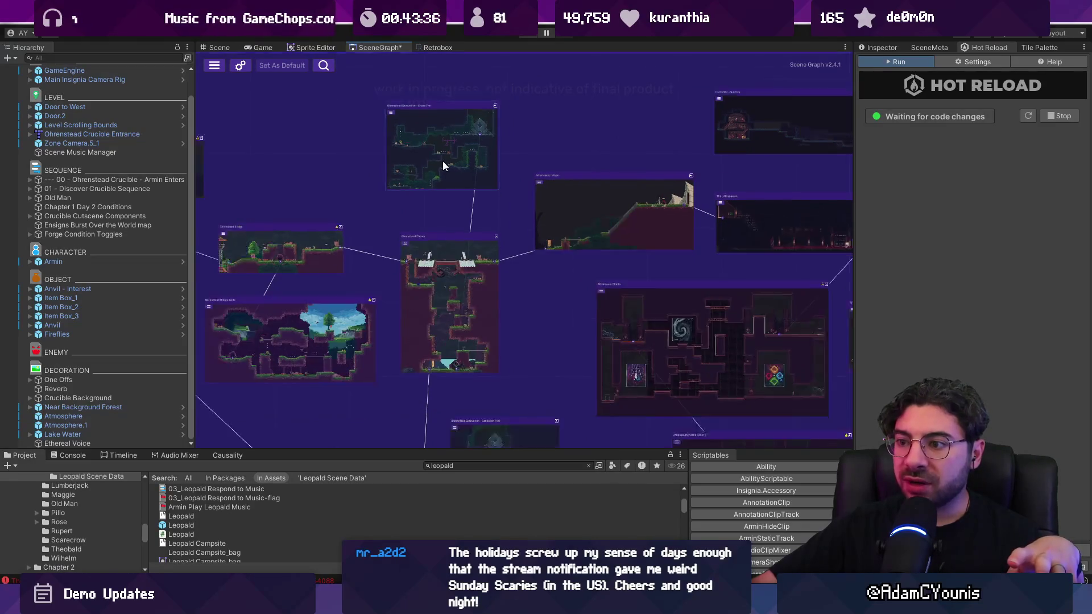
scroll(443, 161, up, 3)
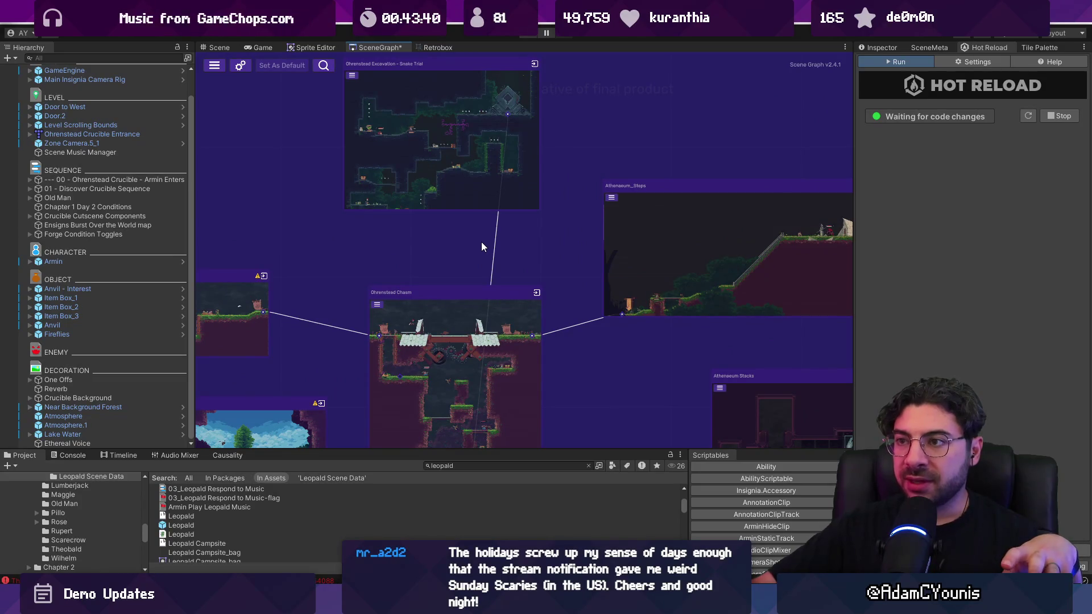
scroll(481, 241, down, 3)
drag(474, 244, 480, 170)
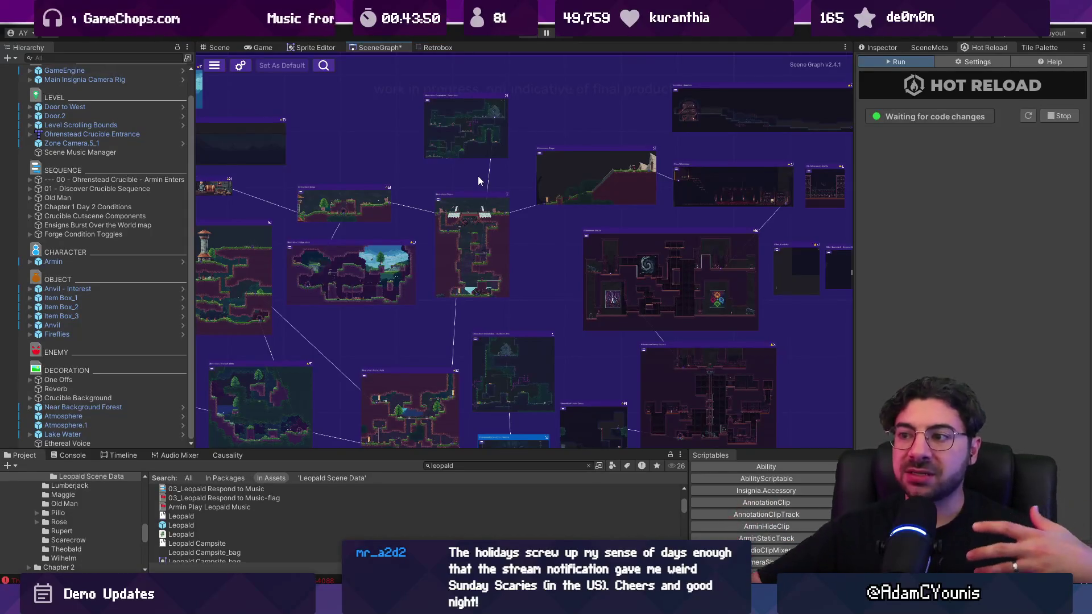
scroll(493, 203, down, 2)
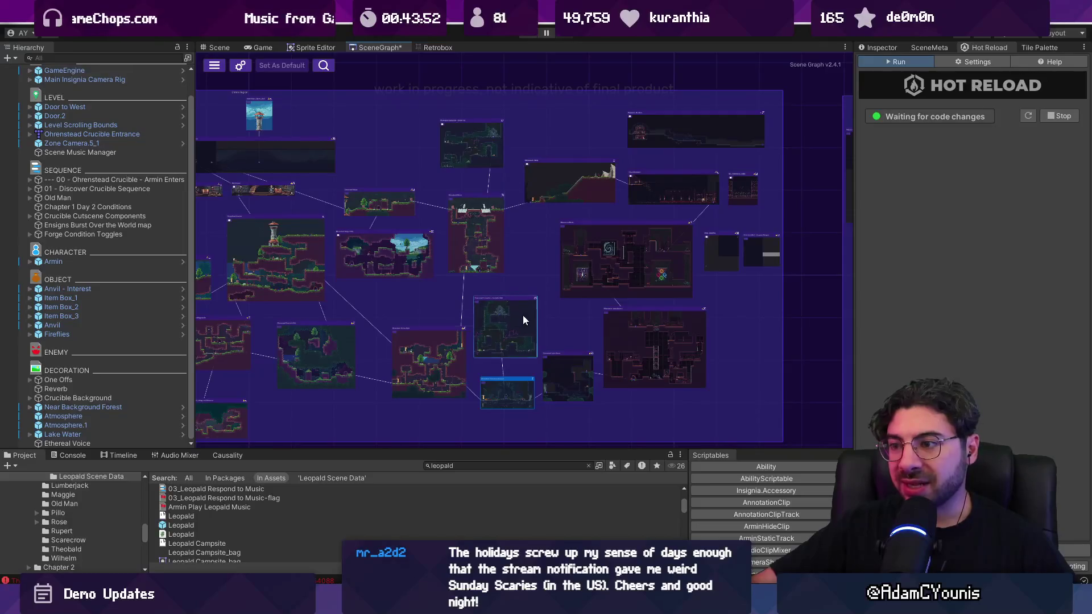
Pan over the town, house and forest rooms to reach the area around Magnus_Workshop
drag(507, 315, 784, 314)
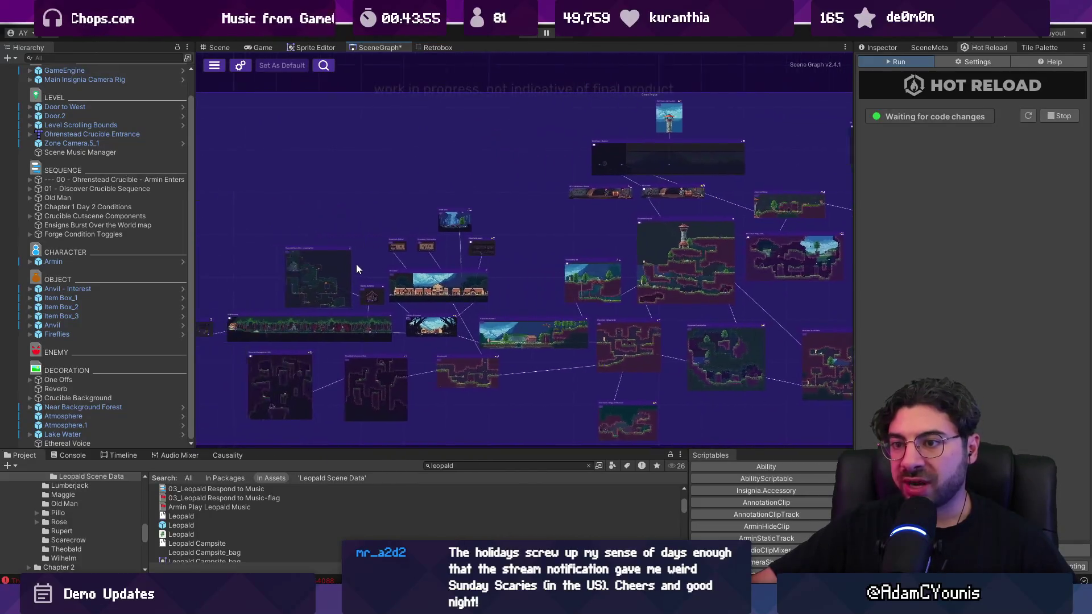
mouse_move(333, 286)
mouse_down()
mouse_move(636, 211)
mouse_move(538, 182)
mouse_up()
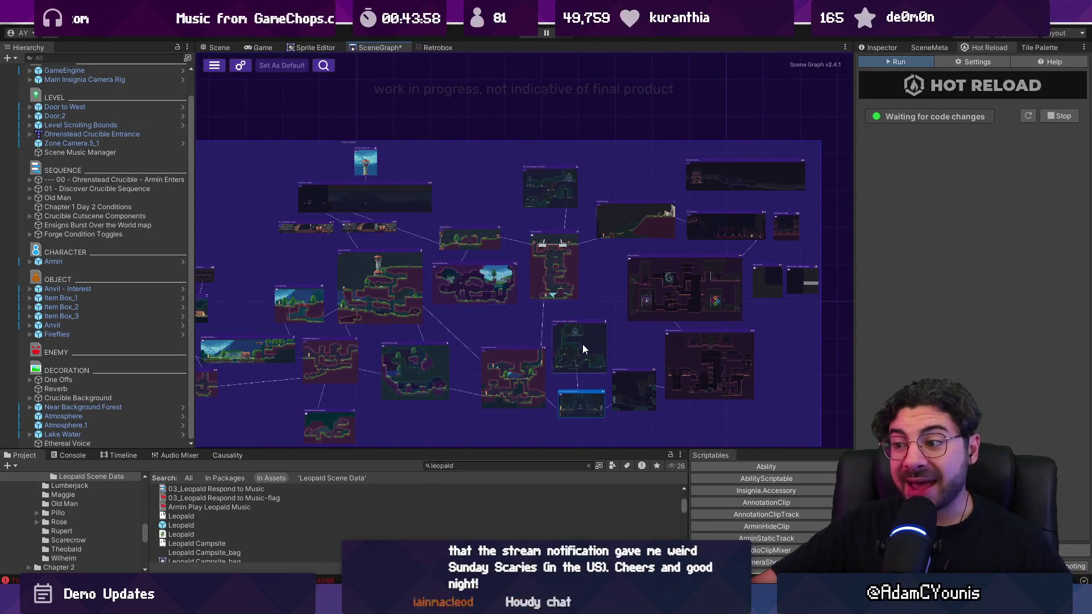
scroll(581, 346, up, 3)
drag(429, 292, 736, 284)
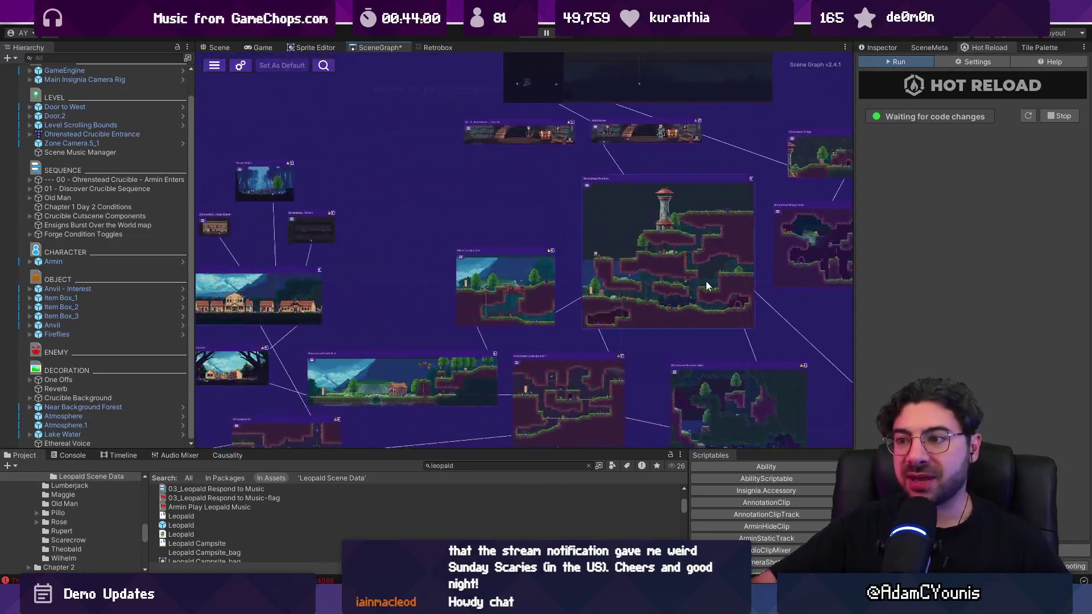
scroll(580, 292, down, 2)
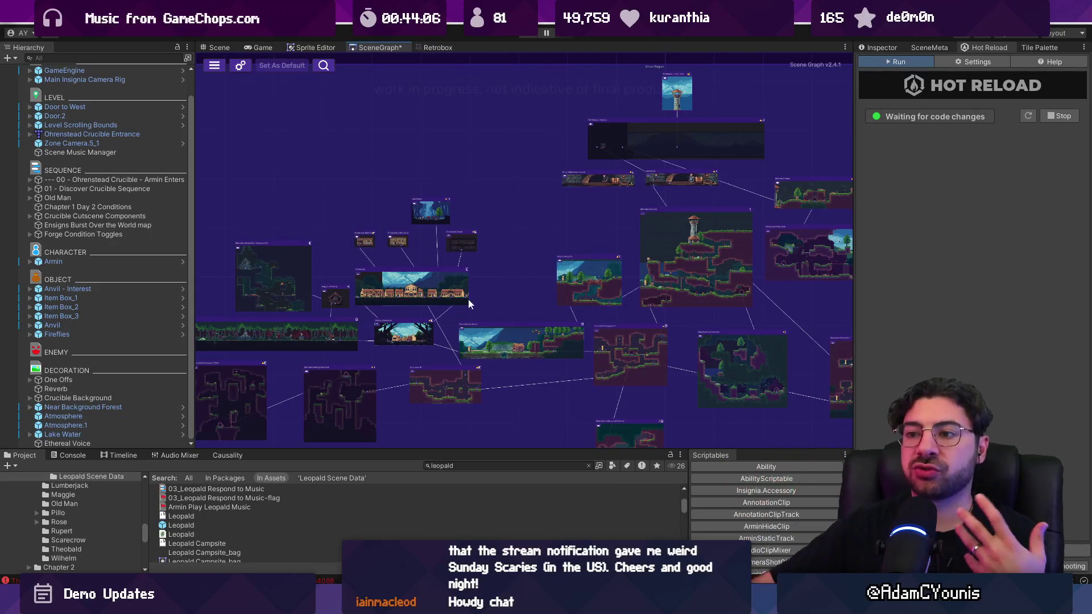
scroll(380, 243, up, 5)
scroll(390, 234, up, 5)
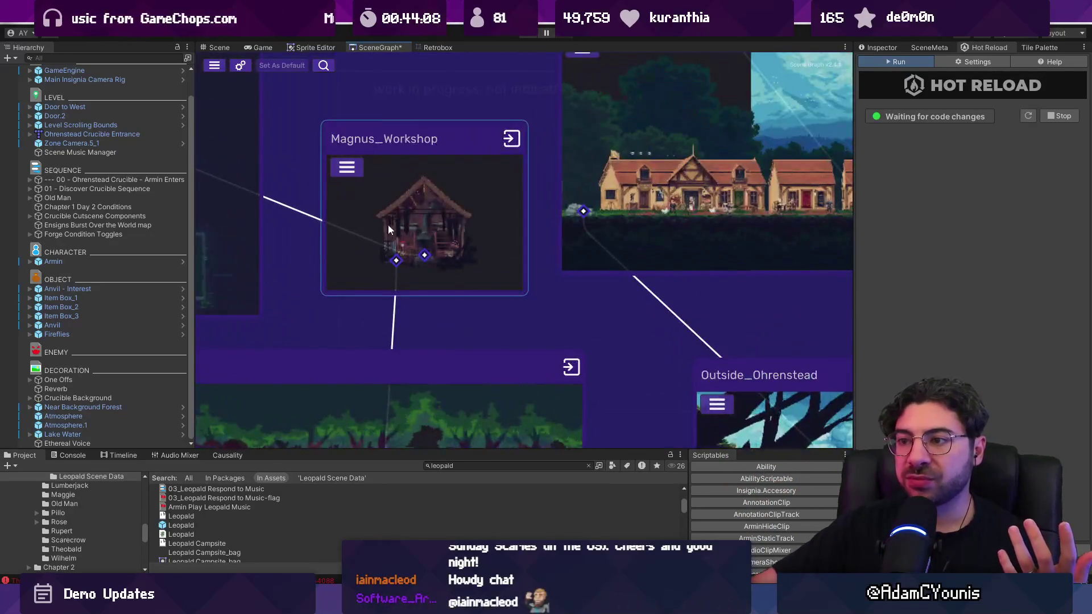
drag(422, 224, 521, 306)
scroll(529, 304, down, 5)
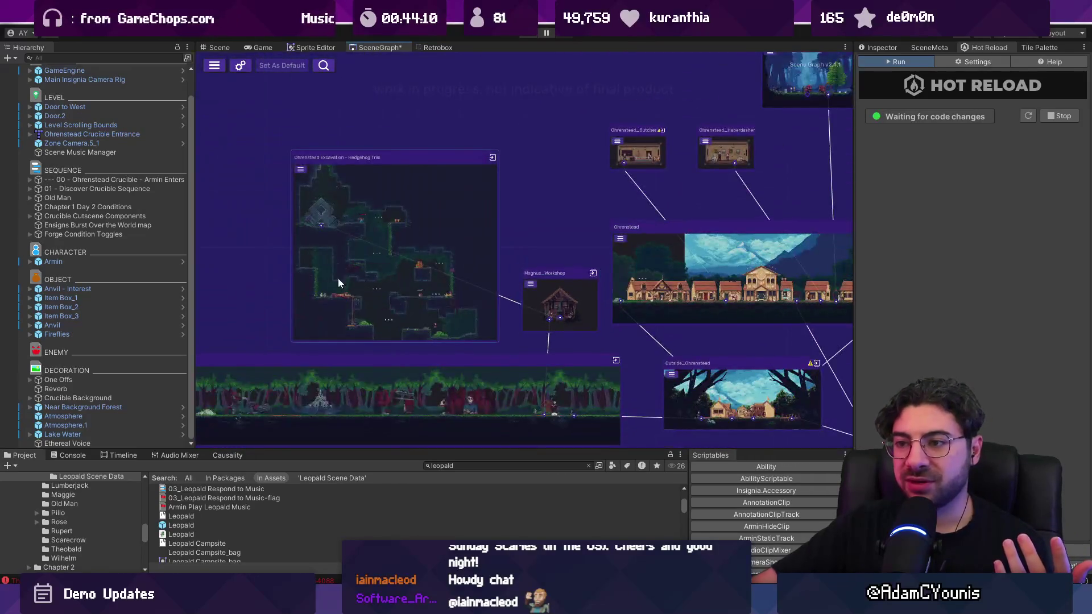
scroll(472, 277, down, 2)
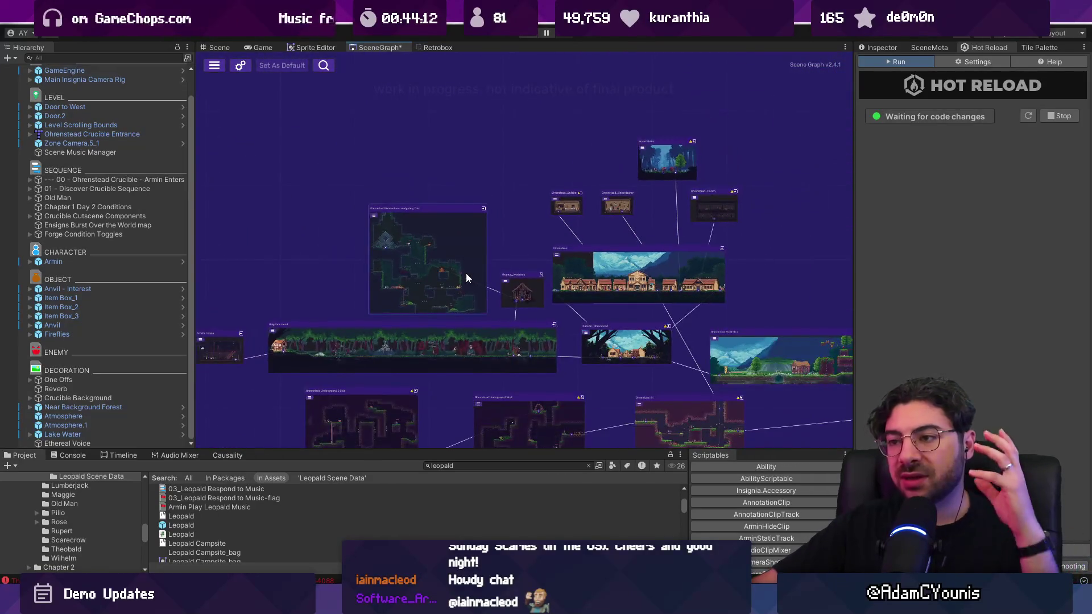
Nudge the Ohrenstead Excavation - Hedgehog Trial node slightly up and to the right
drag(454, 260, 455, 247)
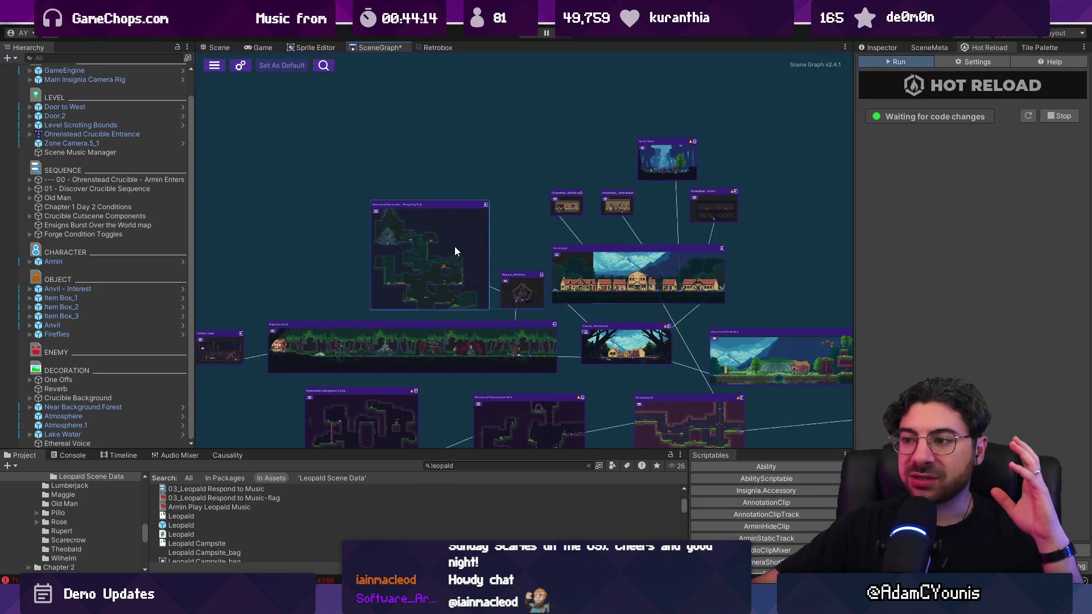
scroll(342, 251, down, 3)
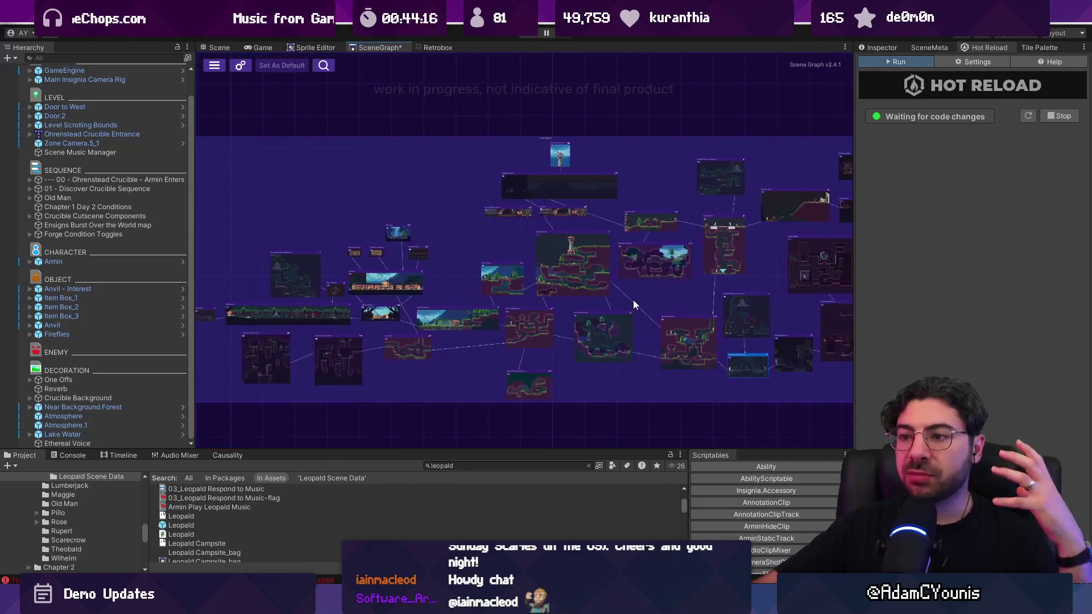
drag(620, 302, 601, 301)
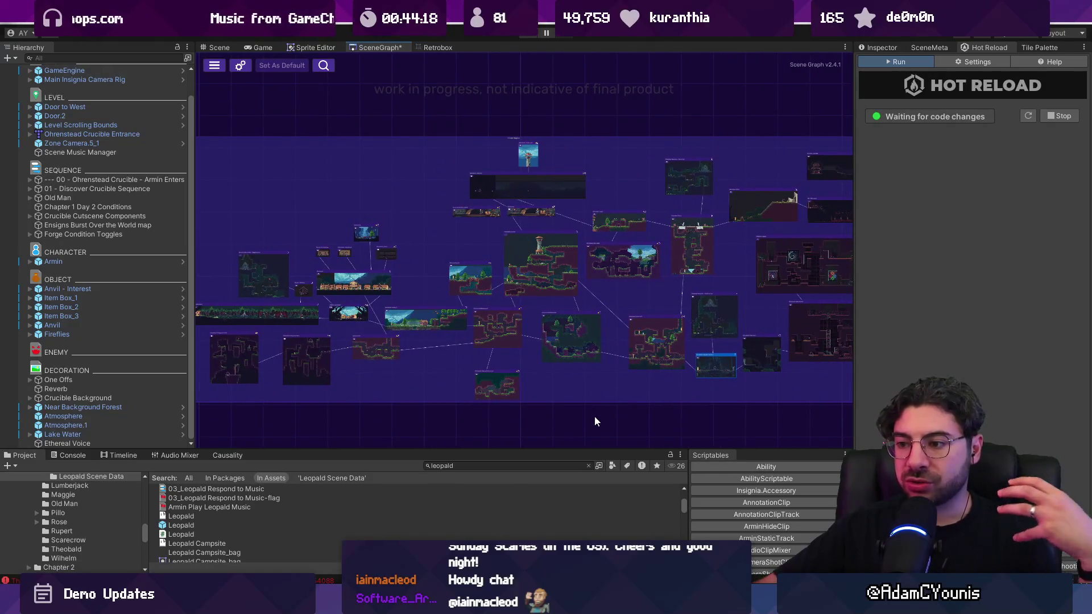
mouse_move(649, 604)
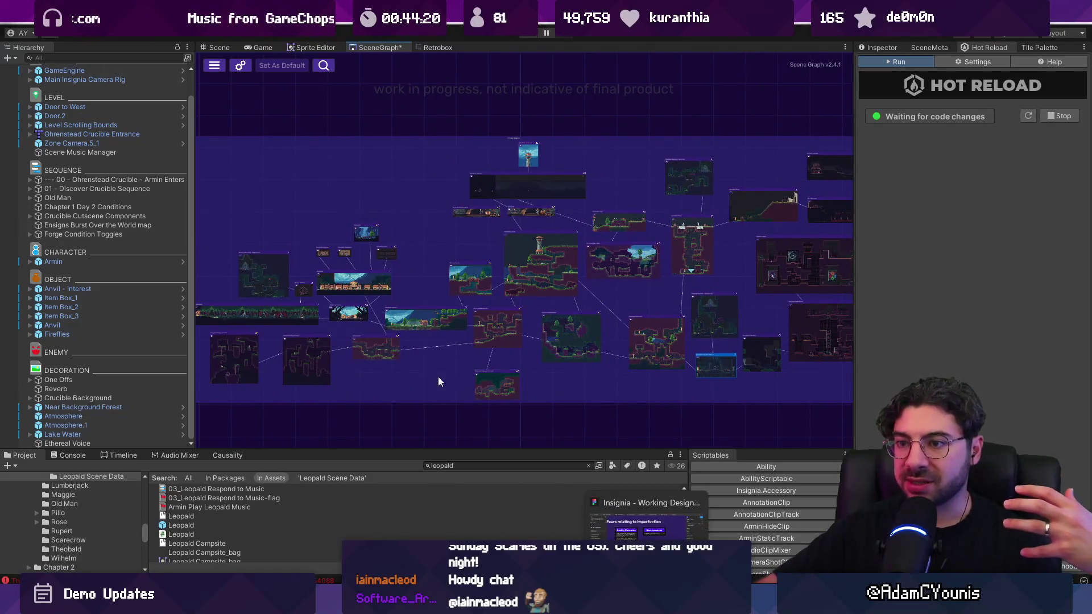
scroll(229, 272, up, 5)
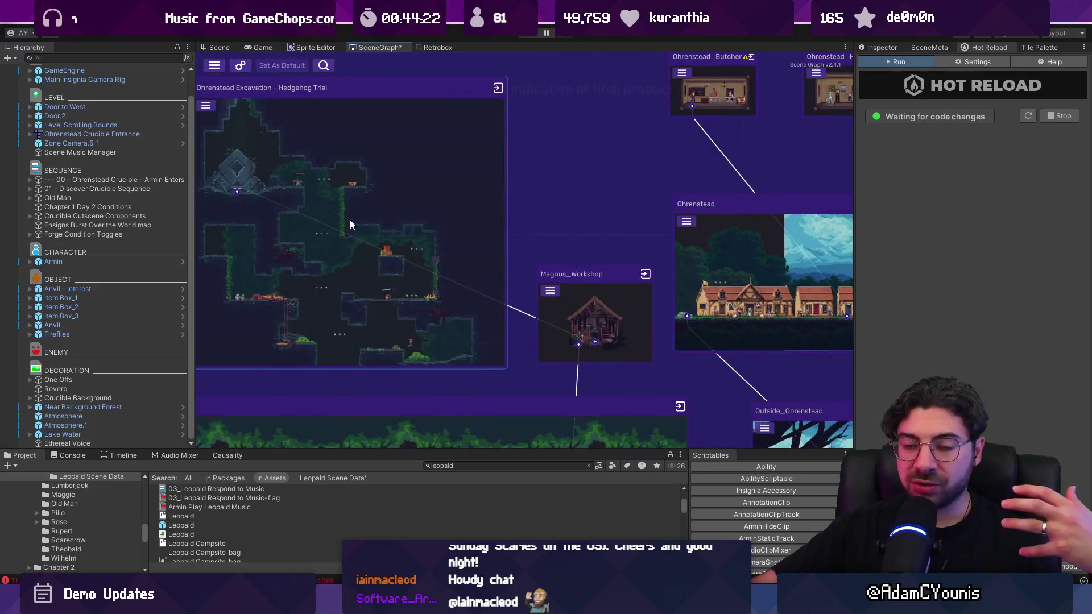
scroll(375, 289, down, 10)
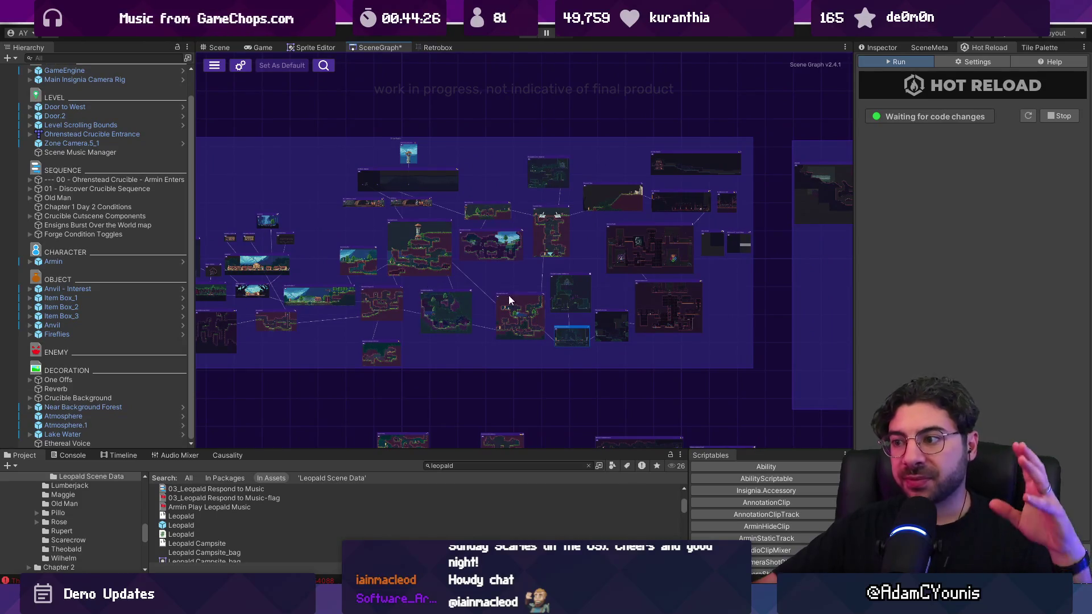
scroll(546, 312, up, 3)
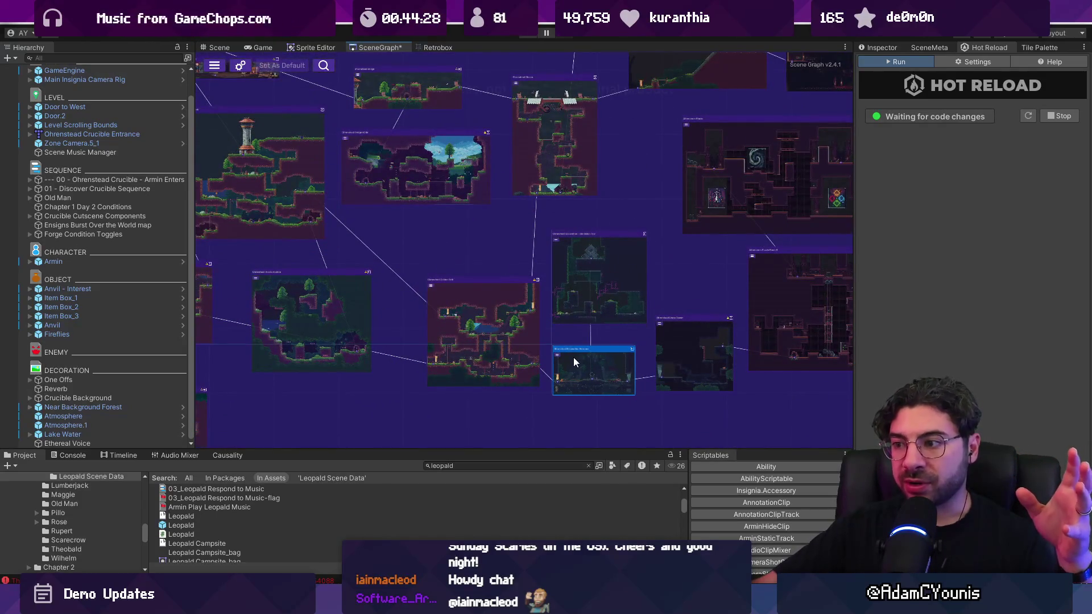
scroll(575, 358, up, 3)
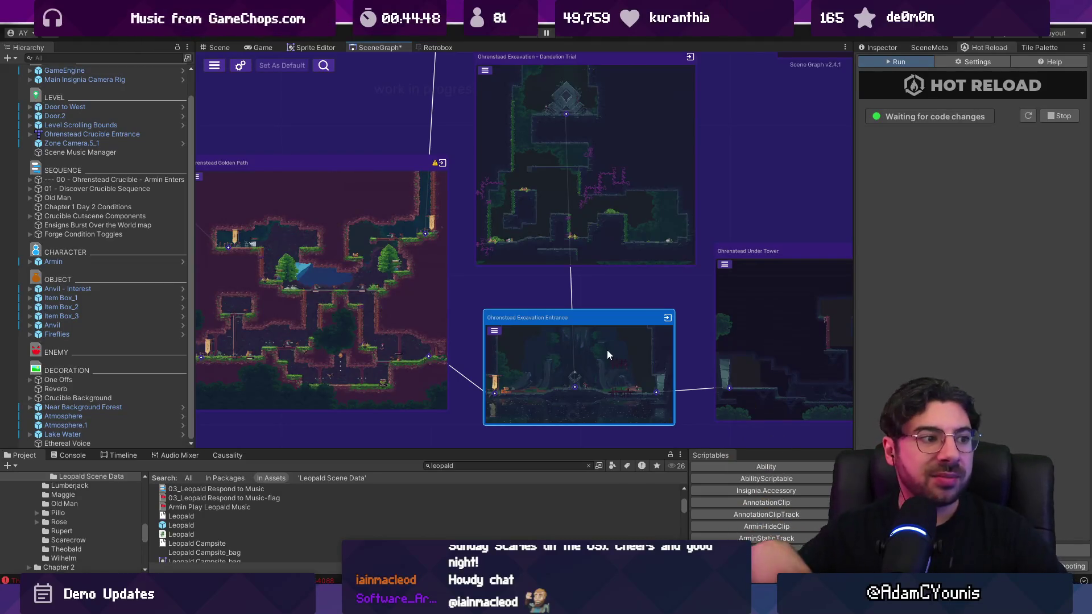
scroll(563, 268, down, 5)
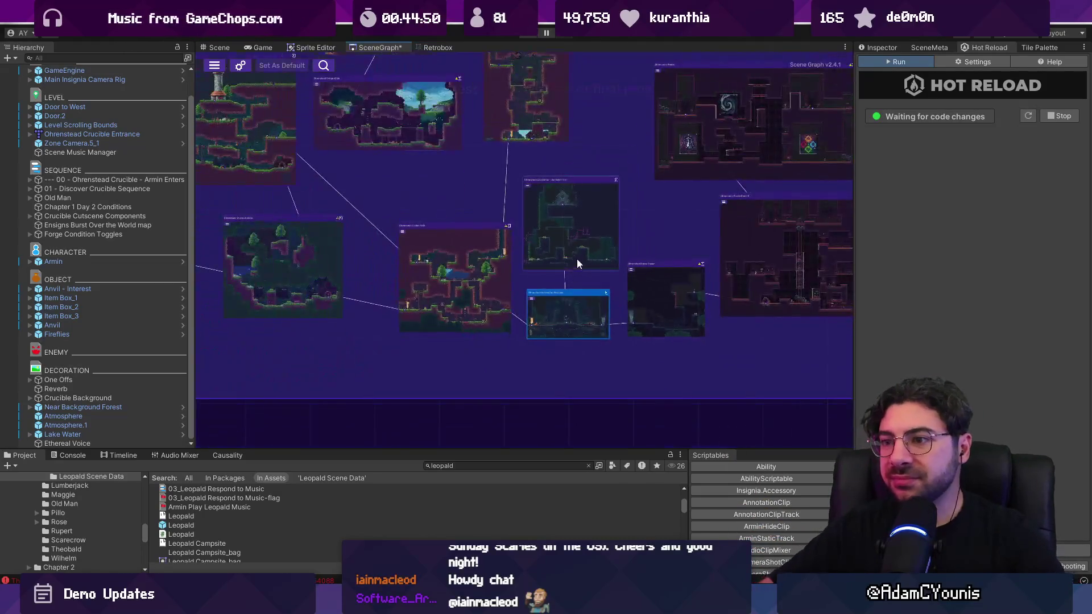
scroll(528, 233, down, 4)
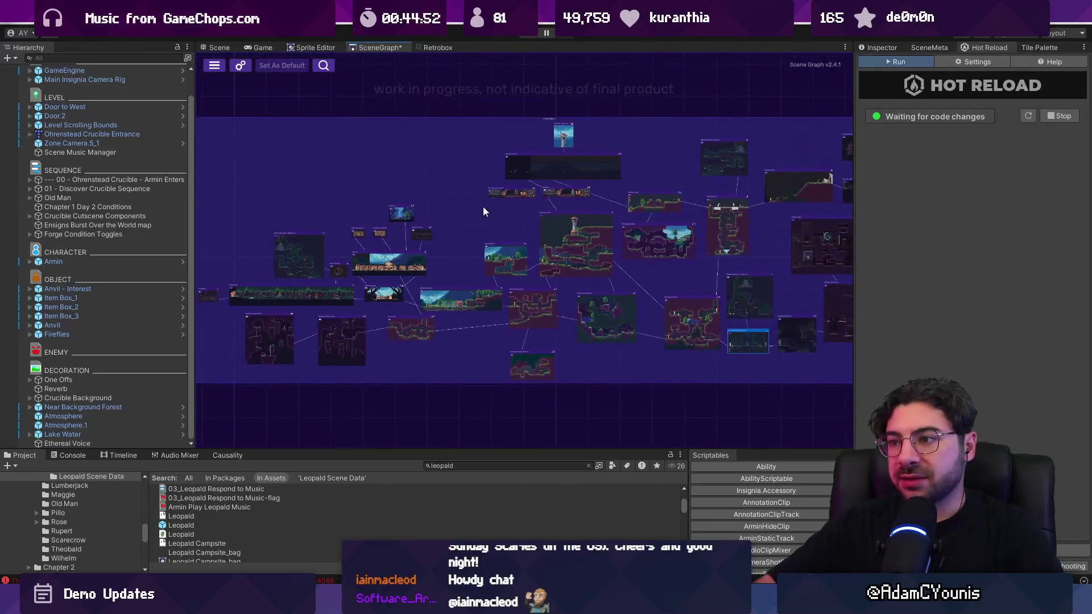
scroll(467, 214, down, 3)
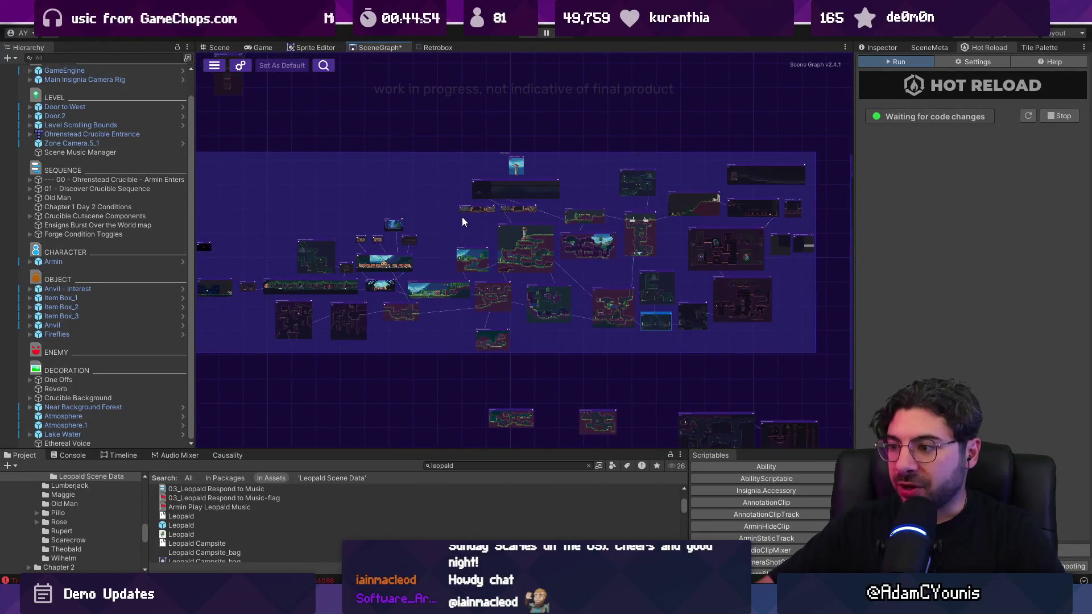
Focus the map on the Ohrenstead Golden Path Upper and Leopald's Camp rooms
double_click(512, 420)
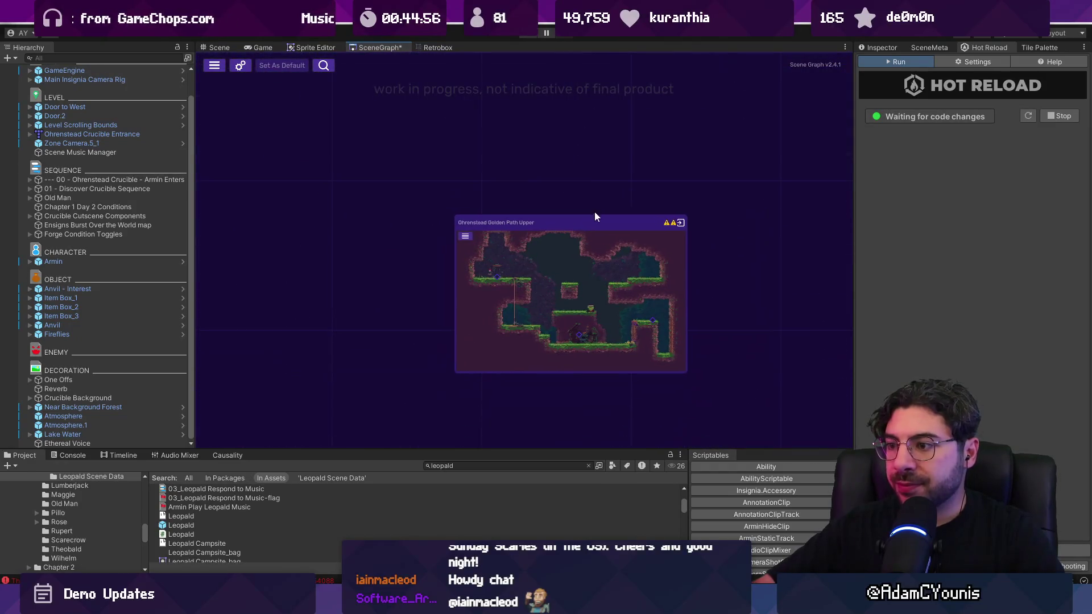
scroll(736, 276, down, 3)
double_click(512, 269)
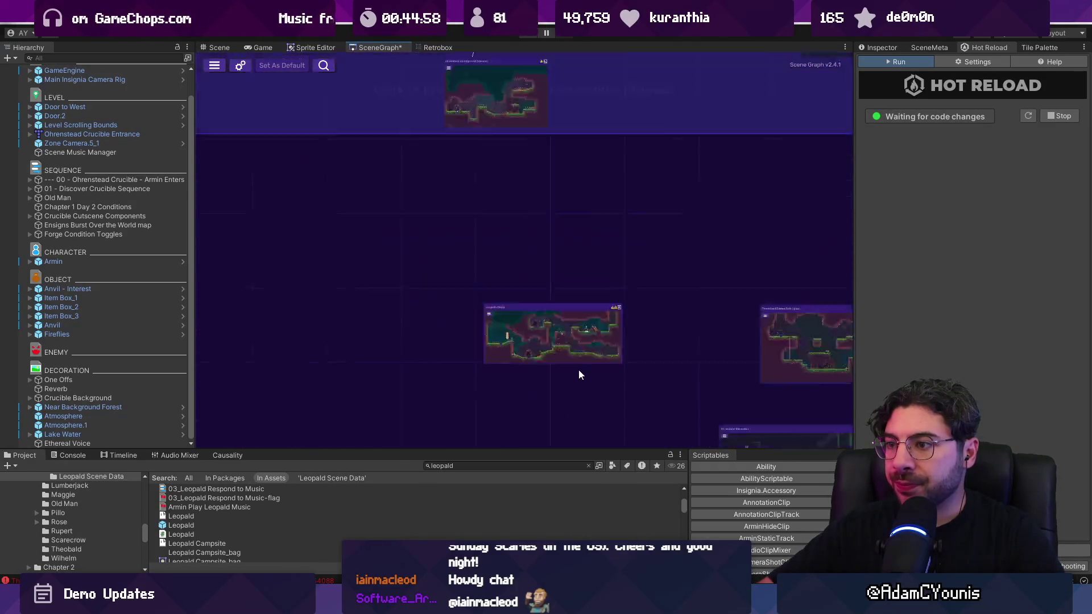
scroll(582, 376, down, 5)
scroll(556, 278, down, 2)
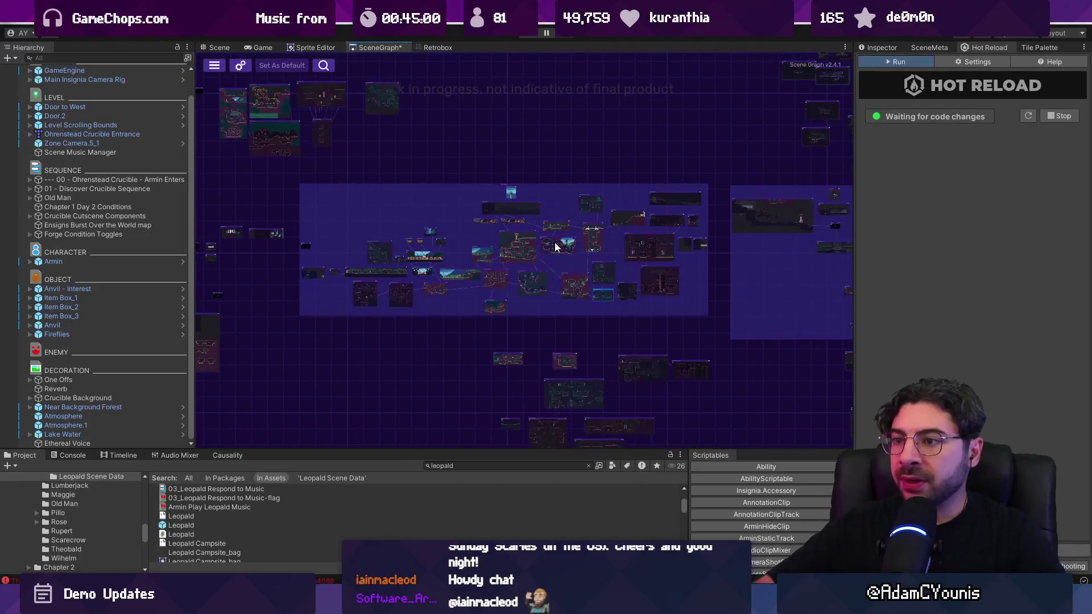
scroll(555, 242, down, 1)
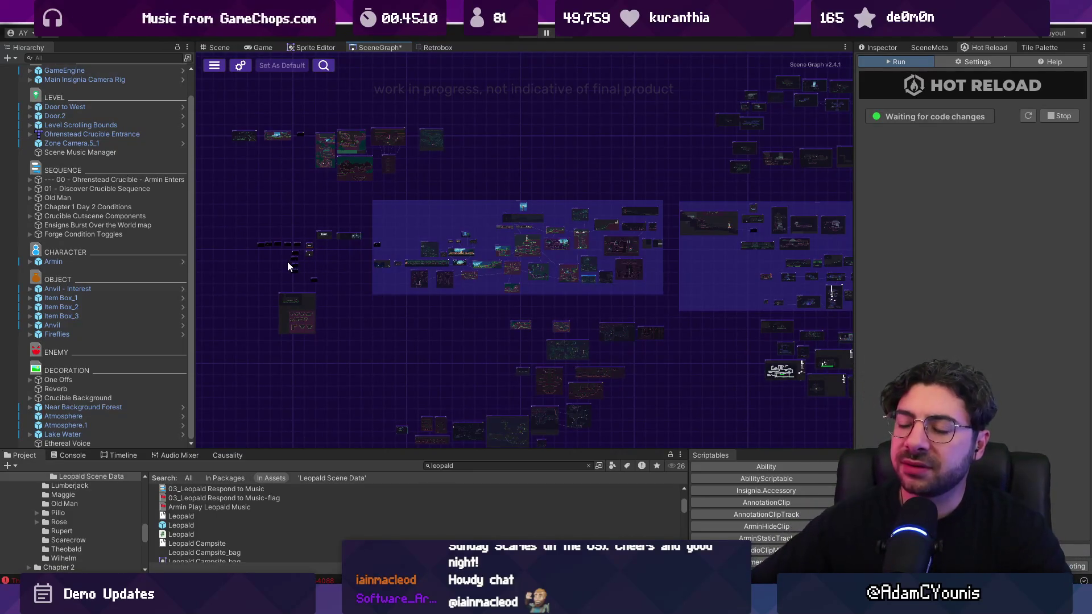
scroll(288, 265, up, 3)
Pan and zoom the scene map to look over the other room clusters
mouse_move(556, 305)
mouse_down()
mouse_move(346, 207)
mouse_move(380, 187)
mouse_up()
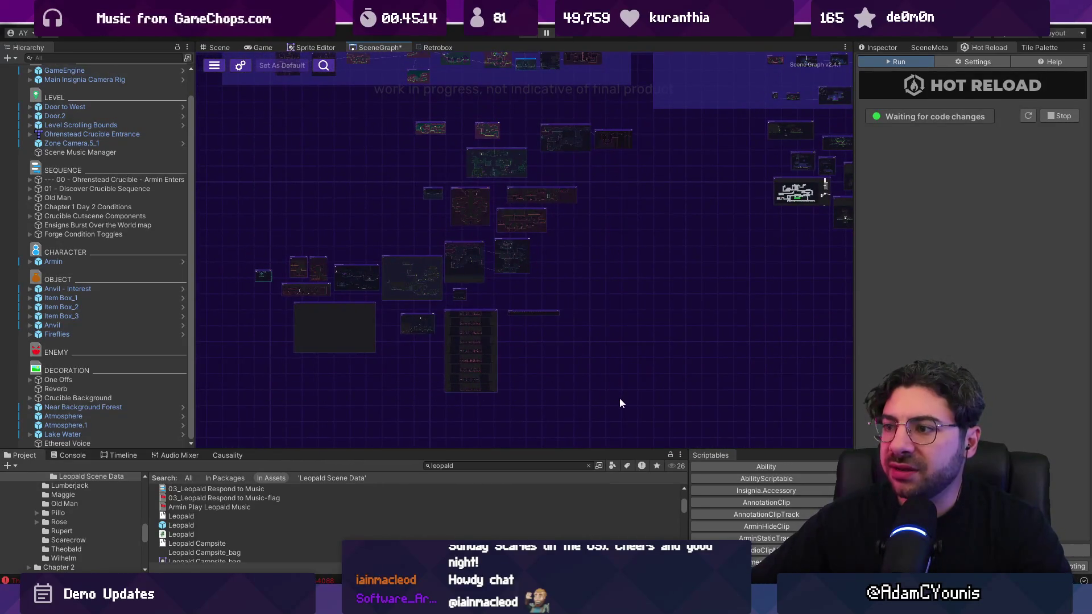
scroll(449, 255, up, 5)
scroll(449, 257, down, 3)
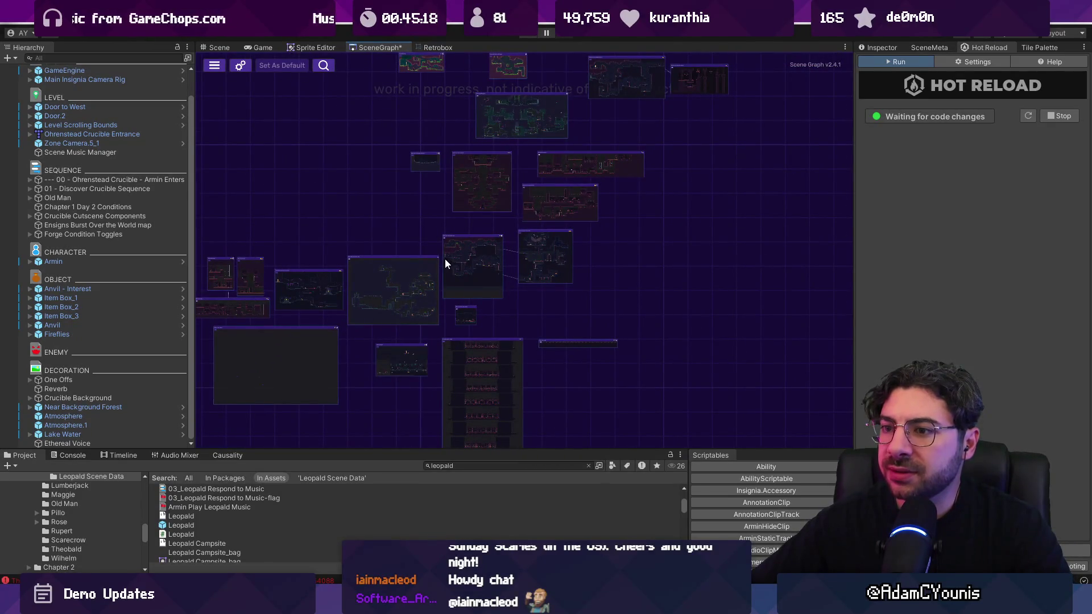
scroll(421, 337, down, 4)
drag(523, 408, 519, 411)
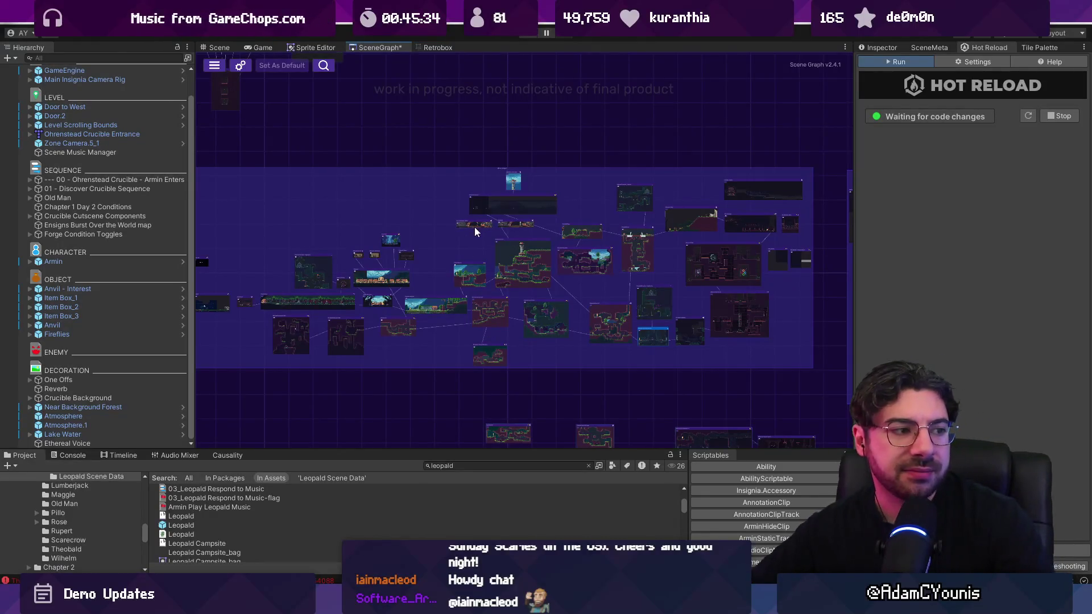
scroll(411, 312, up, 3)
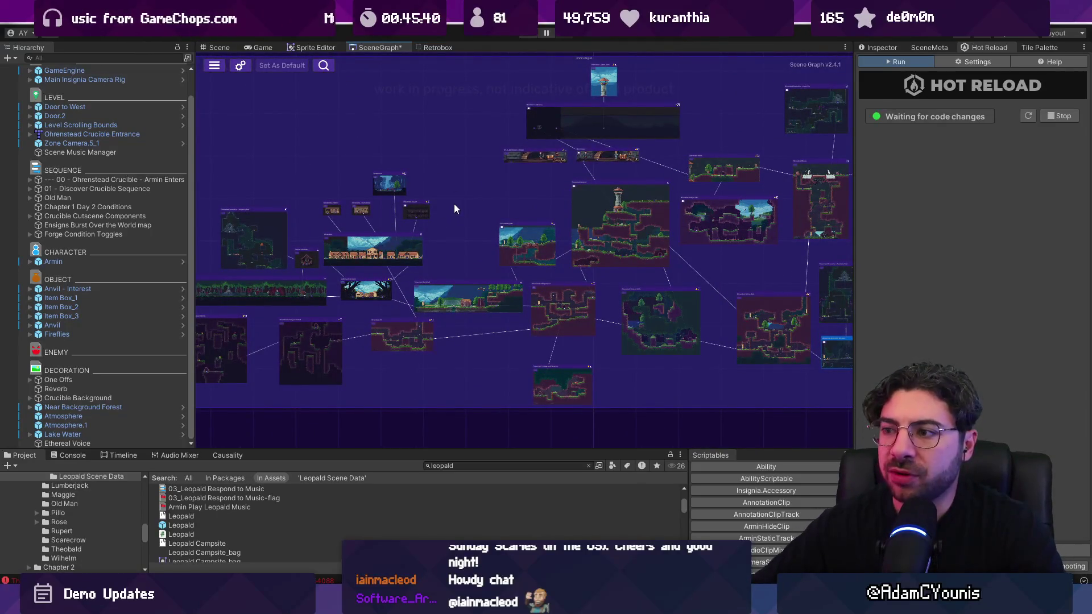
scroll(455, 209, down, 3)
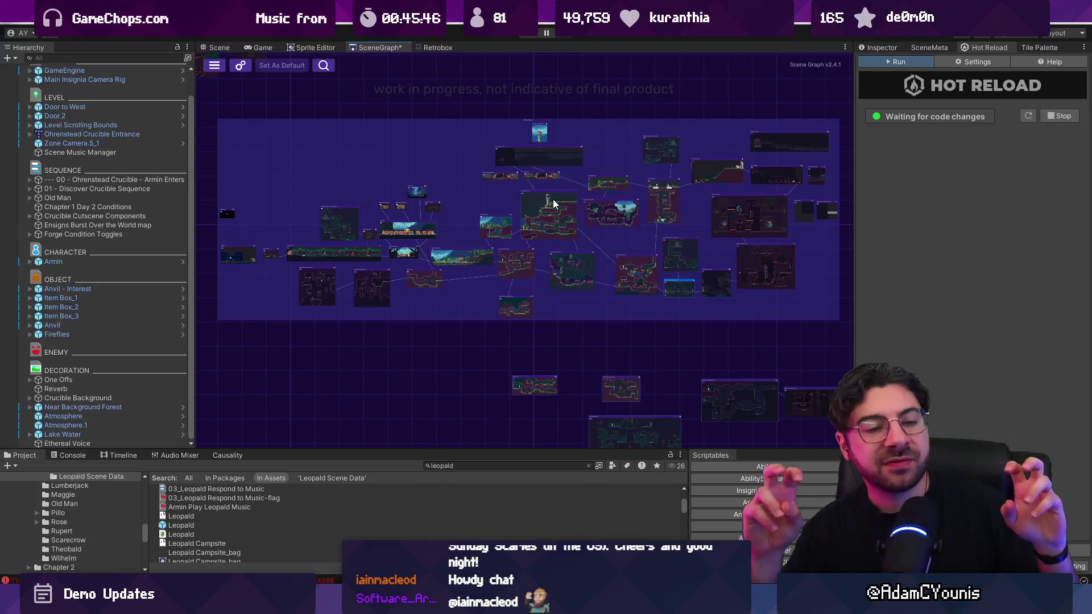
scroll(488, 174, down, 3)
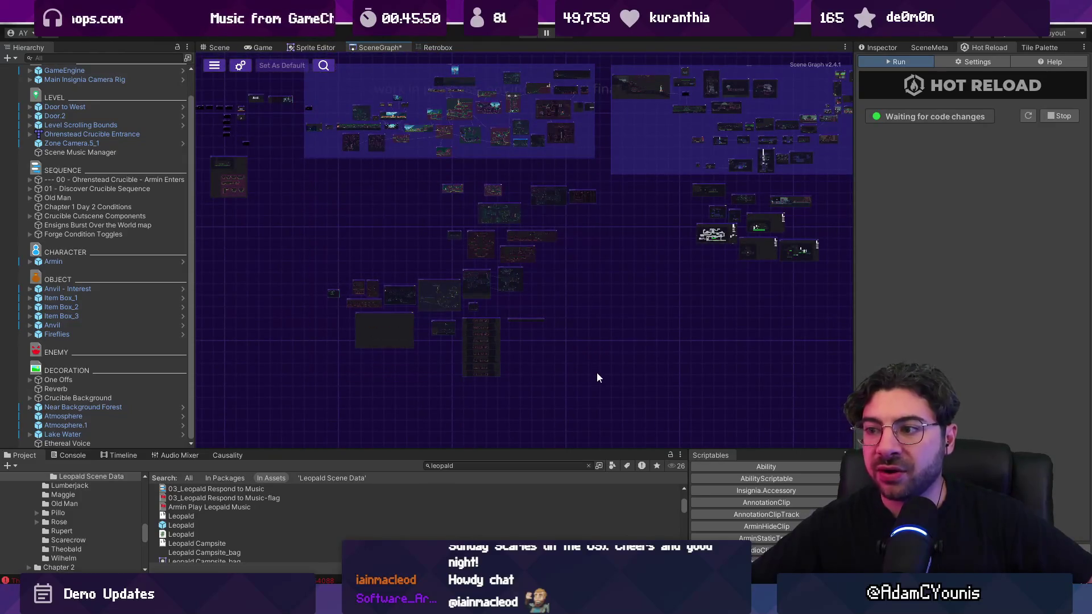
scroll(512, 325, up, 3)
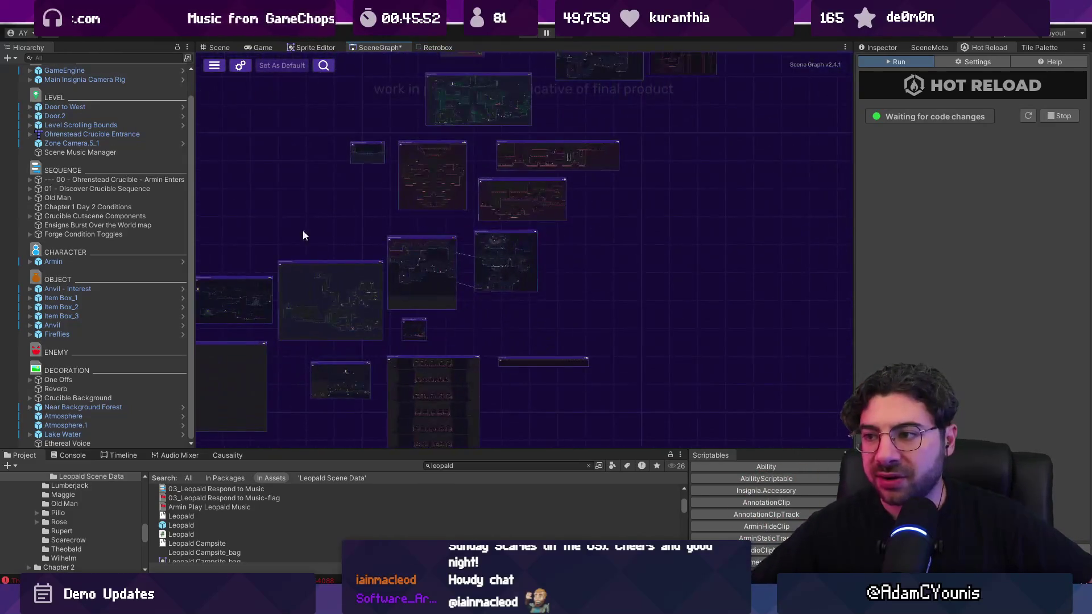
scroll(307, 305, up, 3)
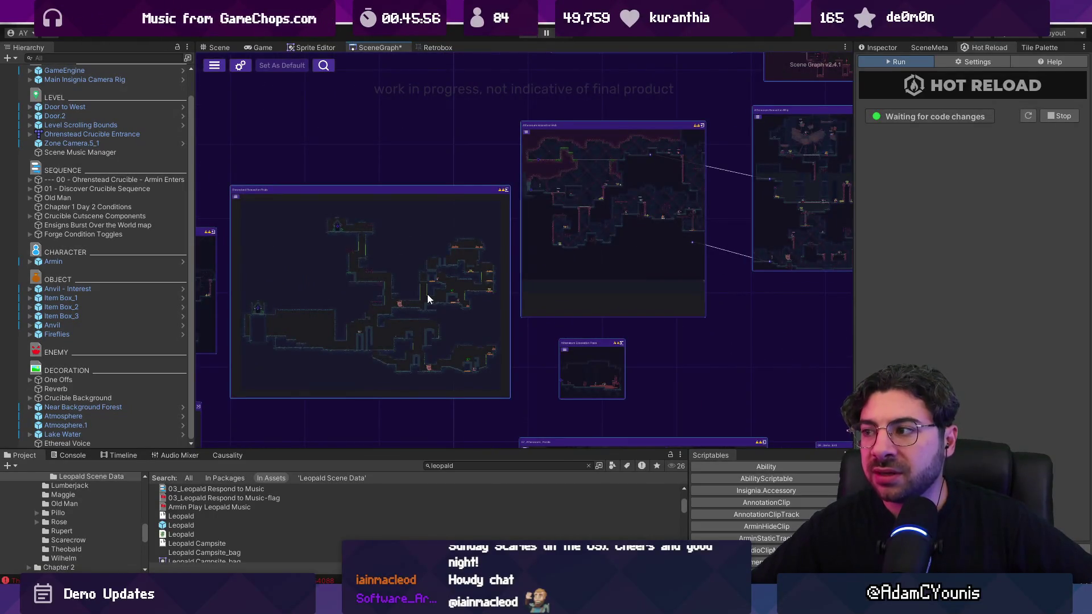
scroll(427, 295, down, 5)
Shift the map further to reveal the remaining room clusters
drag(423, 193, 438, 373)
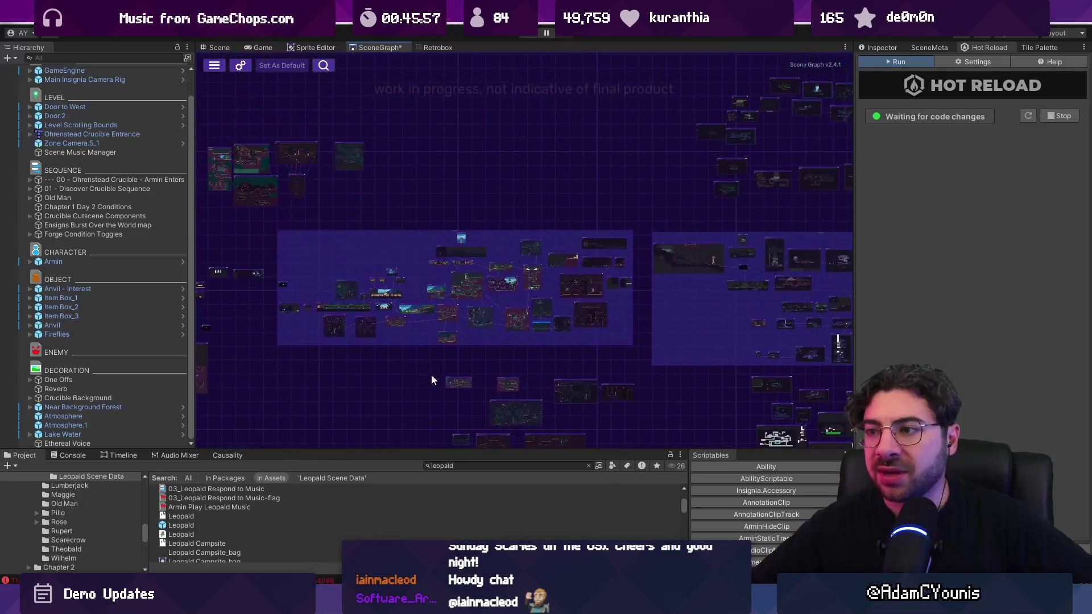
scroll(600, 266, right, 5)
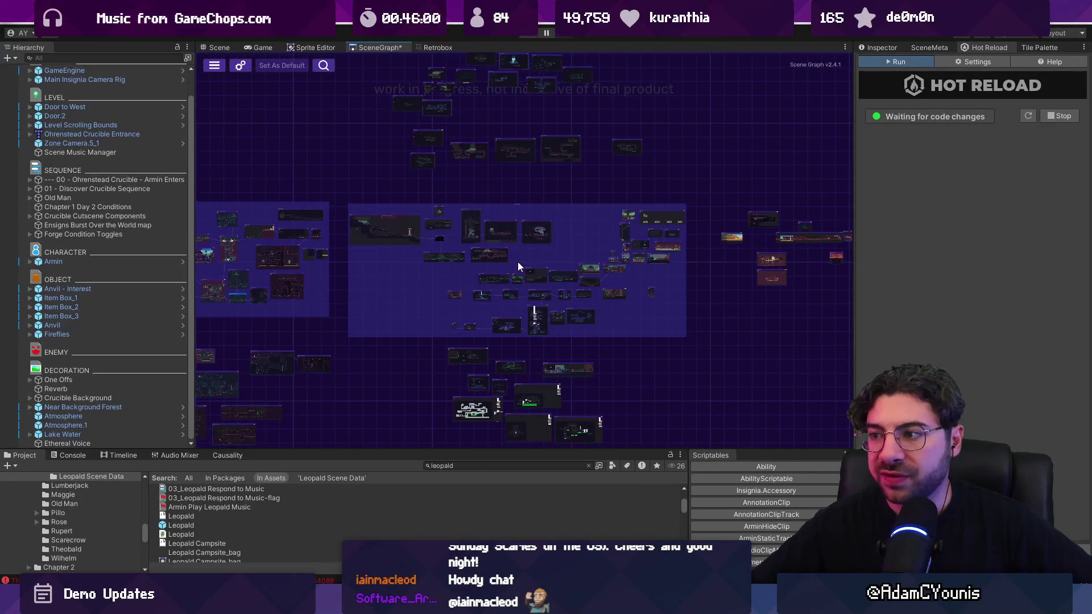
scroll(520, 259, down, 1)
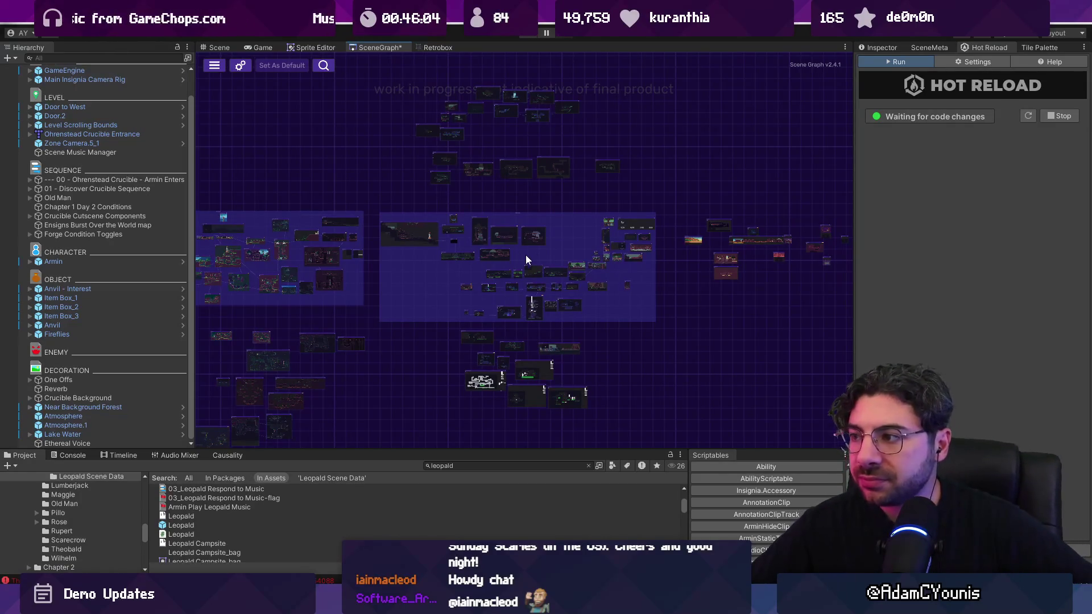
scroll(520, 255, up, 5)
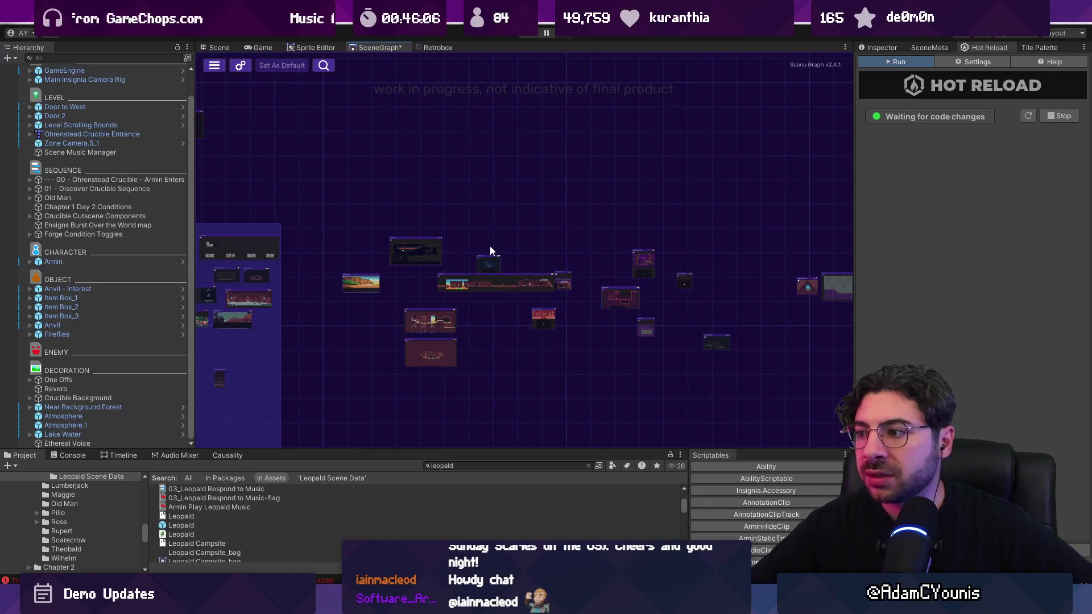
scroll(723, 347, up, 5)
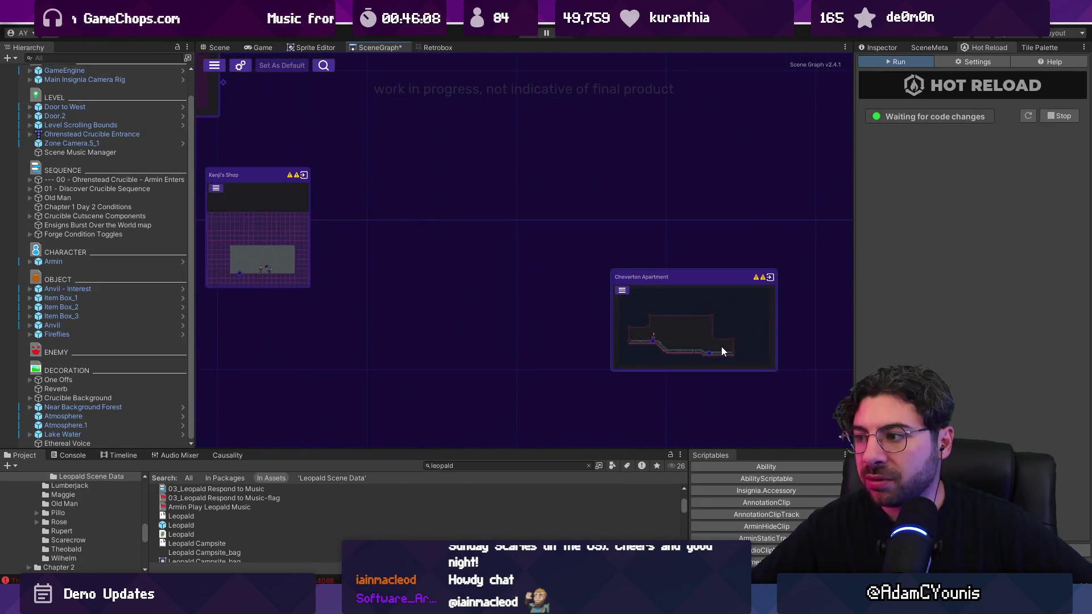
scroll(718, 348, down, 5)
scroll(366, 267, down, 3)
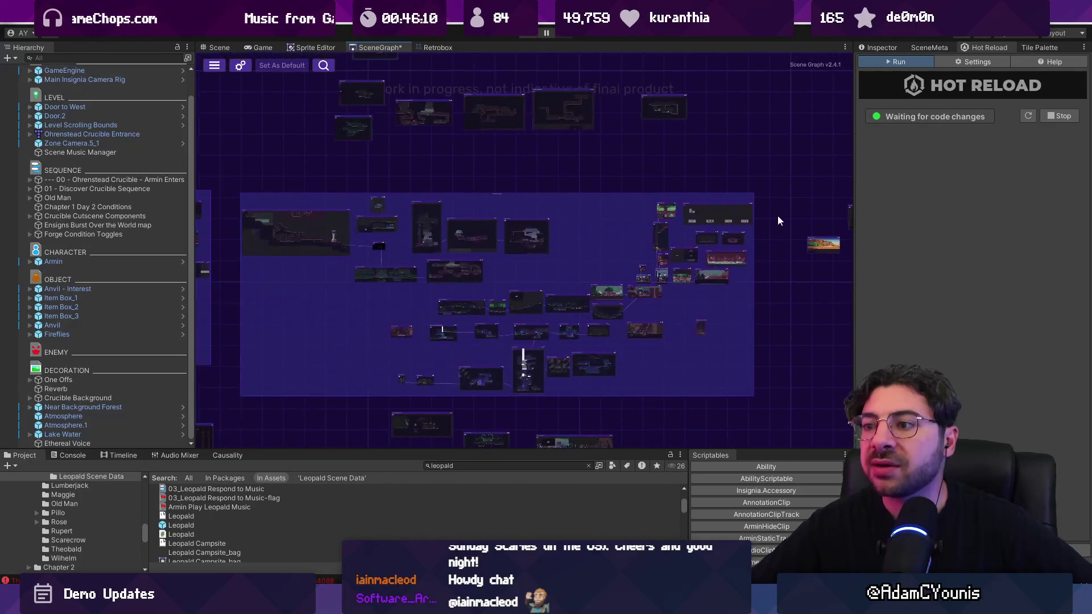
scroll(772, 221, up, 2)
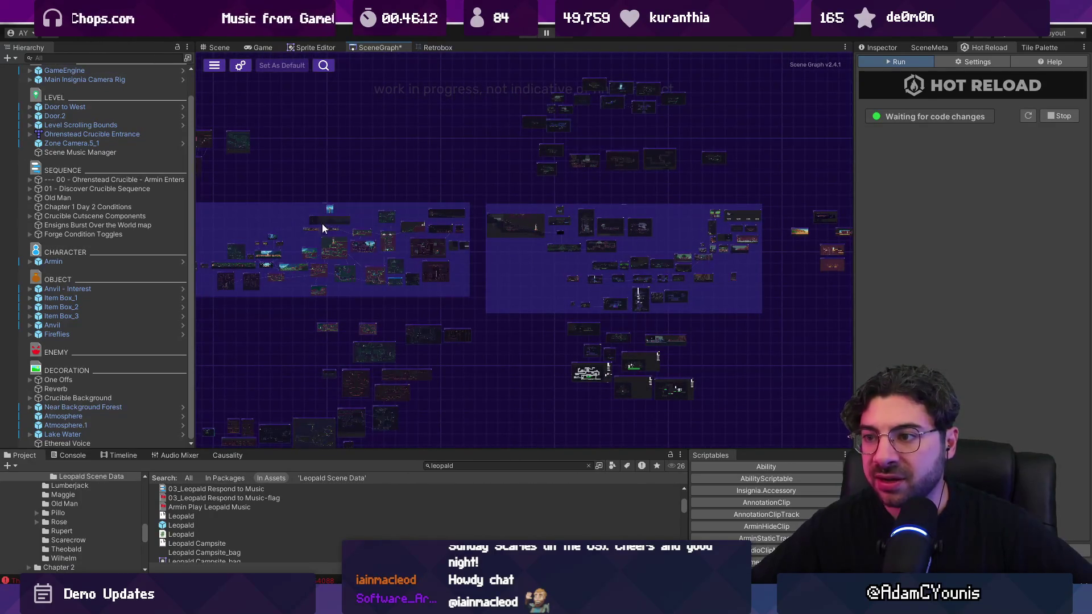
scroll(539, 223, down, 4)
scroll(323, 199, up, 4)
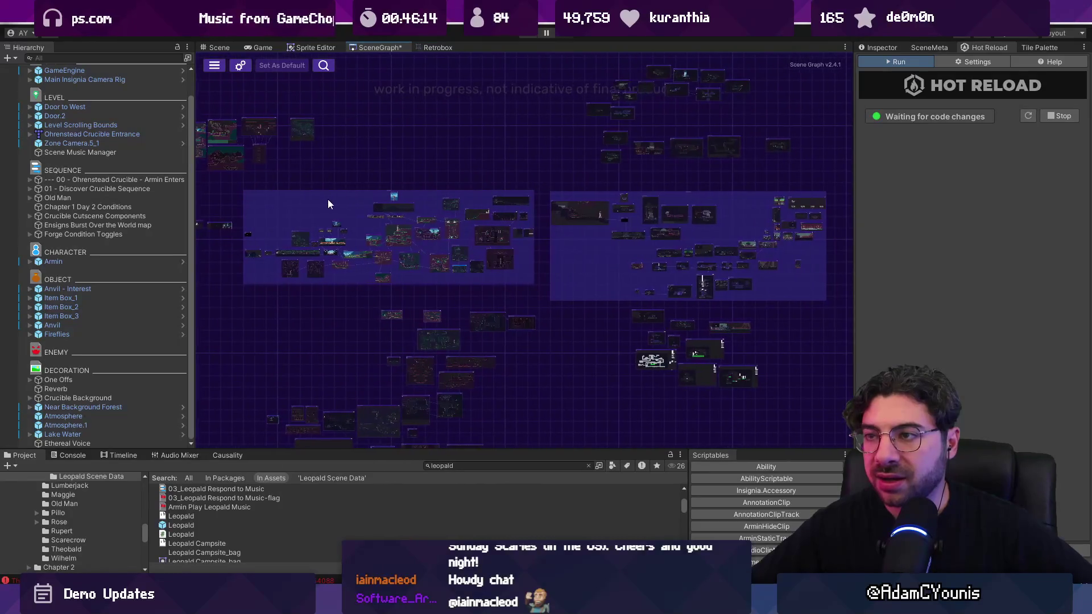
drag(328, 199, 324, 200)
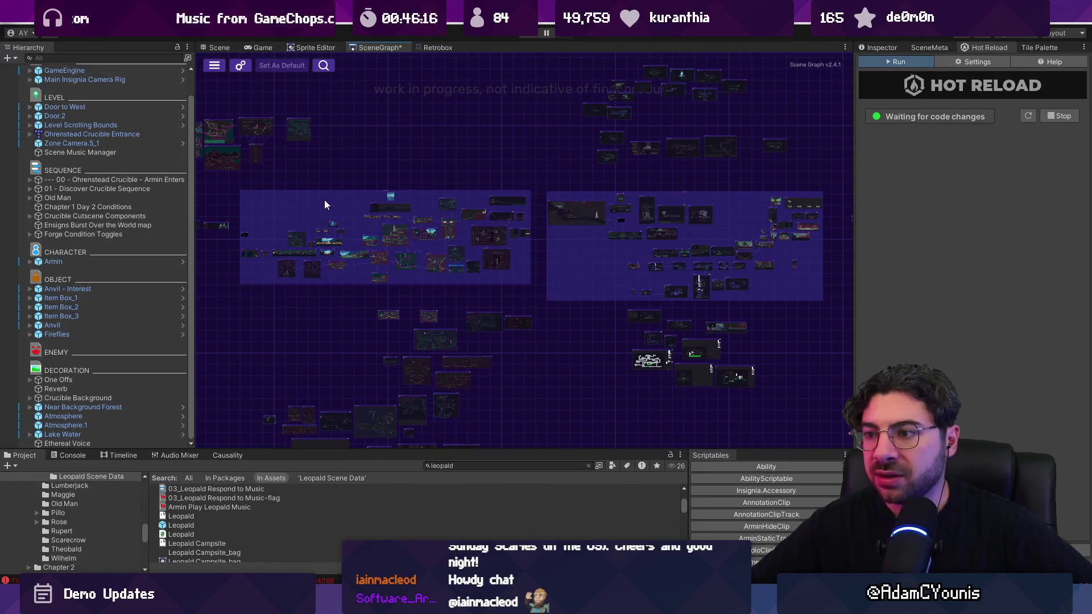
Focus on the Ohrenstead Excavation room and frame its node cluster
double_click(427, 345)
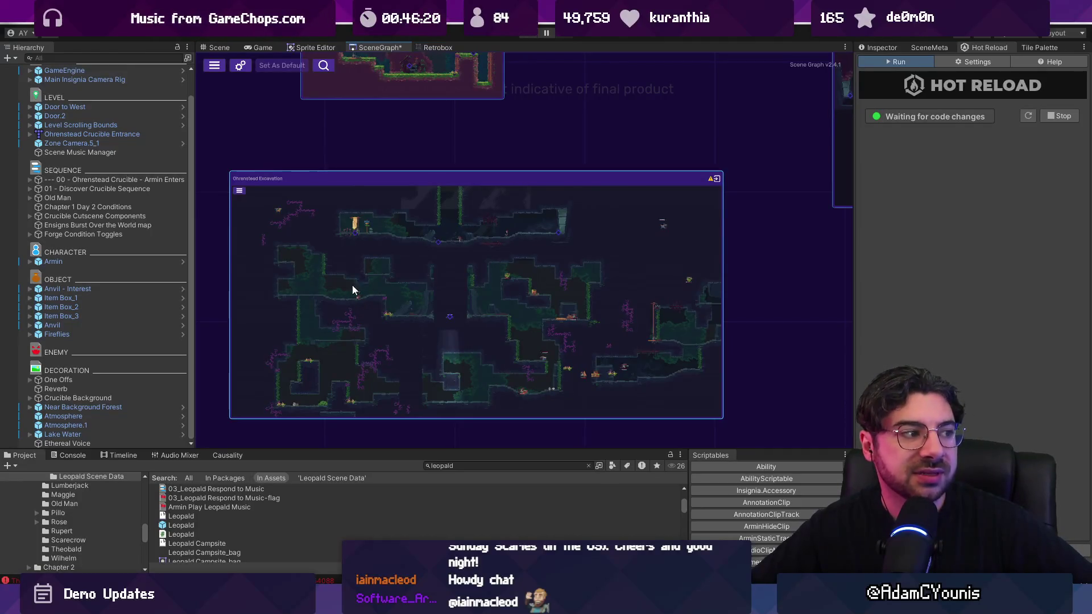
scroll(383, 307, down, 5)
scroll(383, 307, down, 10)
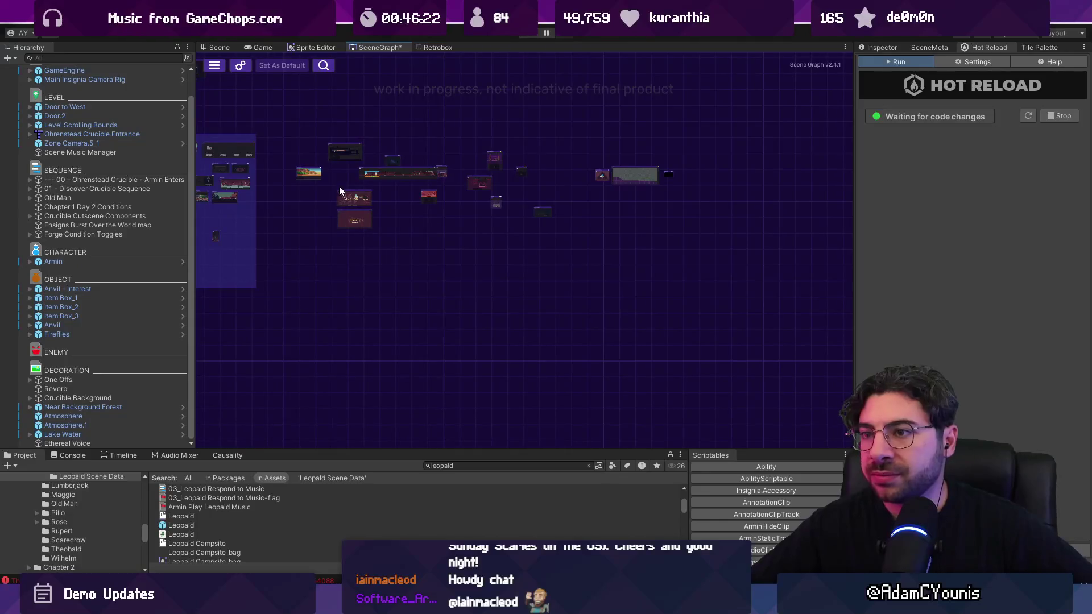
scroll(357, 281, up, 10)
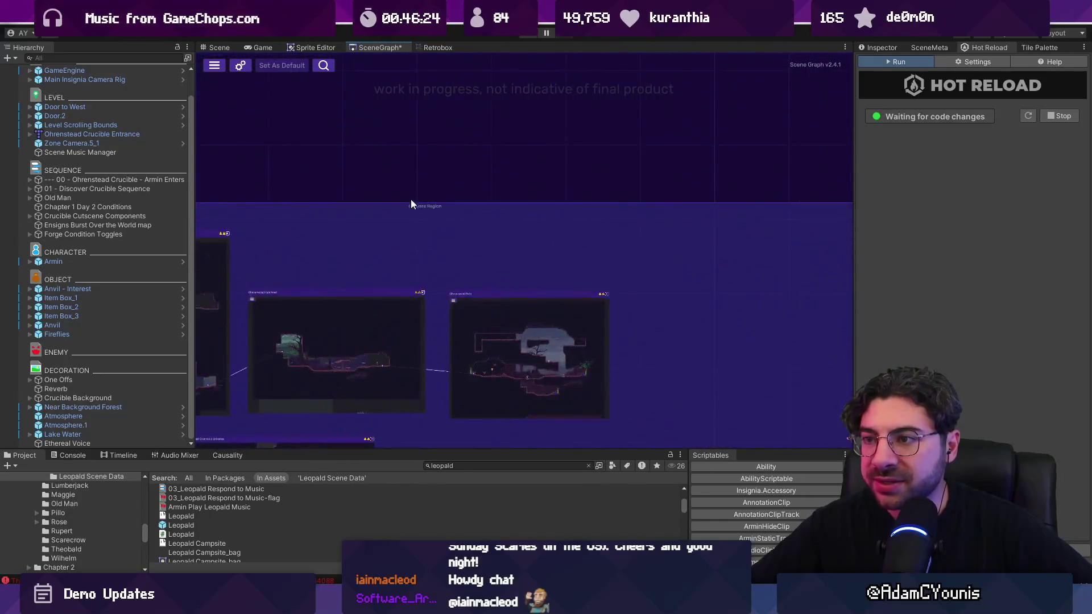
scroll(431, 204, down, 8)
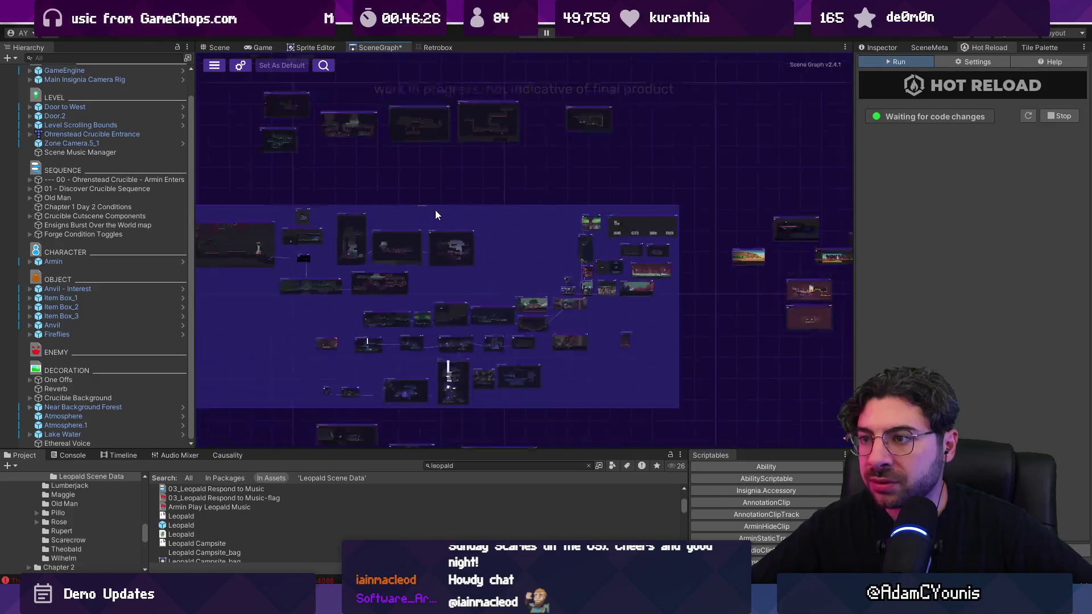
mouse_move(329, 200)
mouse_down()
mouse_move(634, 360)
mouse_move(613, 353)
mouse_up()
scroll(613, 295, up, 8)
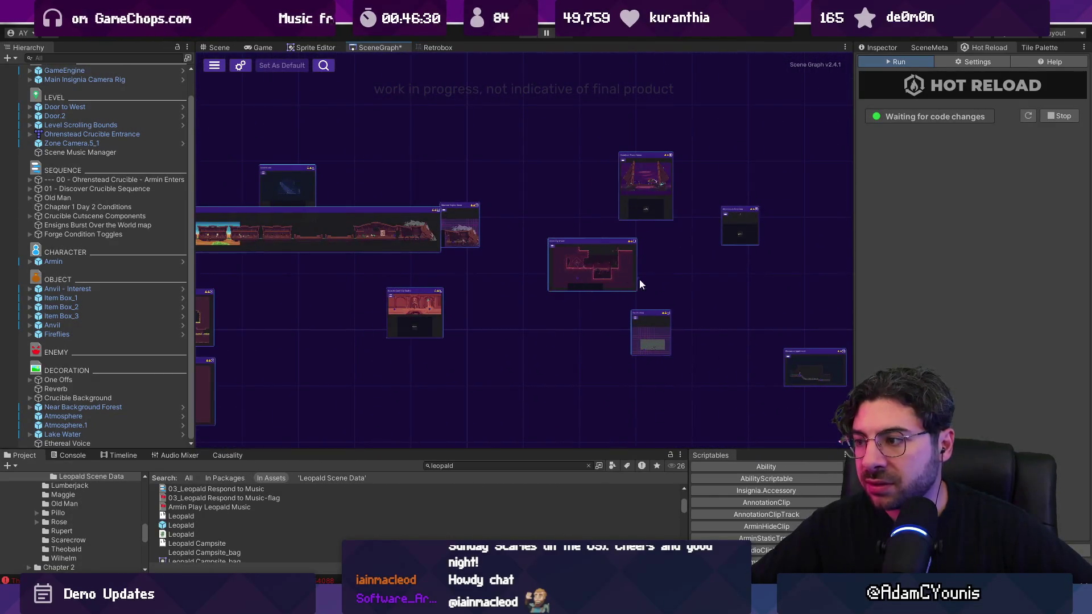
scroll(796, 364, down, 8)
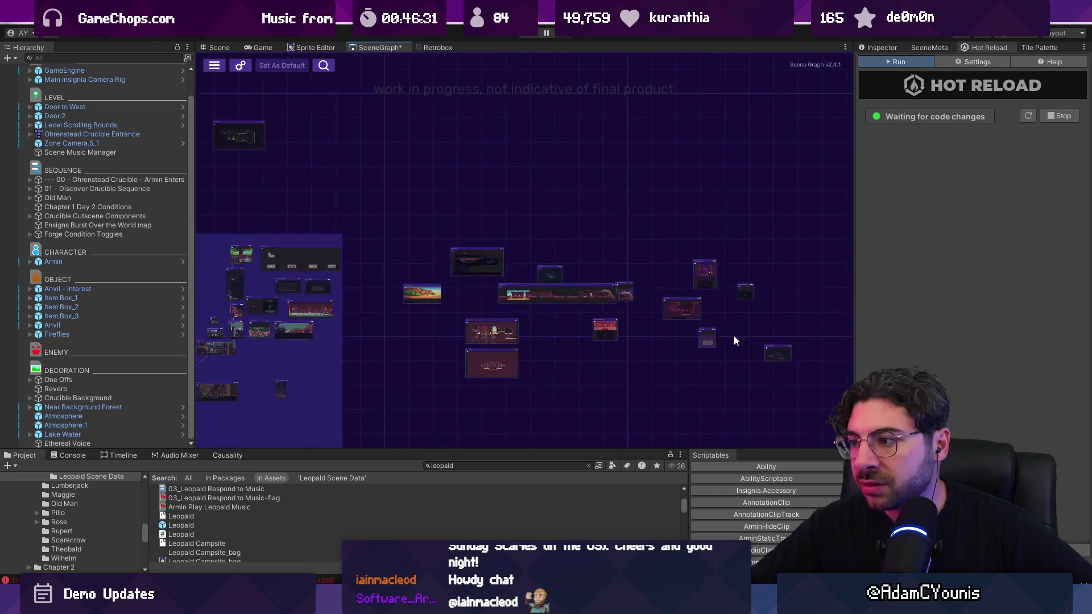
Centre the map on the Athenaeum Zone One node and open that scene
right_click(548, 293)
click(757, 374)
scroll(780, 364, up, 5)
click(721, 295)
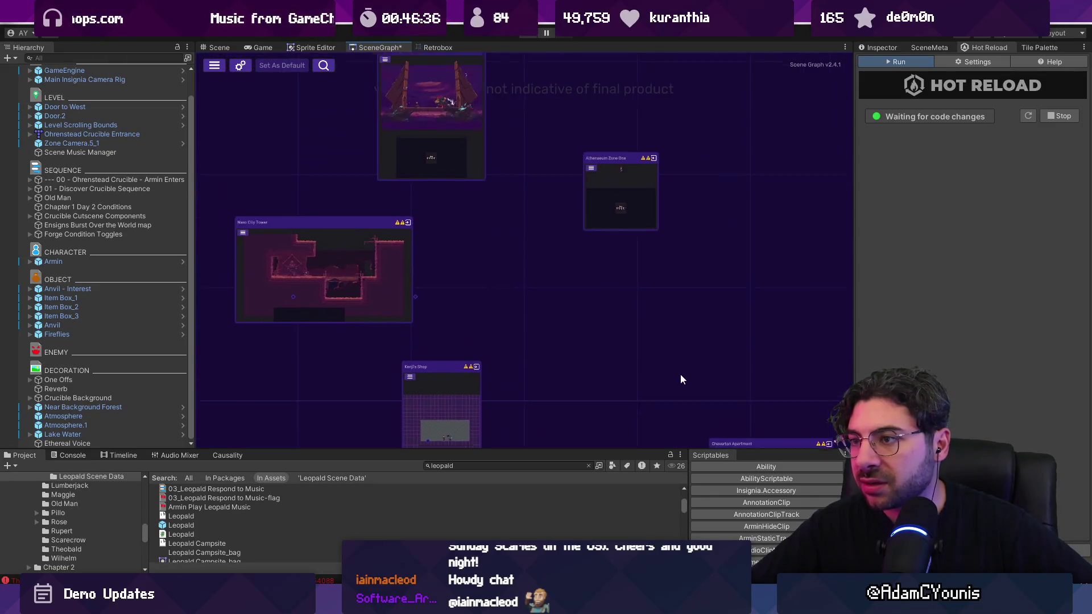
click(633, 188)
double_click(632, 274)
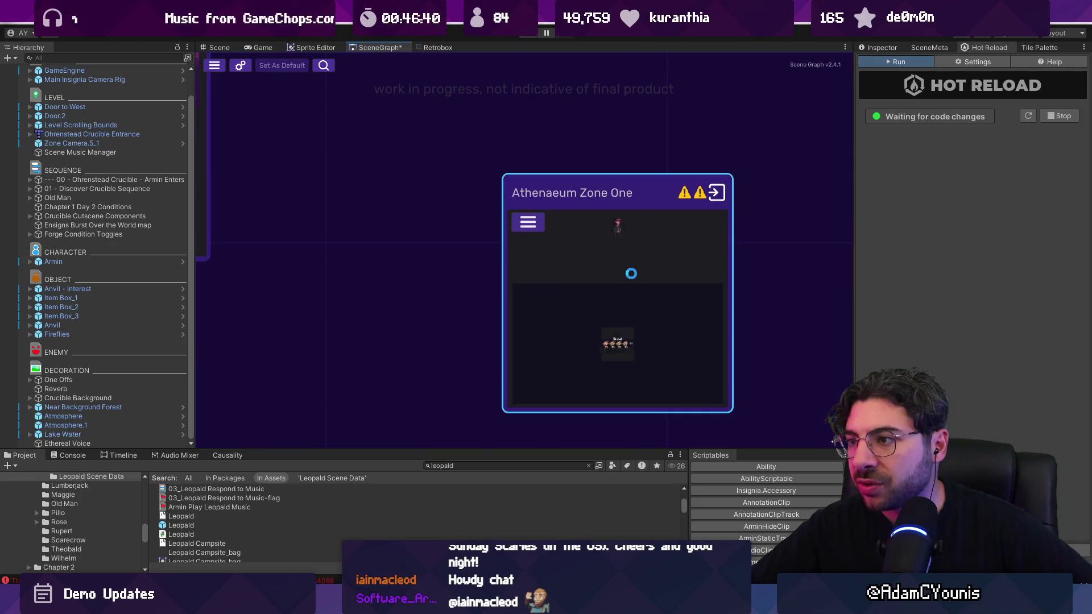
click(528, 35)
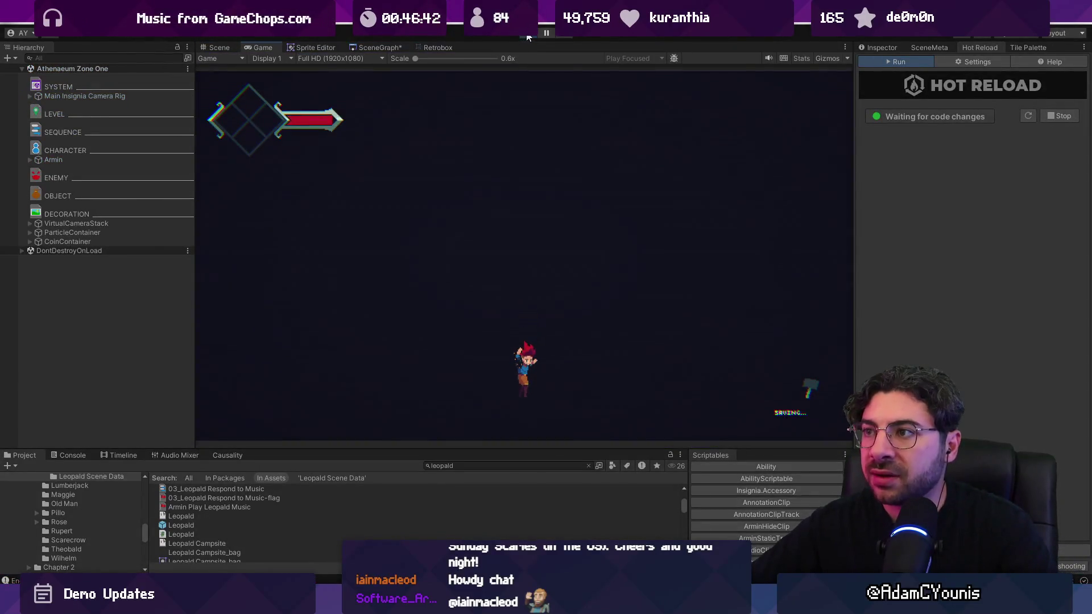
click(528, 35)
click(373, 46)
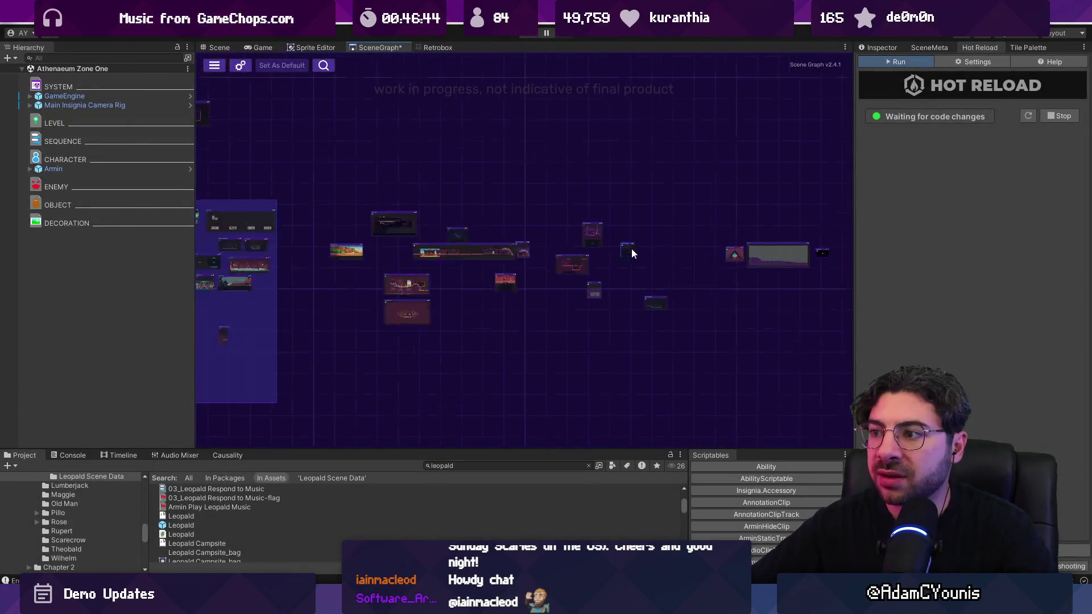
scroll(626, 253, up, 10)
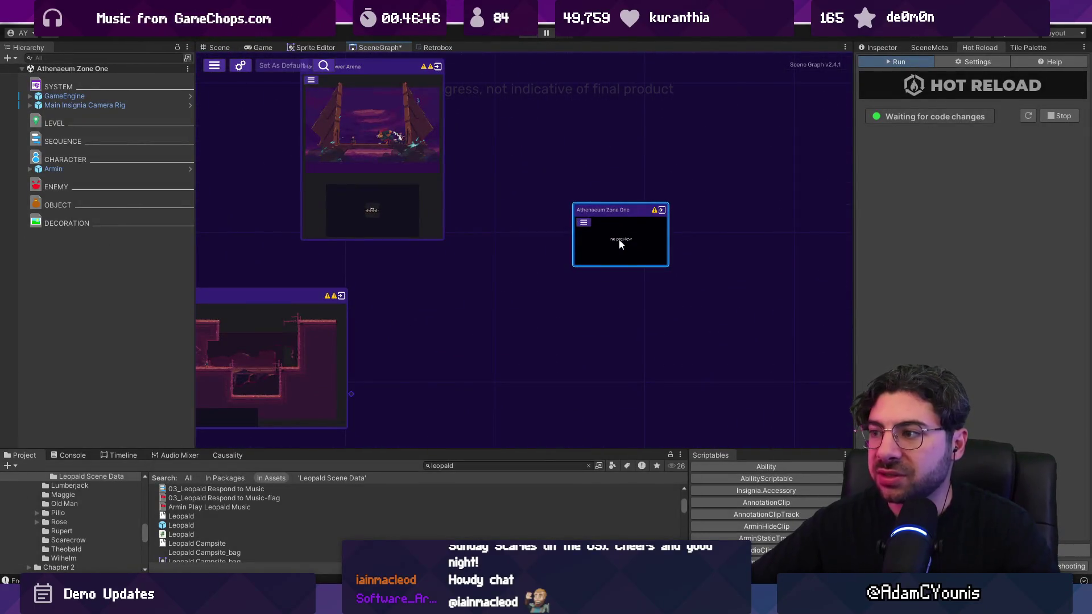
right_click(620, 212)
click(660, 228)
right_click(643, 233)
click(655, 237)
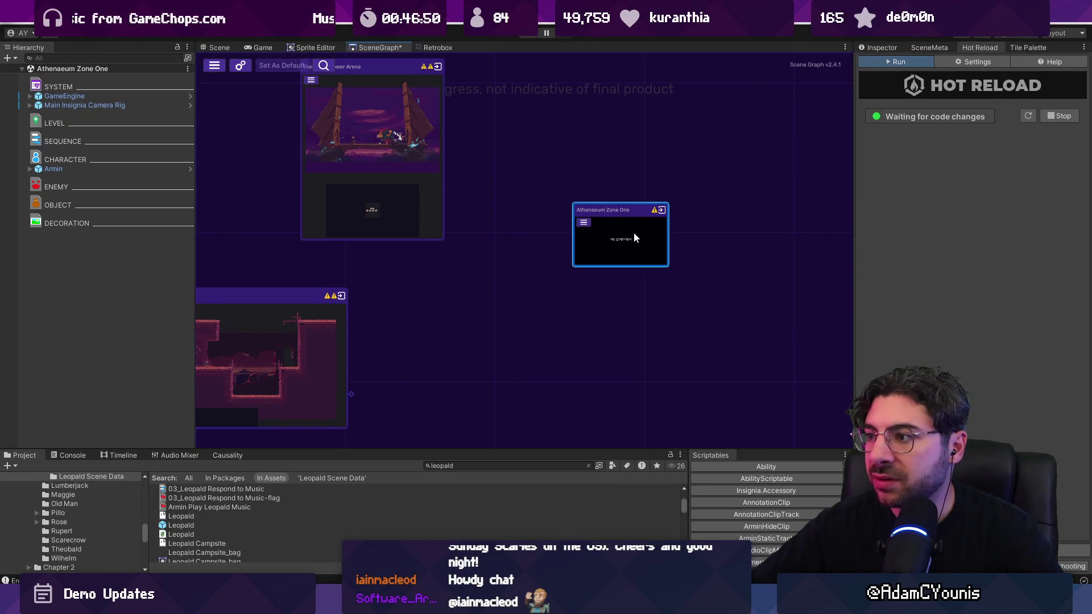
scroll(636, 233, down, 5)
scroll(678, 316, up, 3)
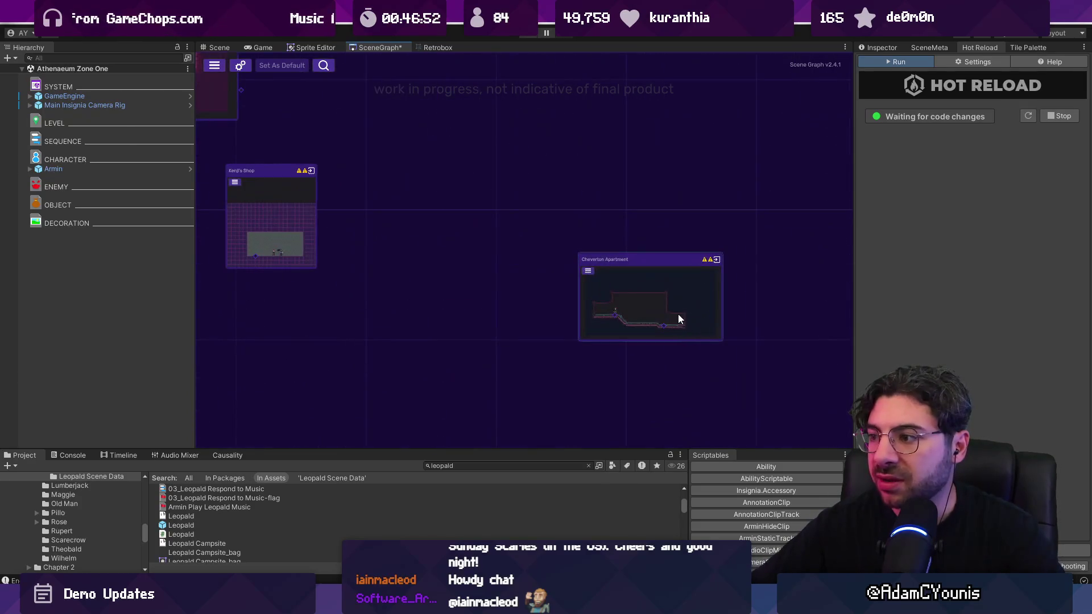
scroll(683, 292, down, 3)
scroll(686, 299, down, 2)
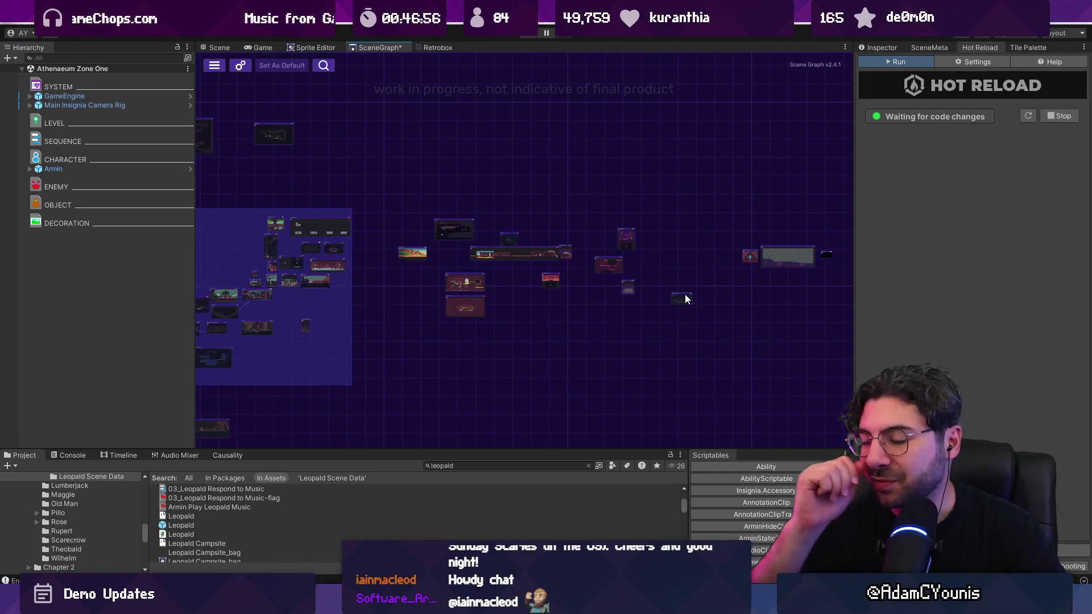
scroll(685, 299, up, 2)
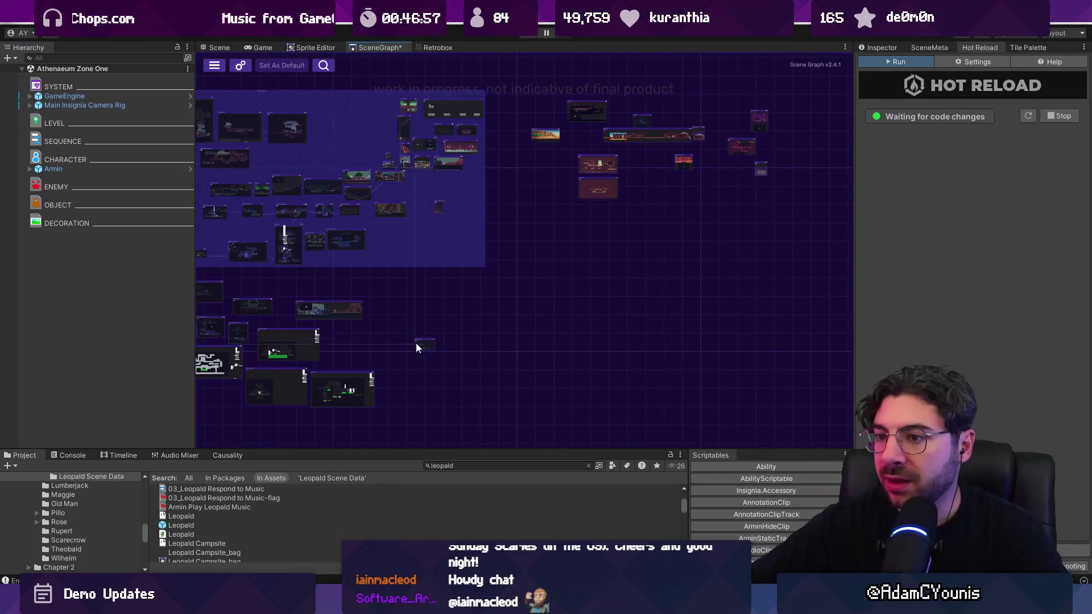
scroll(636, 275, down, 2)
scroll(566, 254, up, 5)
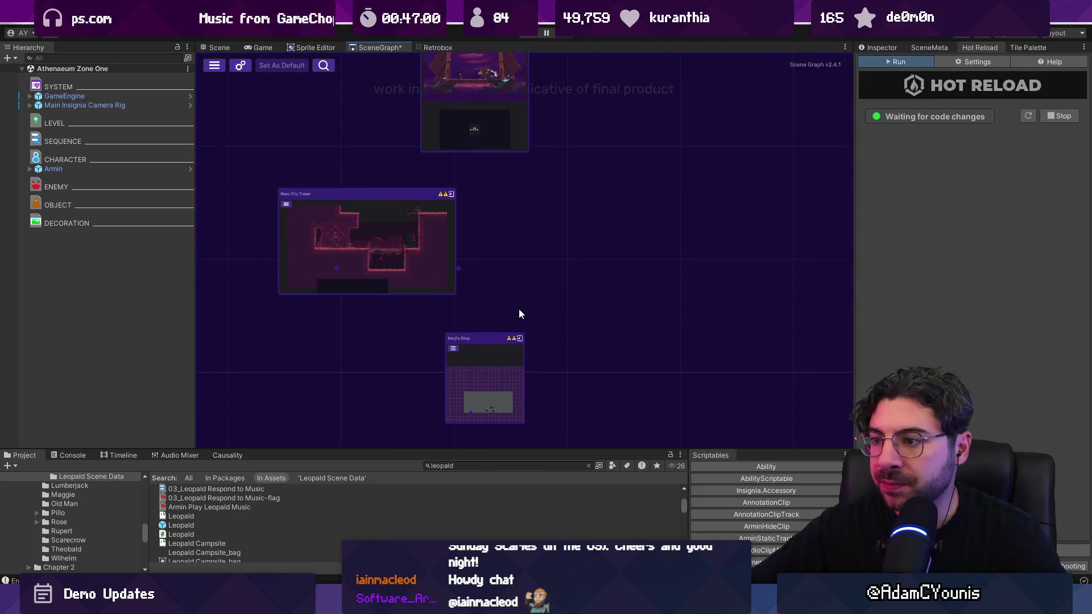
scroll(519, 312, down, 3)
scroll(626, 267, up, 5)
scroll(418, 253, down, 6)
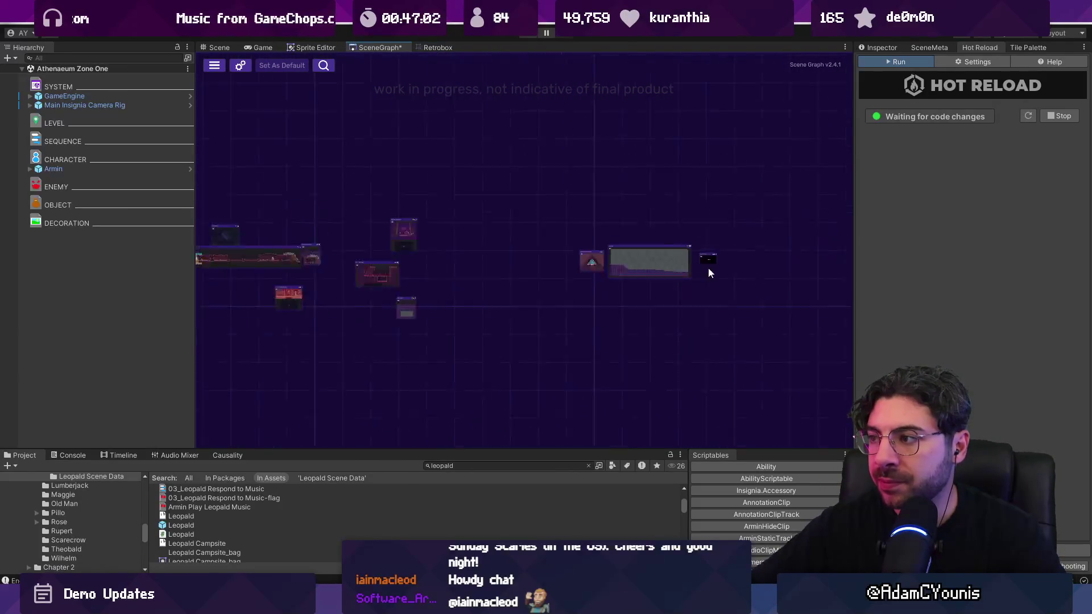
drag(767, 381, 608, 345)
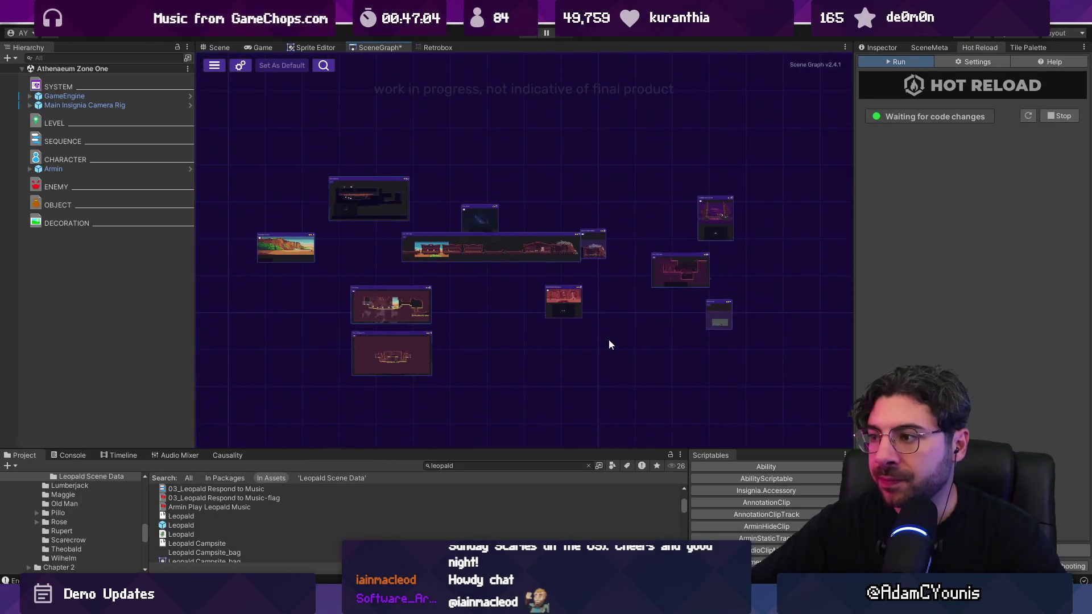
Wrap the selected room nodes in a new group named Nasoan Region
right_click(572, 259)
click(626, 263)
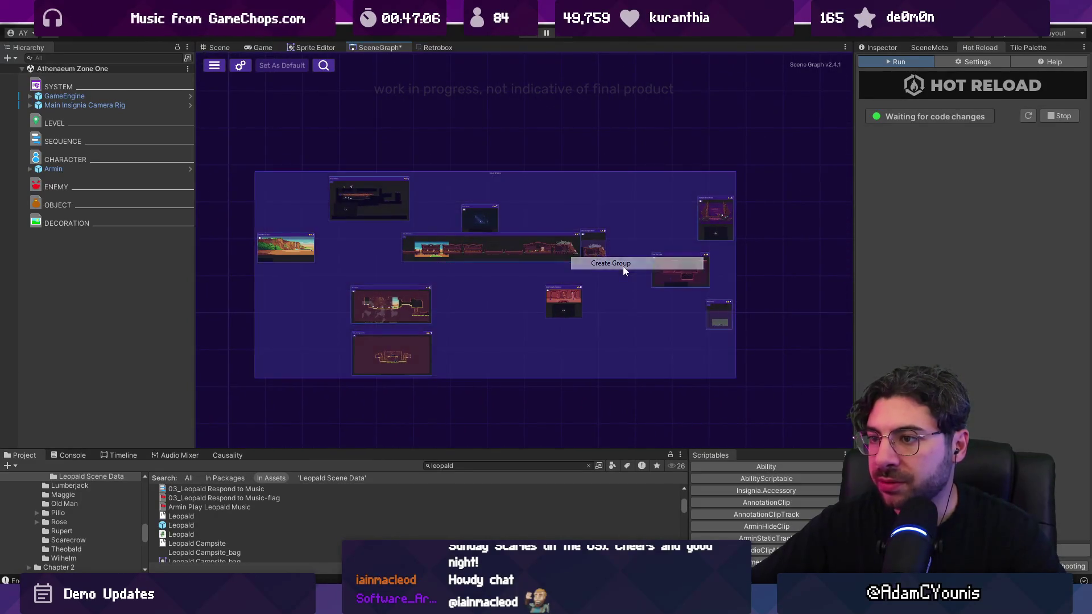
scroll(478, 165, up, 5)
double_click(488, 165)
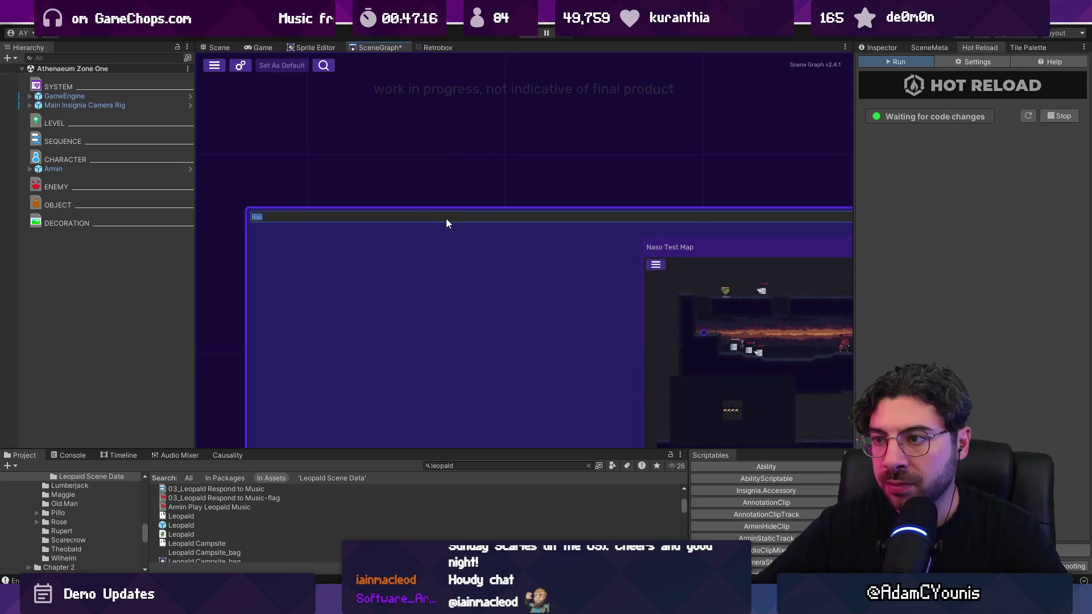
text(Nasoan Regio)
key(Return)
scroll(462, 133, down, 3)
scroll(301, 180, down, 2)
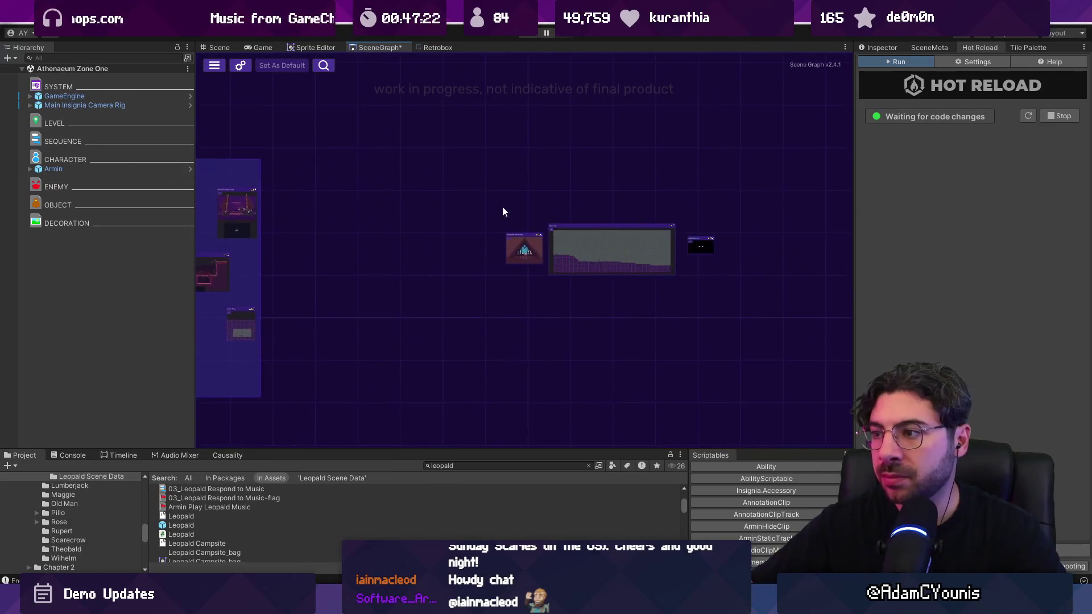
Group the three Ustawicke room nodes into a new titled group
drag(410, 164, 791, 319)
right_click(700, 268)
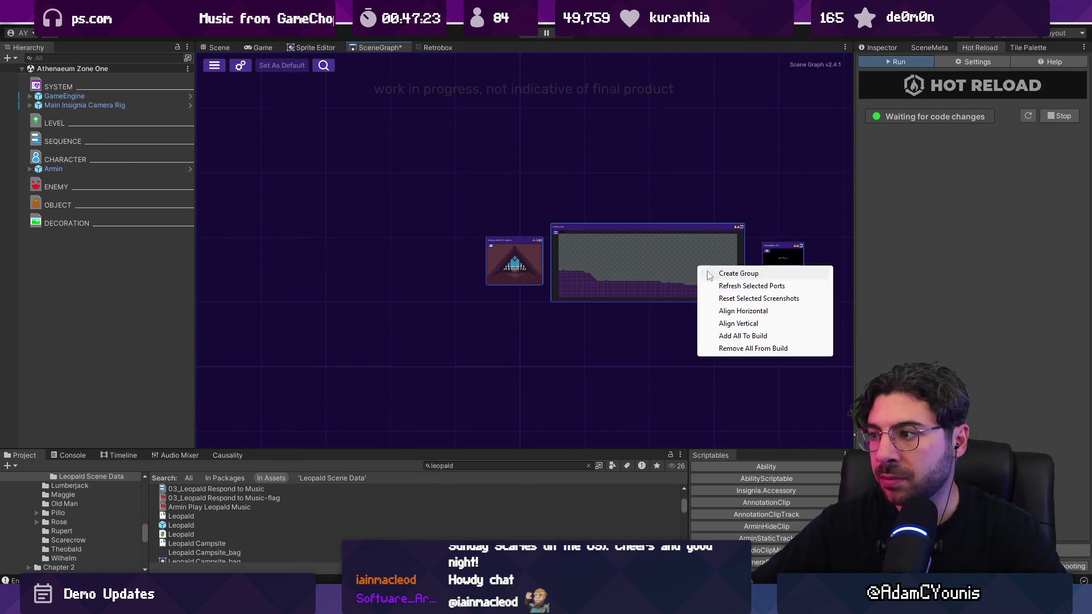
click(745, 273)
text(L)
key(Return)
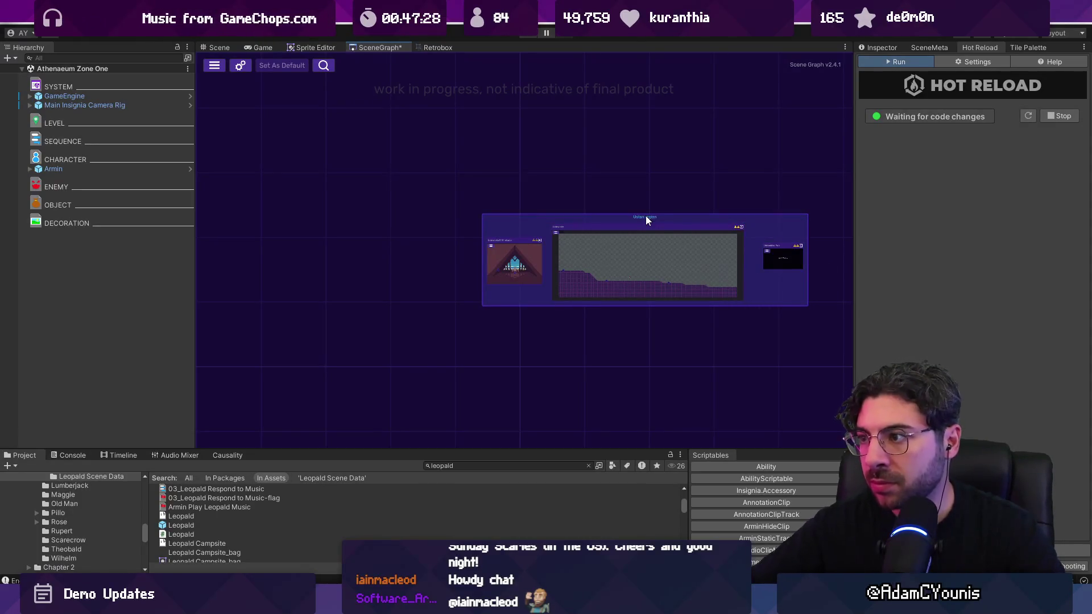
Correct the group title to 'Ustan Region' with a capital R
scroll(704, 213, up, 3)
double_click(590, 186)
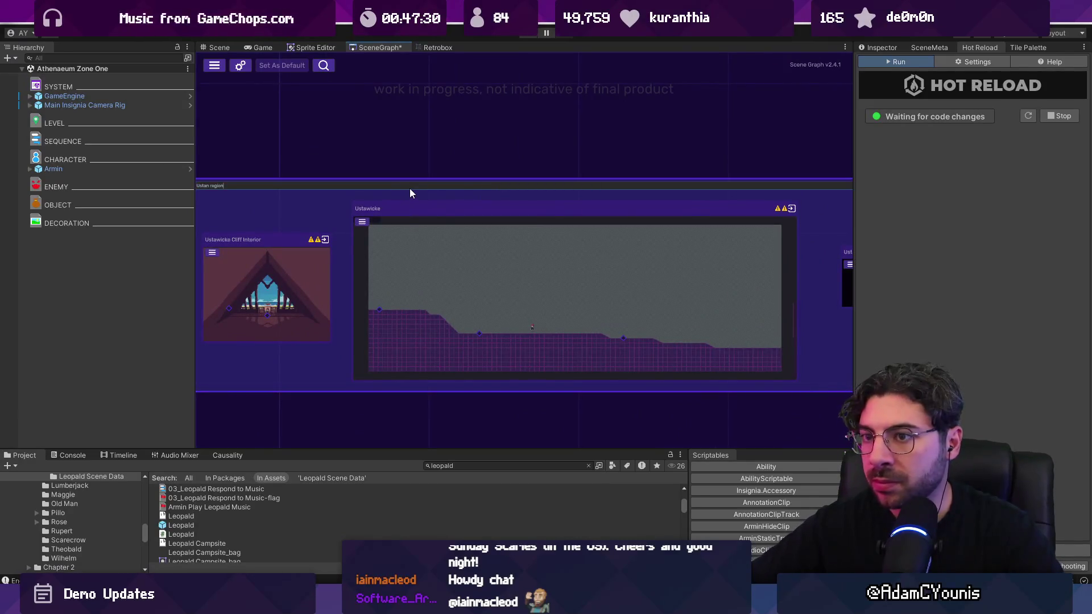
key(ctrl+Left)
key(Delete)
text(R)
key(Return)
scroll(493, 210, down, 5)
scroll(794, 290, up, 5)
drag(794, 290, 470, 213)
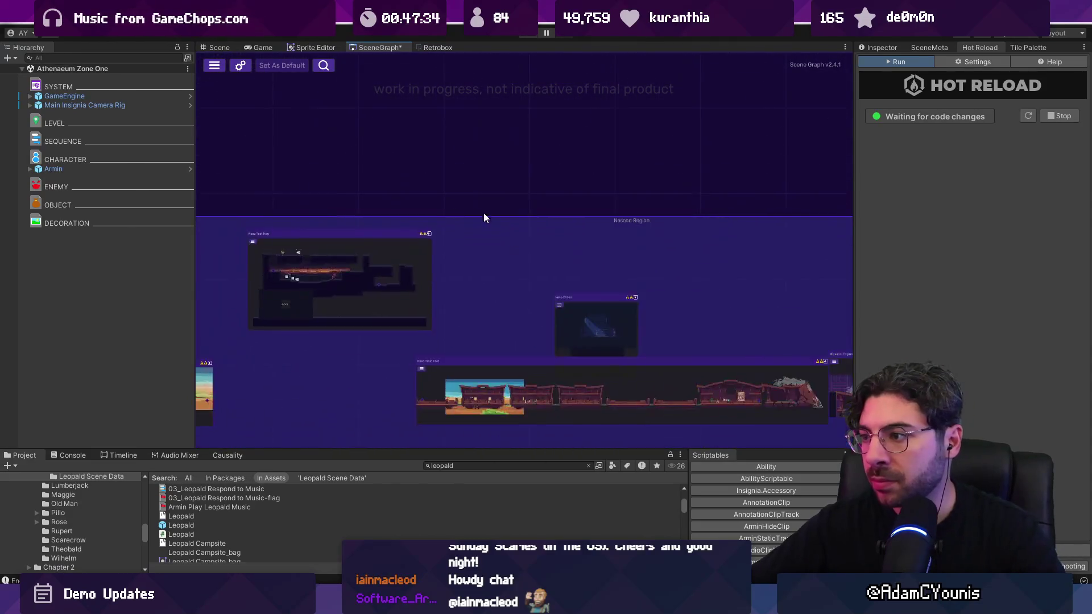
scroll(624, 226, up, 3)
scroll(466, 195, up, 2)
scroll(561, 188, down, 8)
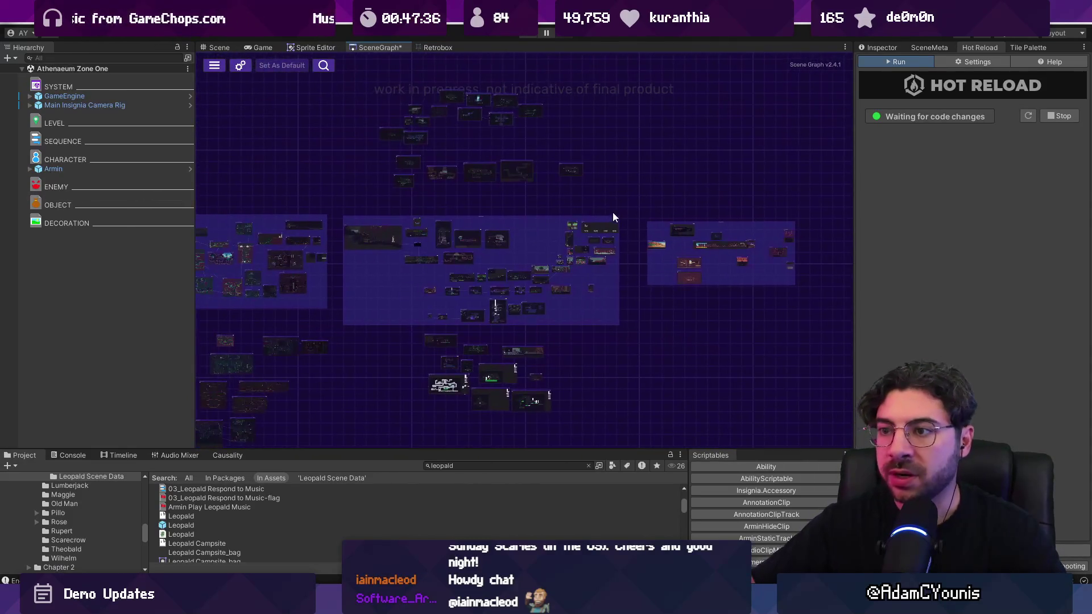
Widen the Scene Graph panel and pan the map back to the main regions
drag(851, 247, 954, 241)
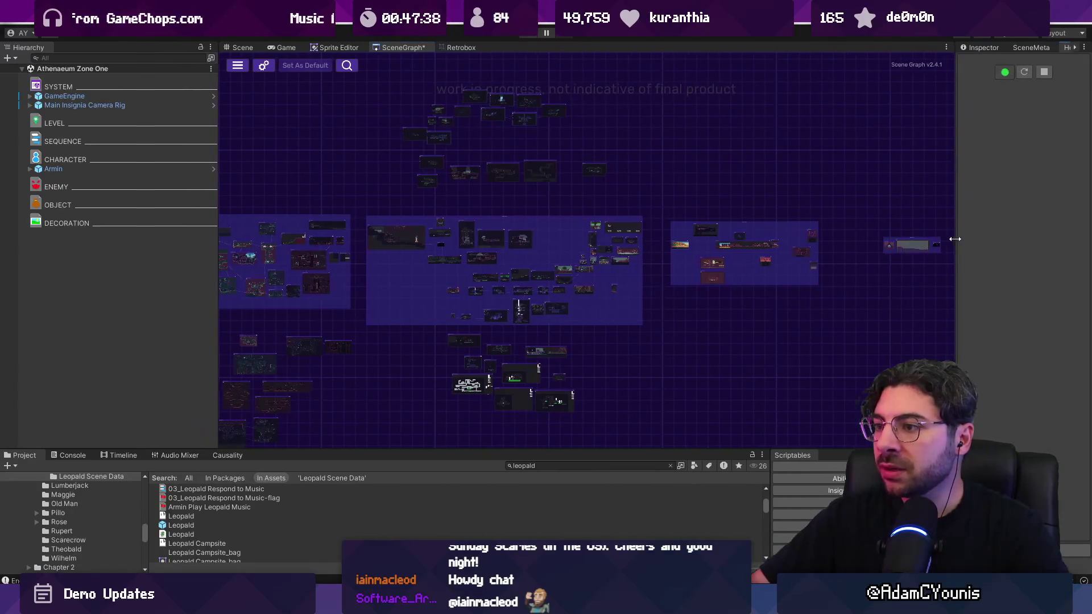
drag(380, 191, 636, 208)
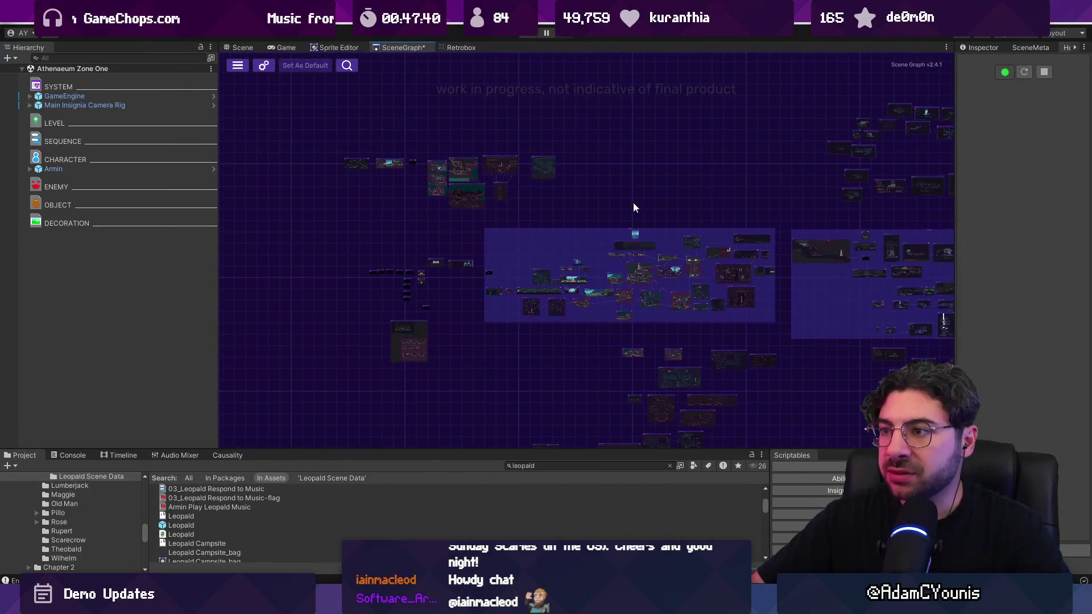
mouse_move(560, 194)
mouse_down()
mouse_move(654, 149)
mouse_move(539, 121)
mouse_up()
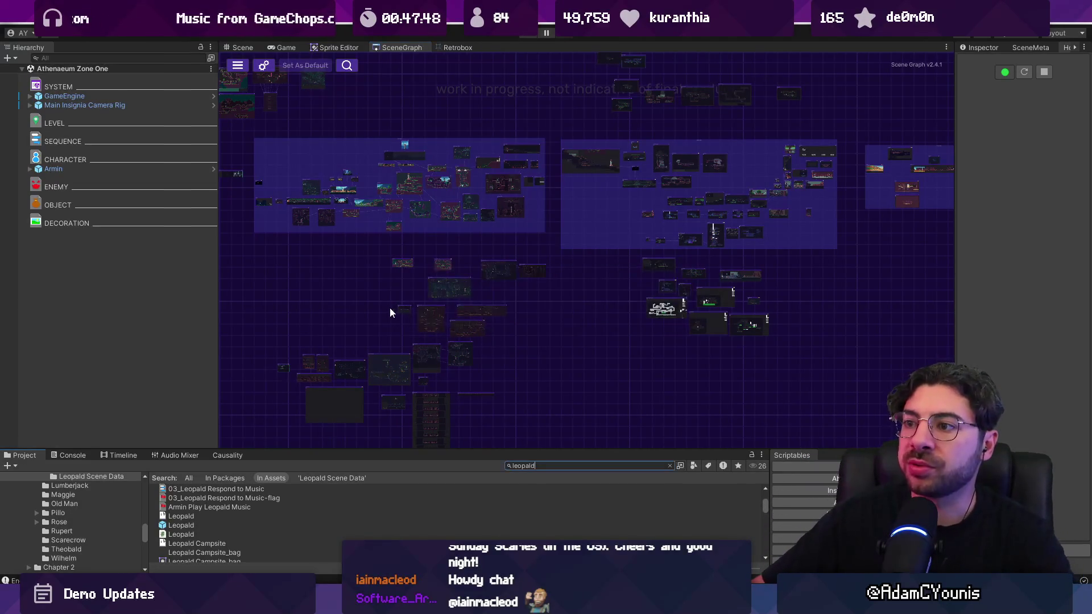
Search the Project for sceneinstancecollection, select the asset and widen the Inspector
double_click(558, 467)
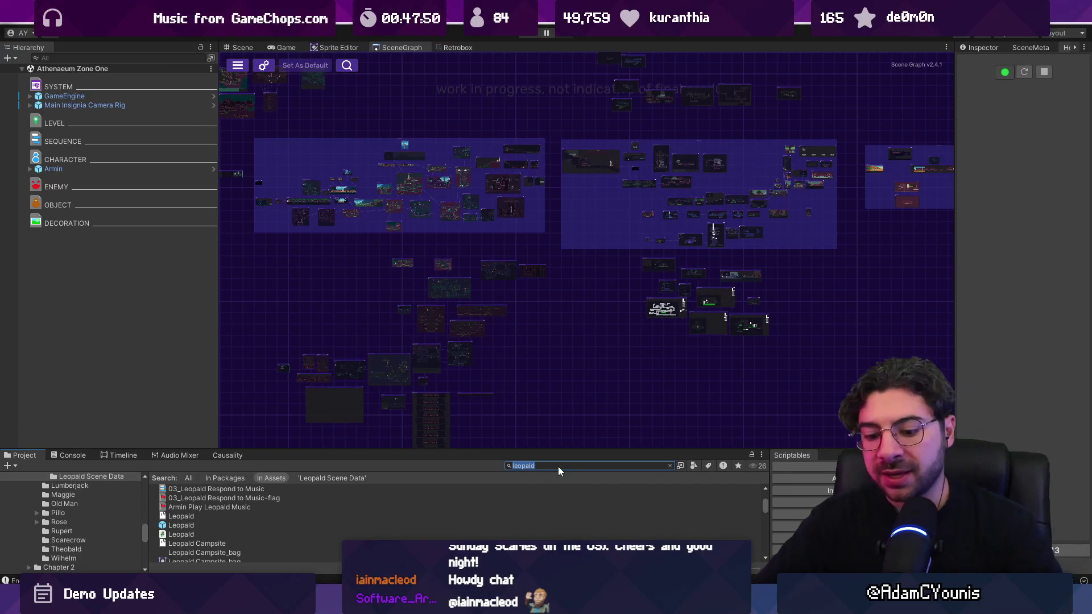
text(sceneinstancecollection)
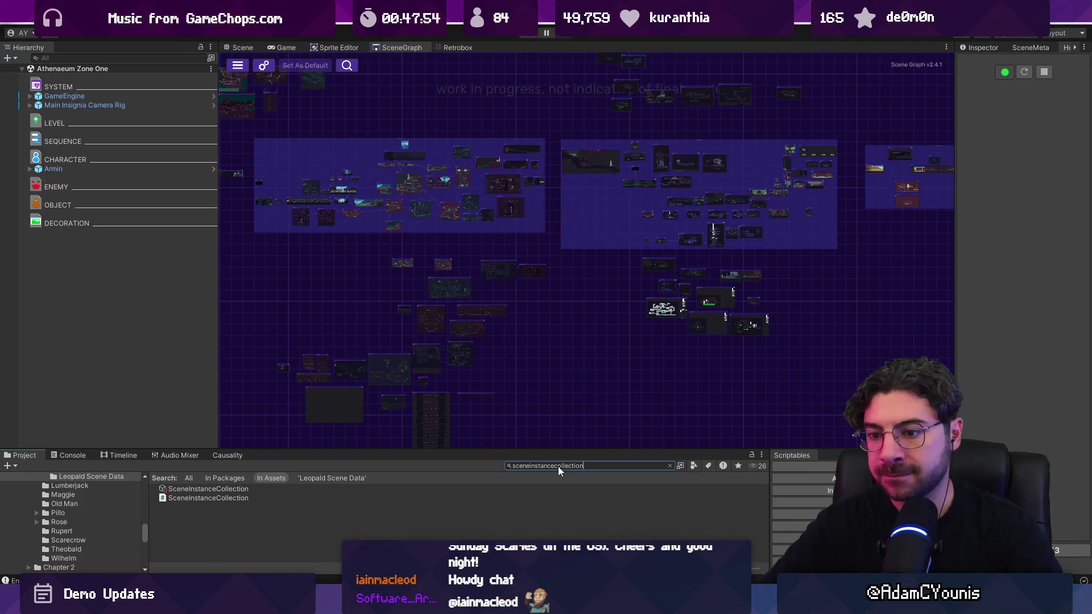
click(216, 489)
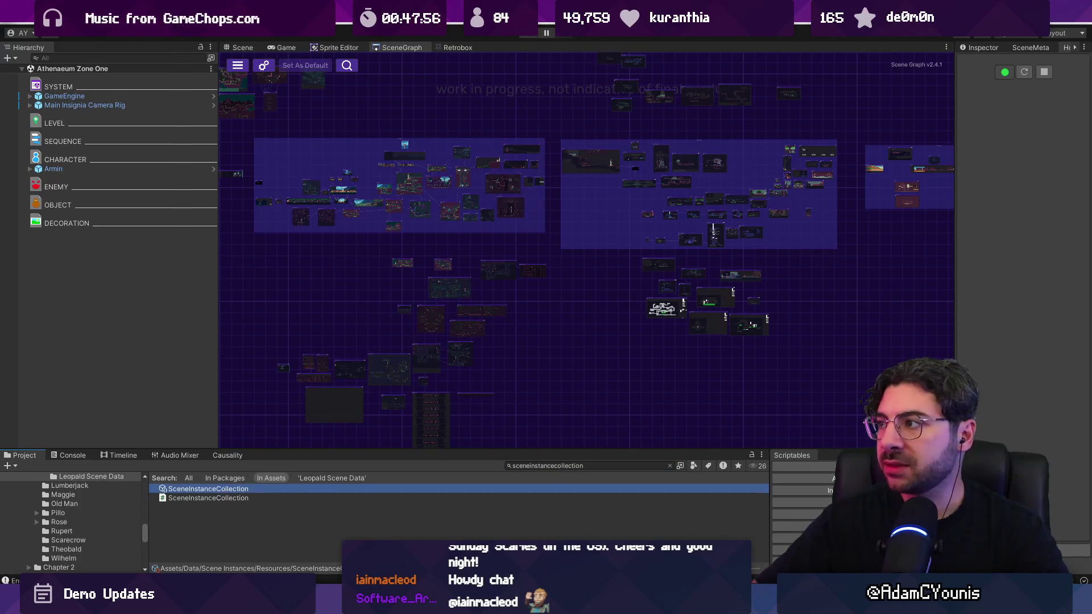
mouse_move(956, 216)
mouse_down()
mouse_move(703, 214)
mouse_move(720, 212)
mouse_up()
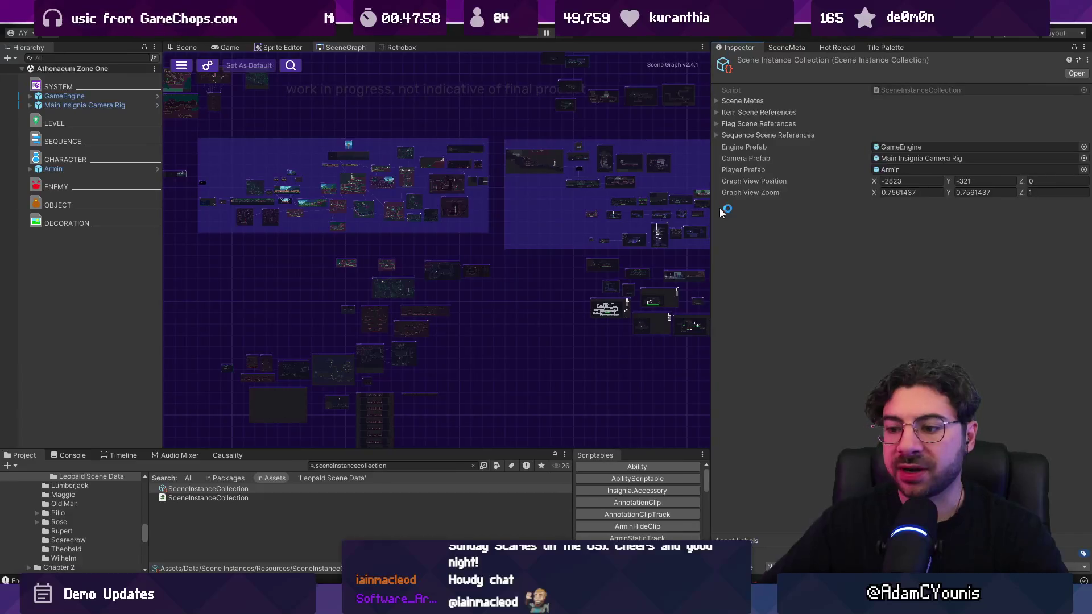
Launch Fork from the system search
mouse_move(497, 604)
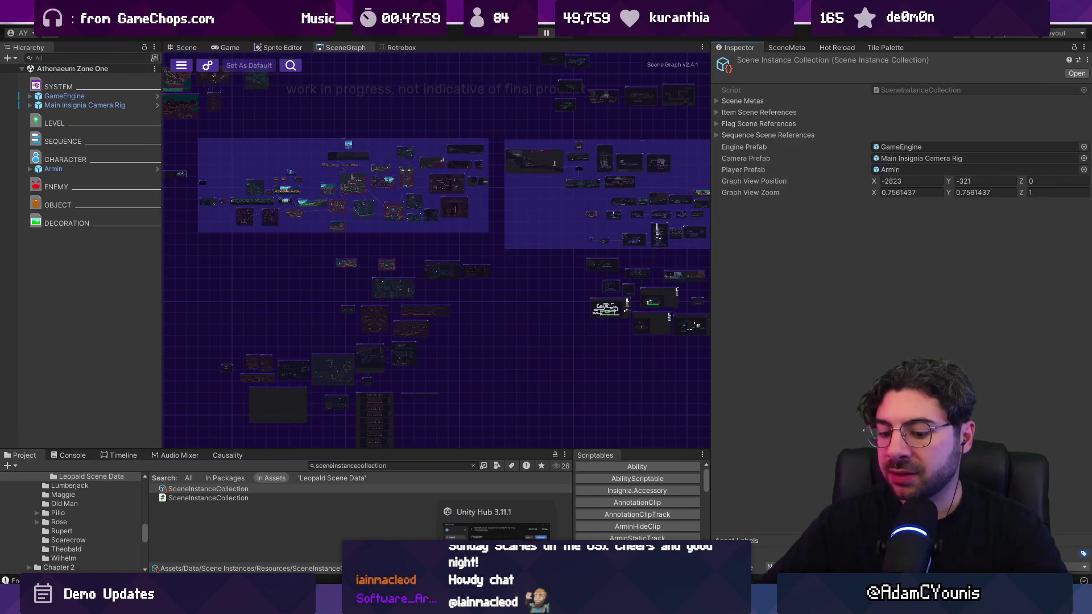
key(super)
text(fork)
key(Return)
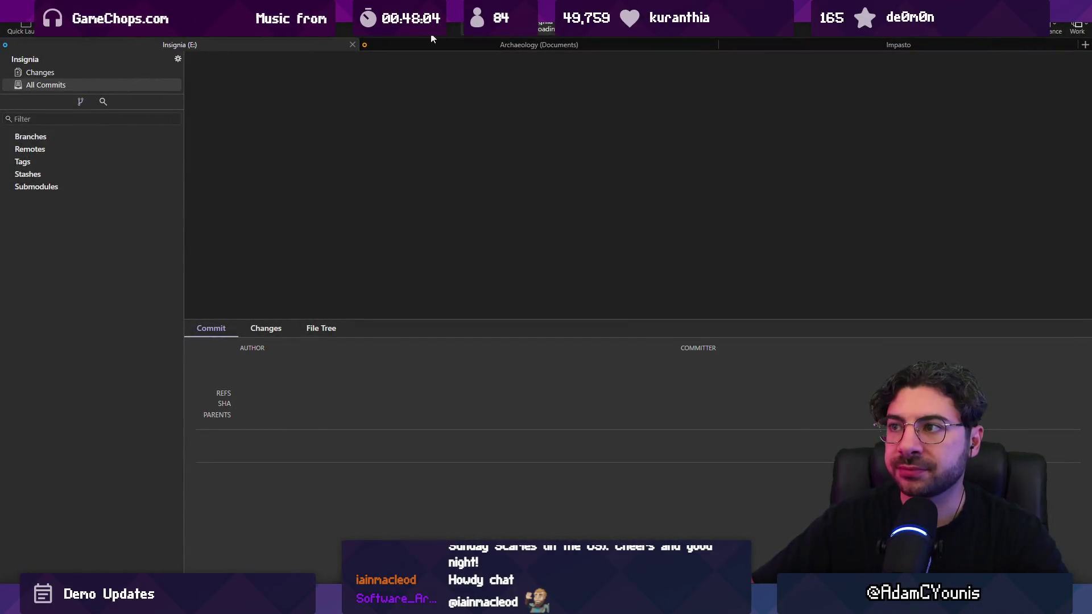
Review the local changes, including the diffs of 00_Meet Leopald.asset and Leopald.prefab
click(127, 75)
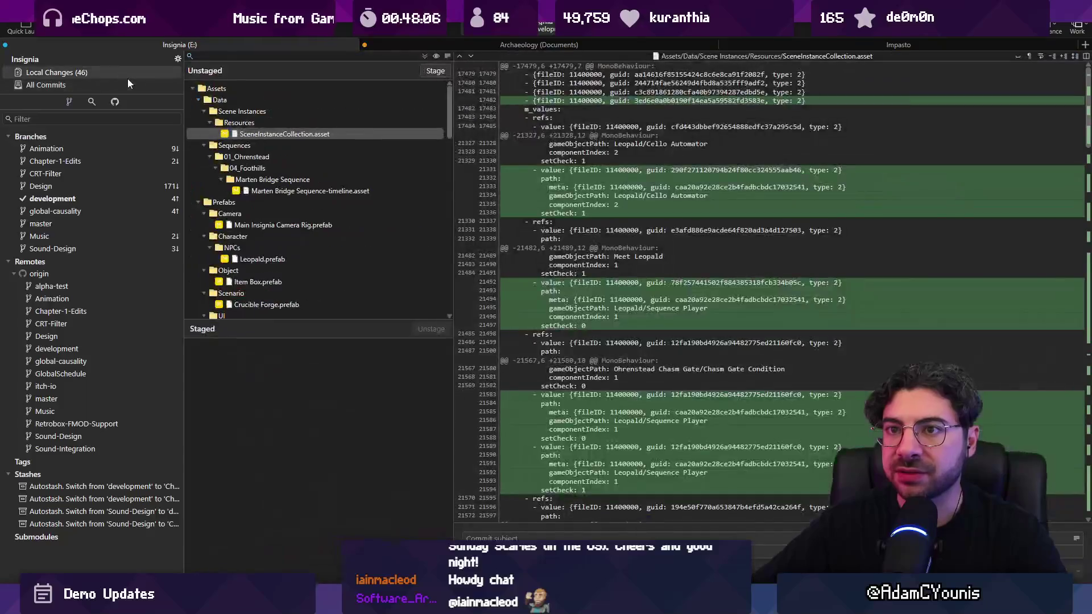
scroll(315, 156, down, 10)
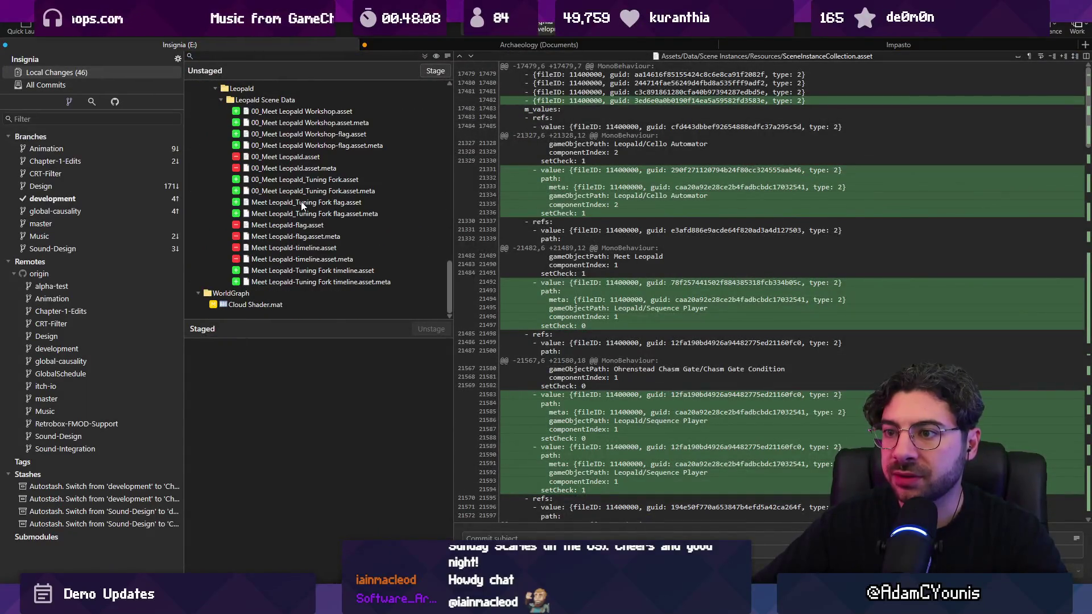
click(303, 157)
scroll(304, 164, up, 5)
scroll(304, 169, up, 3)
scroll(287, 169, up, 3)
click(279, 226)
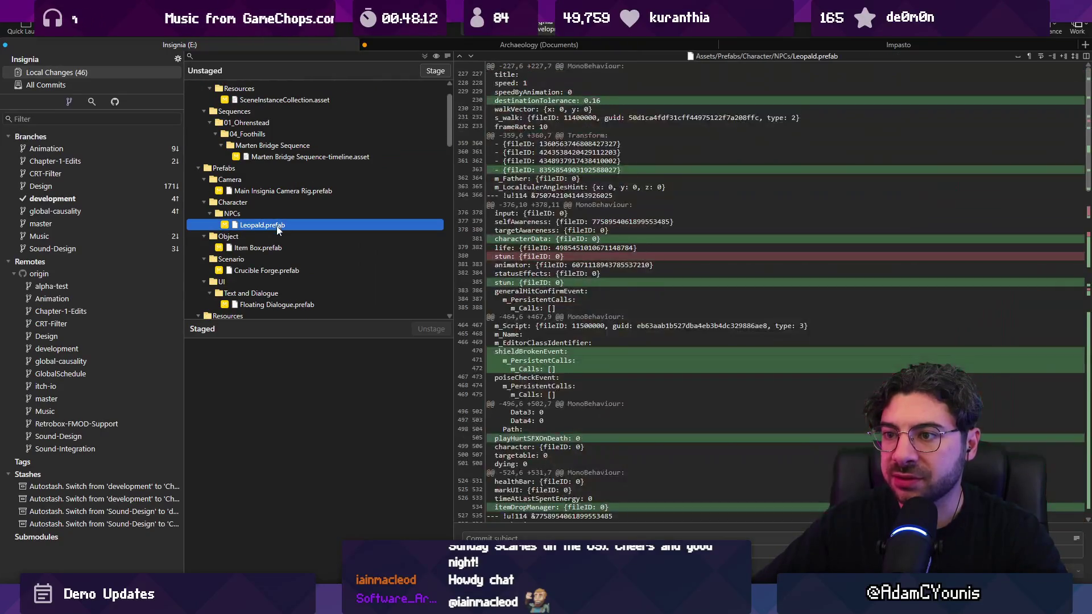
scroll(340, 207, down, 10)
scroll(296, 193, up, 5)
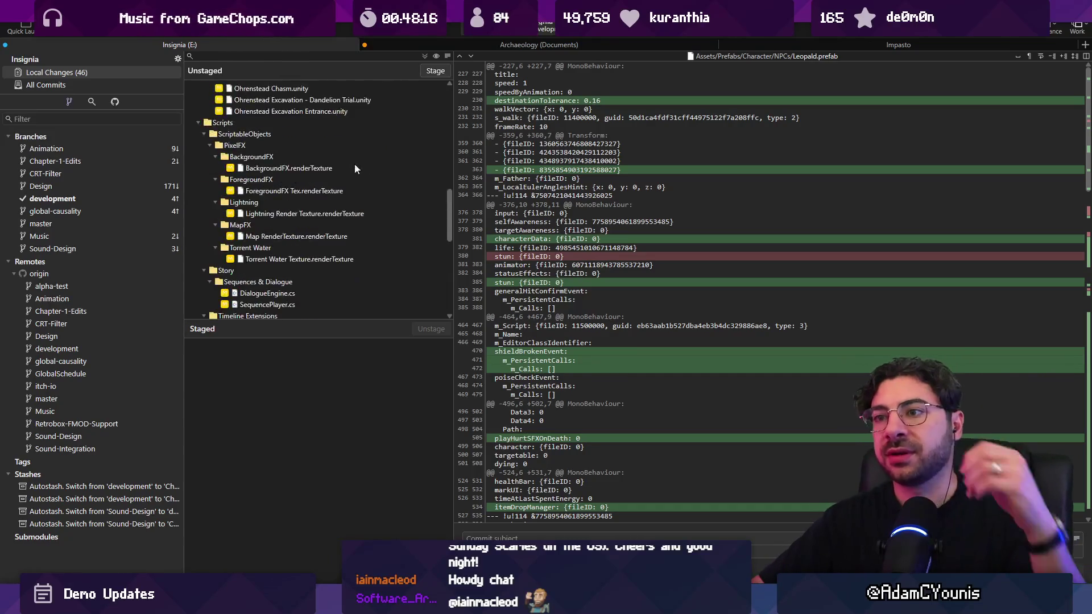
Stage all changes and commit them with the subject 'Updates Leopald sequences'
click(426, 56)
click(521, 538)
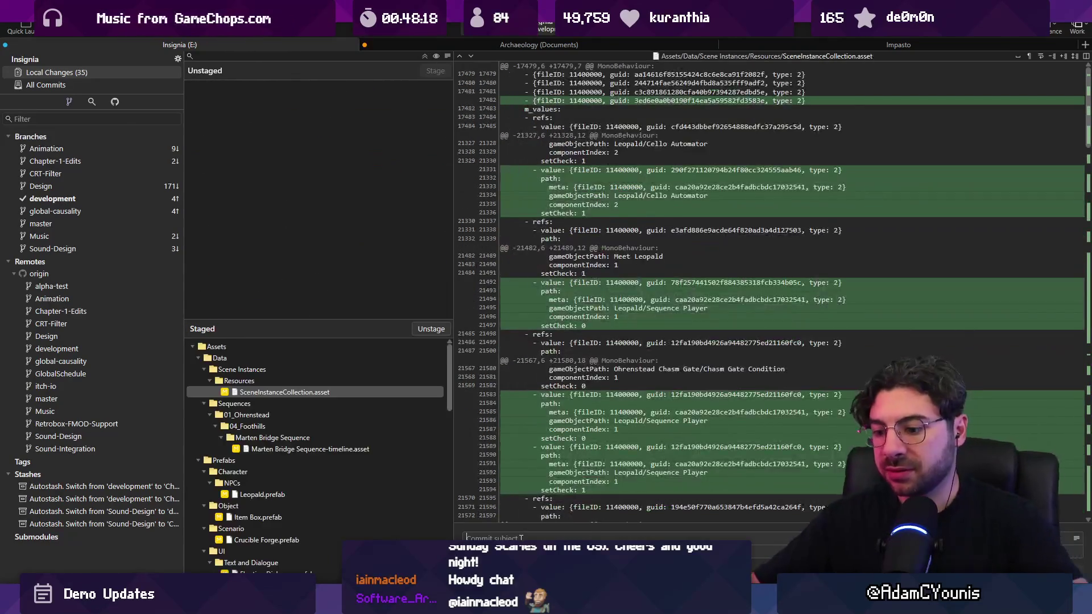
text(Updates Leopald Appearance)
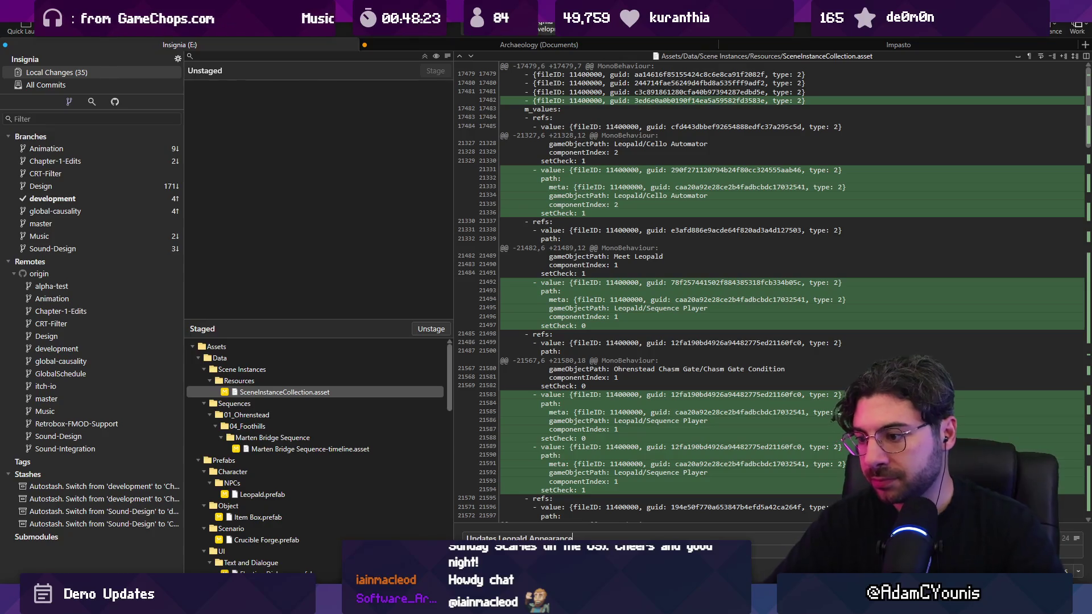
key(ctrl+shift+Left)
text(sequences)
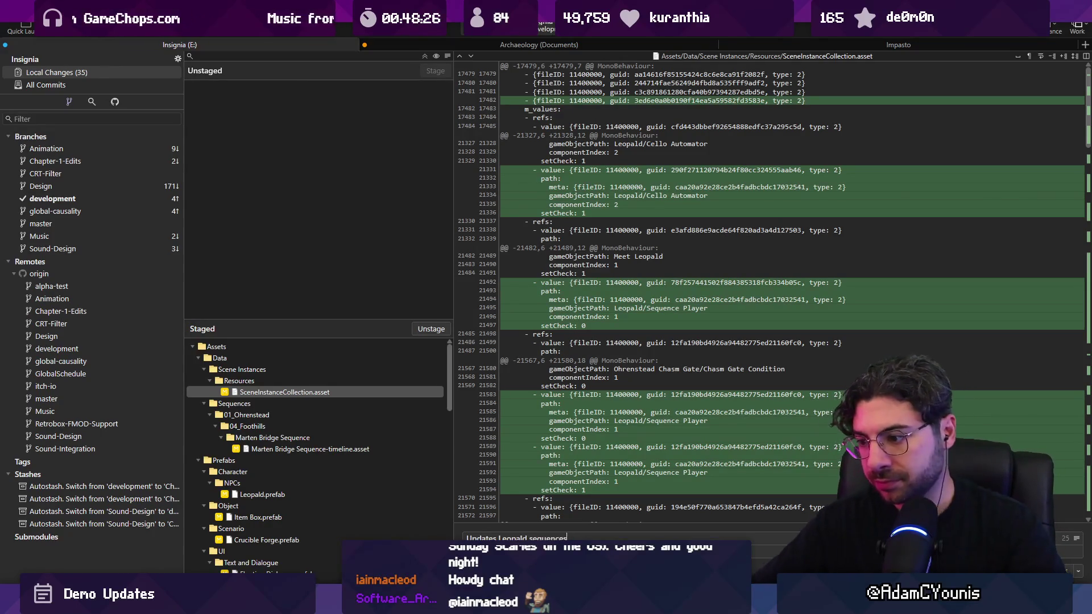
key(ctrl+Return)
key(alt+Tab)
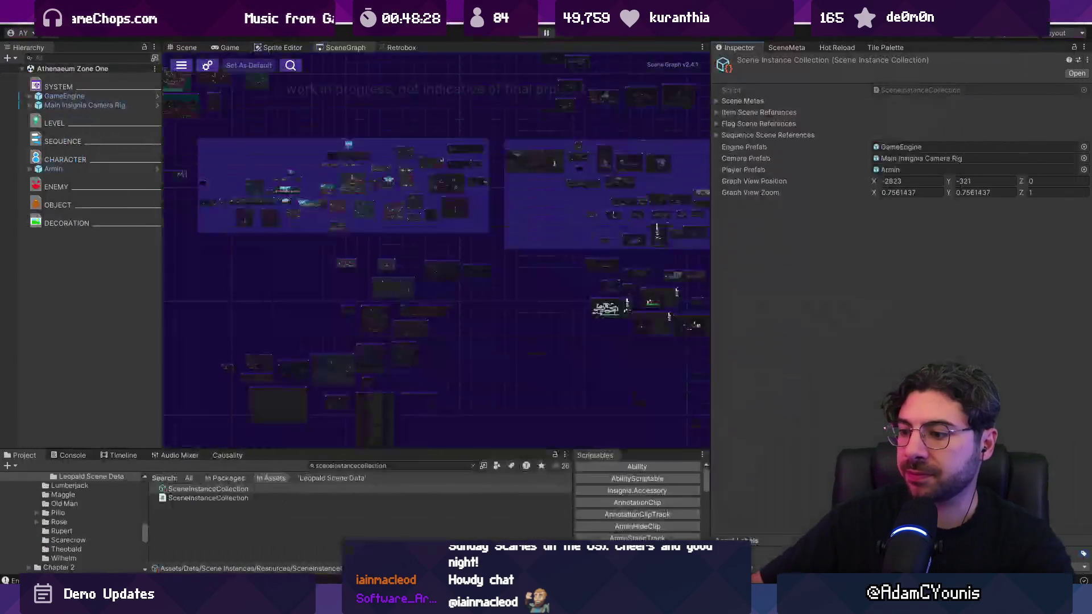
Select the SceneInstanceCollection asset and expand its Scene Metas keys and values
click(234, 497)
click(323, 490)
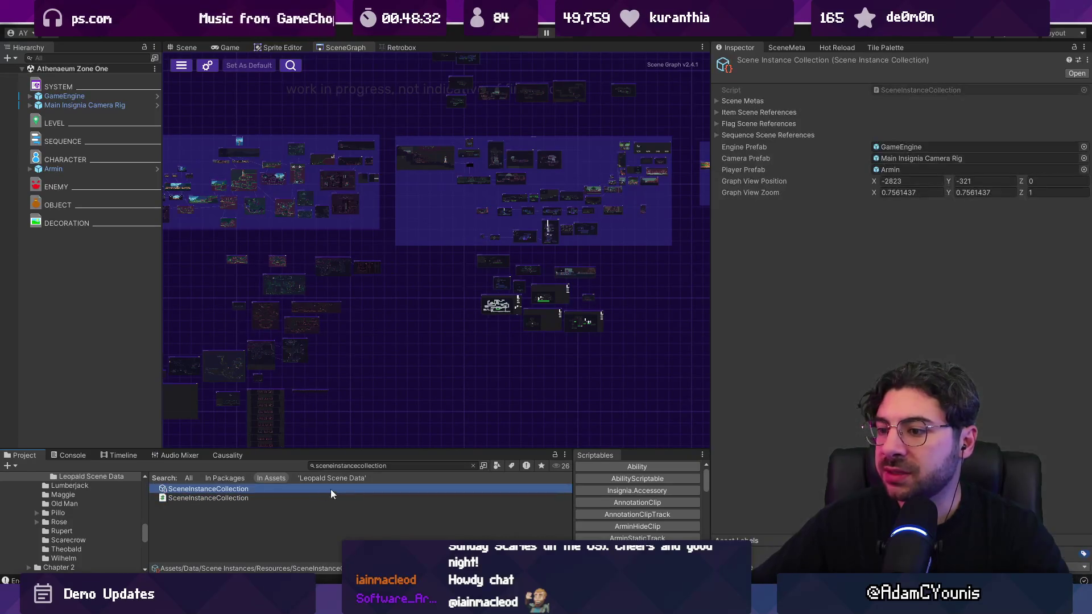
click(729, 112)
click(729, 111)
click(731, 101)
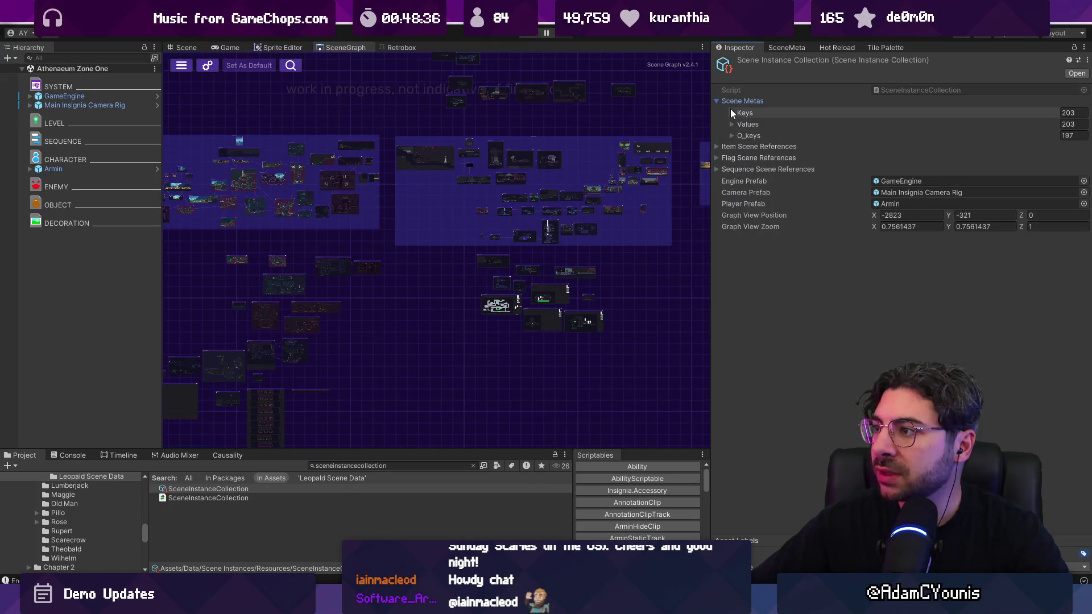
click(732, 102)
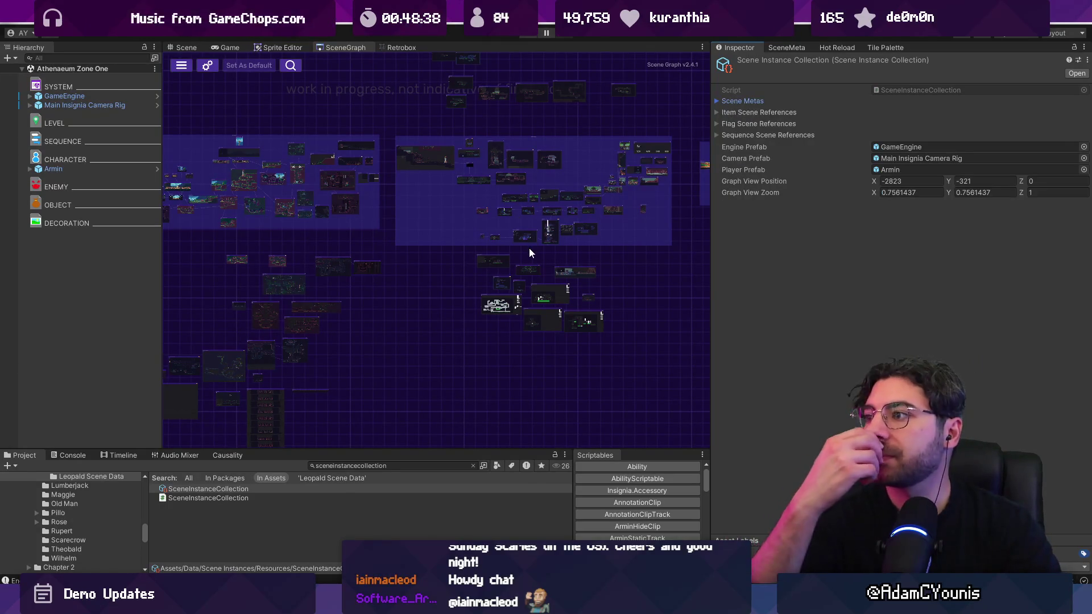
Expand Flag Scene References with its By Values and By Meta breakdowns, then start a system search
click(762, 124)
click(745, 147)
click(747, 135)
click(746, 134)
click(740, 151)
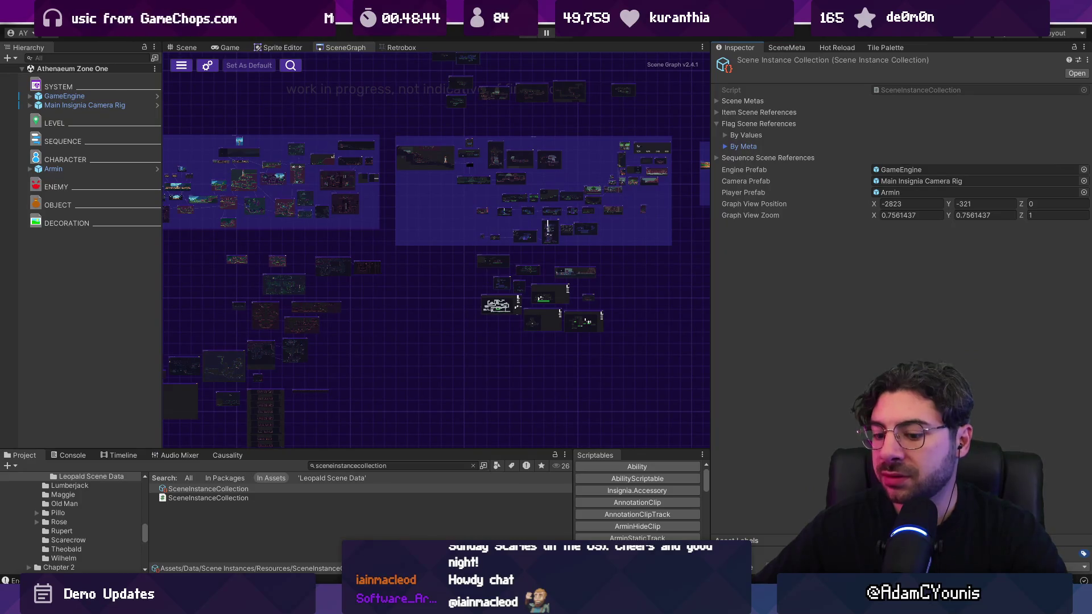
key(super)
Launch Visual Studio Code and reopen the Insignia project folder from recent folders
text(vs code)
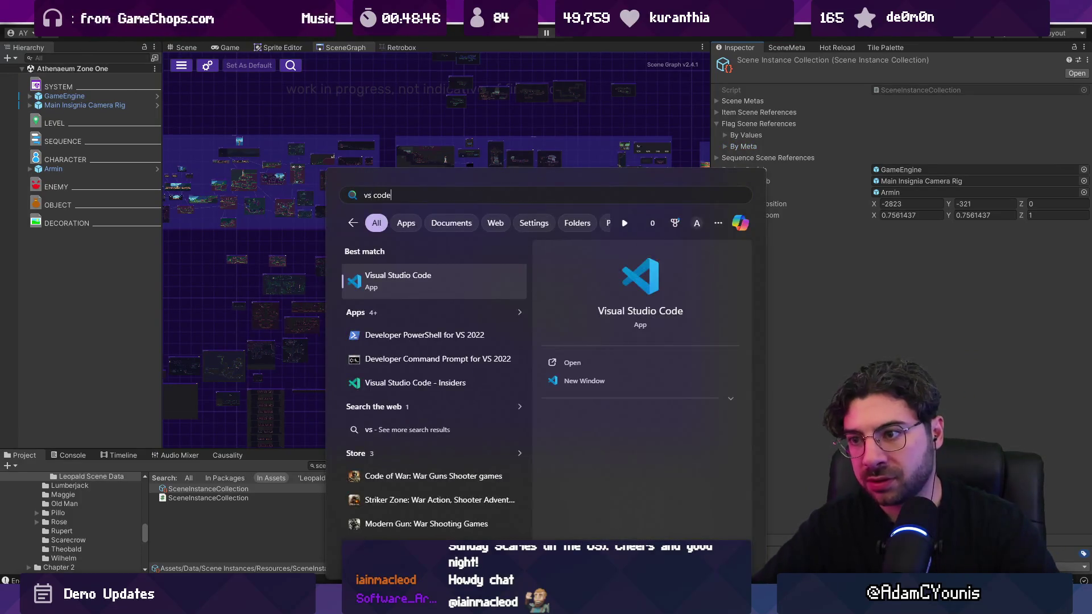
key(Return)
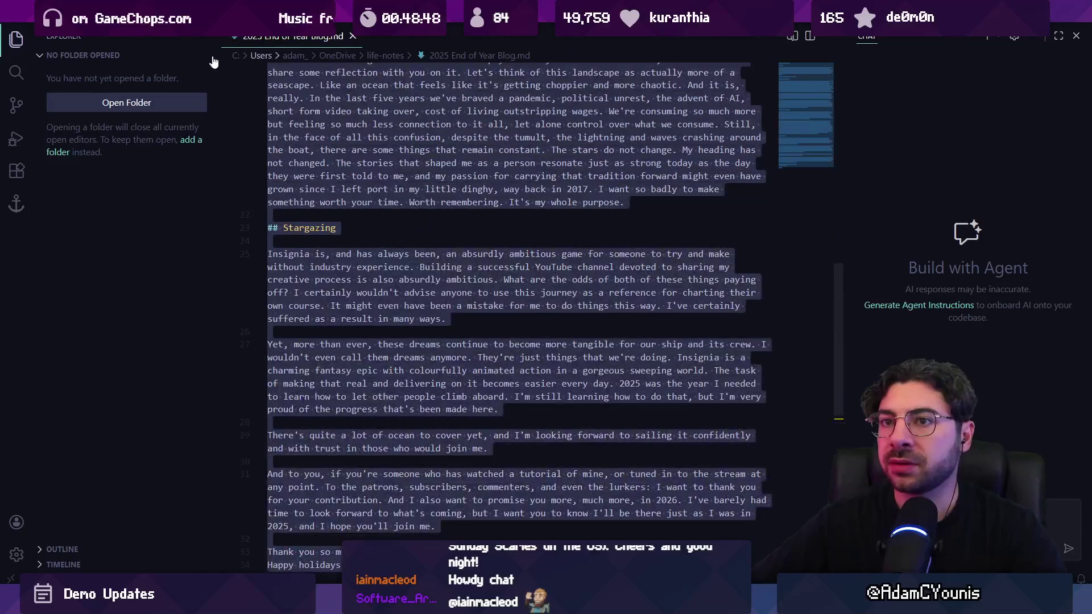
click(353, 36)
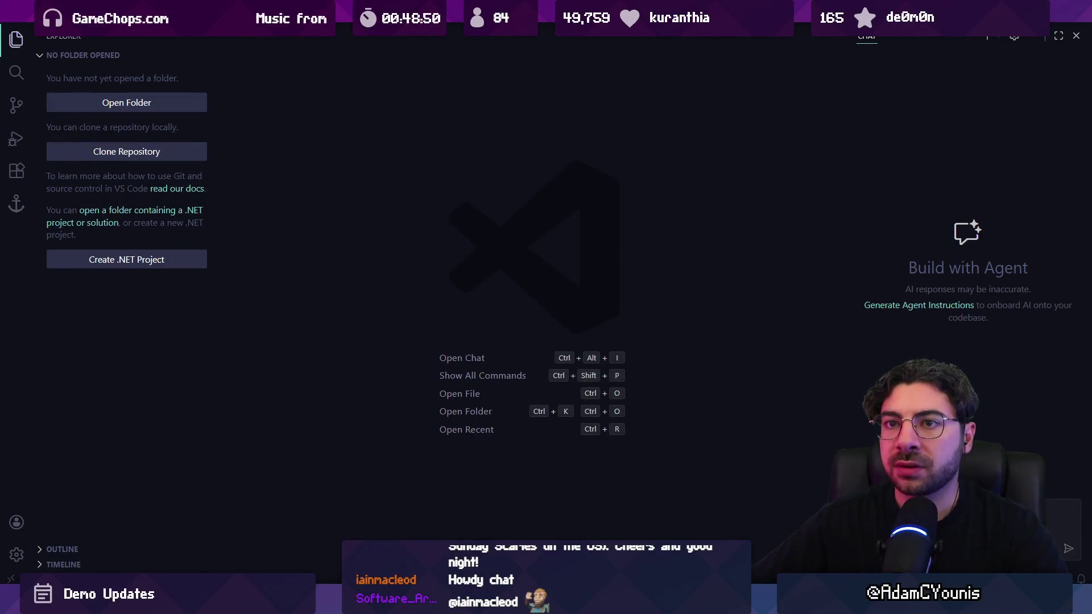
click(43, 10)
mouse_move(113, 161)
click(342, 181)
Close the blog post file and its Markdown preview
key(ctrl+shift+p)
key(Return)
key(ctrl+w)
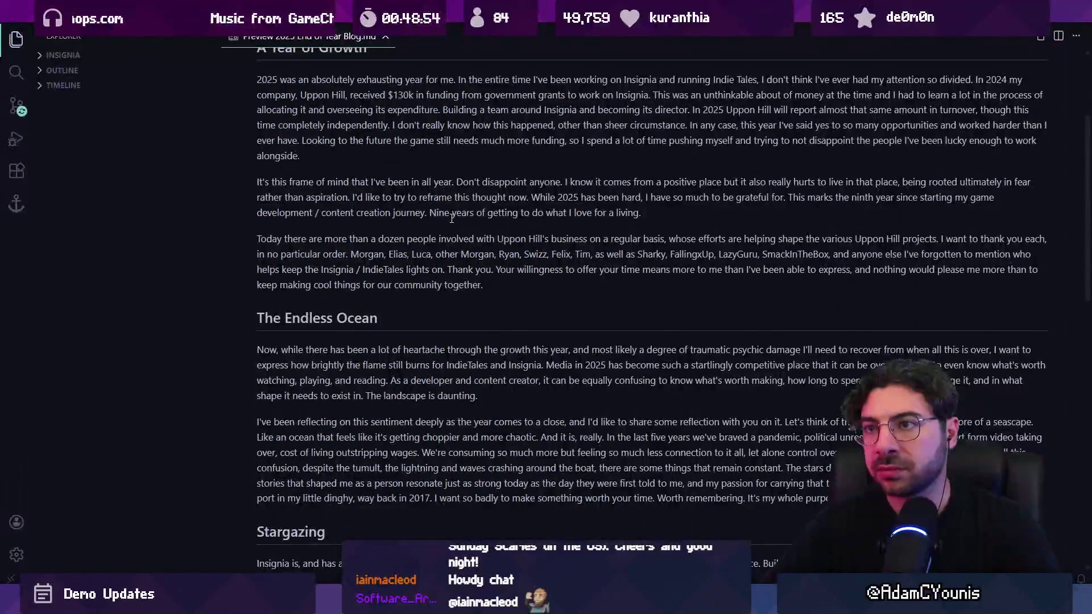
key(ctrl+w)
Search the whole project for flagscenereferences and open the MetaRef.cs match
key(ctrl+p)
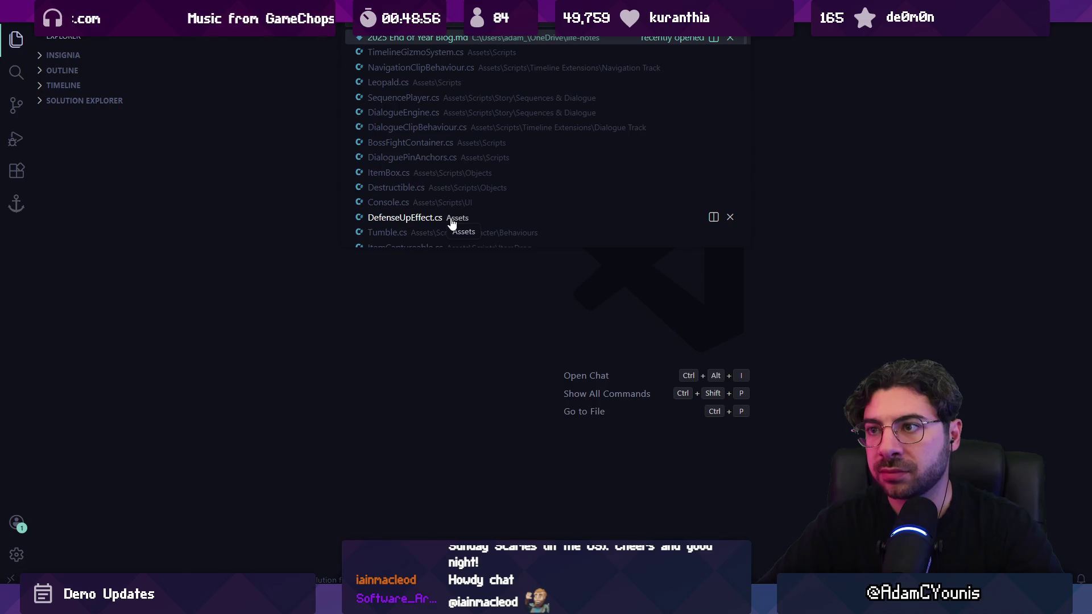
key(ctrl+shift+f)
text(flagscenereferences)
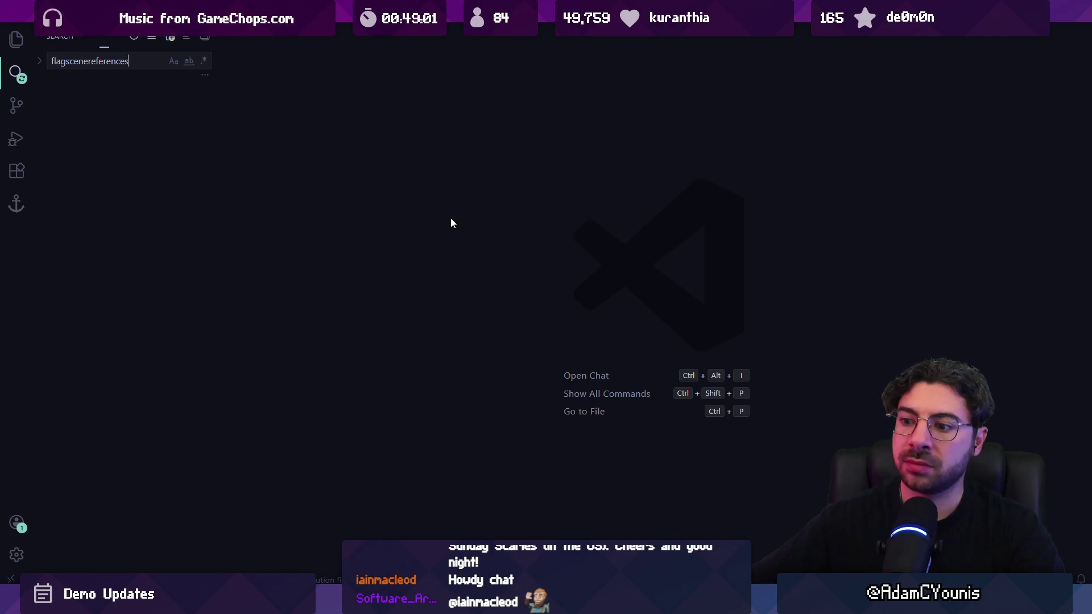
click(125, 177)
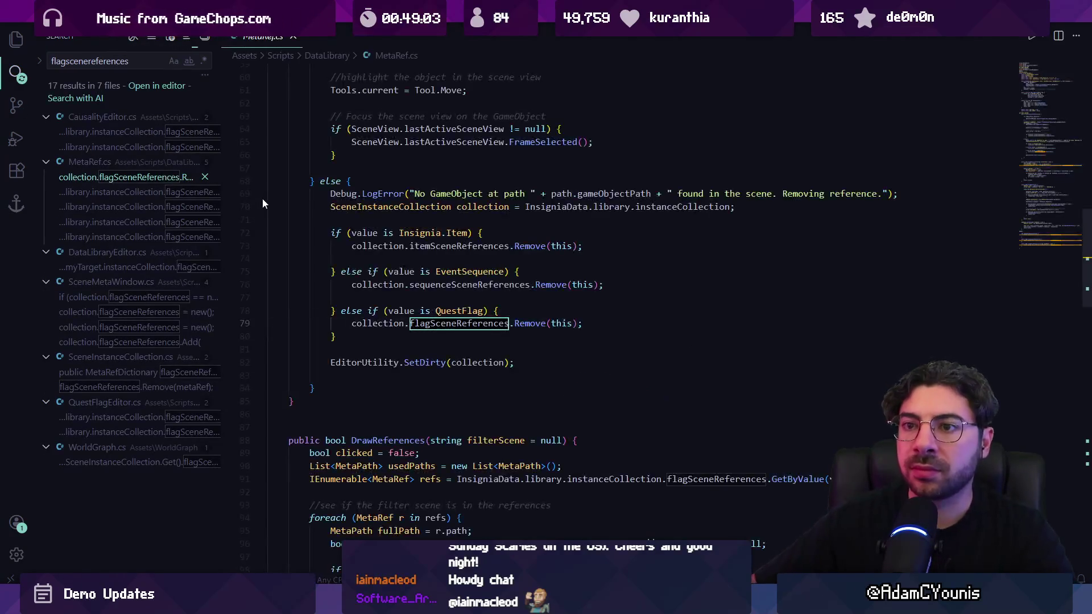
Review the flag-reference removal code in MetaRef.cs around lines 66–71
click(418, 218)
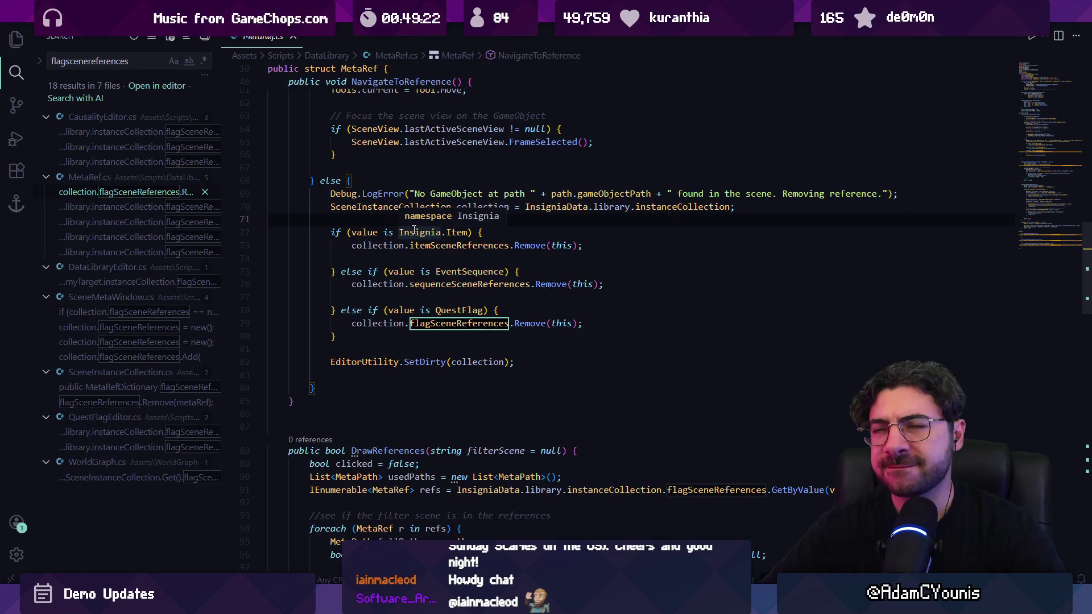
scroll(398, 216, up, 1)
click(375, 190)
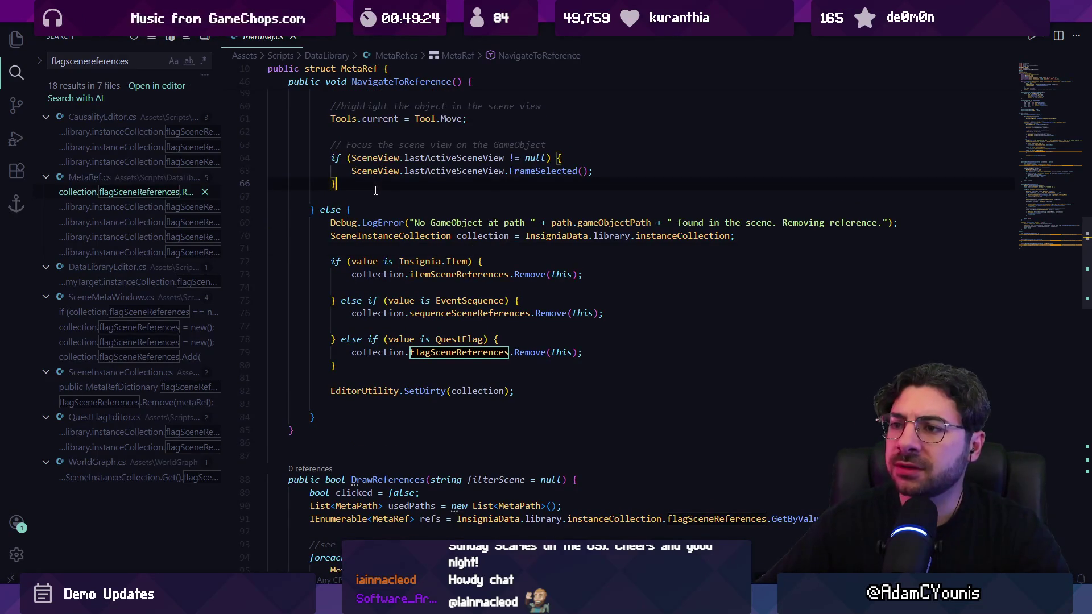
Quick-open QuestFlagEditor.cs by searching for 'flag editor'
key(ctrl+p)
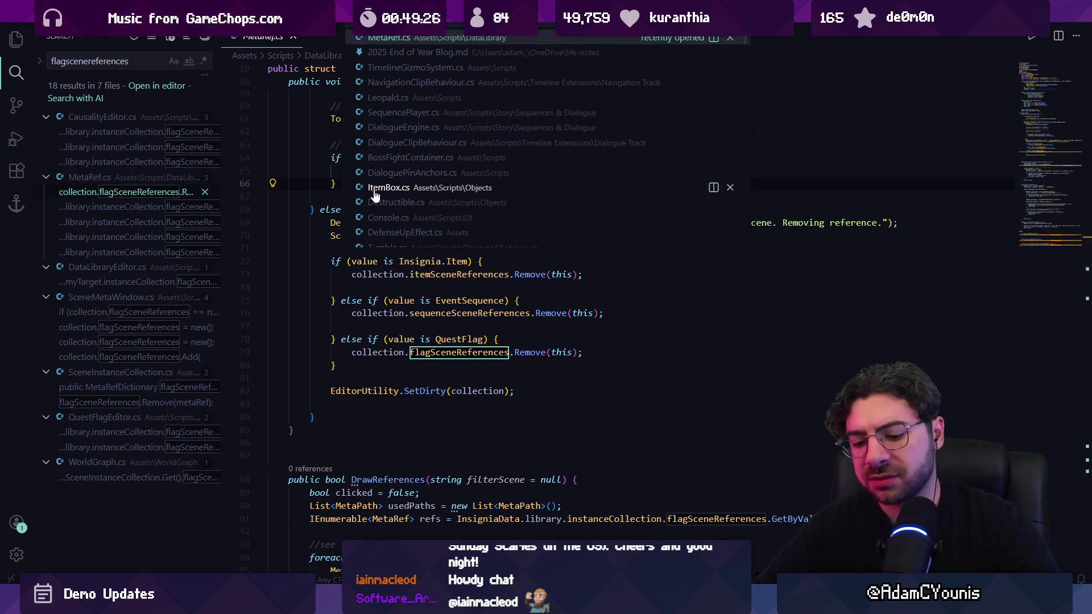
text(flagin)
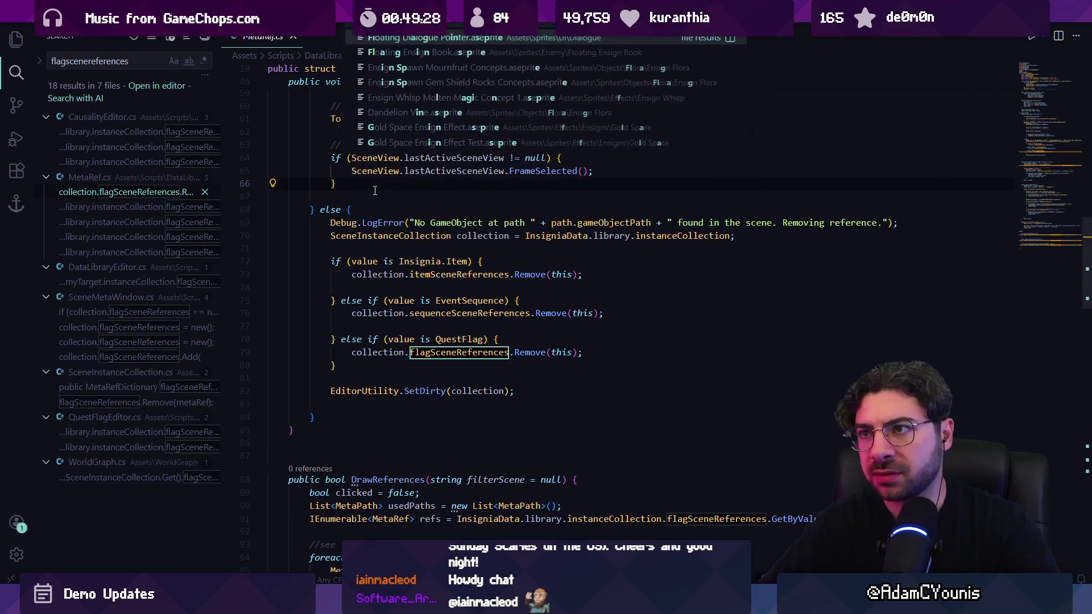
key(BackSpace)
key(BackSpace)
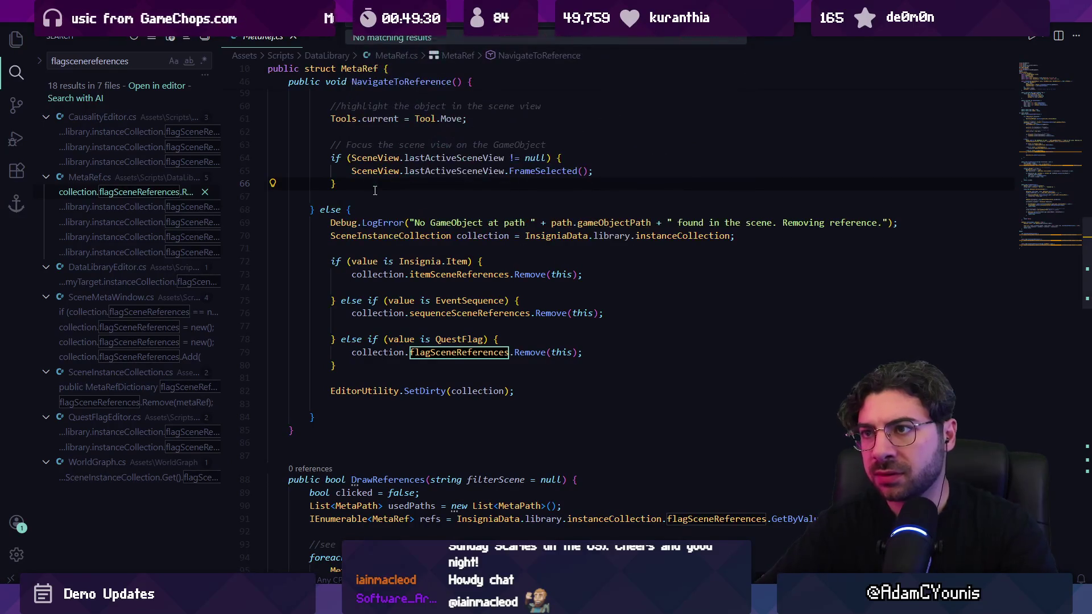
text(editor)
key(Return)
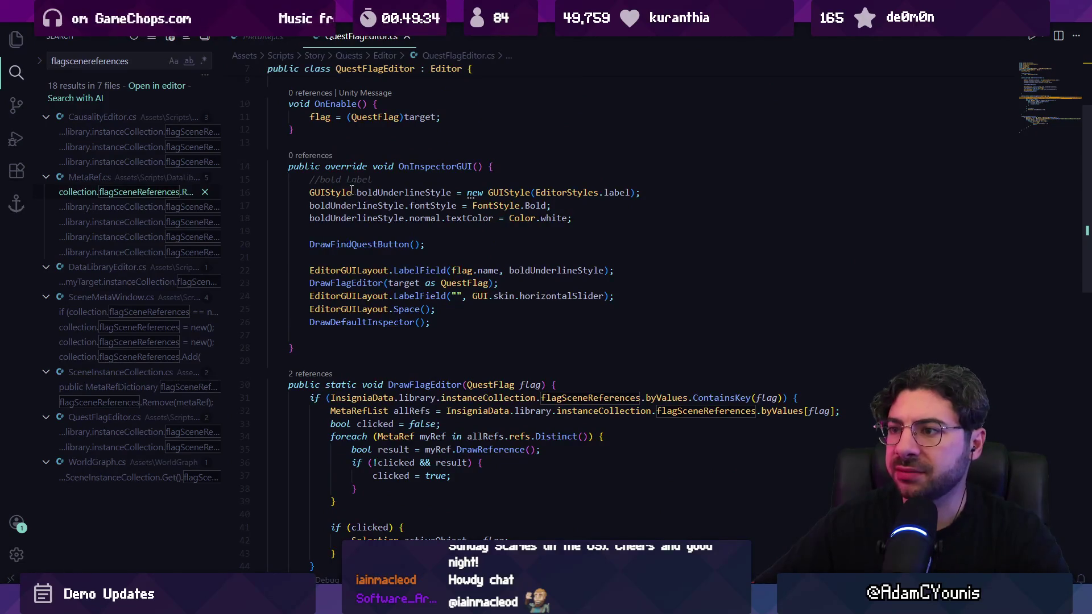
Preview the DrawReference call and jump to the MetaRefList class definition
scroll(350, 191, down, 5)
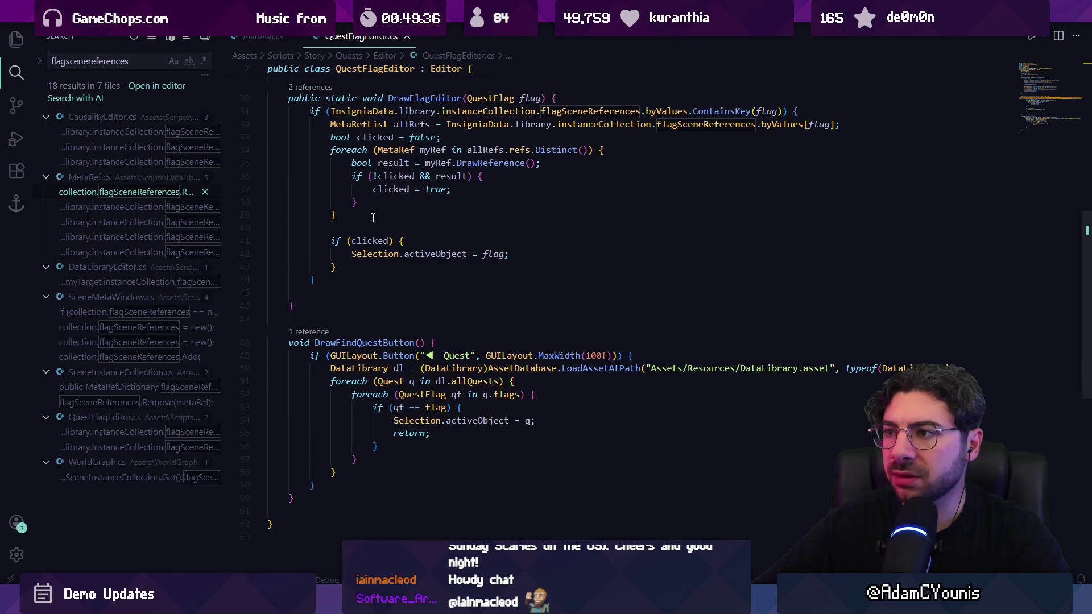
click(482, 163)
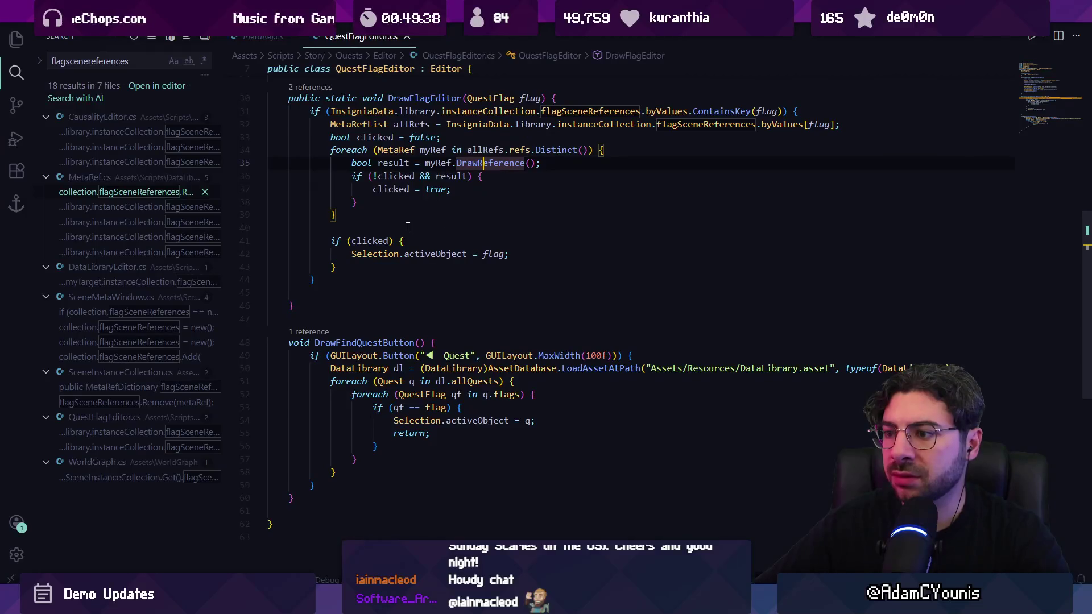
scroll(474, 236, up, 2)
key(ctrl)
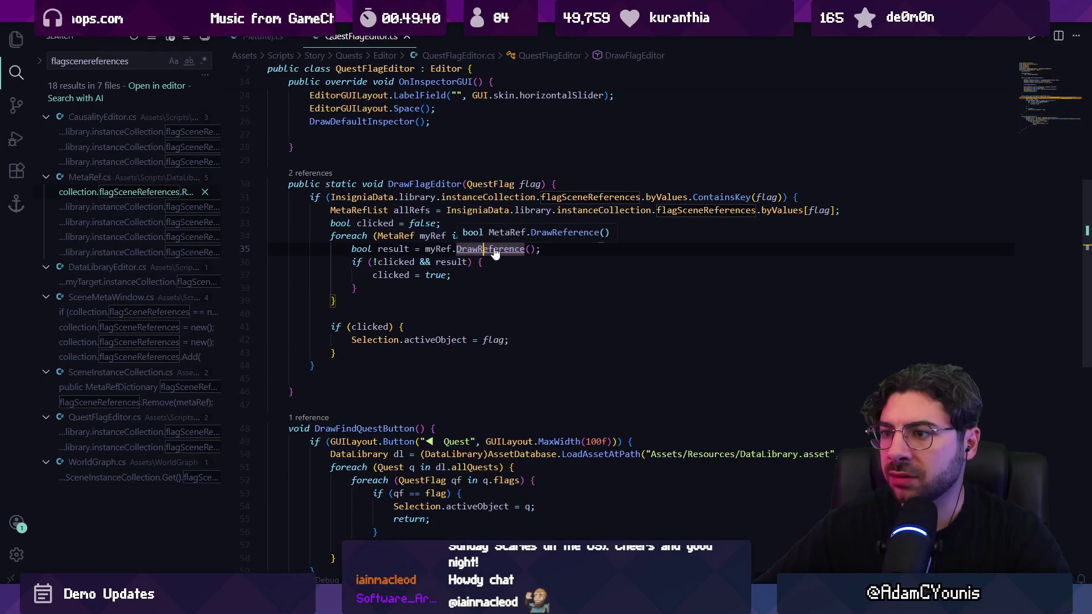
click(398, 237)
key(ctrl)
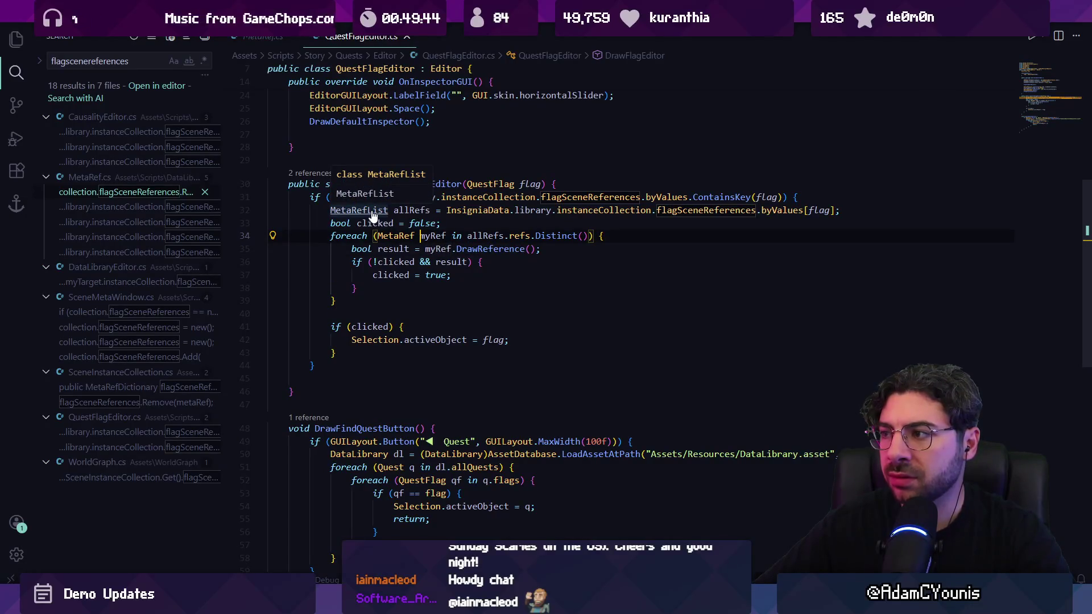
ctrl+click(371, 212)
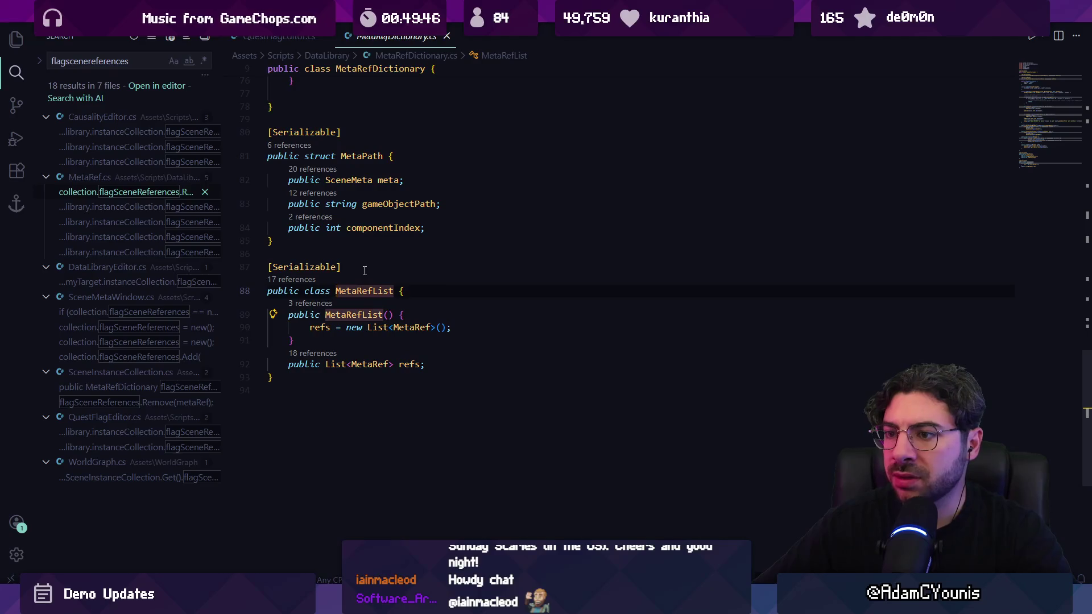
Go back to QuestFlagEditor.cs, jump to the flagSceneReferences definition, and search the file for 'remove'
key(alt+Left)
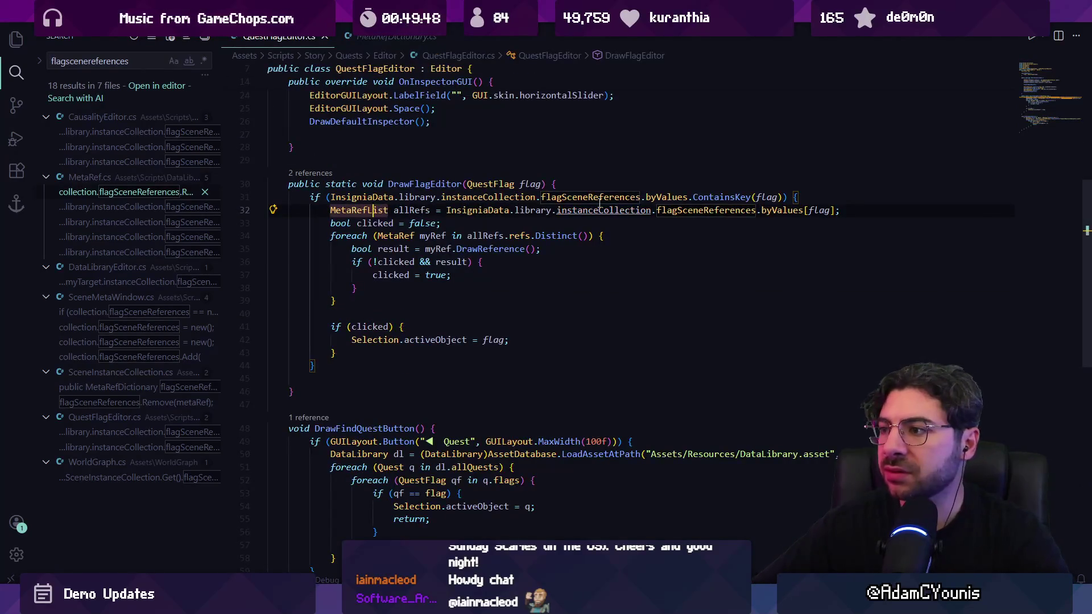
ctrl+click(710, 215)
key(ctrl+f)
text(remove)
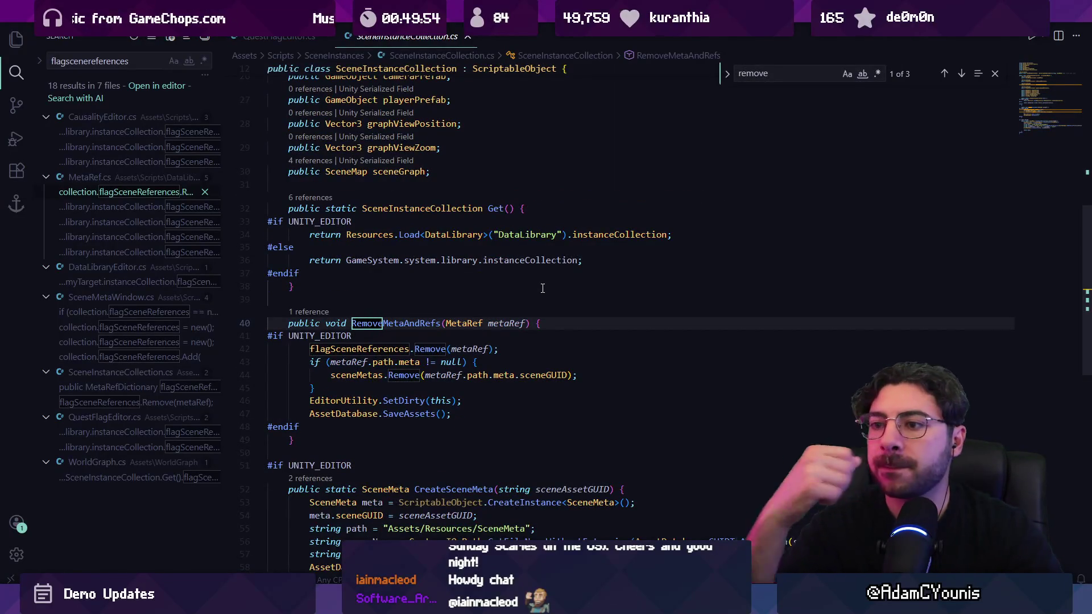
Reach the RemoveMetaAndRefs remove match on line 42 of SceneInstanceCollection.cs
scroll(543, 289, down, 2)
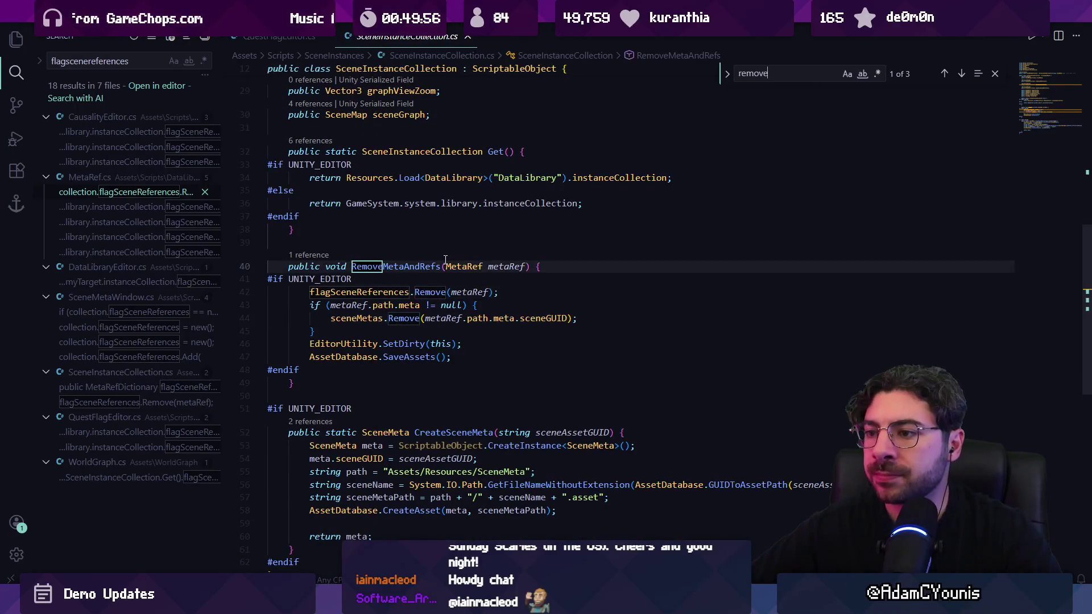
key(Return)
key(Escape)
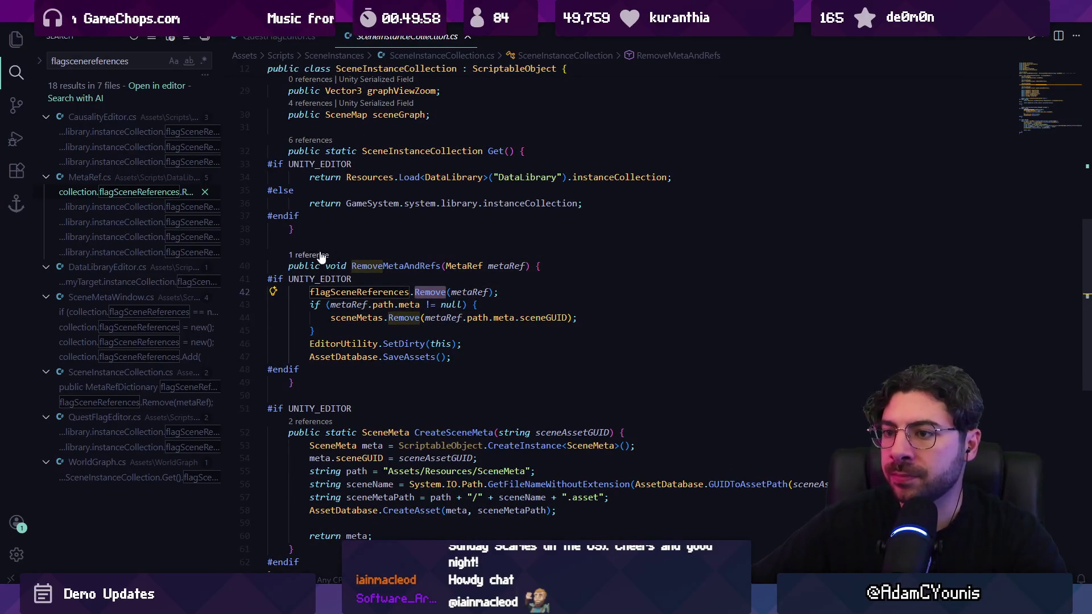
Open RemoveMetaAndRefs' caller, DrawReference in MetaRef.cs, and inspect referencePath
key(shift+F12)
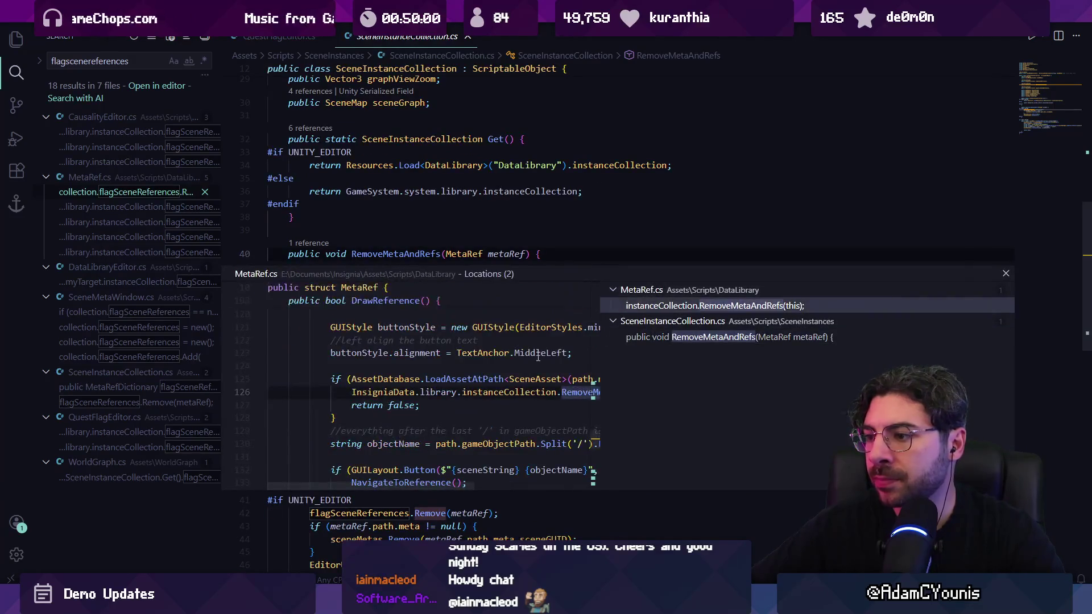
double_click(563, 405)
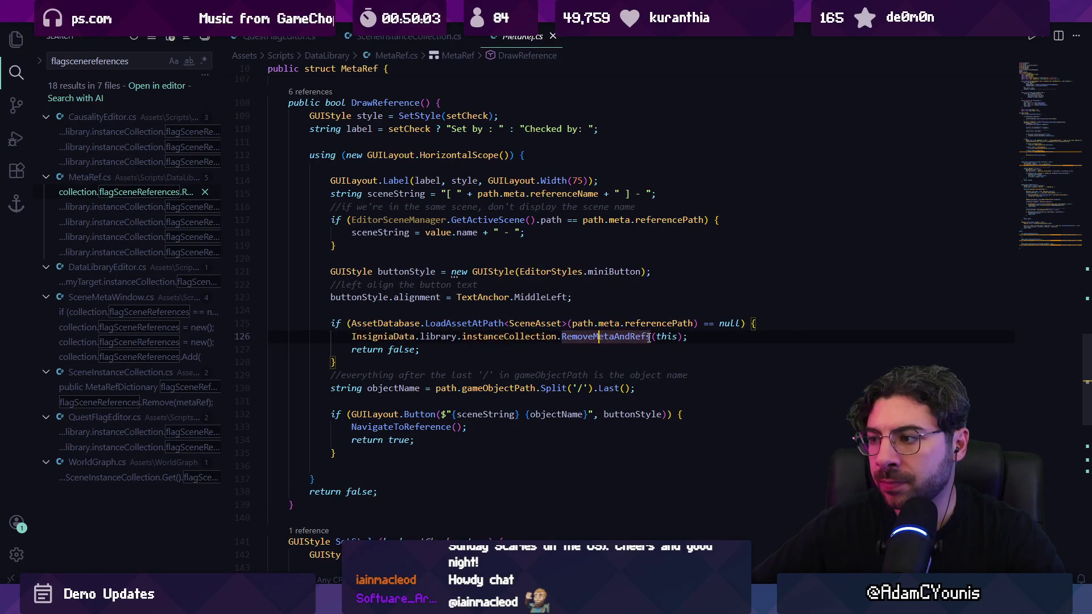
click(662, 325)
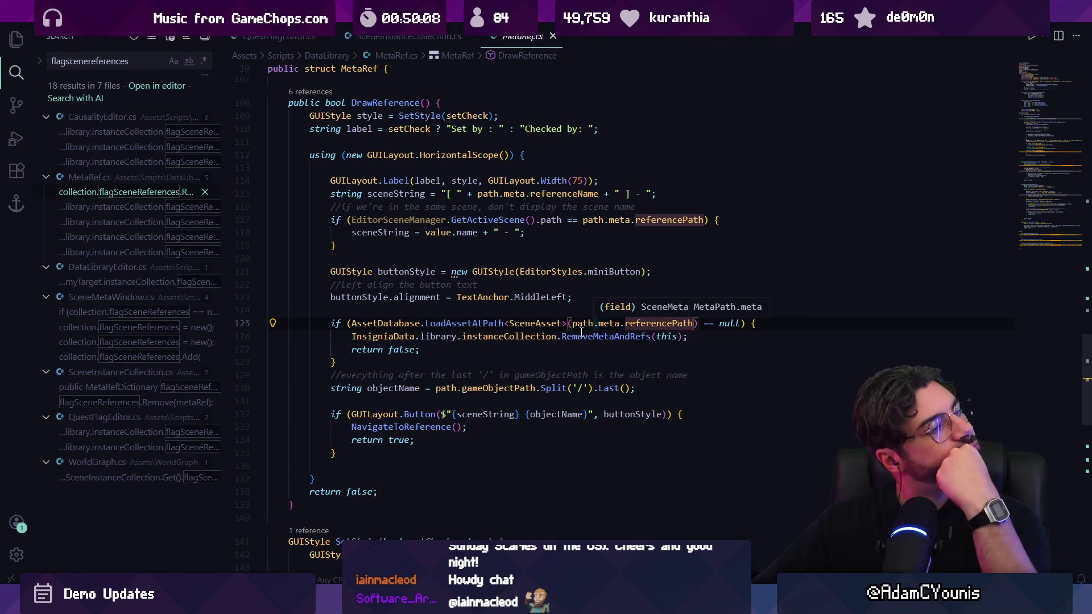
click(547, 314)
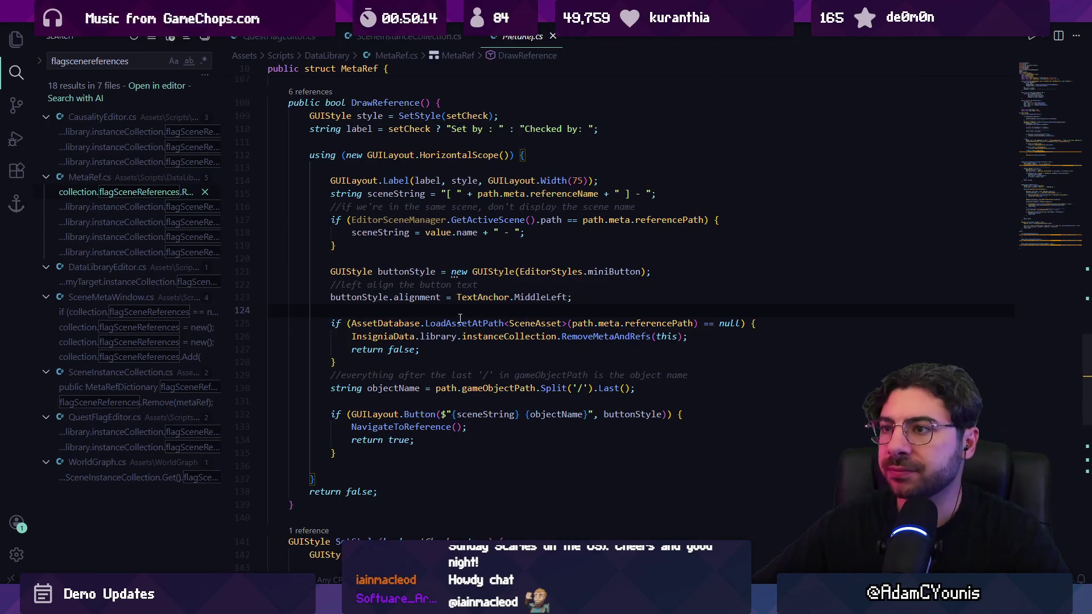
click(386, 48)
click(510, 39)
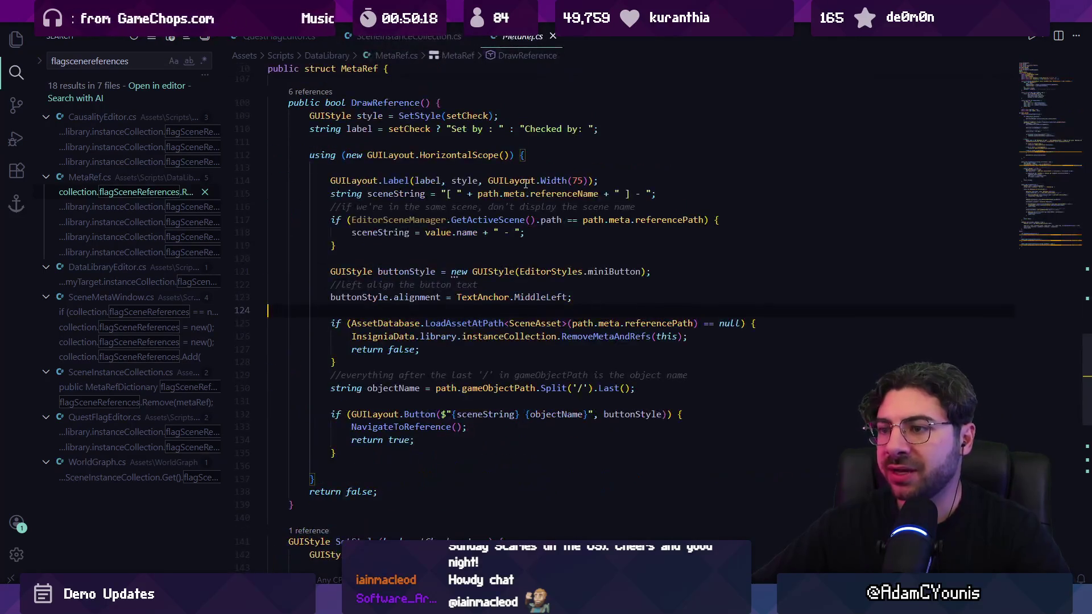
key(ctrl+p)
Quick-open CausalityEditor.cs by searching for 'causality'
text(causality)
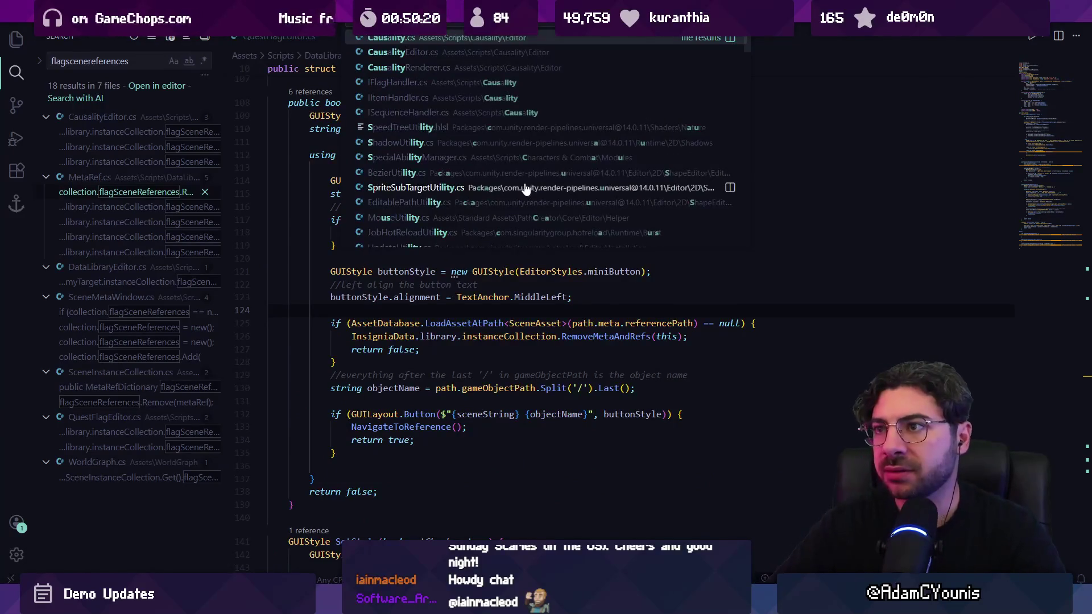
key(Down)
key(Return)
Cycle through the remove( matches in CausalityEditor.cs, then bring up DrawReference in MetaRef.cs
key(ctrl+f)
text(remove()
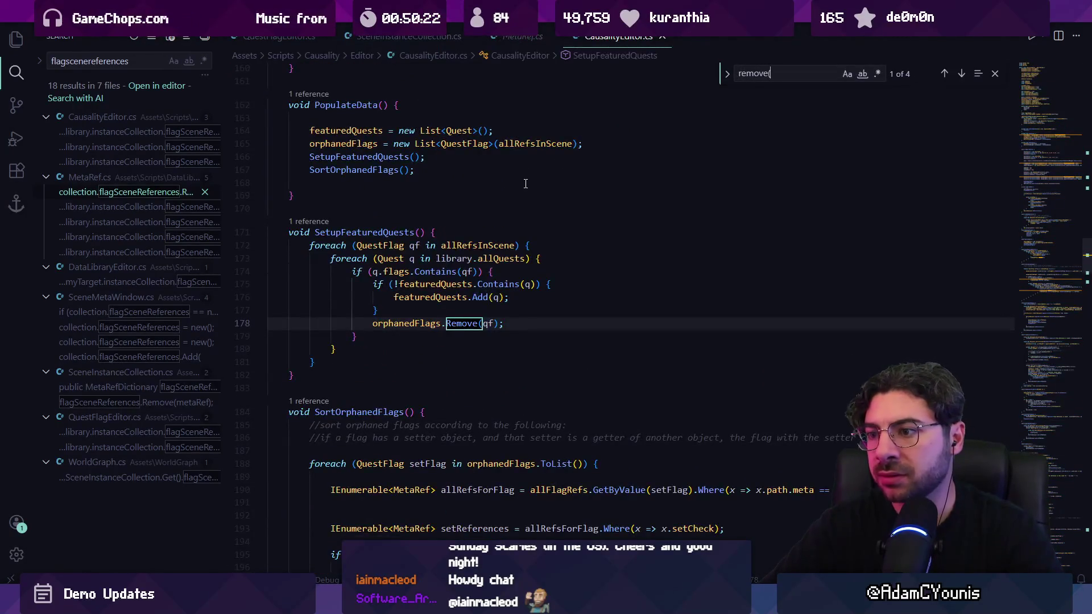
key(Return)
key(Return)
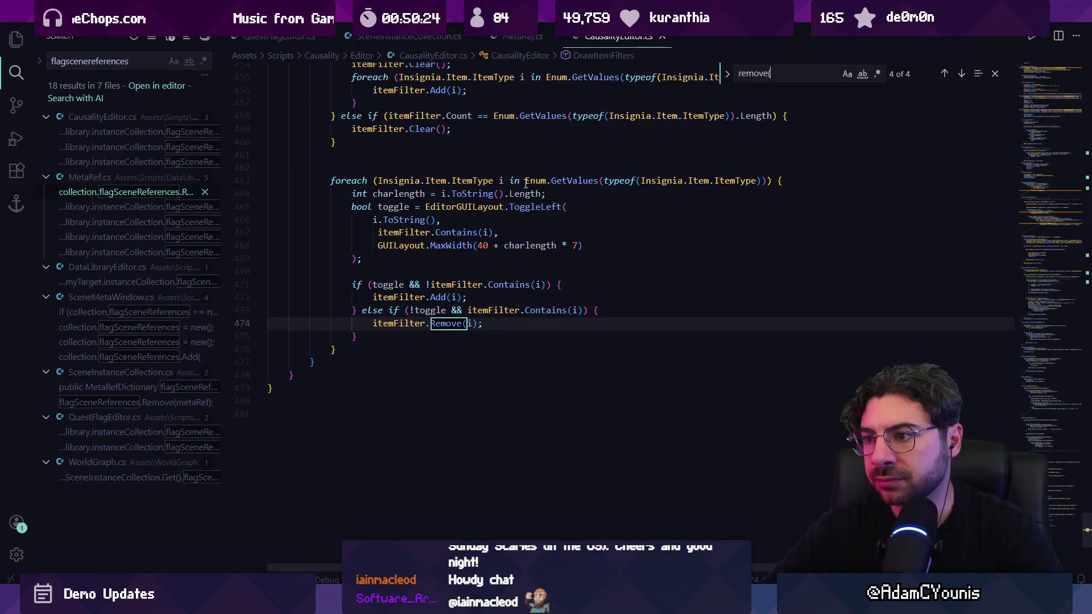
key(shift+Return)
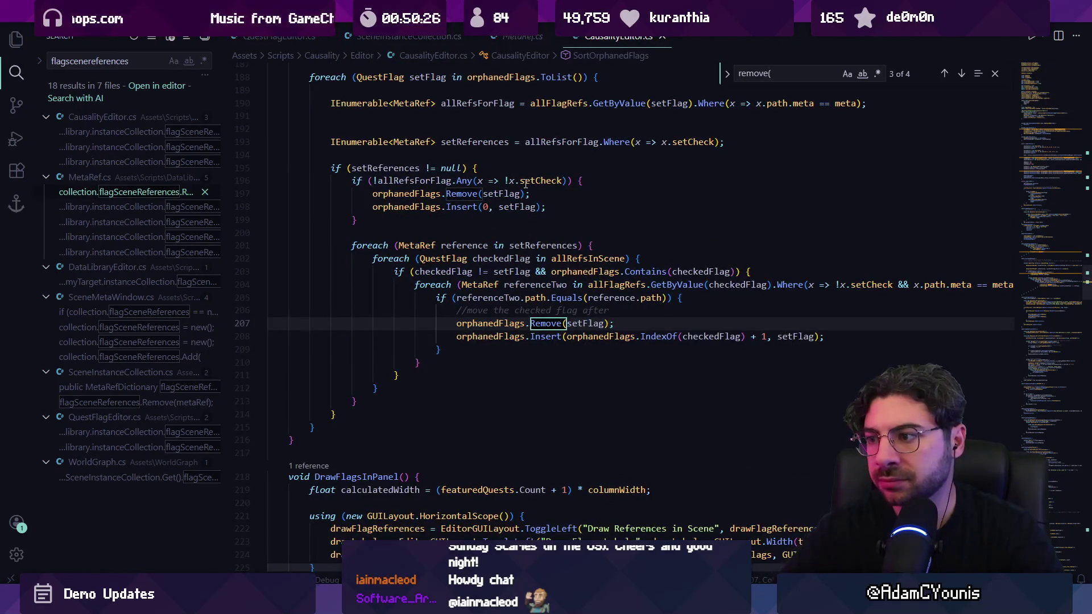
key(Return)
key(Return)
key(Return)
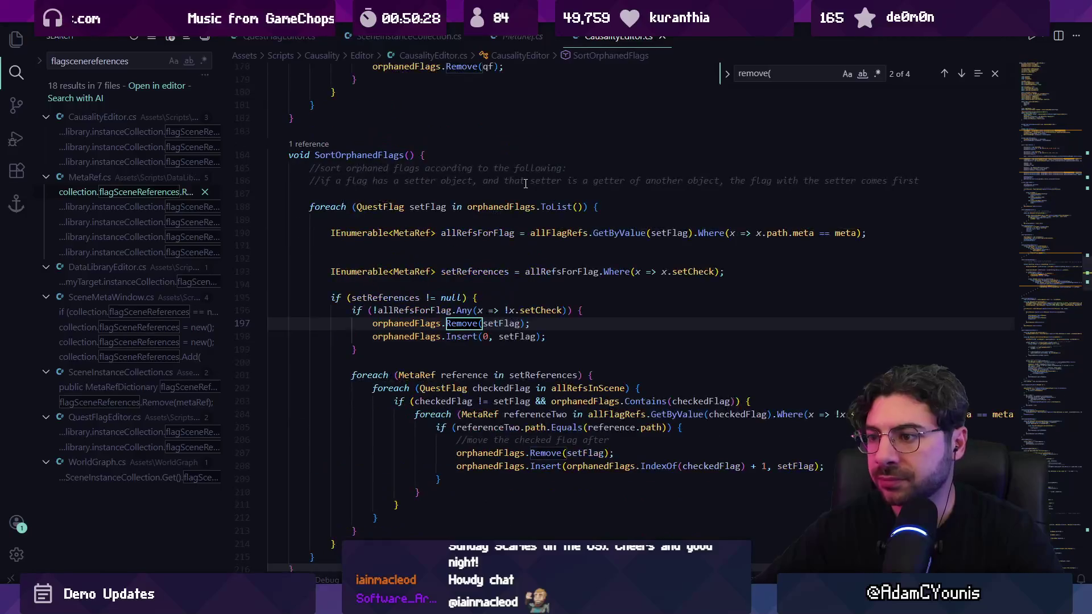
key(Return)
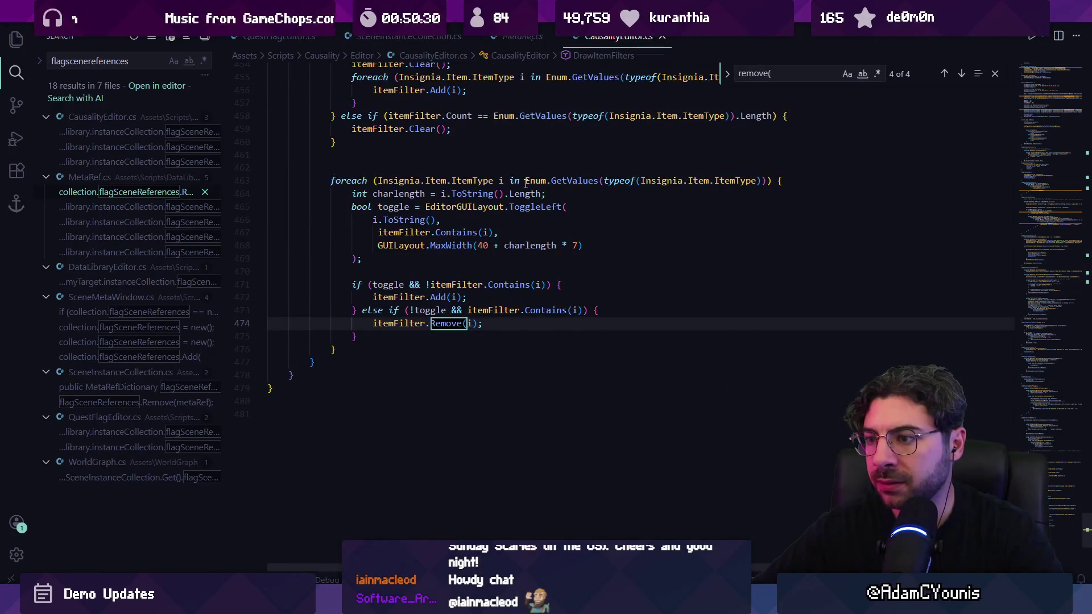
key(shift+Return)
scroll(501, 207, up, 3)
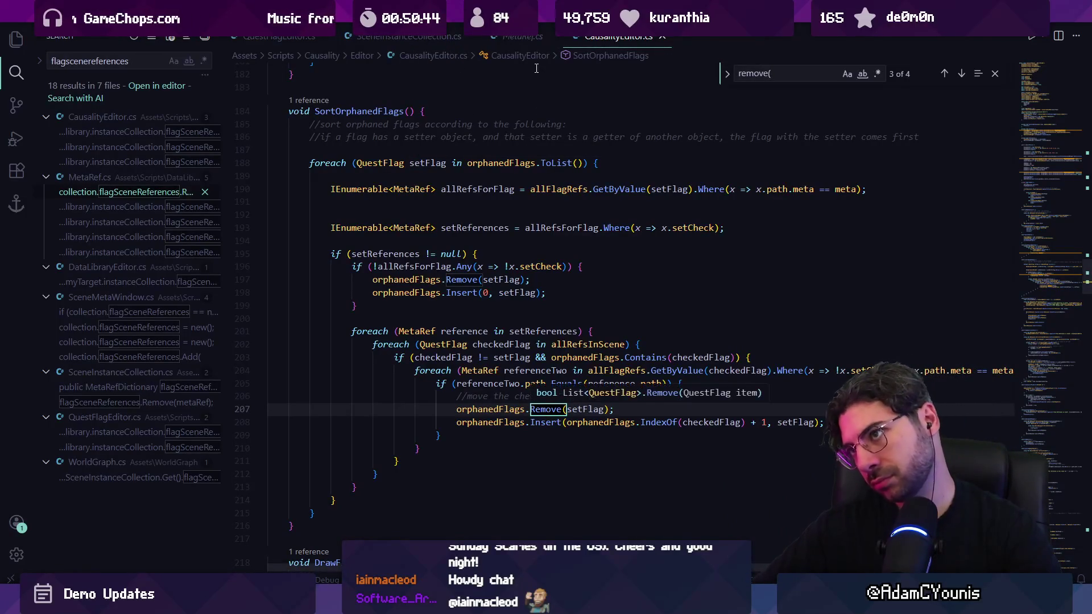
click(515, 36)
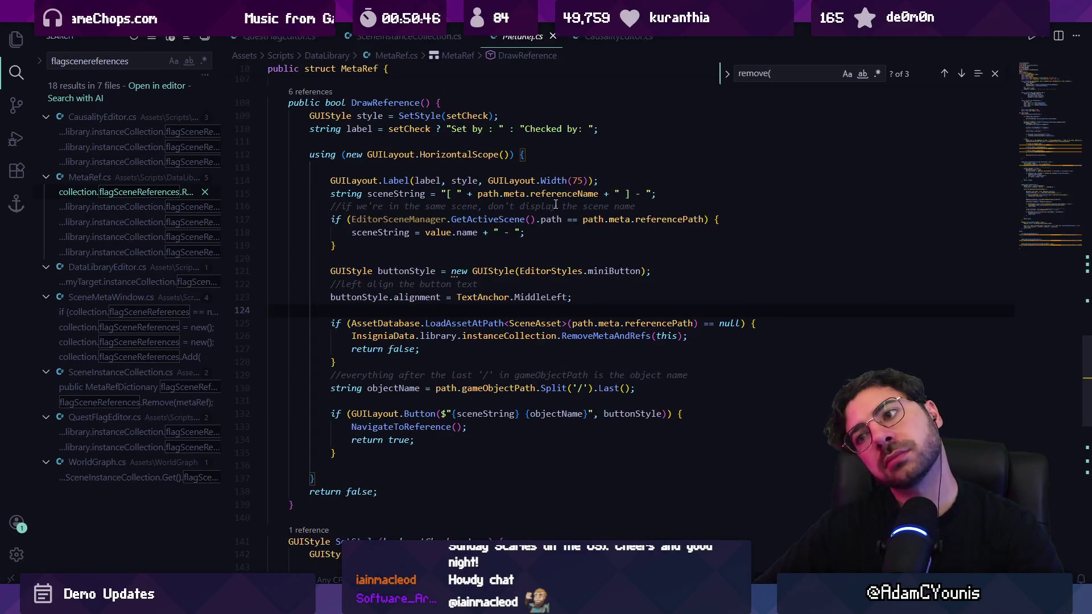
In SceneInstanceCollection.cs, go to the flagSceneReferences definition from RemoveMetaAndRefs and back
click(424, 37)
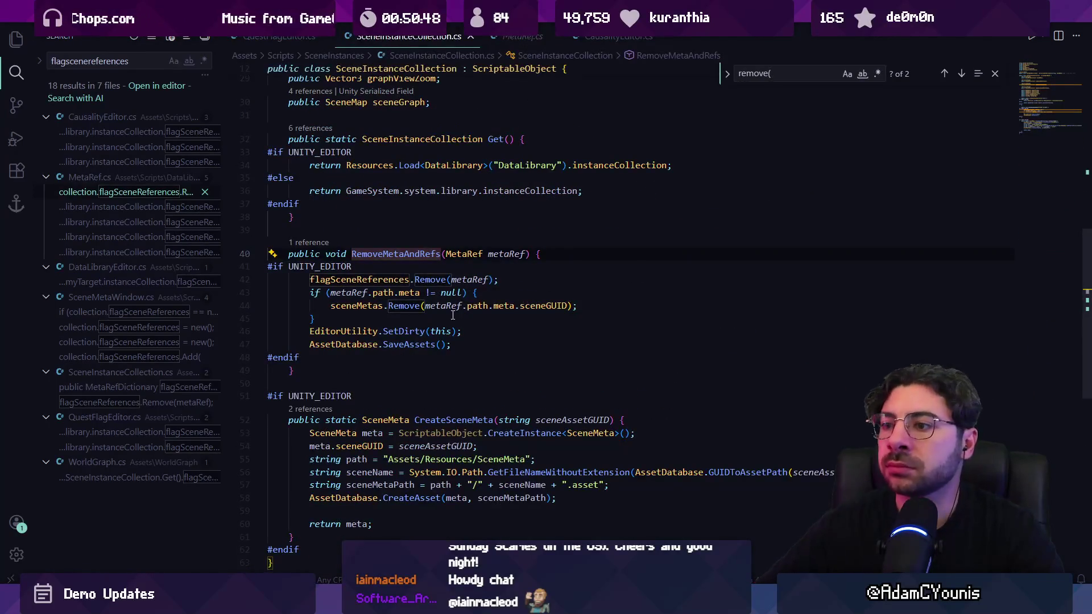
click(410, 269)
click(402, 280)
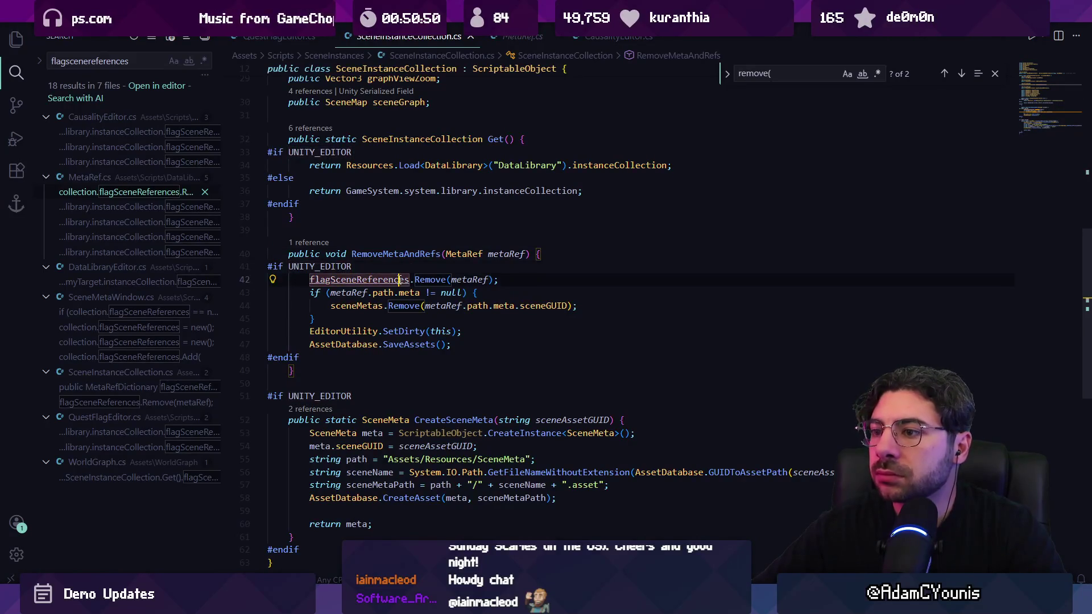
key(F12)
key(alt+Left)
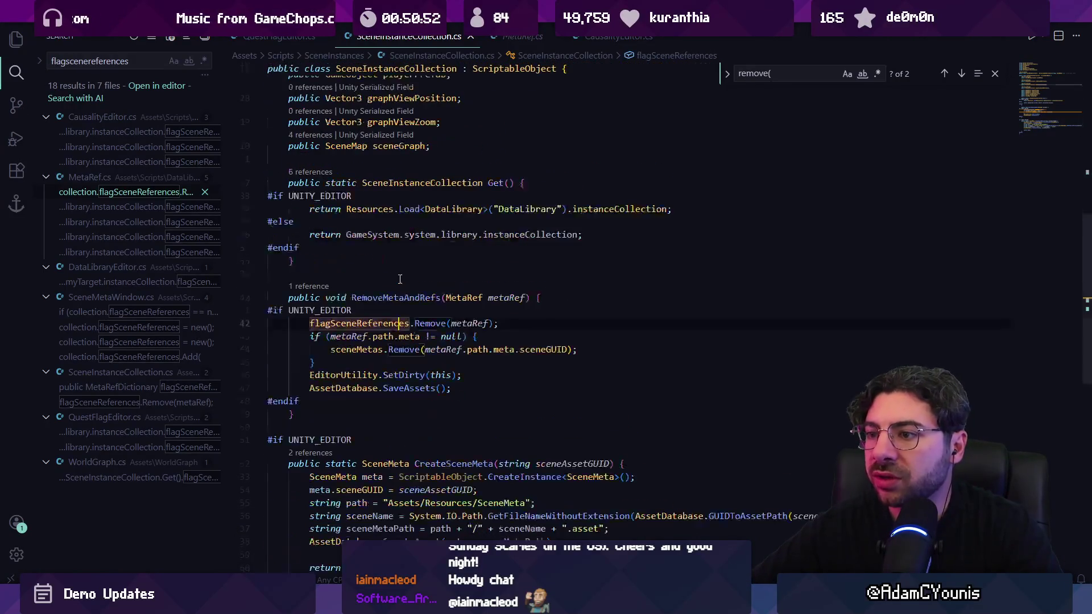
Select line 42 and the whole RemoveMetaAndRefs method, then return to SortOrphanedFlags in CausalityEditor.cs
click(428, 323)
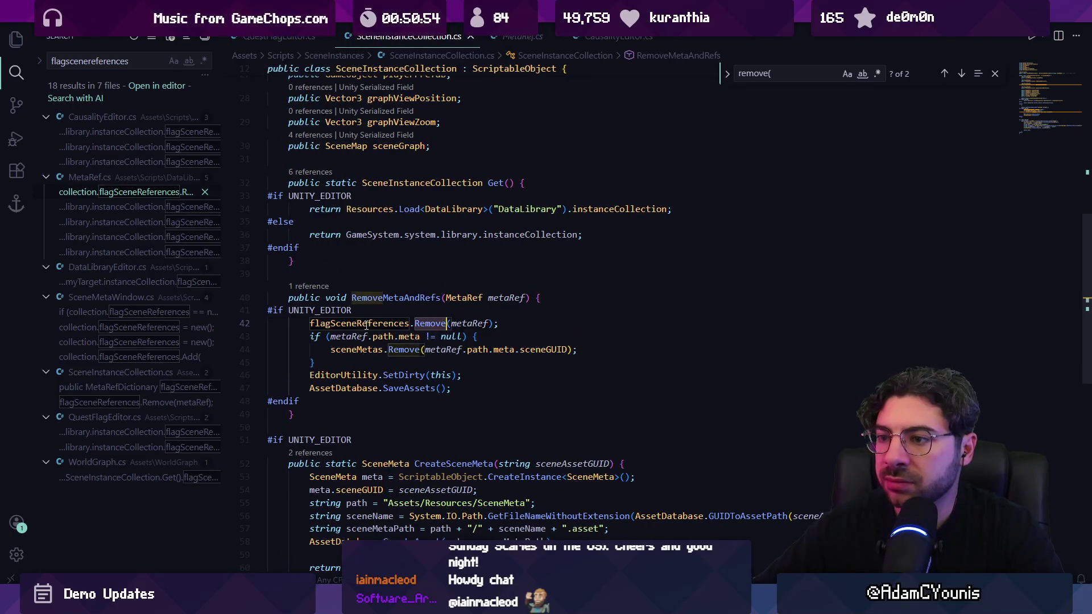
click(445, 323)
triple_click(407, 324)
triple_click(400, 324)
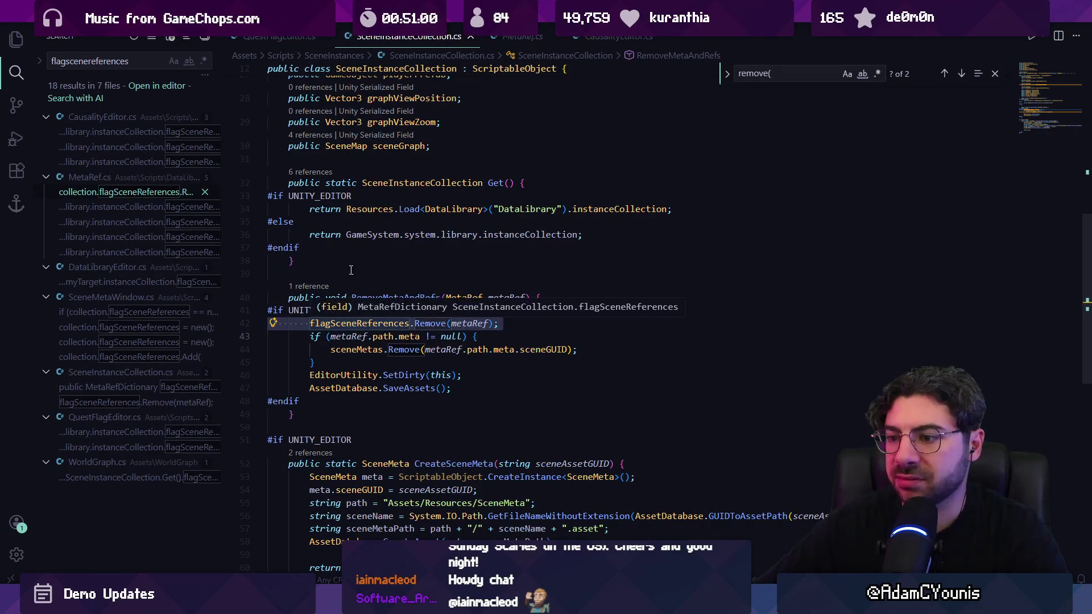
mouse_move(296, 275)
mouse_down()
mouse_move(433, 387)
mouse_move(408, 410)
mouse_up()
scroll(408, 409, up, 10)
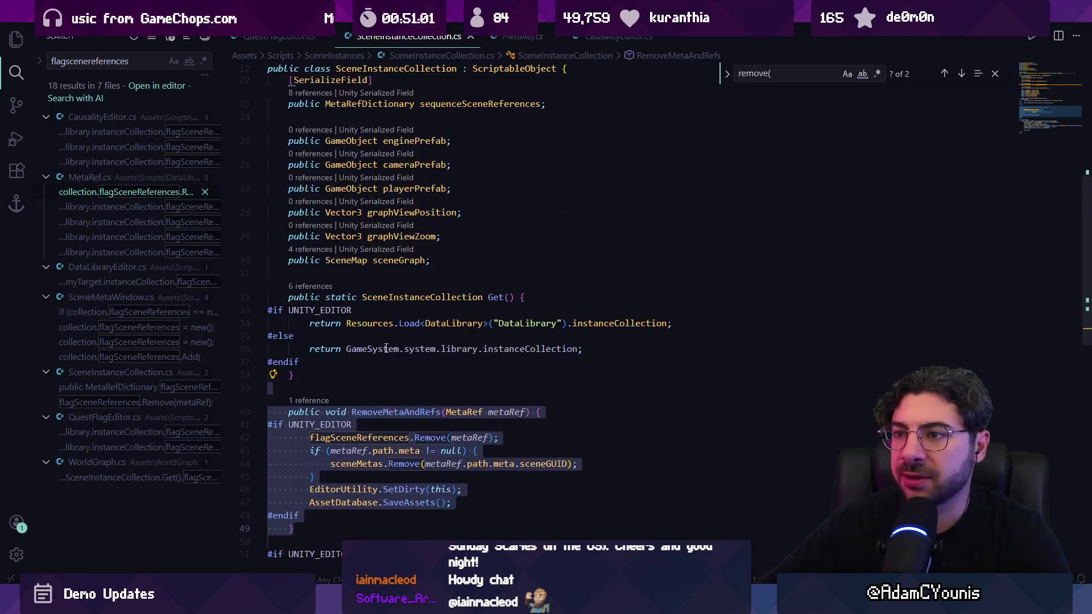
scroll(382, 342, down, 10)
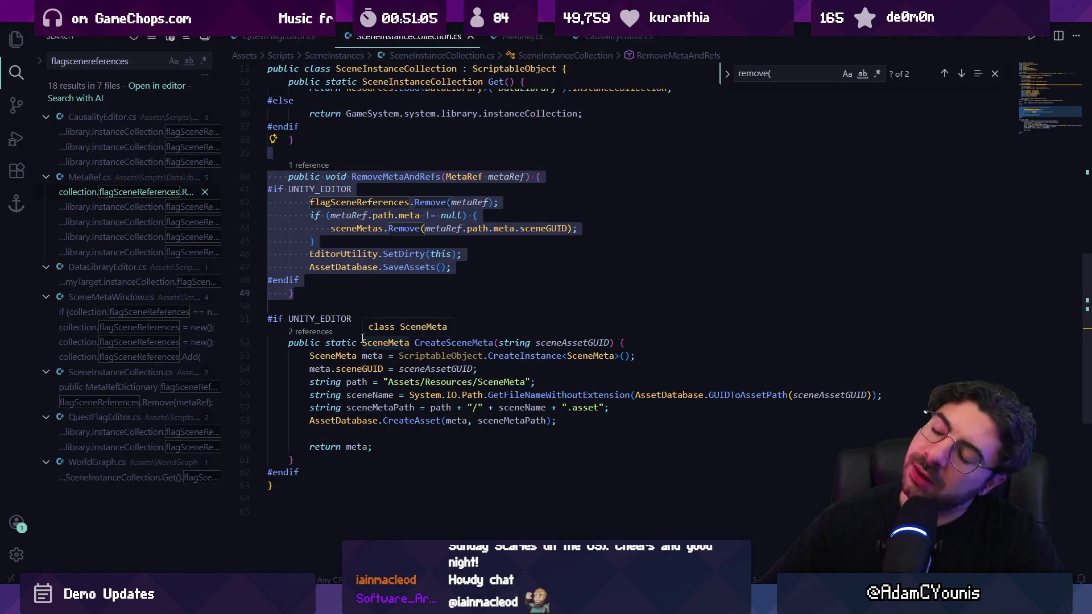
scroll(349, 279, up, 5)
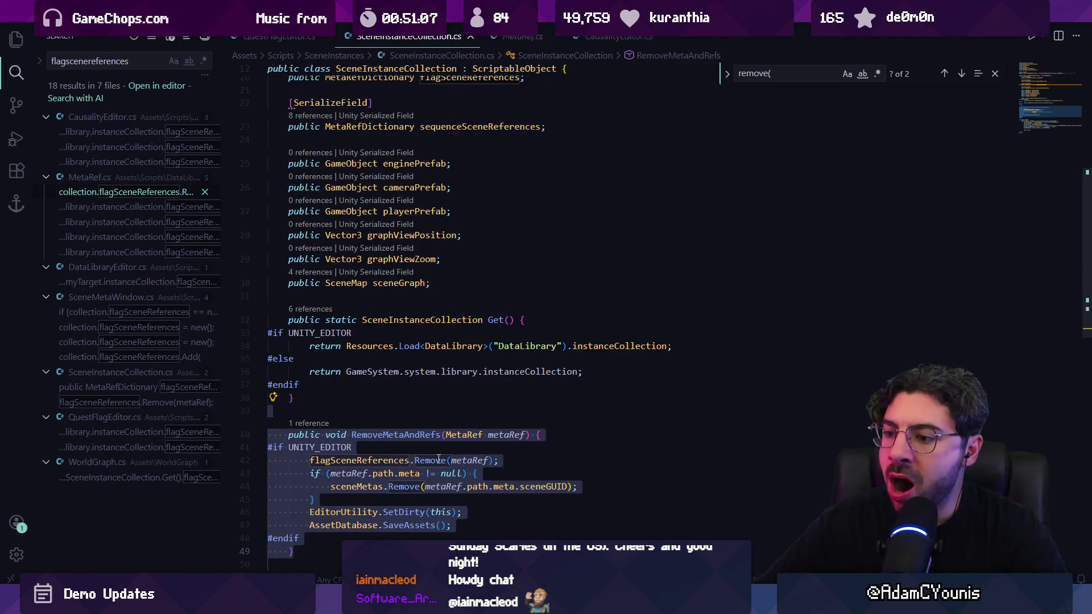
click(597, 41)
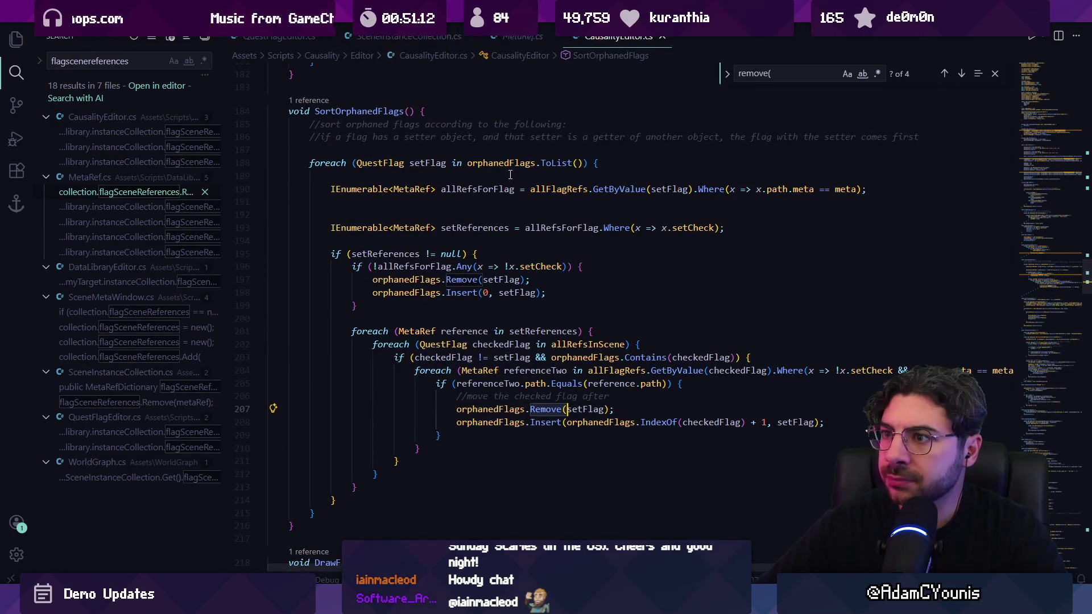
key(ctrl+p)
Open Causality.cs and insert a blank line above the oldRefs foreach loop
text(causality)
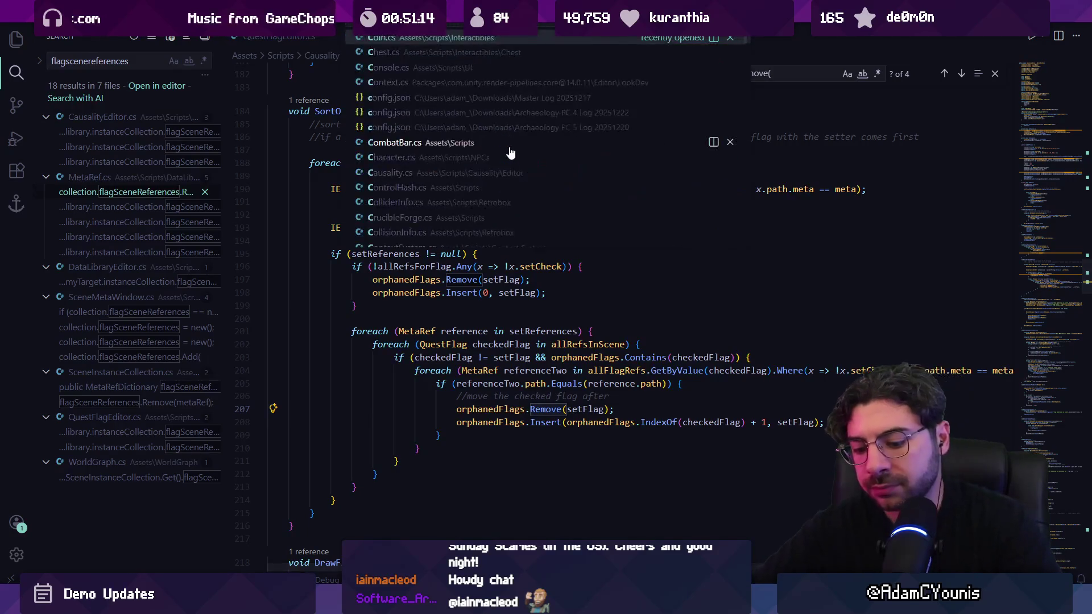
key(Return)
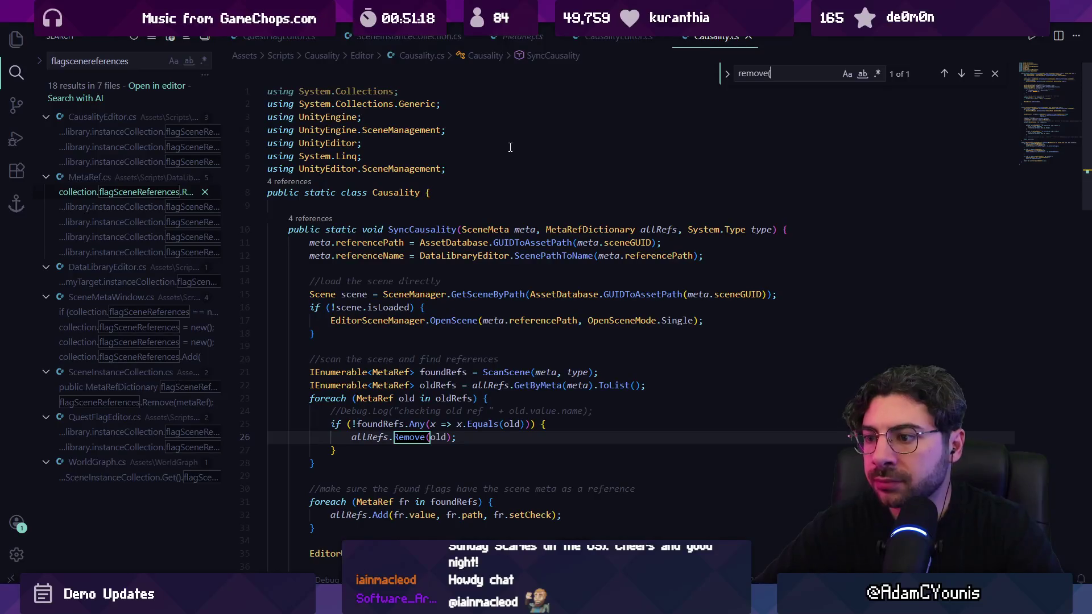
scroll(495, 212, down, 4)
click(468, 256)
click(303, 256)
key(Return)
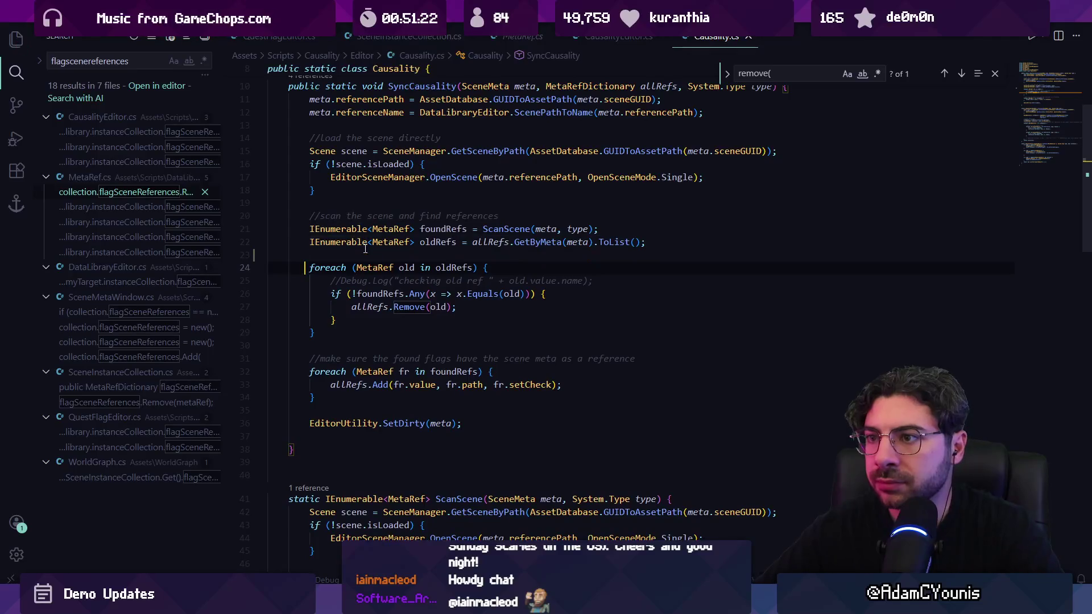
key(Escape)
Highlight the uses of oldRefs and foundRefs and select the Any(x => x.Equals(old)) expression
scroll(378, 251, up, 3)
click(454, 201)
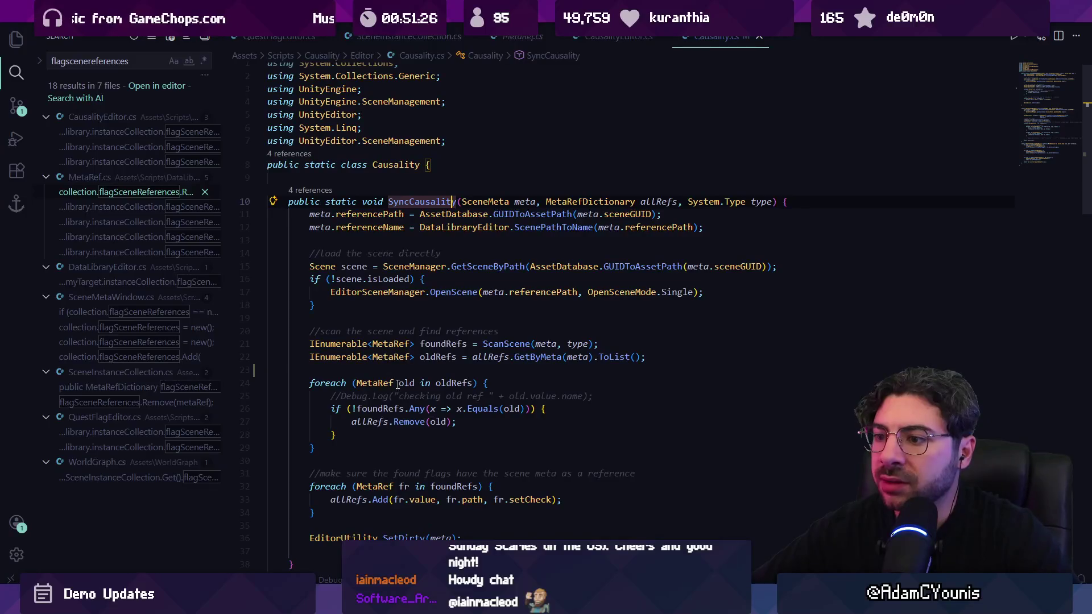
double_click(449, 384)
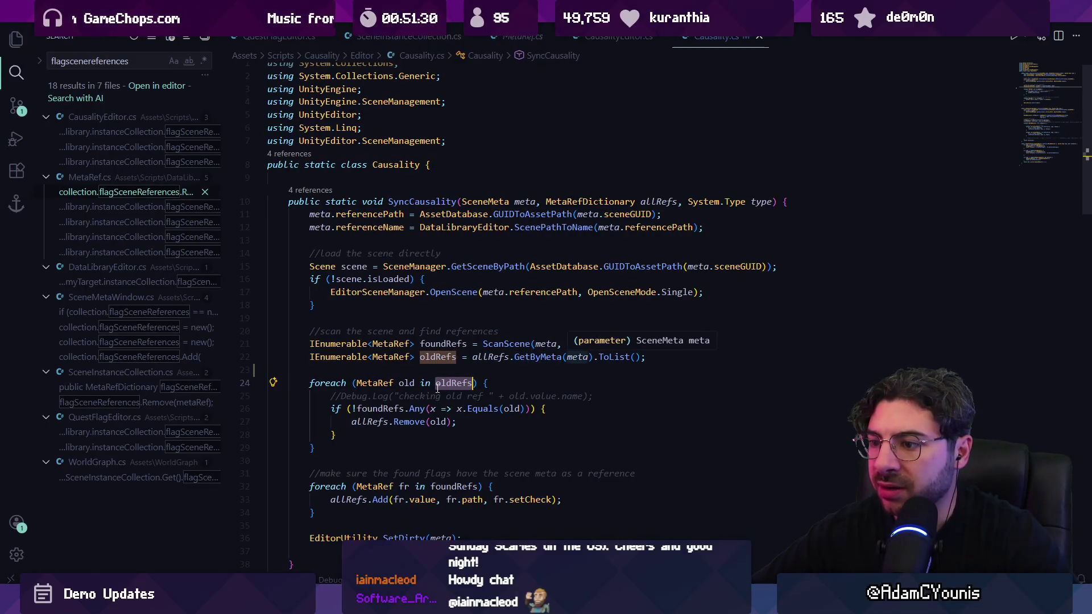
double_click(380, 407)
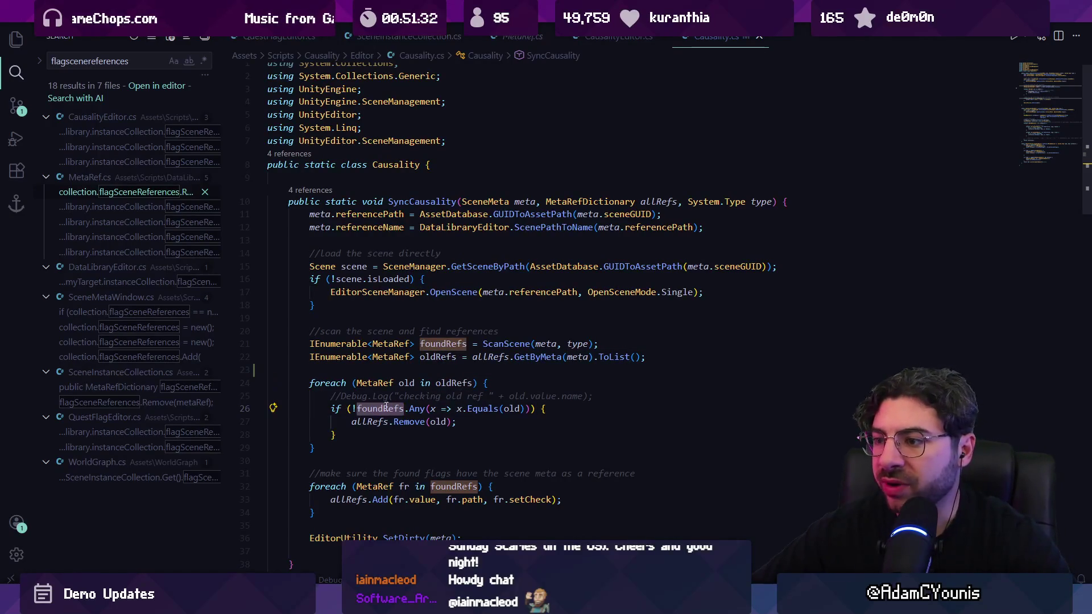
drag(410, 410, 527, 409)
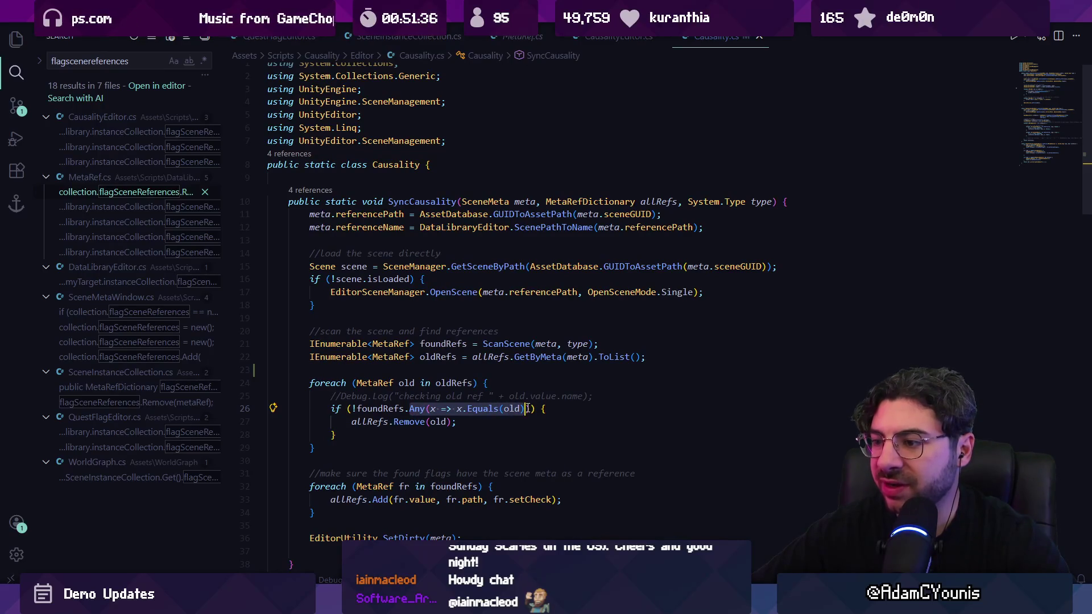
key(shift+Right)
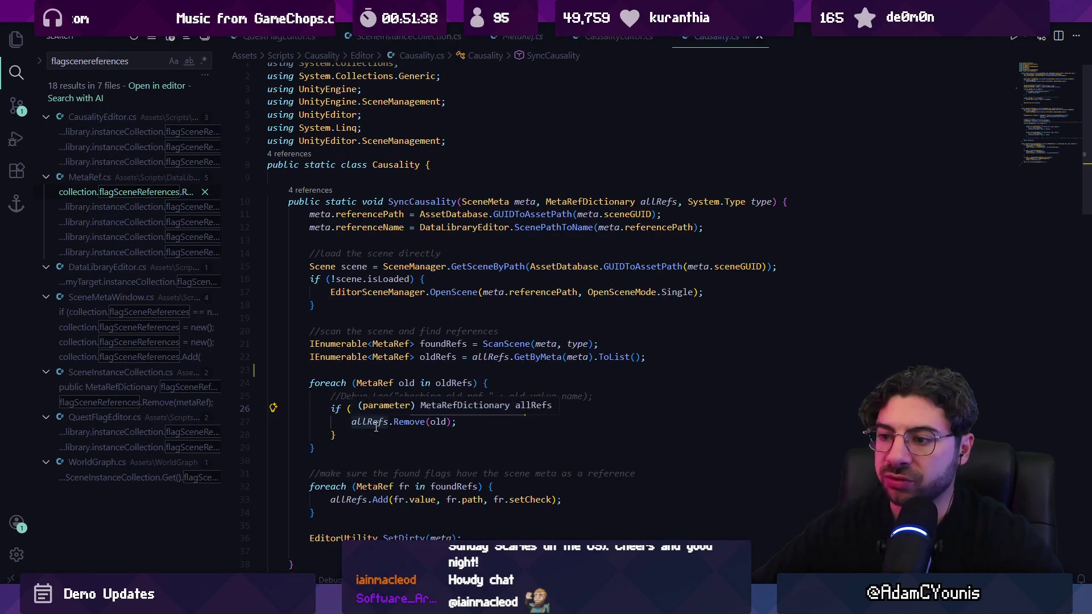
Highlight the uses of allRefs and jump to its parameter declaration
click(374, 424)
mouse_move(401, 419)
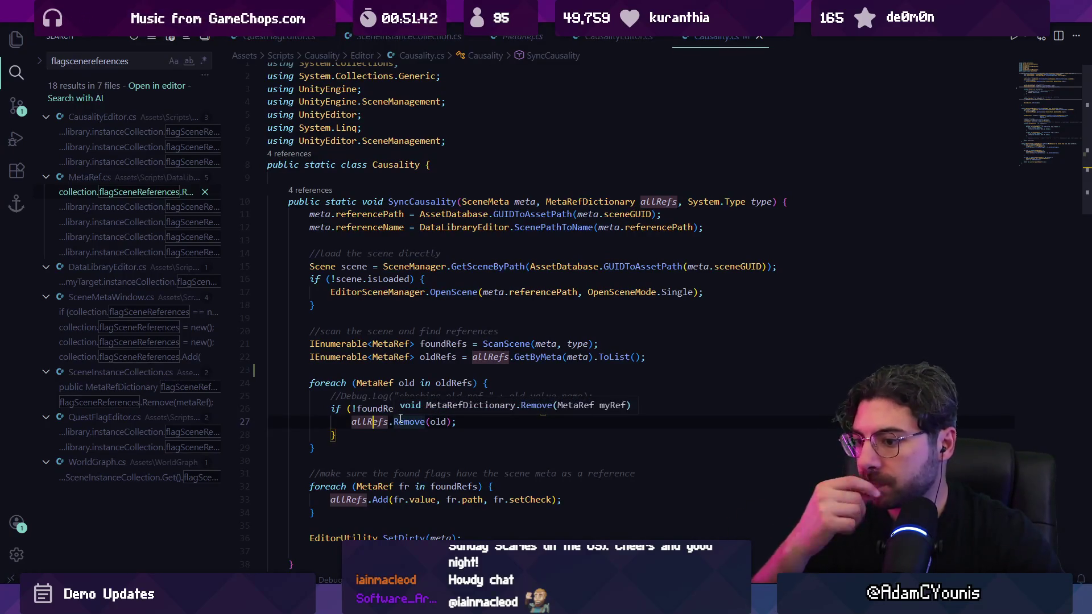
scroll(370, 432, down, 2)
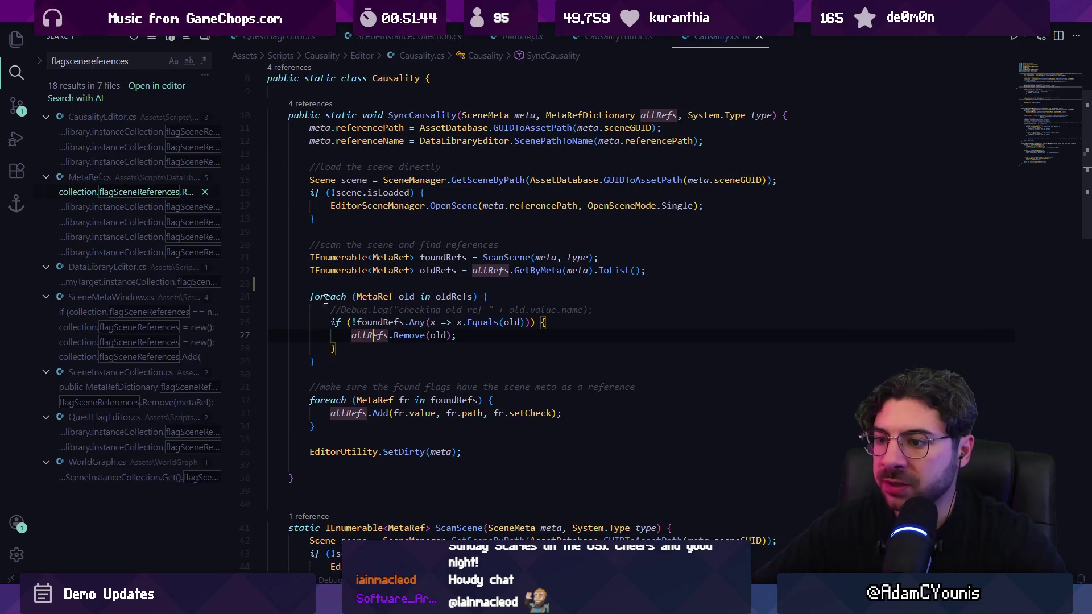
scroll(390, 327, down, 5)
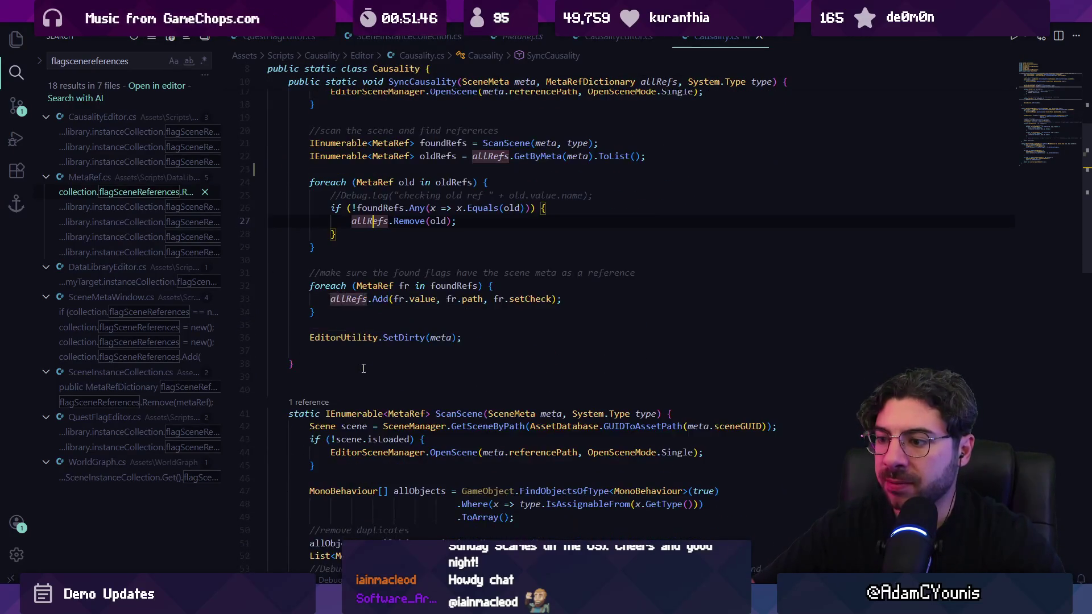
scroll(361, 371, up, 6)
mouse_move(364, 371)
ctrl+click(365, 370)
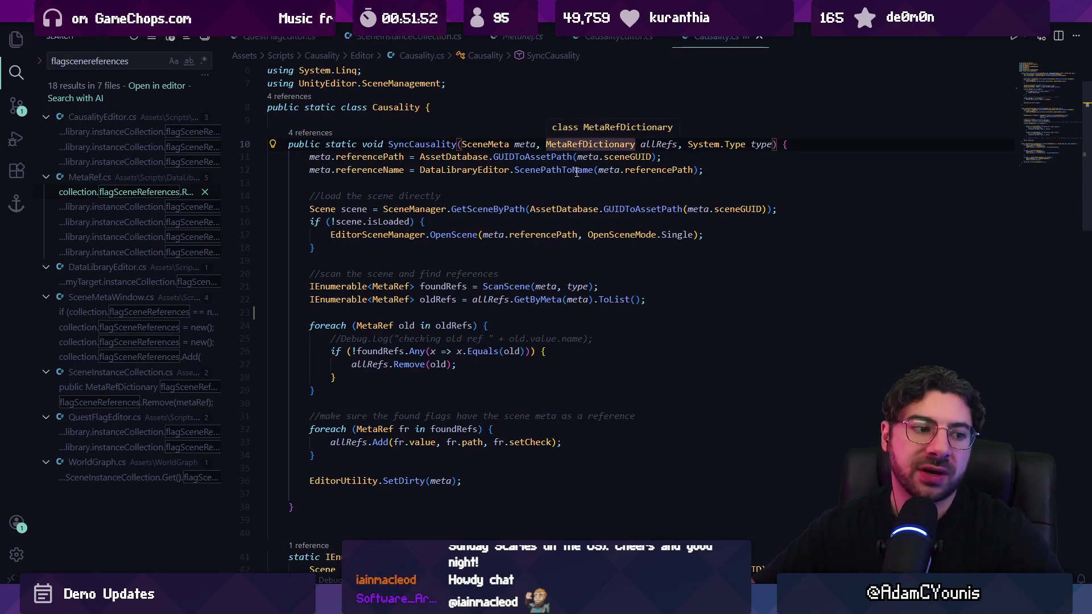
List all references to SyncCausality and preview the CausalityEditor.cs call at line 108
mouse_move(576, 173)
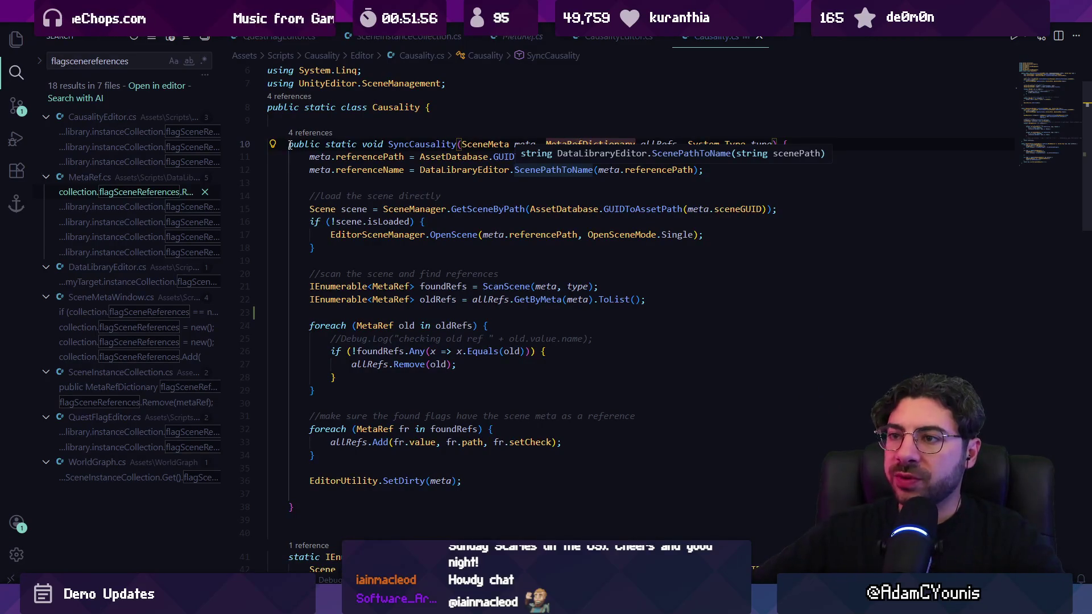
click(312, 132)
click(640, 242)
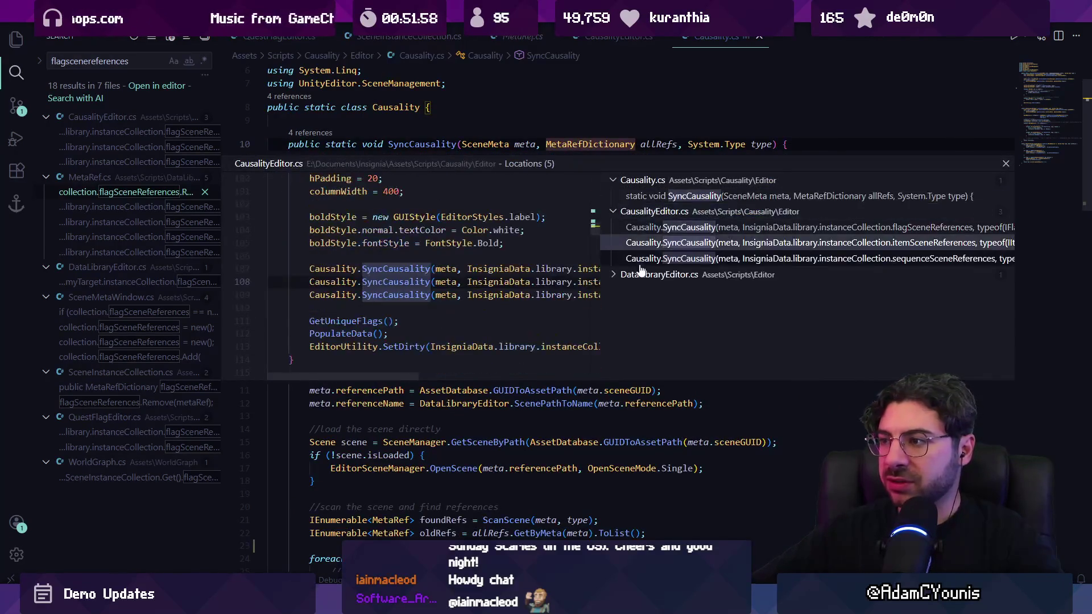
Preview the SyncCausality calls in CausalityEditor.cs and DataLibraryEditor.cs, then close the references
mouse_move(393, 376)
mouse_down()
mouse_move(520, 376)
mouse_move(350, 376)
mouse_up()
click(681, 259)
click(677, 275)
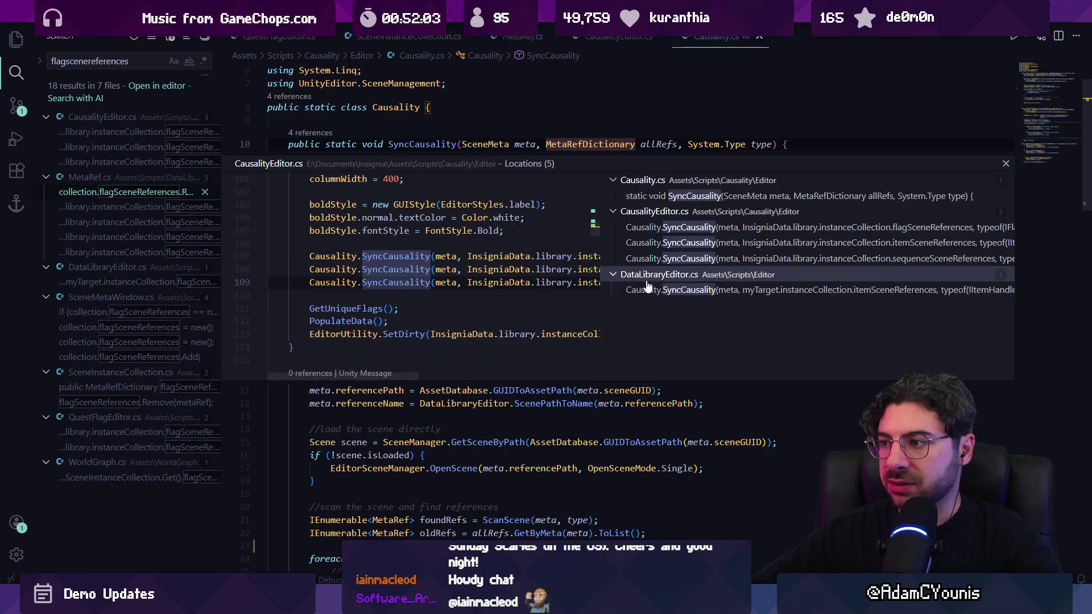
click(646, 290)
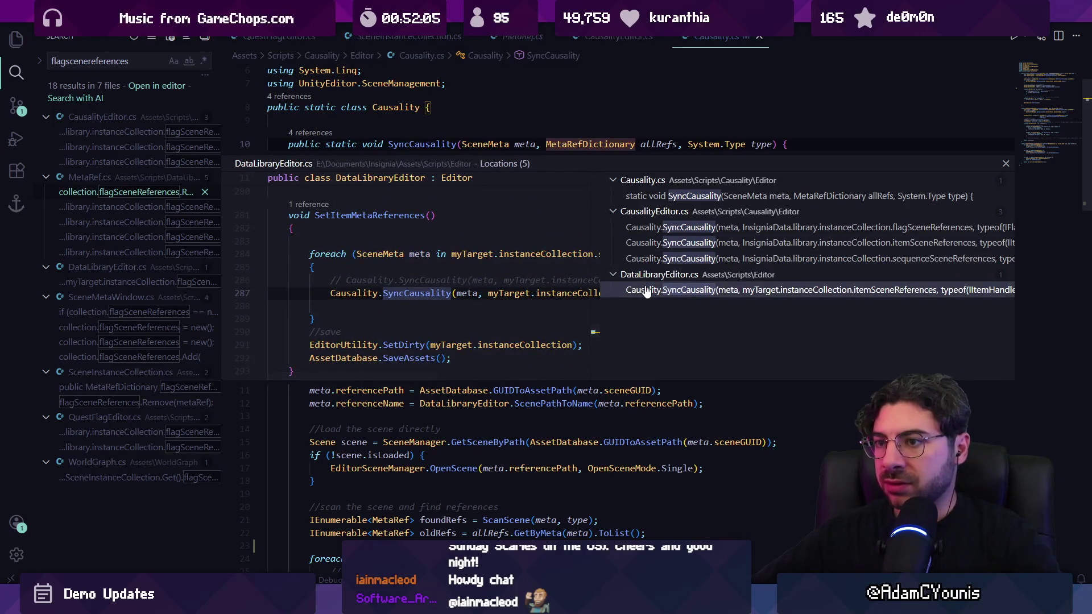
key(Escape)
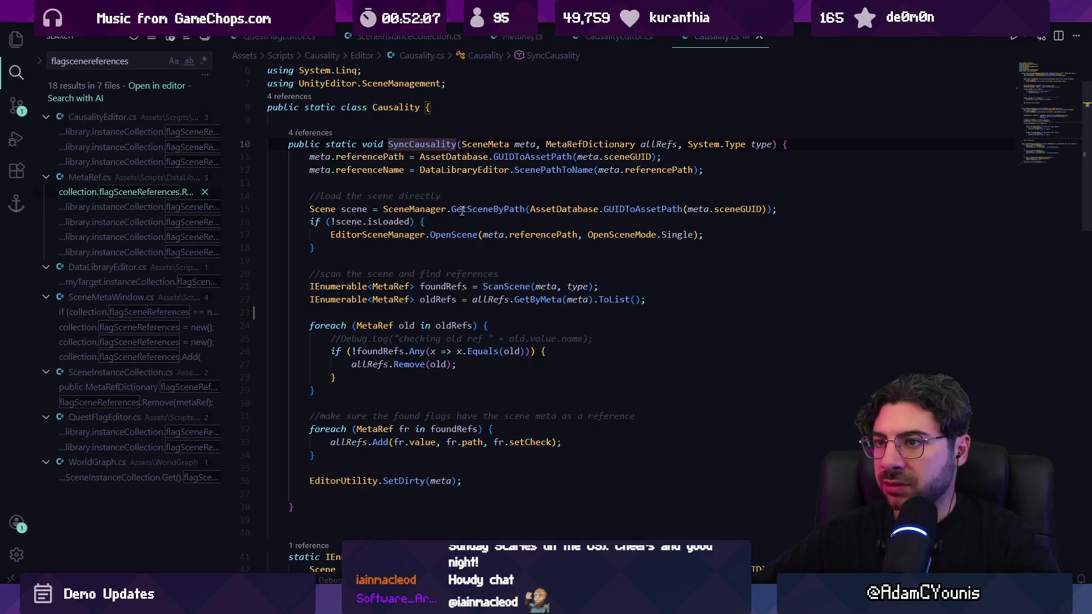
Open DataLibraryEditor.cs and step through its 'causalit' matches
key(ctrl+p)
text(librar)
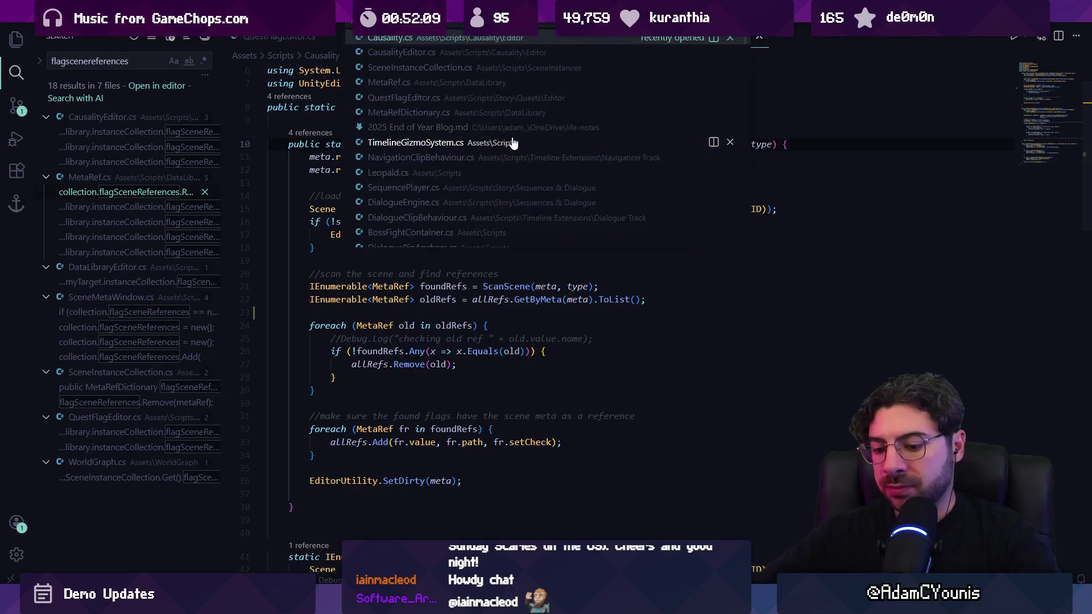
text(ed)
key(Return)
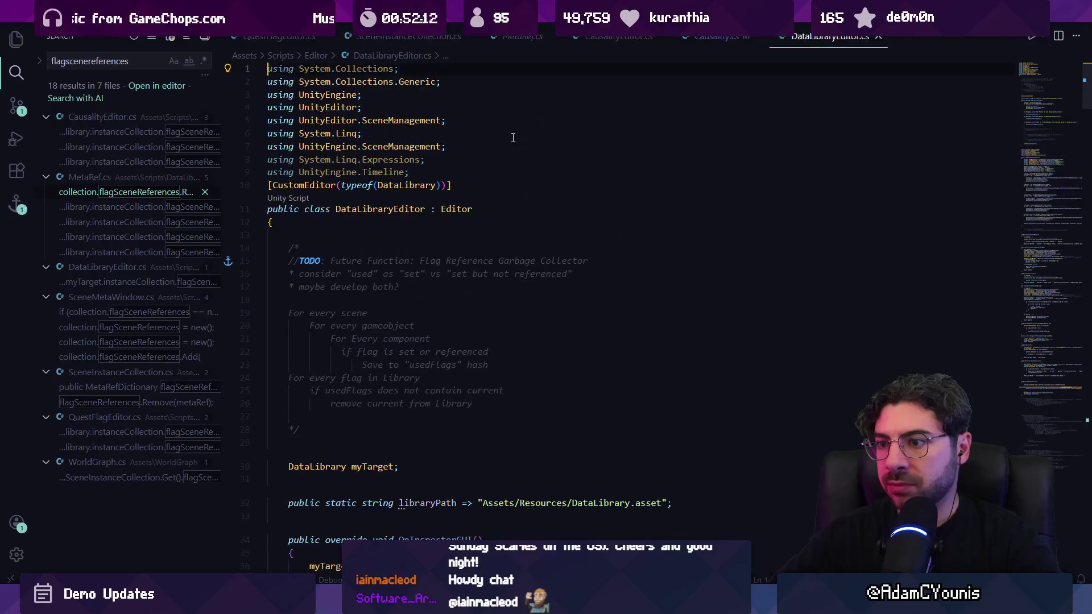
key(ctrl+f)
text(causalityh)
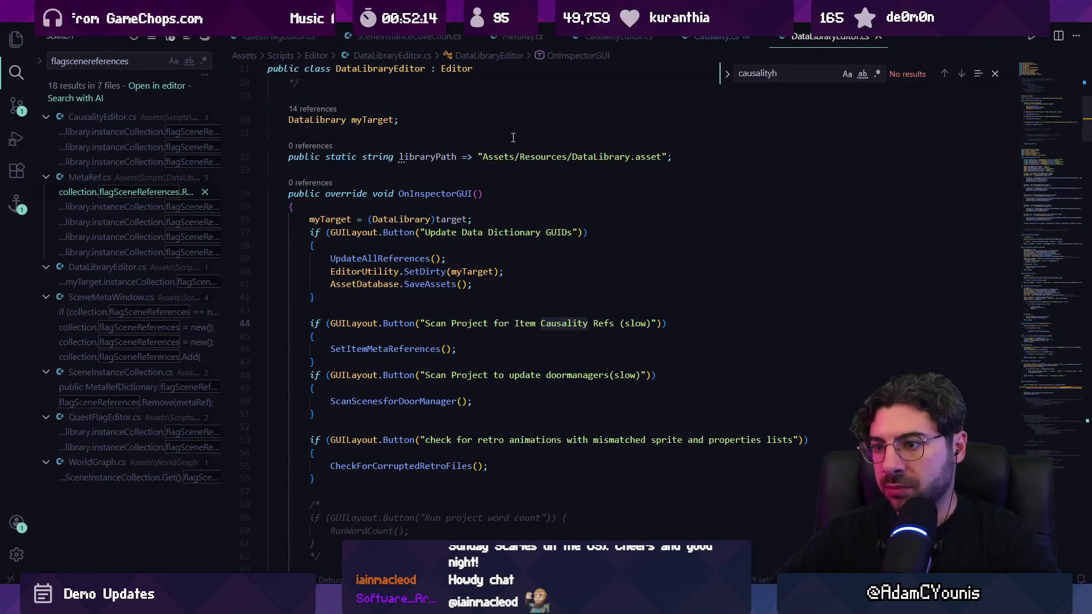
key(Return)
key(Return)
key(Return)
key(Return)
key(shift+Return)
key(Escape)
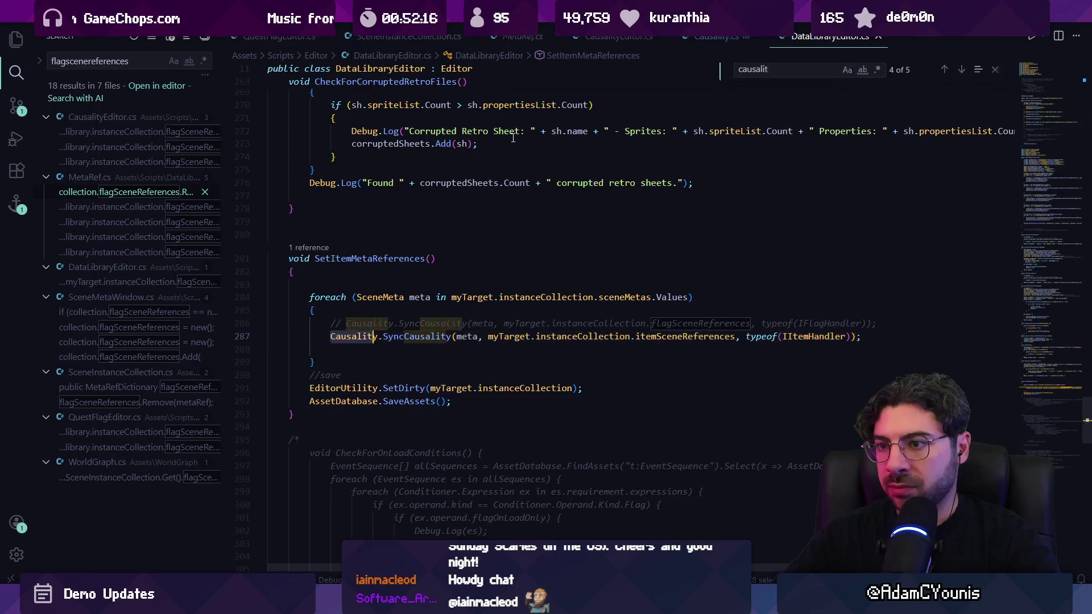
Trace SetItemMetaReferences between its OnInspectorGUI call at line 46 and its definition
click(389, 297)
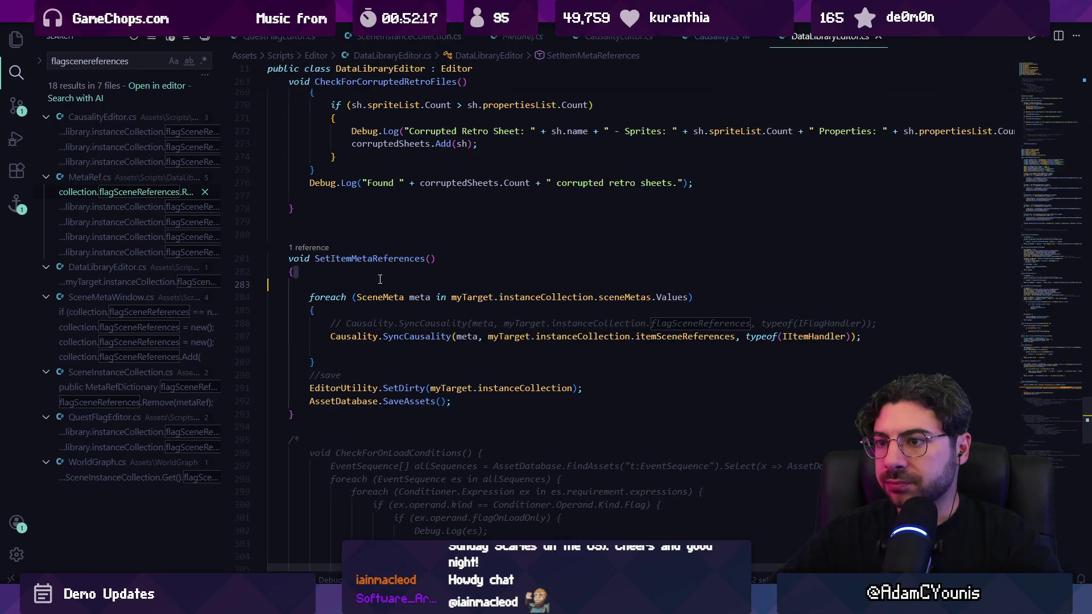
click(311, 248)
double_click(478, 390)
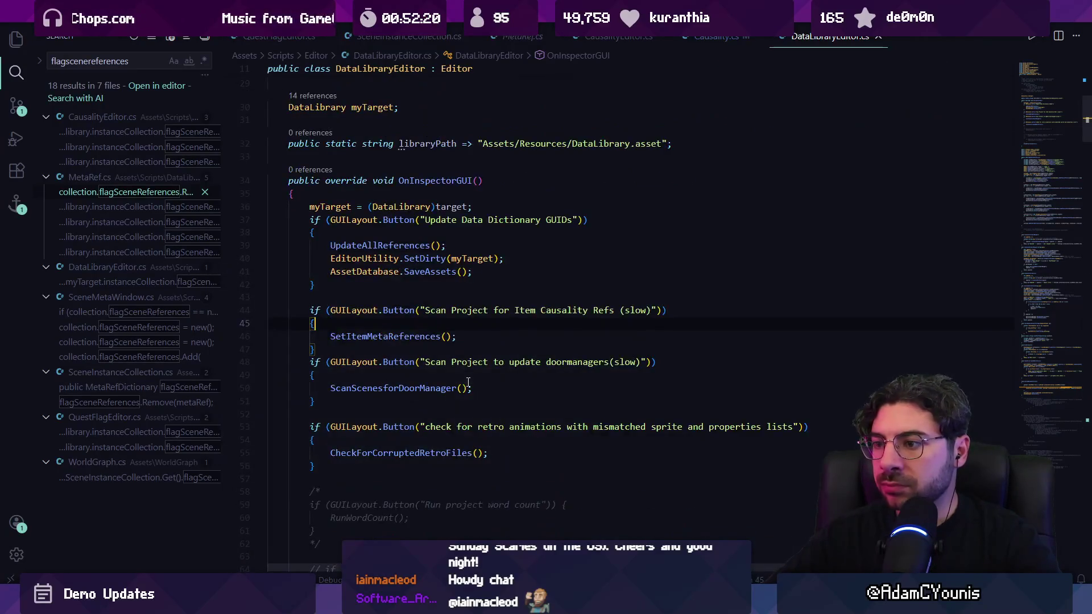
key(F12)
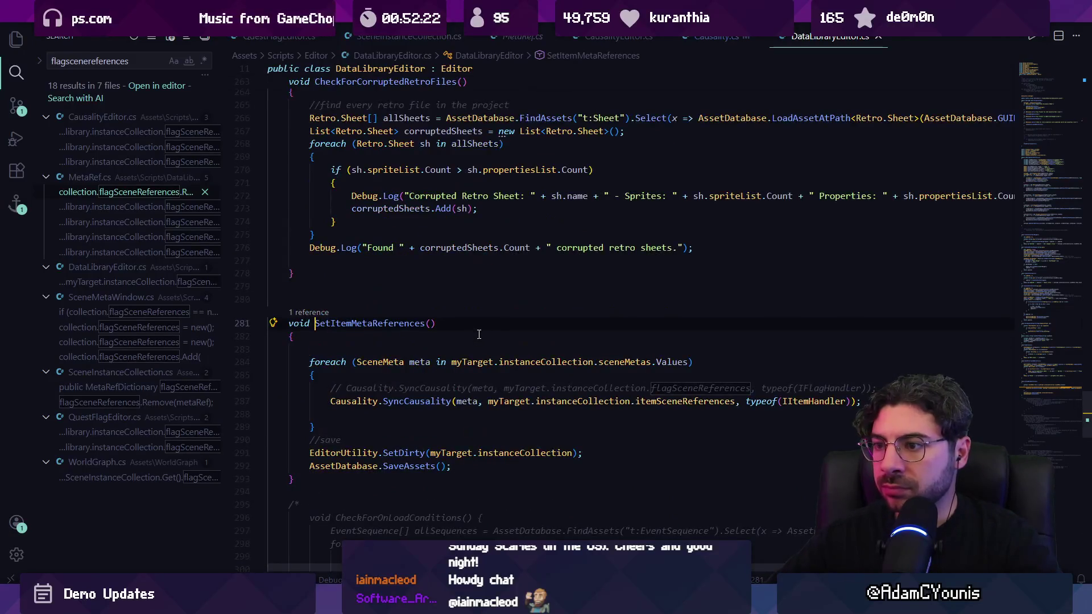
key(alt+Left)
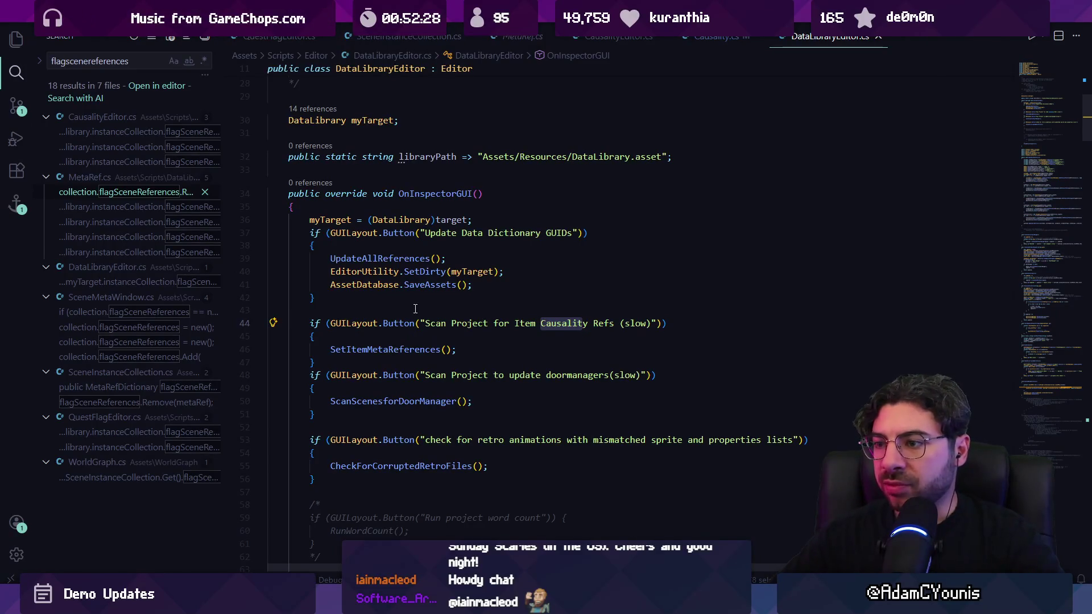
key(alt+Right)
Go from the foreach loop on line 284 to the sceneMetas field definition
scroll(416, 308, down, 2)
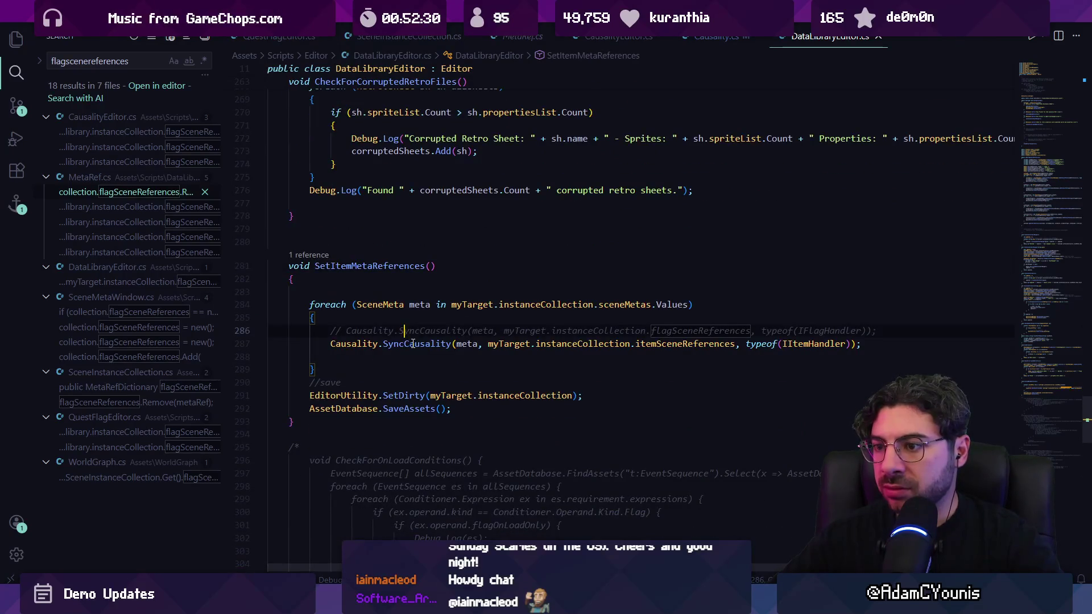
key(Down)
key(Down)
click(399, 341)
key(ctrl+f)
text(scan)
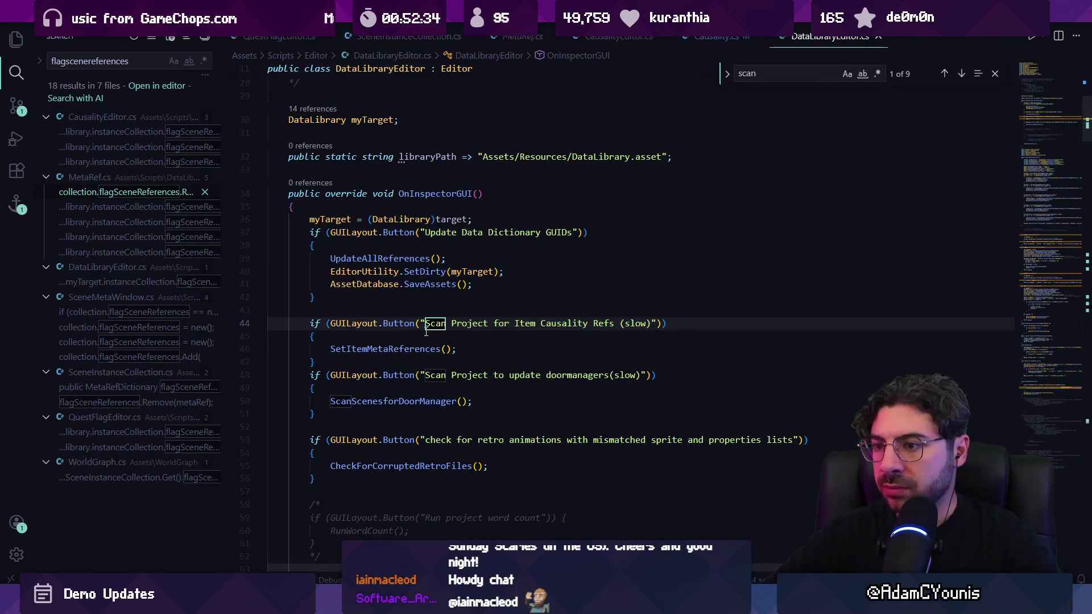
key(Escape)
ctrl+click(395, 348)
click(397, 280)
key(ctrl+Right)
key(ctrl+Right)
key(ctrl+Right)
key(Left)
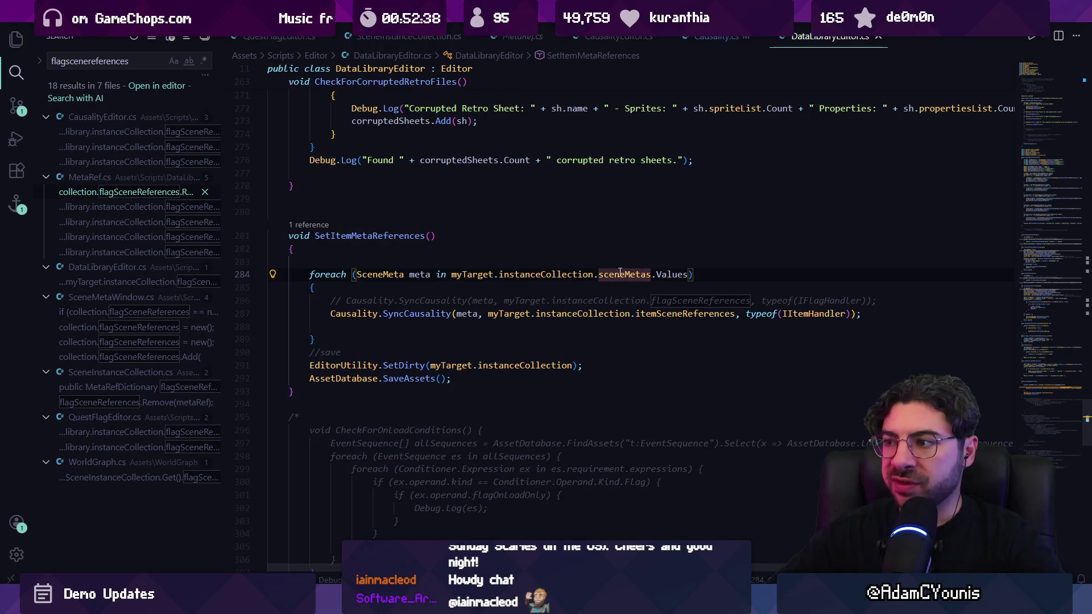
mouse_move(616, 275)
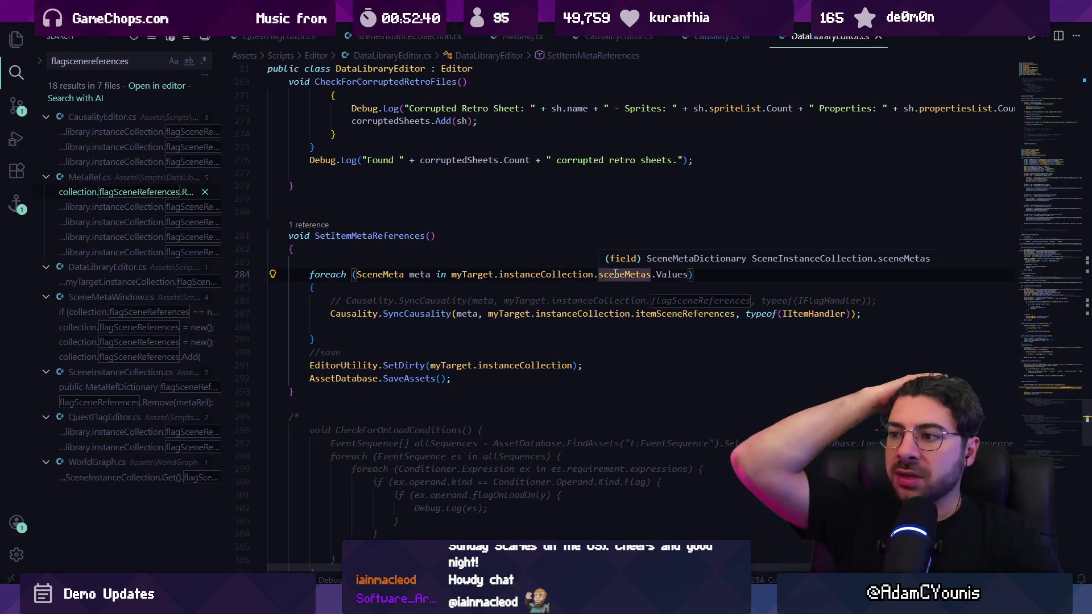
key(F12)
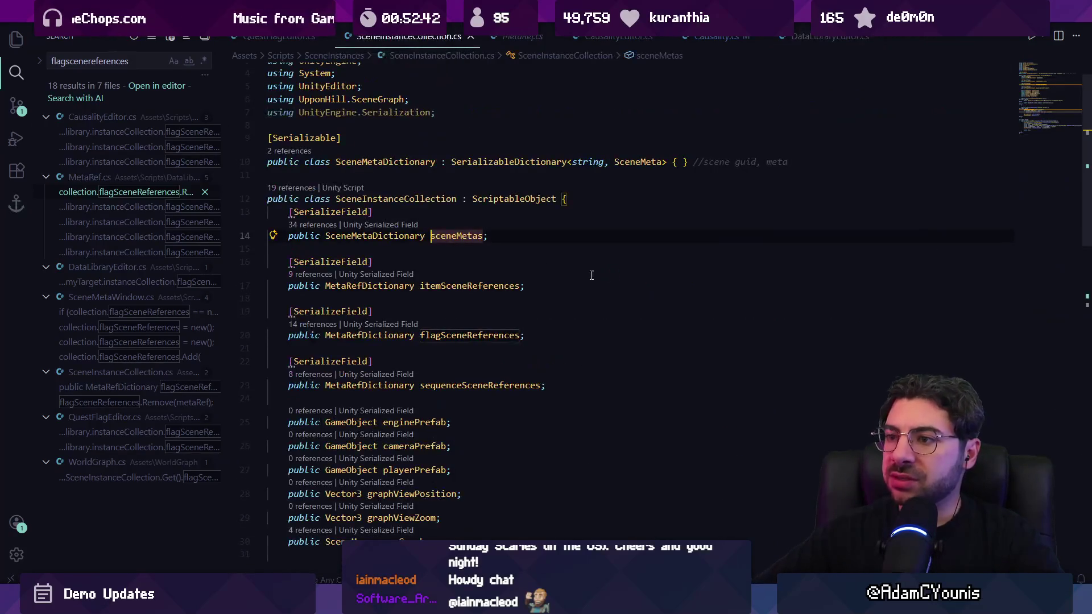
Review the 34 references to sceneMetas, then switch back to the Unity Editor
click(317, 226)
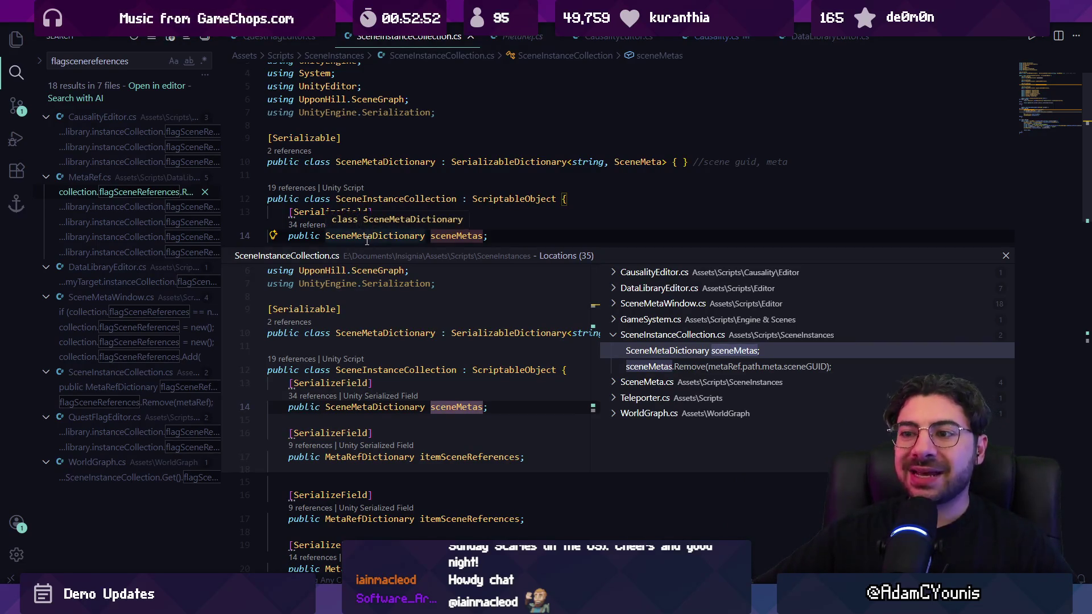
key(Escape)
click(409, 250)
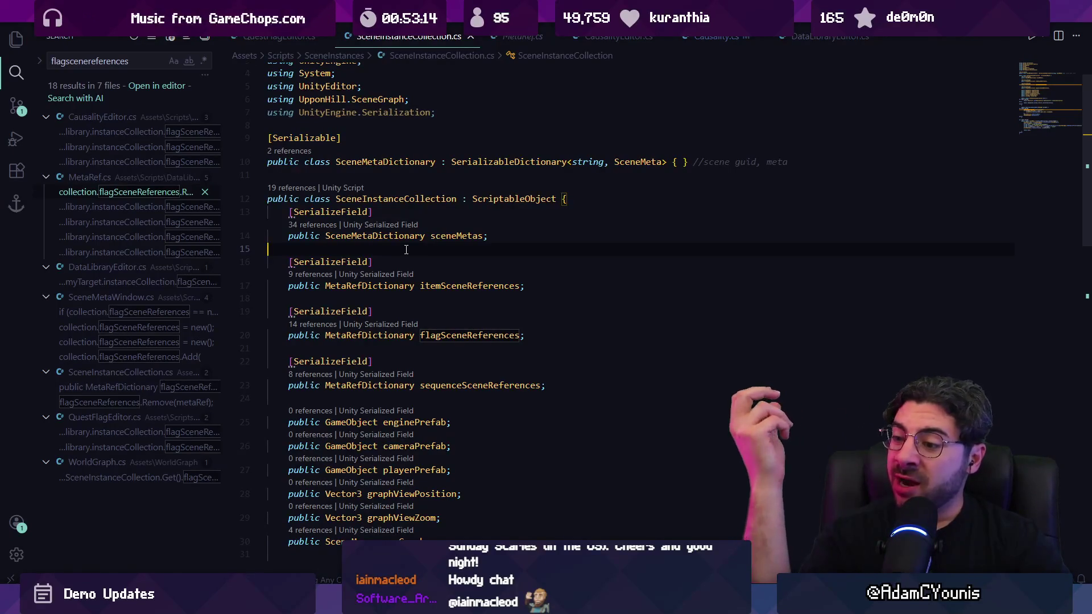
key(alt+Tab)
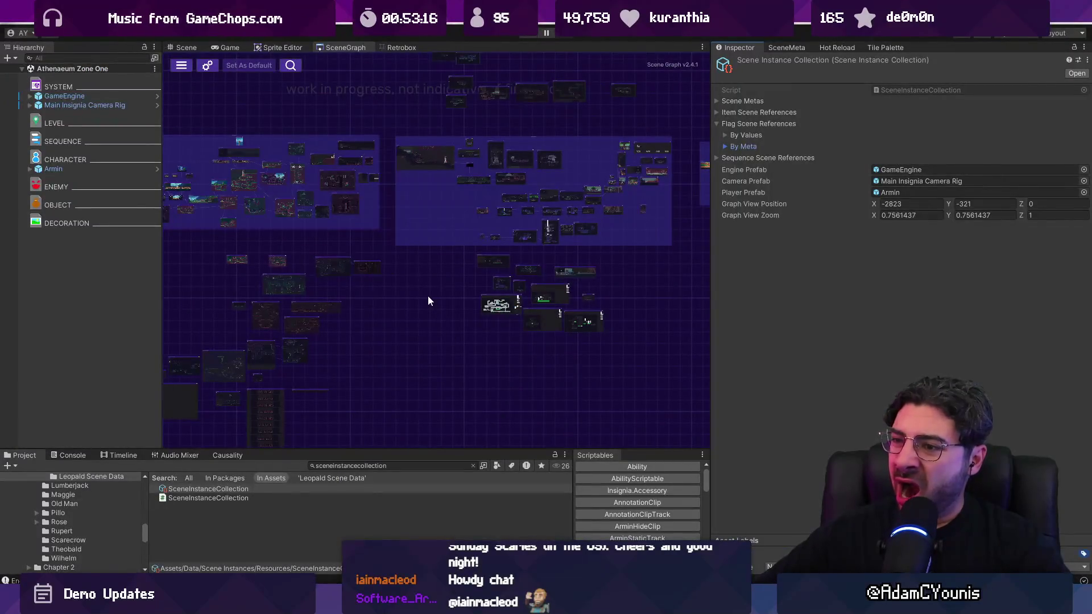
Zoom and pan the scene graph, widening its area by narrowing the Inspector
scroll(432, 302, up, 2)
drag(374, 317, 442, 282)
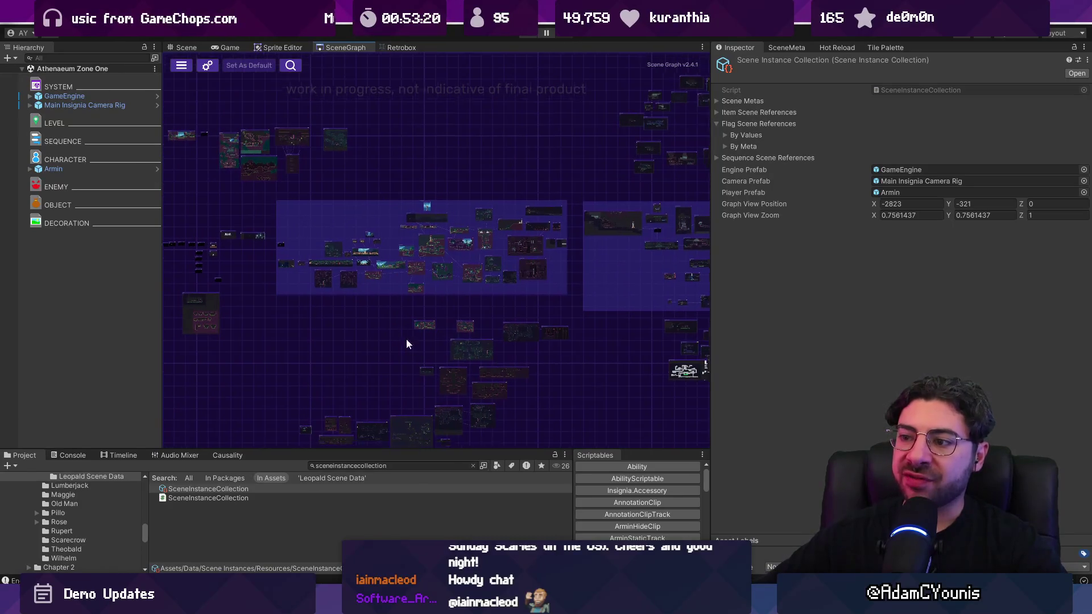
scroll(396, 306, up, 3)
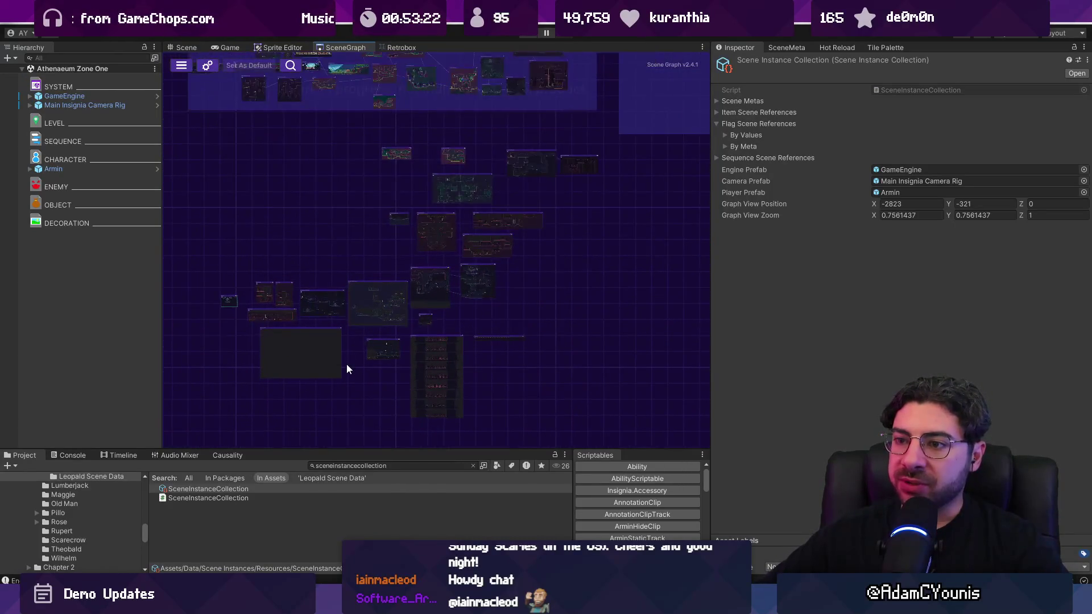
drag(712, 326, 838, 327)
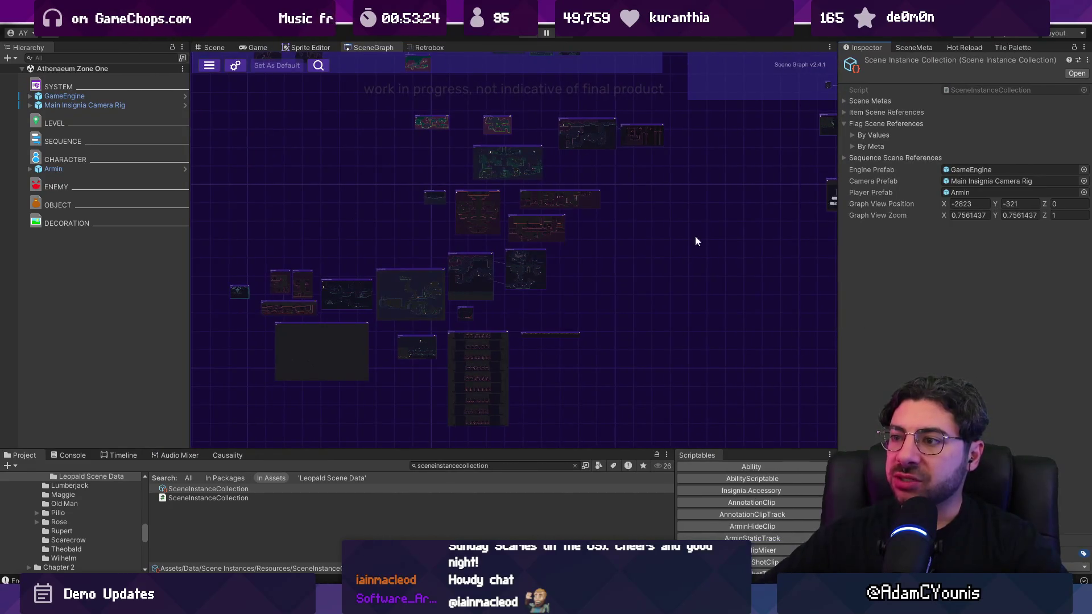
Zoom in and out on the scene graph and pan it left and down
scroll(396, 291, up, 3)
scroll(497, 281, down, 4)
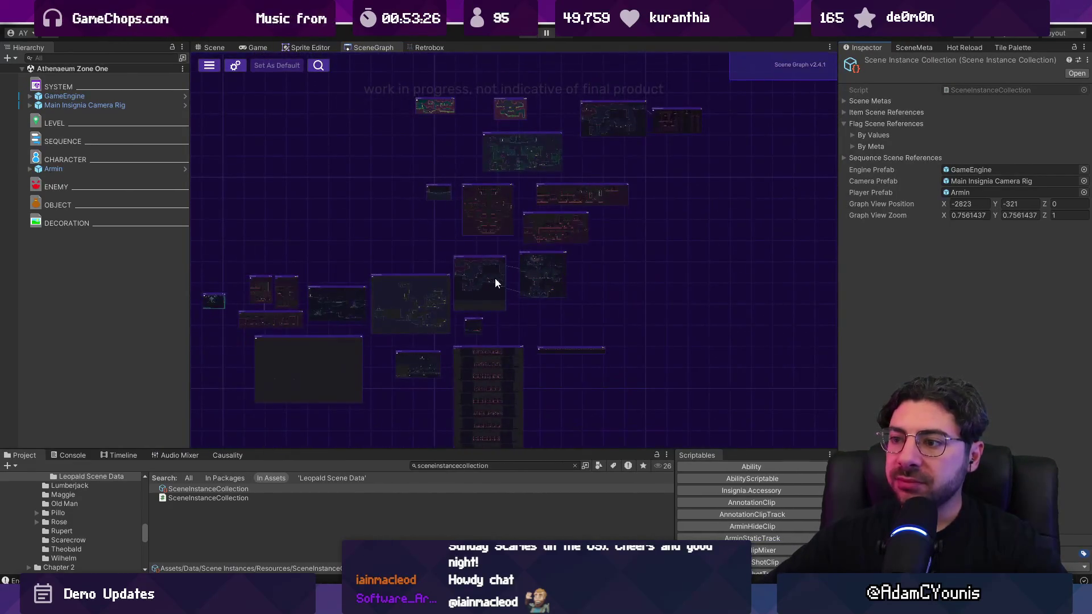
scroll(401, 319, up, 5)
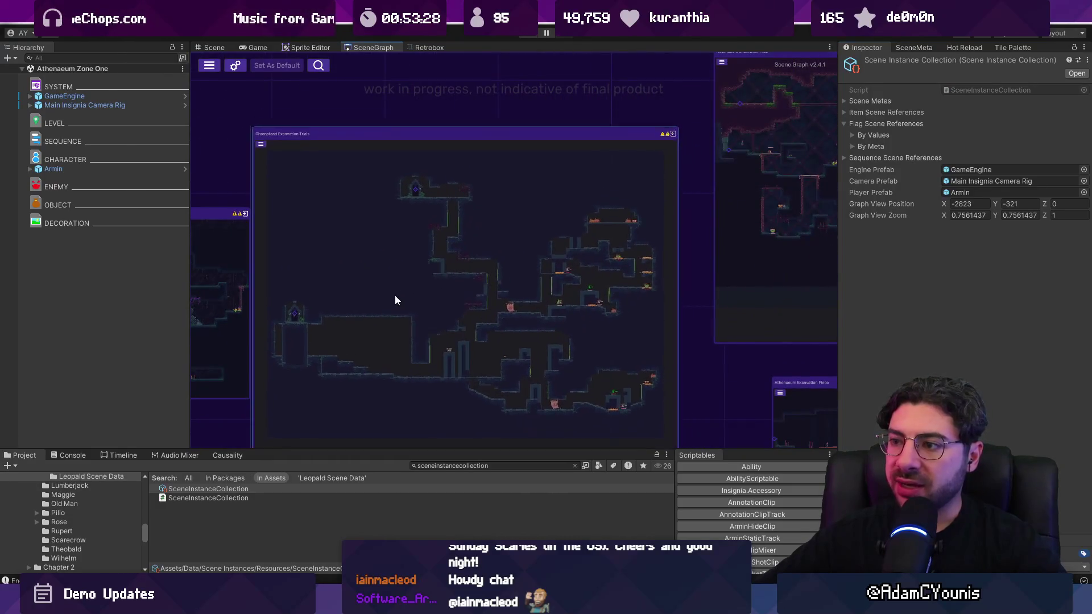
scroll(479, 291, down, 4)
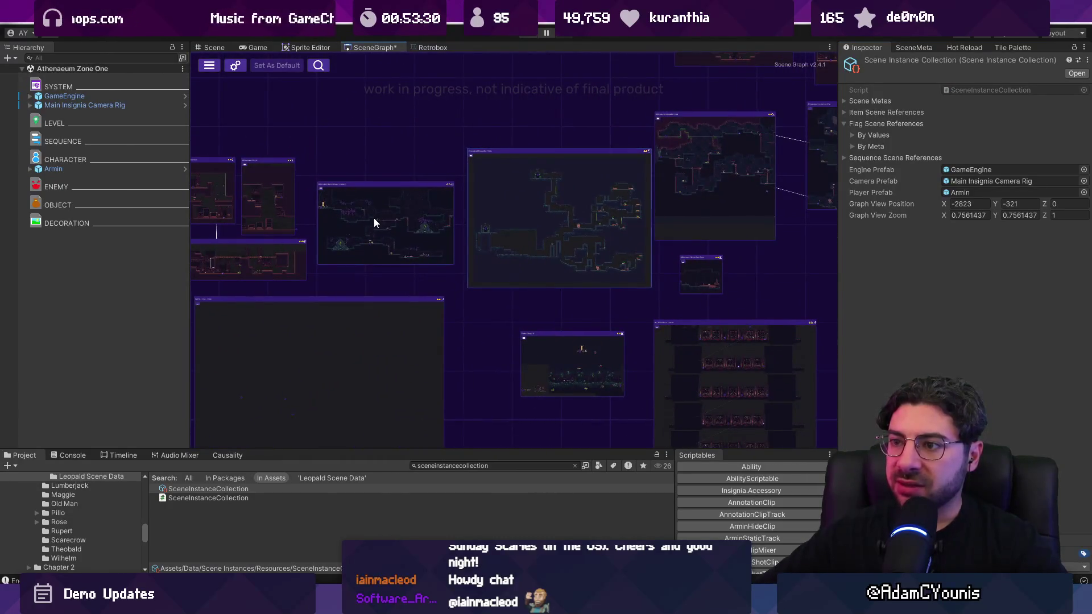
scroll(421, 272, down, 2)
scroll(438, 265, up, 2)
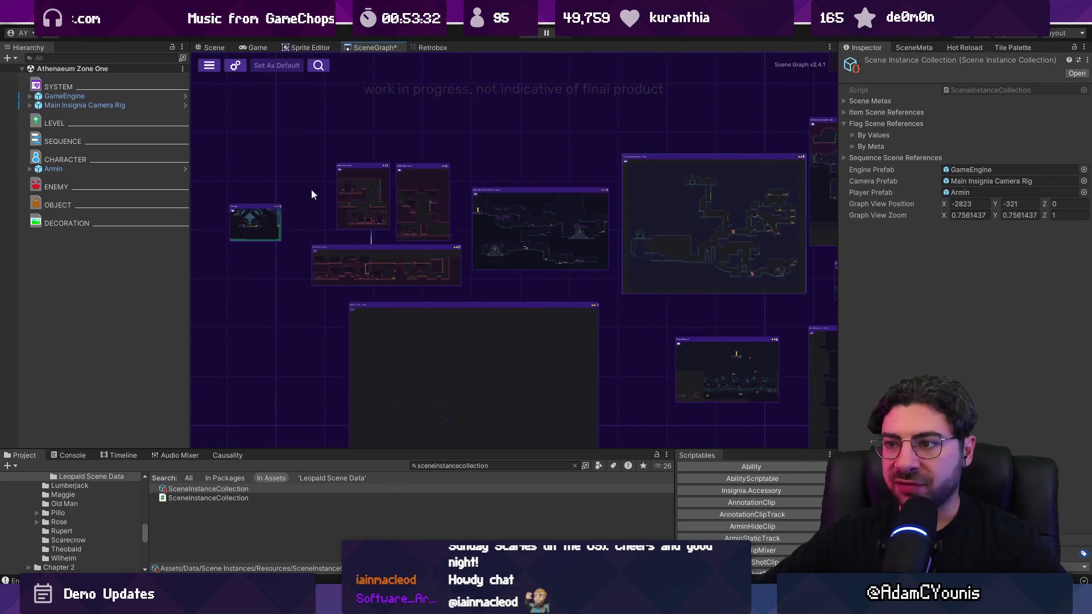
scroll(408, 254, up, 5)
scroll(364, 246, down, 5)
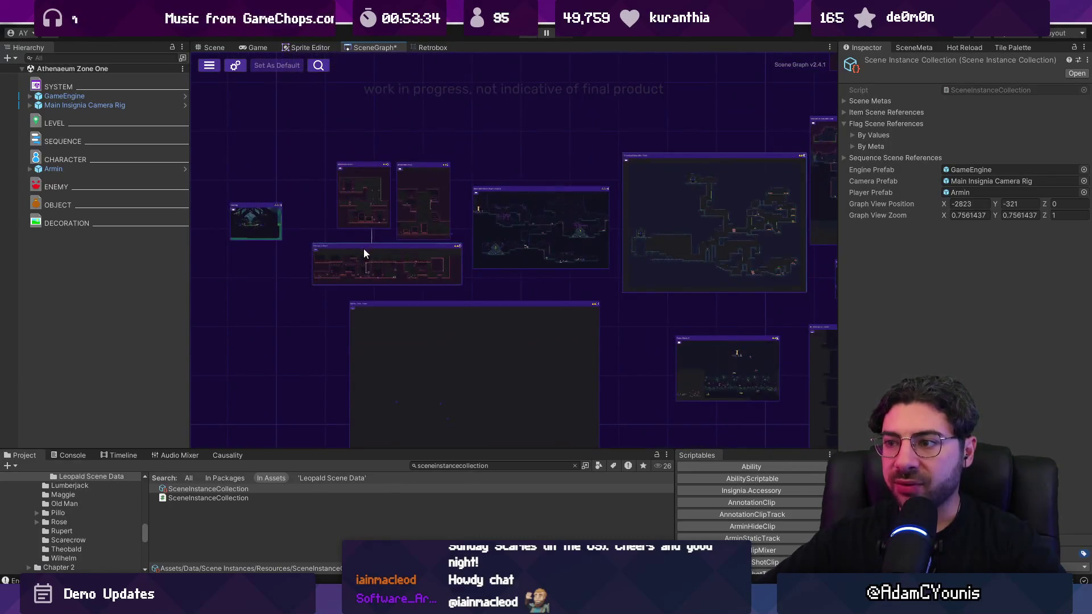
drag(676, 272, 582, 326)
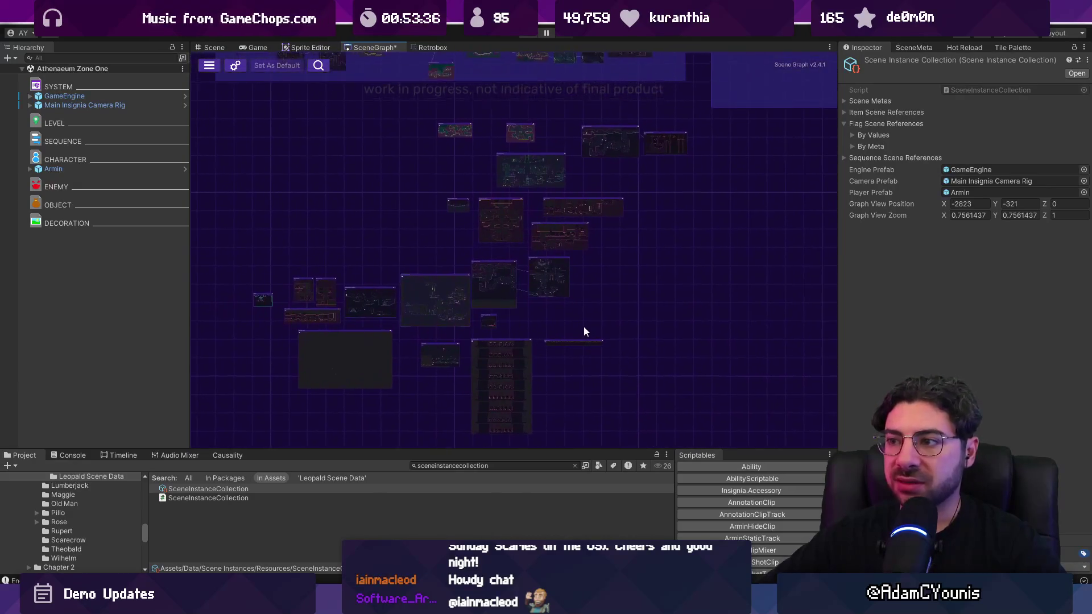
Make the Project panel taller and replace its search query with 'puz.t:scene'
drag(468, 450, 468, 403)
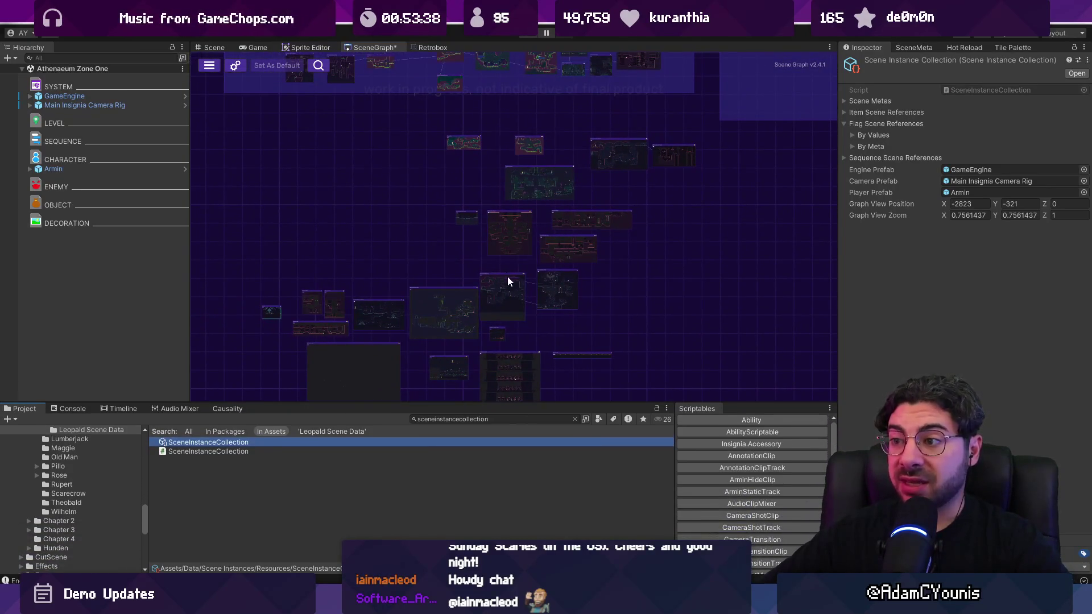
scroll(507, 271, down, 2)
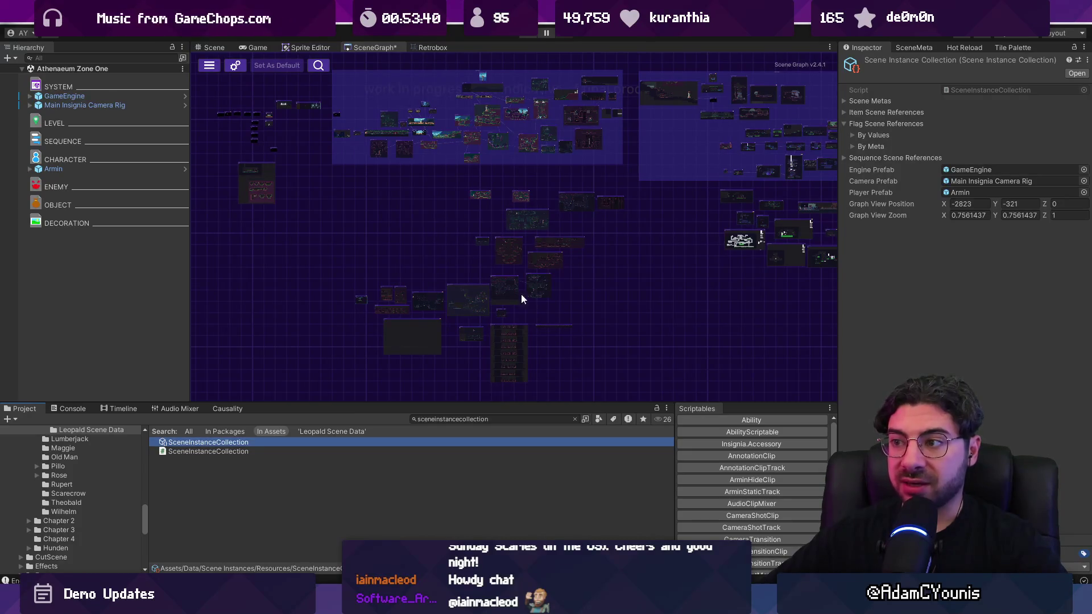
click(473, 419)
scroll(400, 285, up, 5)
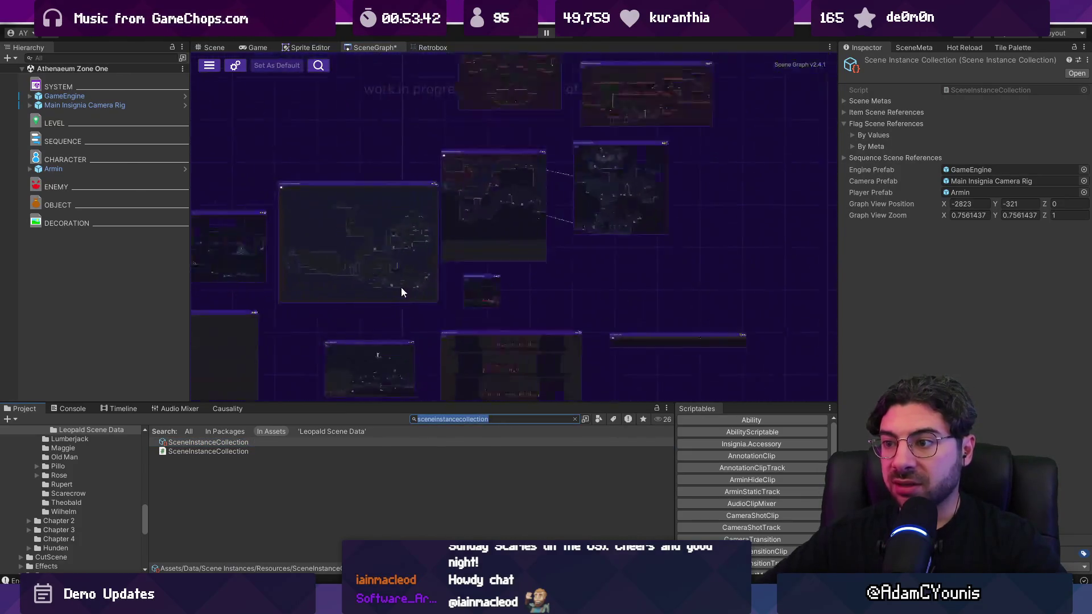
scroll(448, 322, up, 5)
text(pu)
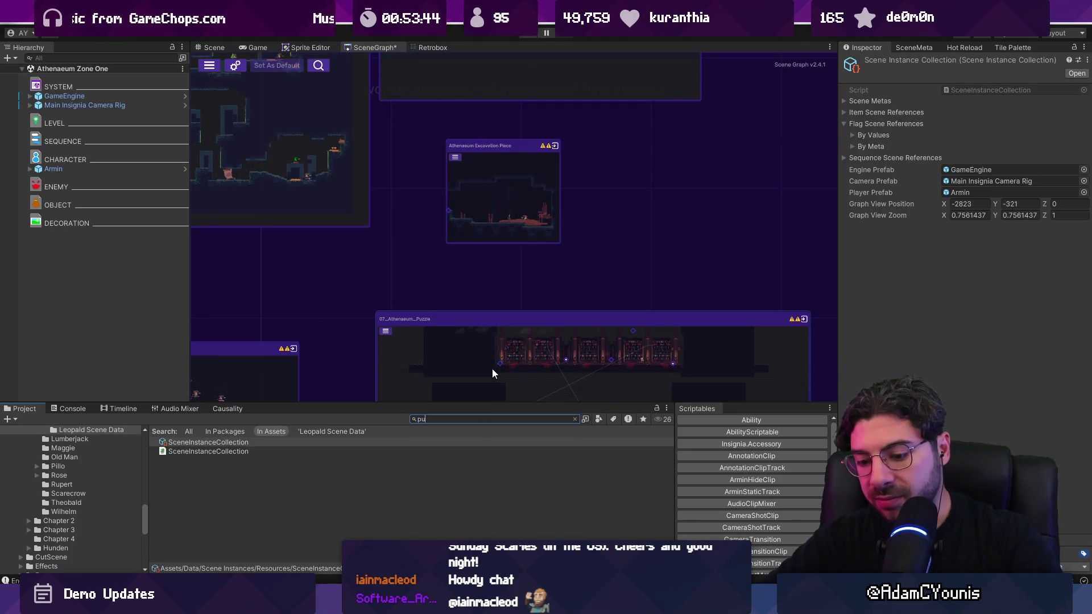
text(zz.)
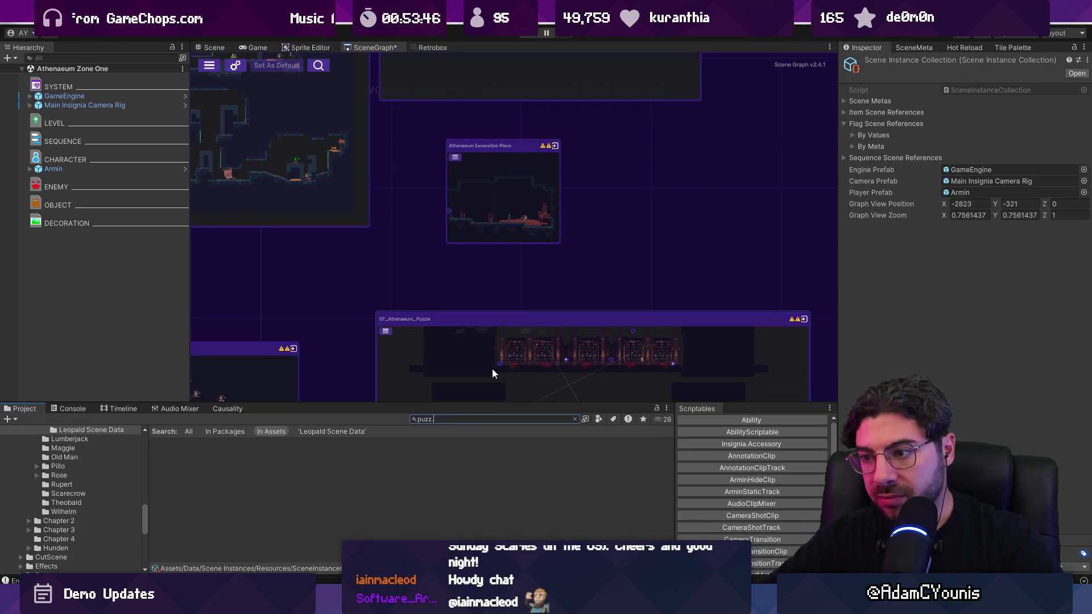
text(t:s)
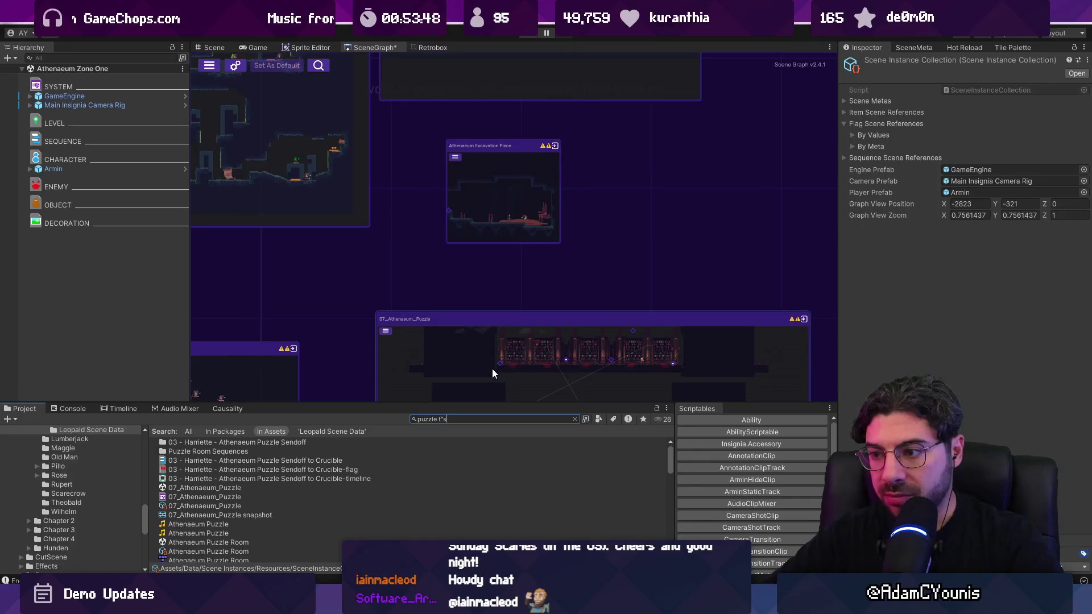
text(cene)
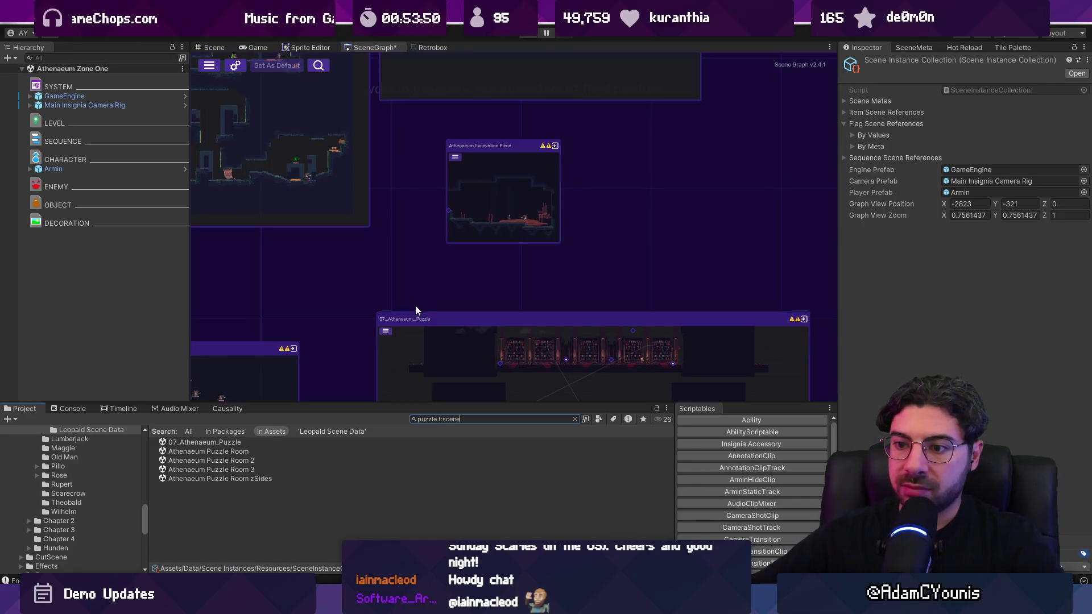
Zoom and pan the scene map across other scene clusters
scroll(420, 315, up, 6)
scroll(251, 184, down, 5)
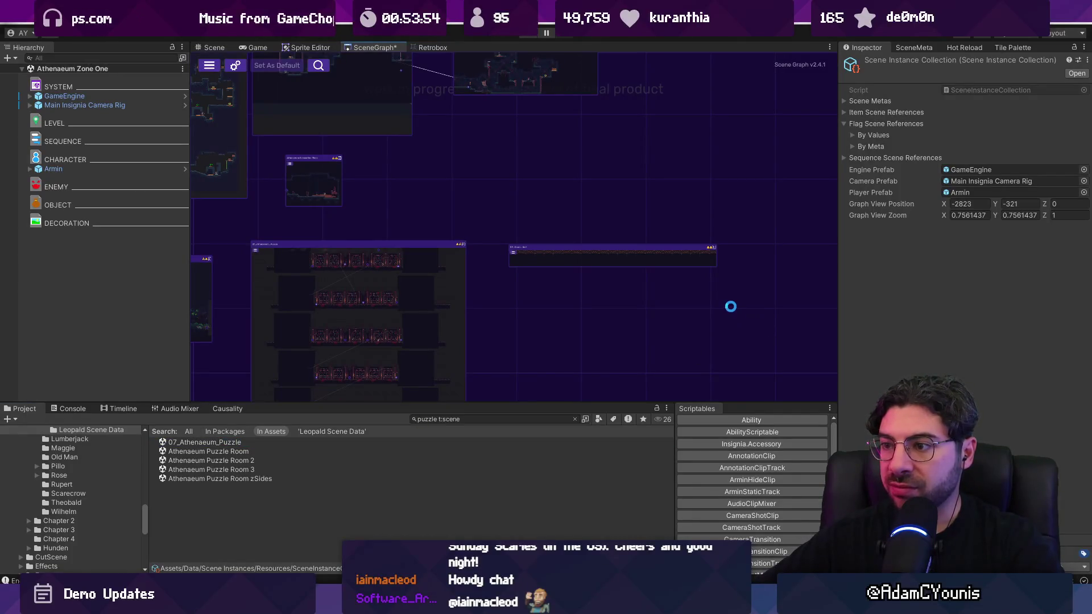
scroll(490, 350, down, 5)
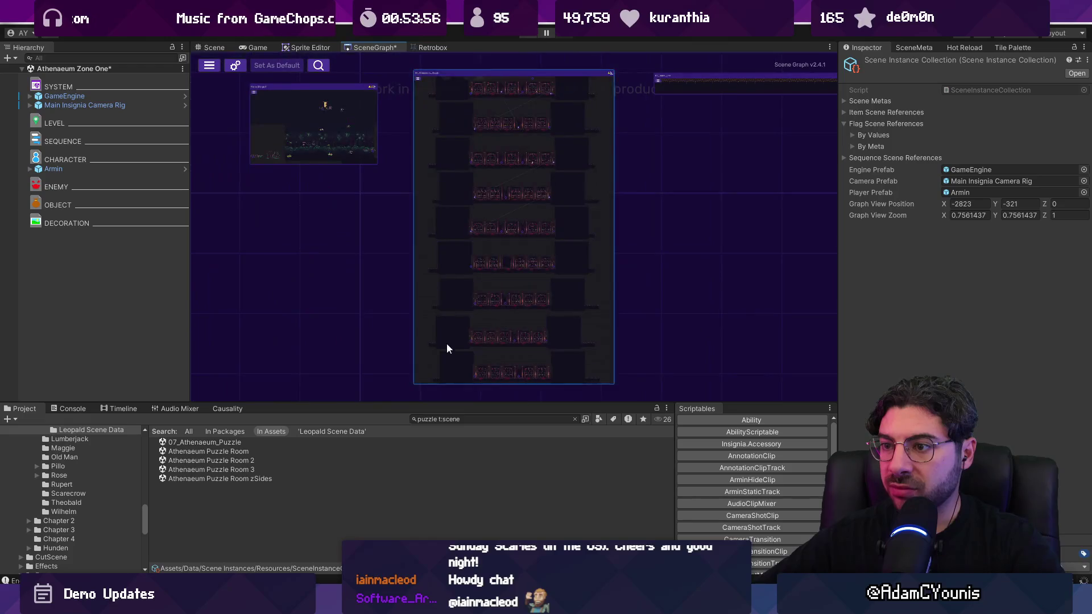
scroll(438, 249, up, 2)
click(495, 419)
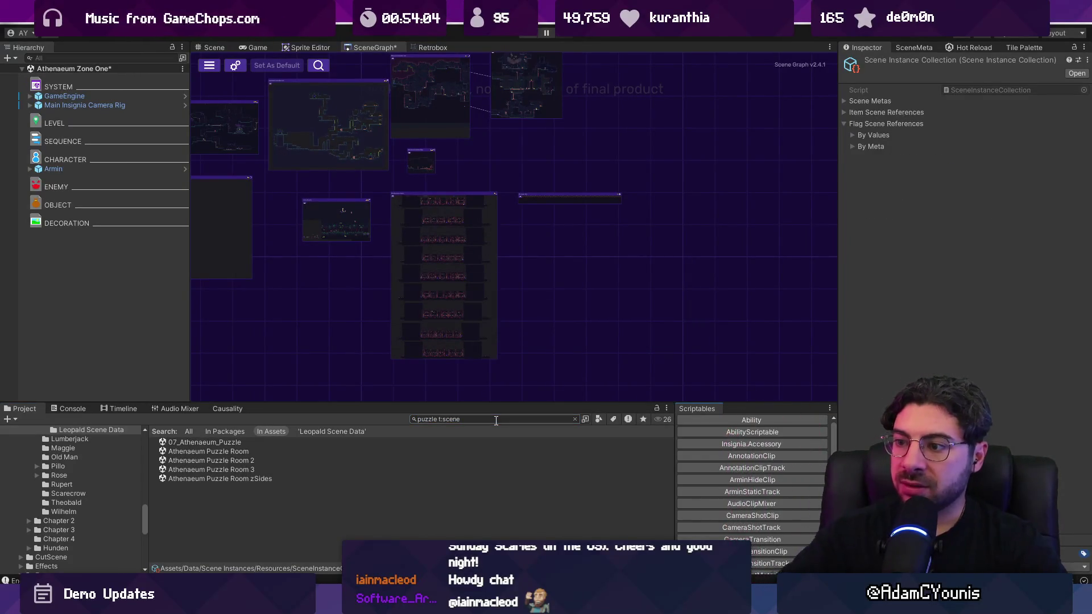
scroll(514, 261, down, 8)
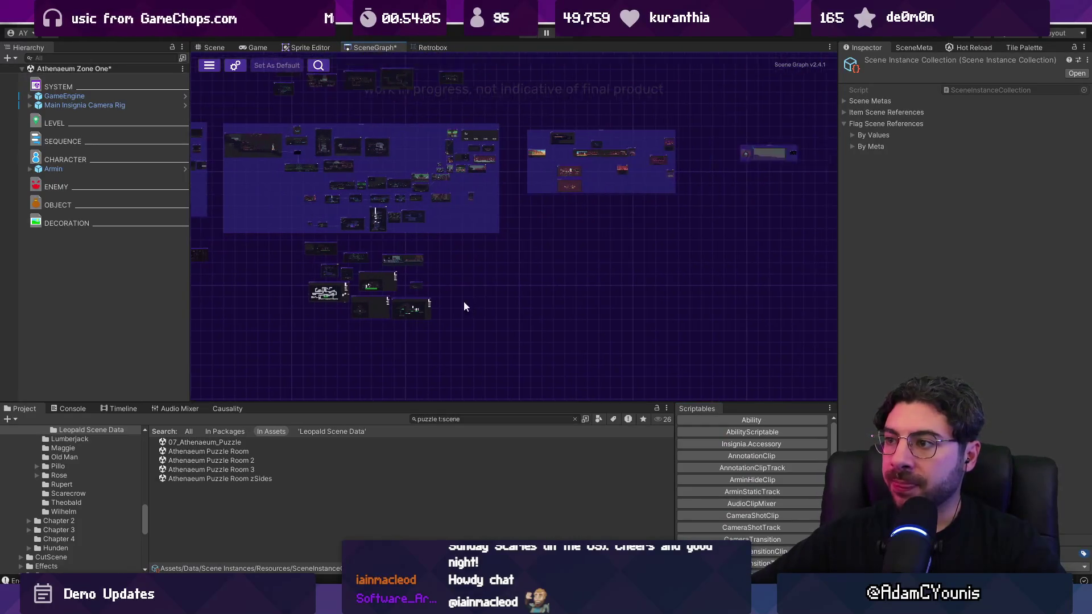
drag(501, 304, 647, 335)
mouse_move(725, 280)
mouse_down()
mouse_move(770, 397)
mouse_move(680, 339)
mouse_move(384, 234)
mouse_up()
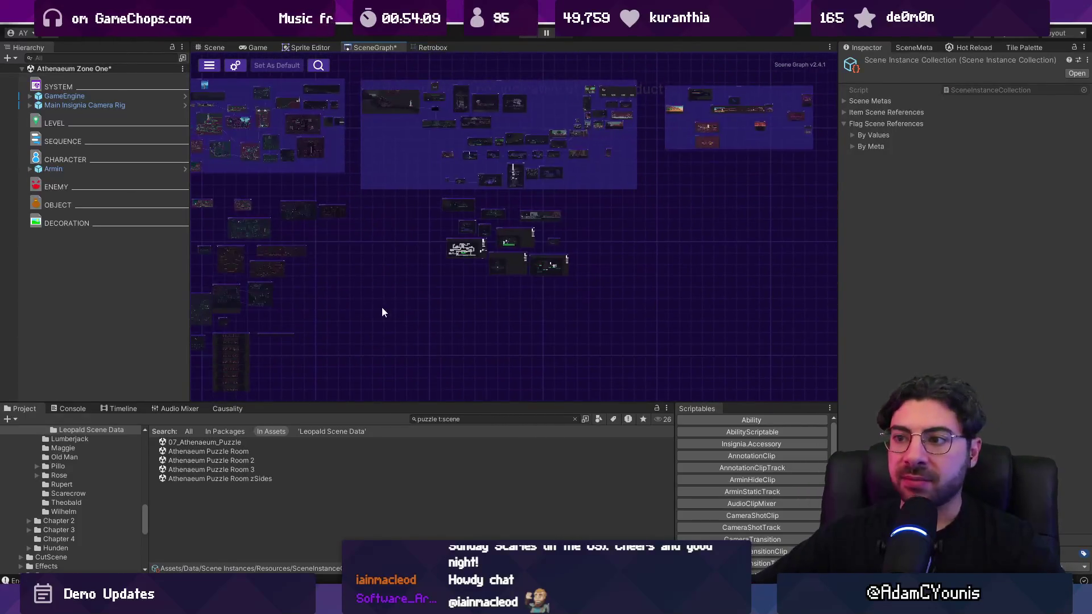
drag(381, 308, 431, 325)
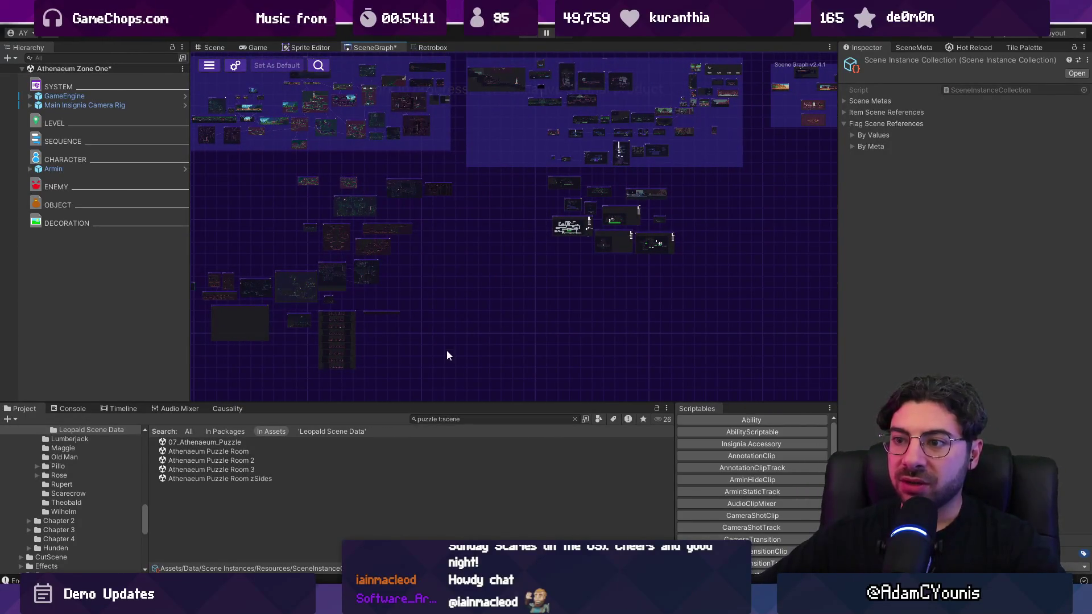
Delete 'puzzle' so the Project search reads 't:scene', and enlarge the Project panel
scroll(545, 323, down, 3)
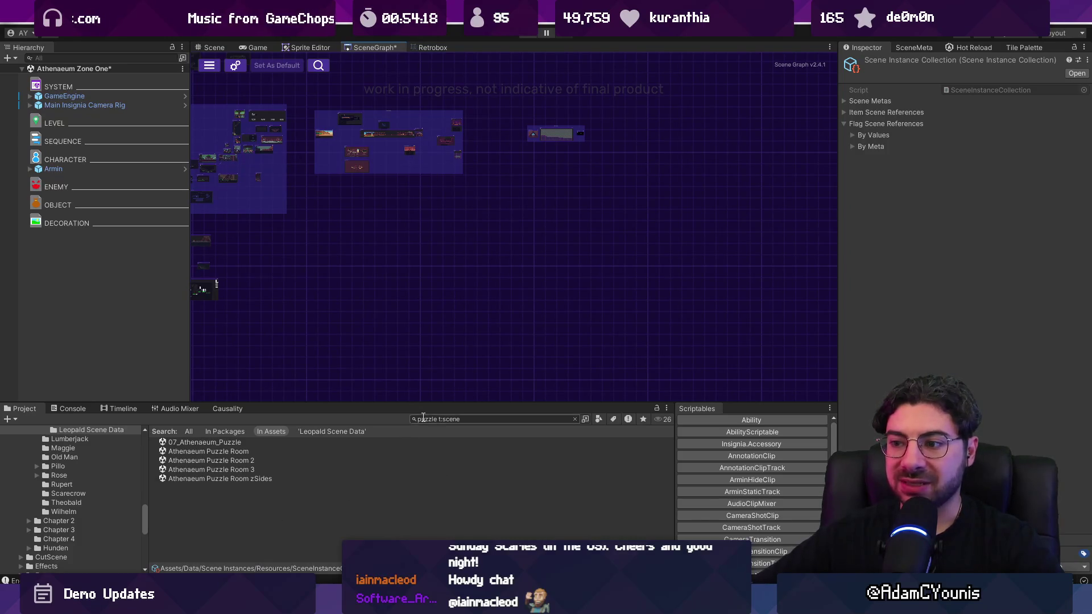
key(ctrl+shift+Right)
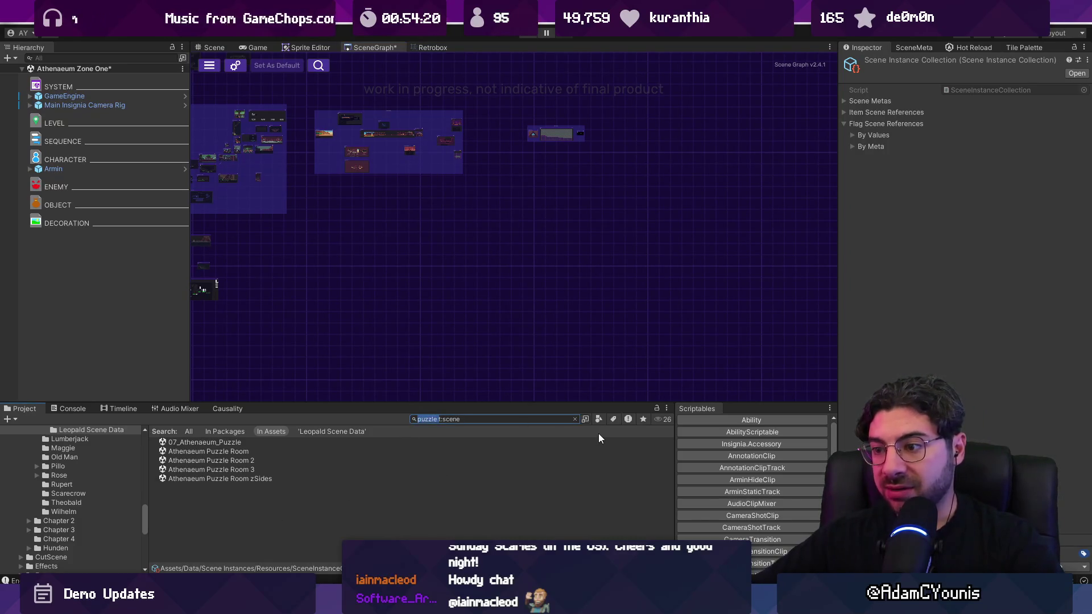
key(Delete)
drag(428, 402, 410, 272)
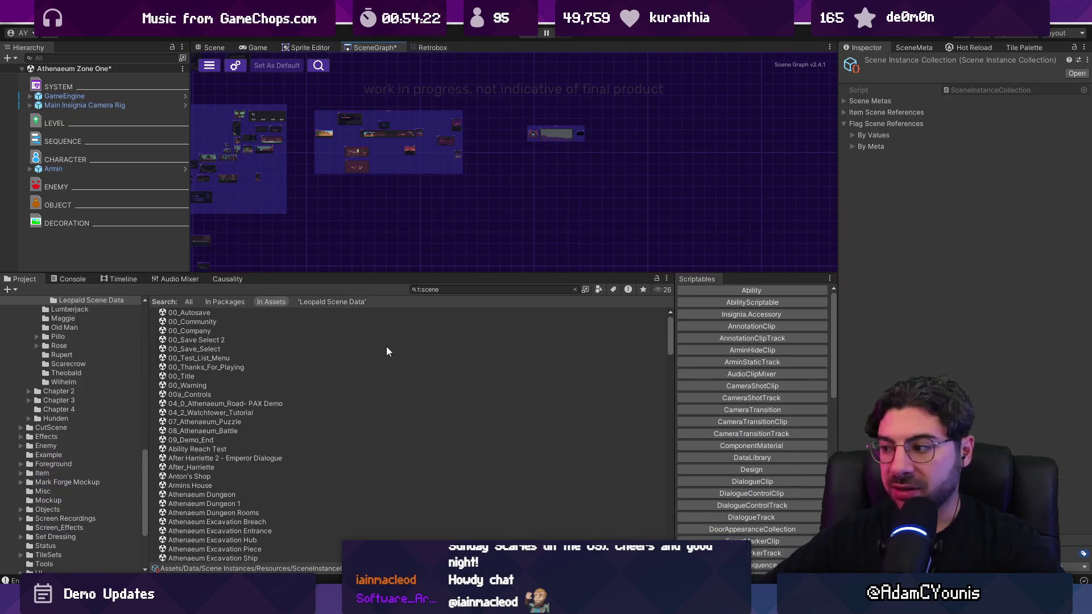
Select all listed scenes, then narrow the selection to 00_Save_Select
click(298, 385)
key(ctrl+a)
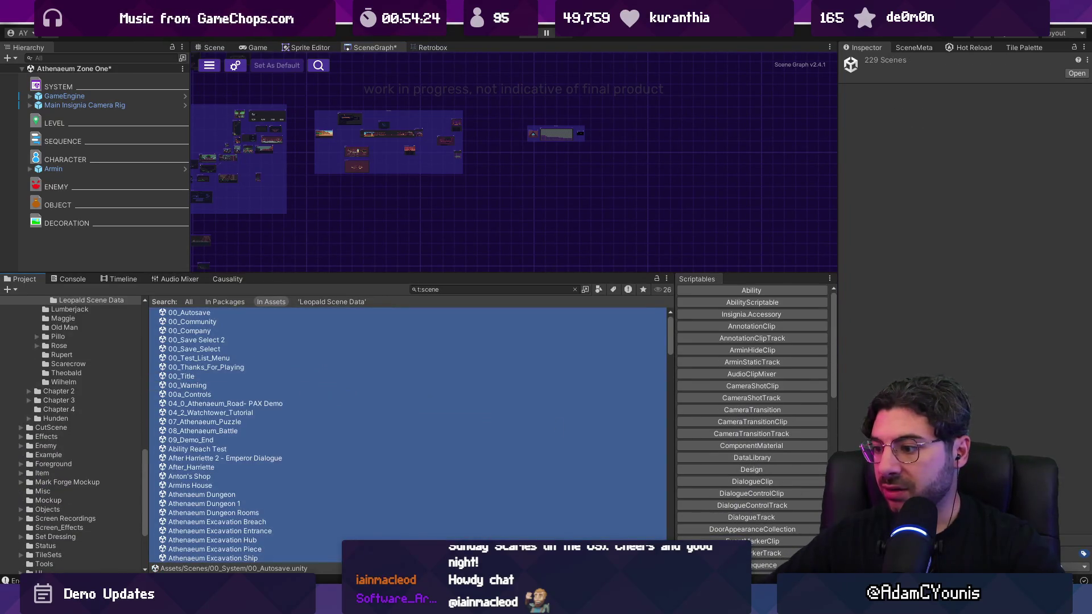
click(375, 349)
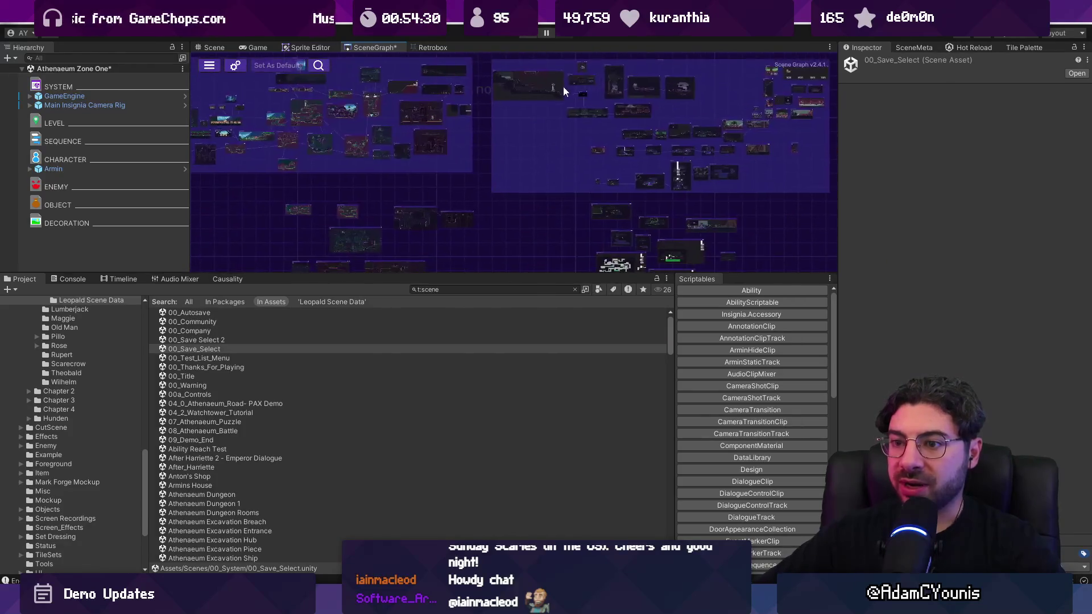
scroll(294, 393, down, 5)
scroll(295, 390, down, 3)
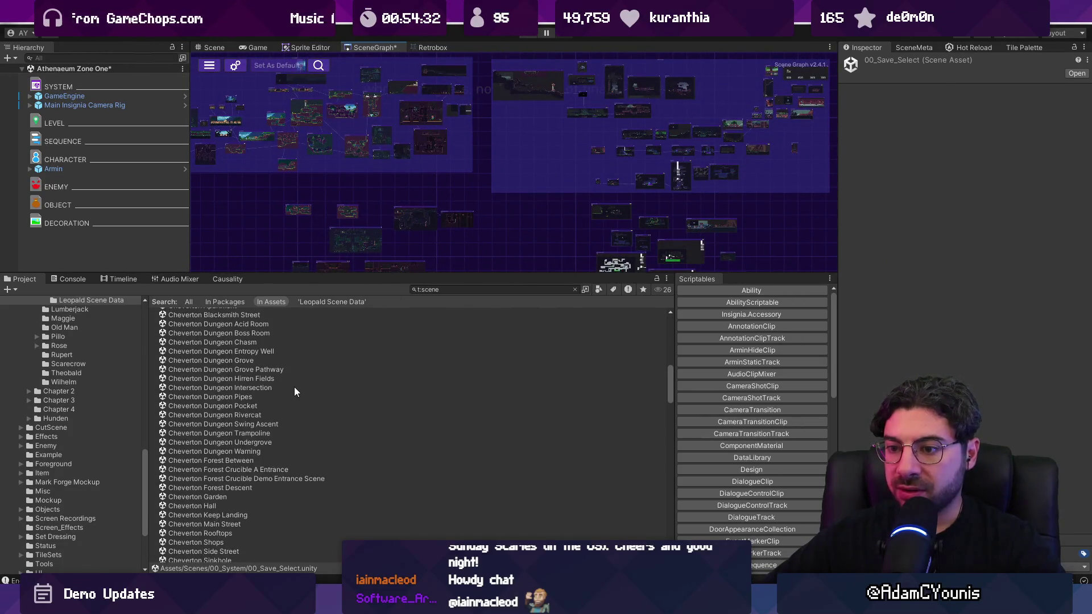
scroll(294, 388, down, 8)
Filter the Project search with 'sp' and drag Spider_Boss_Room onto the SceneGraph canvas
click(456, 291)
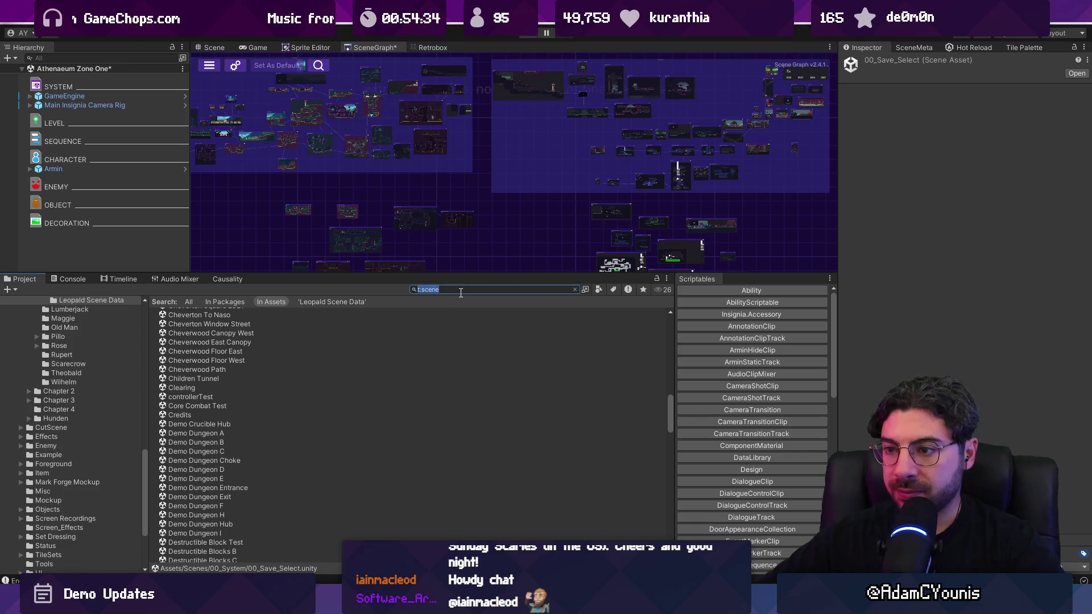
text(spider)
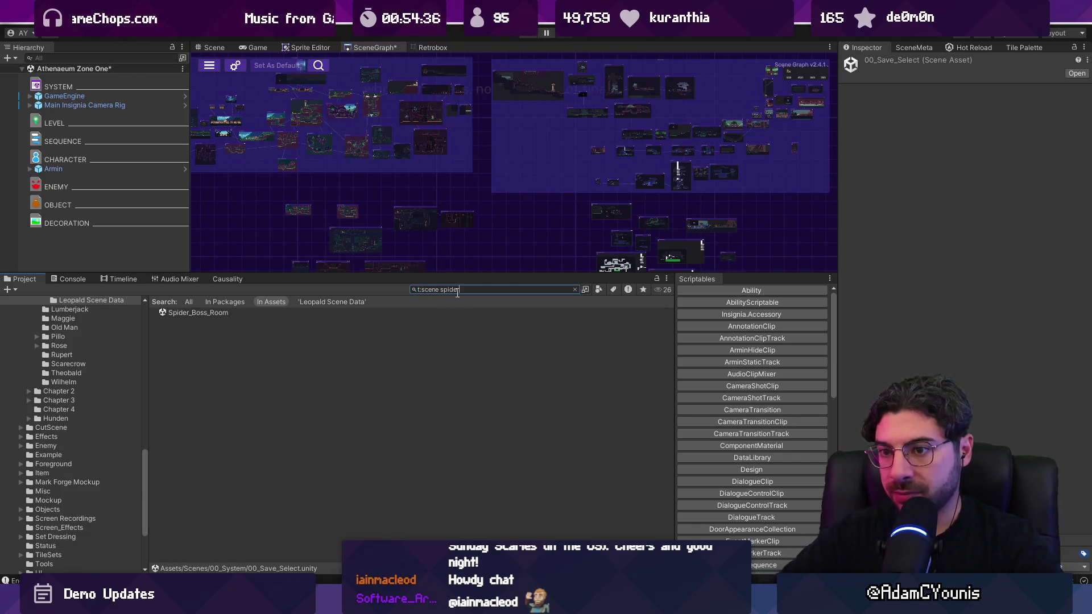
scroll(537, 179, up, 5)
scroll(411, 158, down, 5)
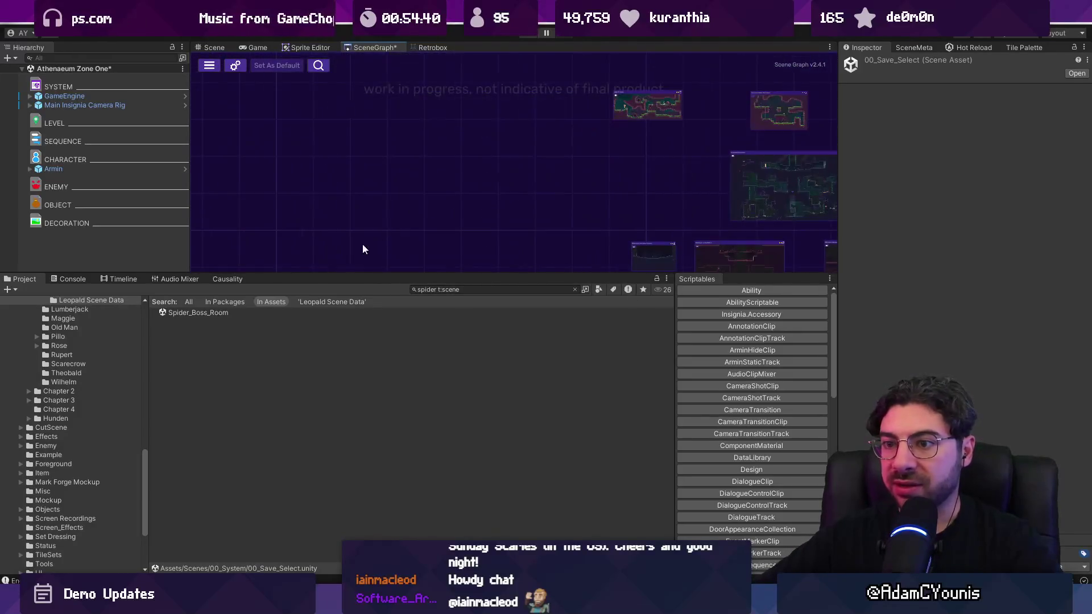
drag(234, 313, 314, 215)
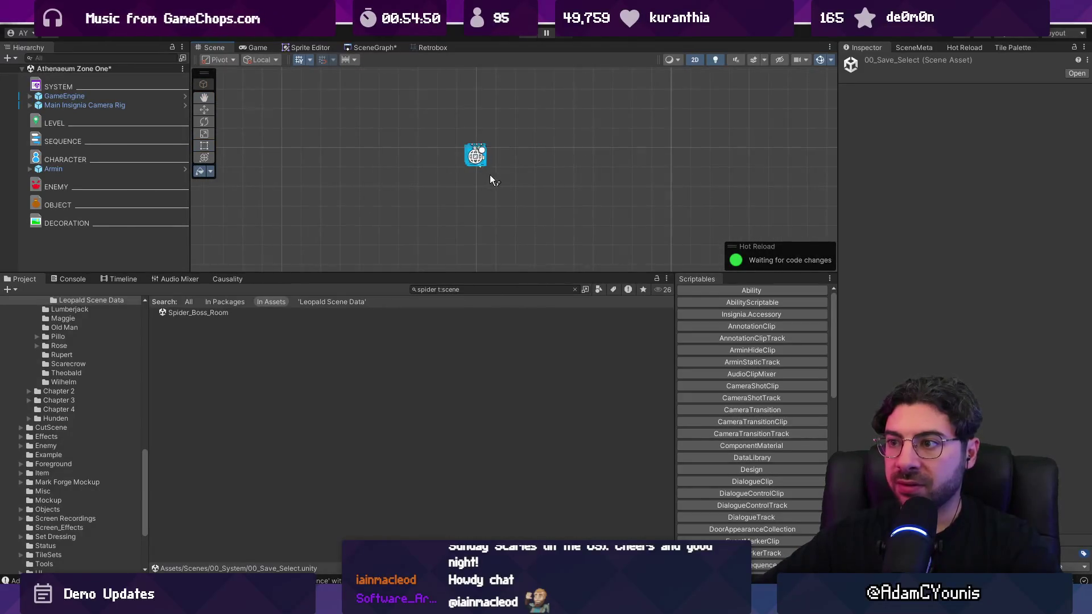
Open Spider_Boss_Room from its graph node, dismiss the save prompt, and show the Scene view
click(372, 47)
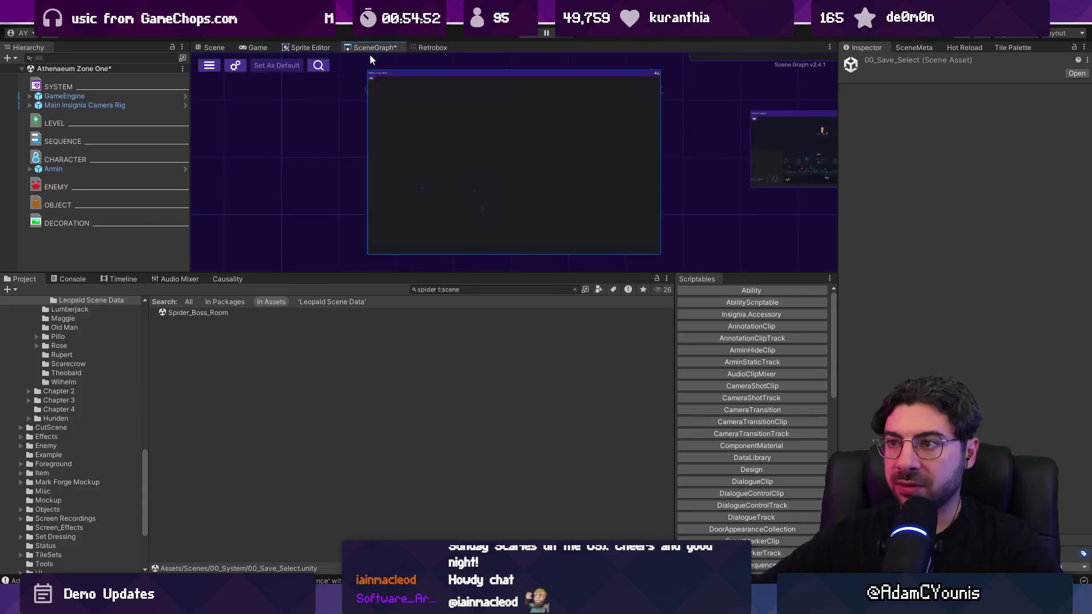
double_click(435, 162)
click(560, 323)
click(215, 50)
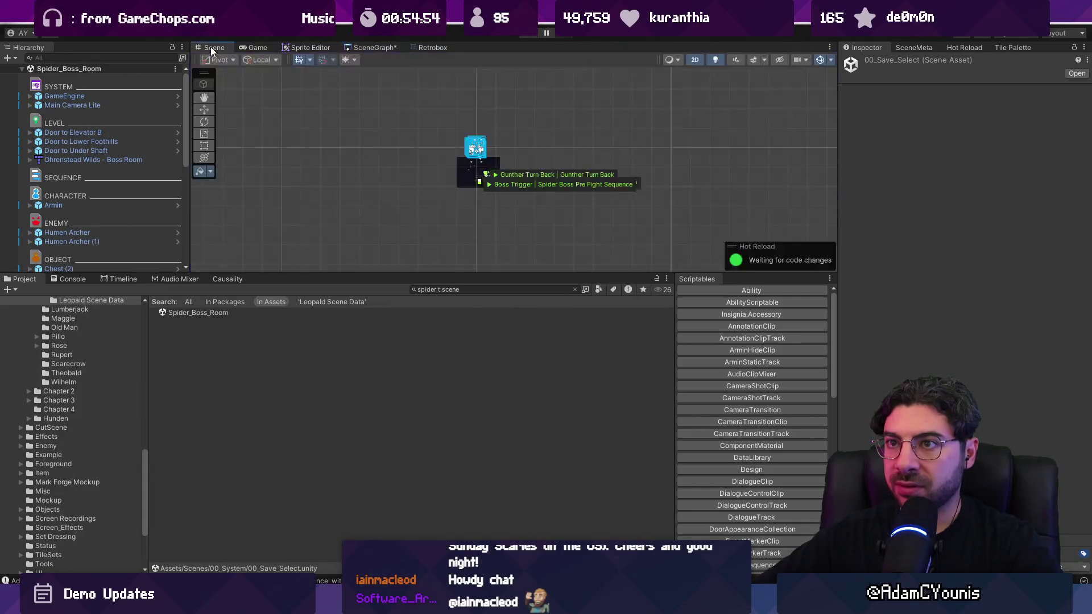
Enlarge the Scene view and pan across the boss room to the archers corridor and Boss Trigger
scroll(472, 164, up, 10)
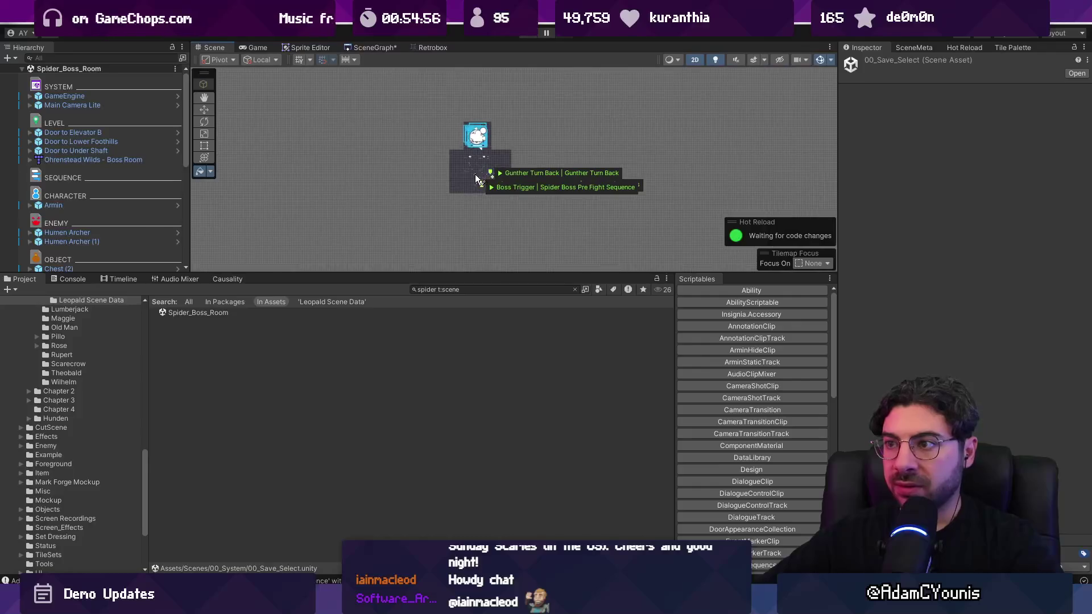
scroll(485, 200, up, 8)
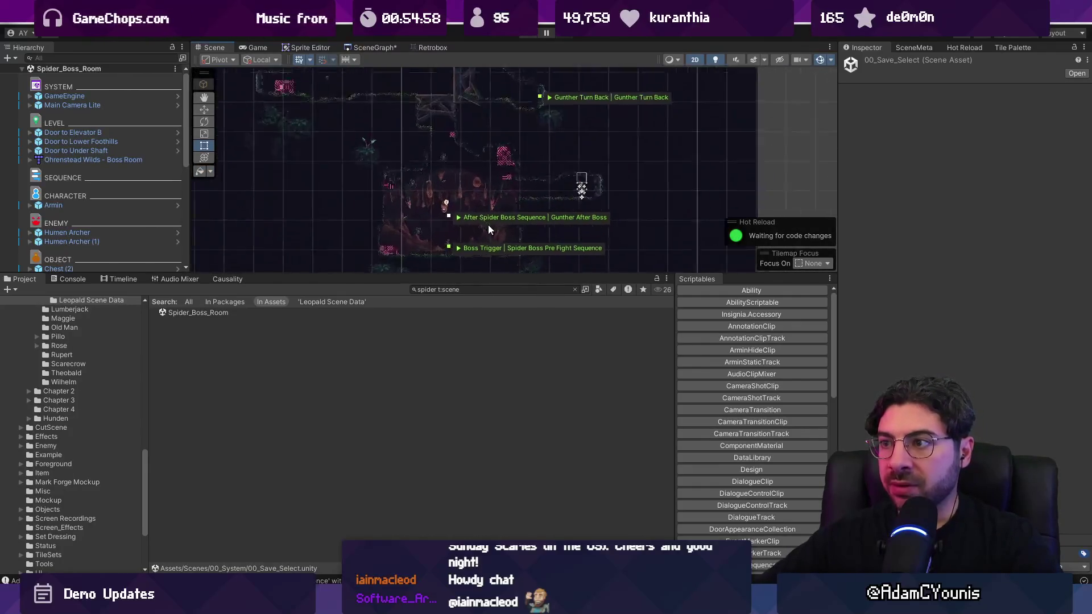
drag(486, 325, 487, 476)
drag(527, 347, 527, 281)
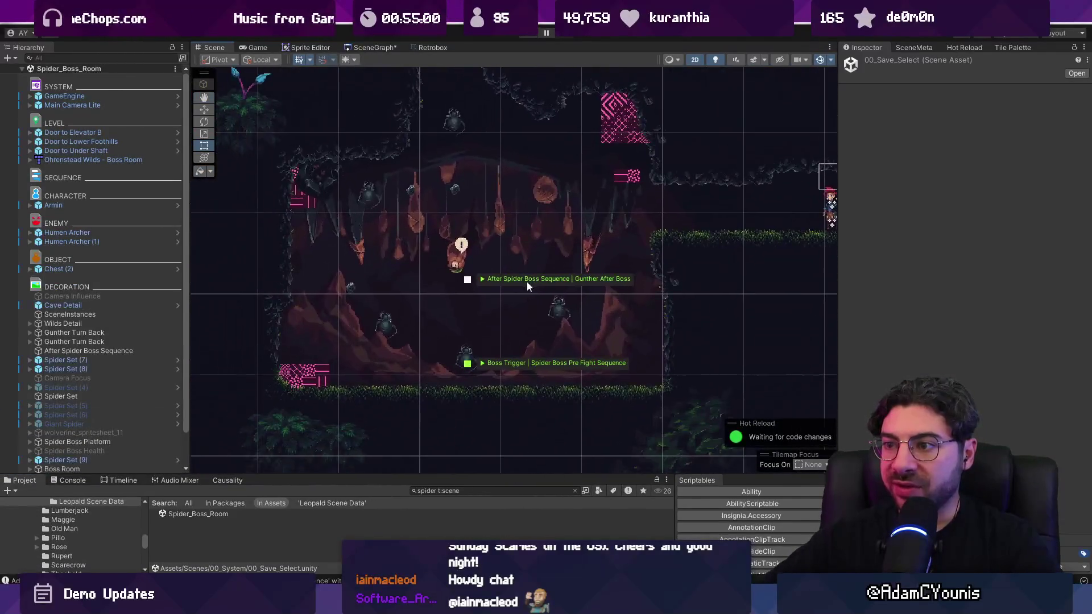
scroll(541, 423, up, 4)
mouse_move(540, 423)
mouse_down()
mouse_move(715, 496)
mouse_move(579, 356)
mouse_move(463, 341)
mouse_move(405, 260)
mouse_up()
scroll(399, 268, down, 3)
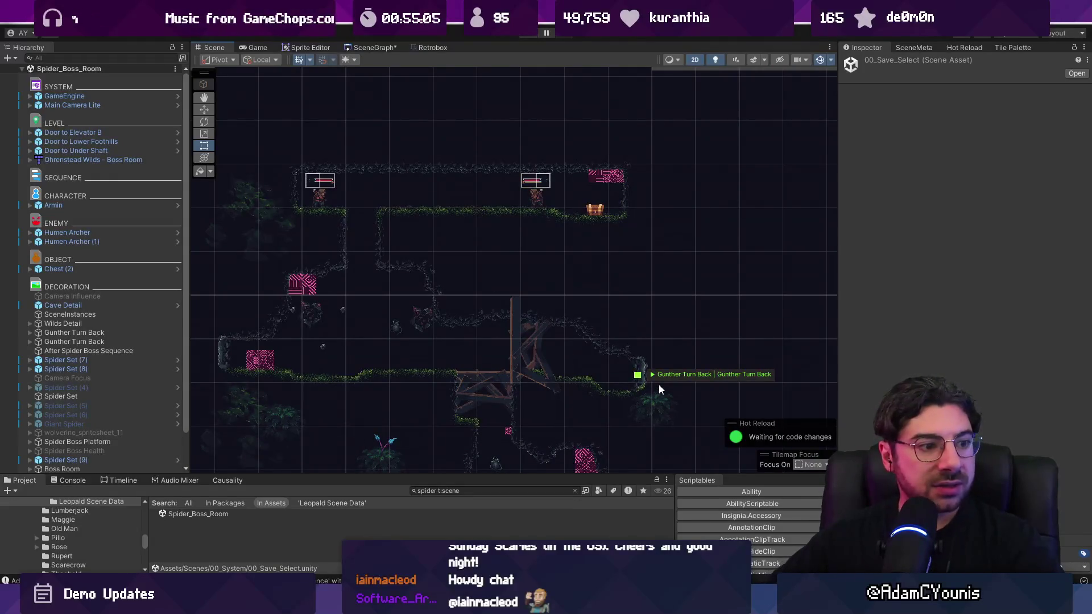
scroll(536, 284, down, 2)
drag(602, 296, 542, 238)
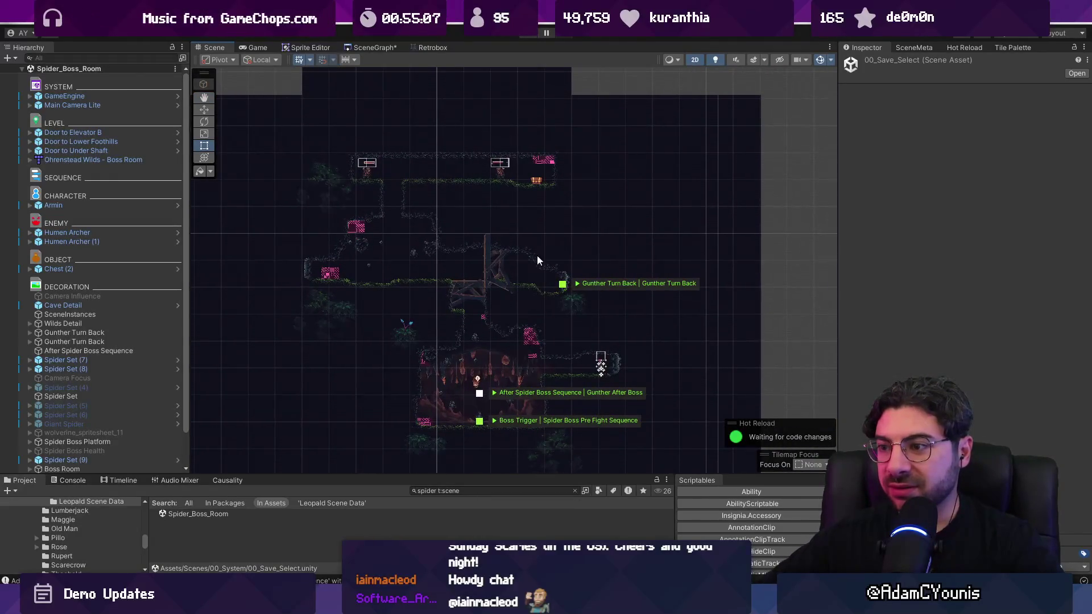
scroll(341, 236, up, 4)
Inspect the Boss Room tilemap and its Decoration layer, then return to the SceneGraph map
click(348, 248)
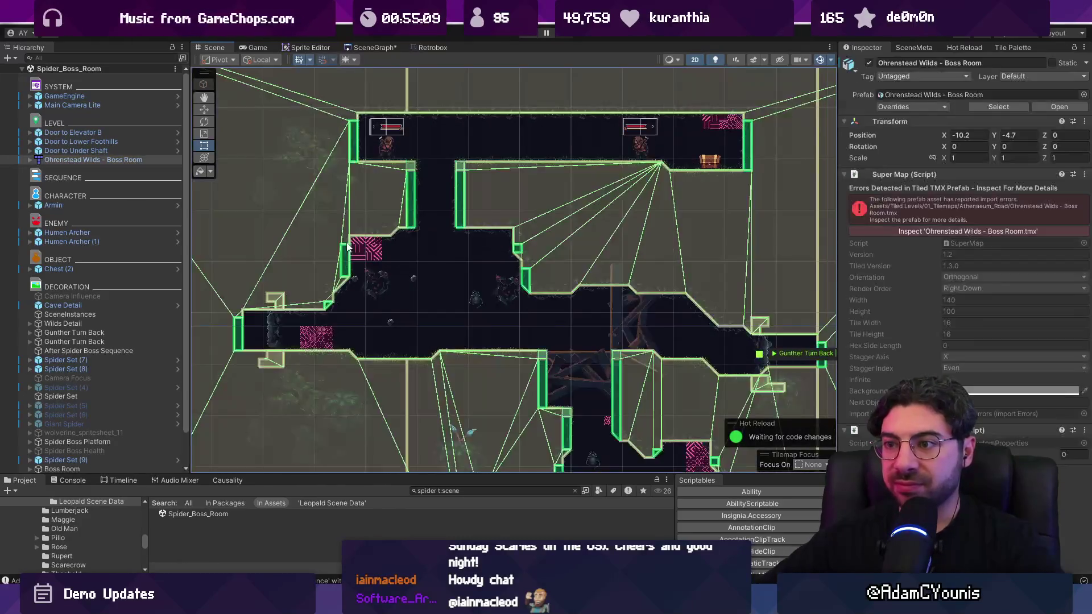
click(366, 249)
scroll(557, 329, down, 5)
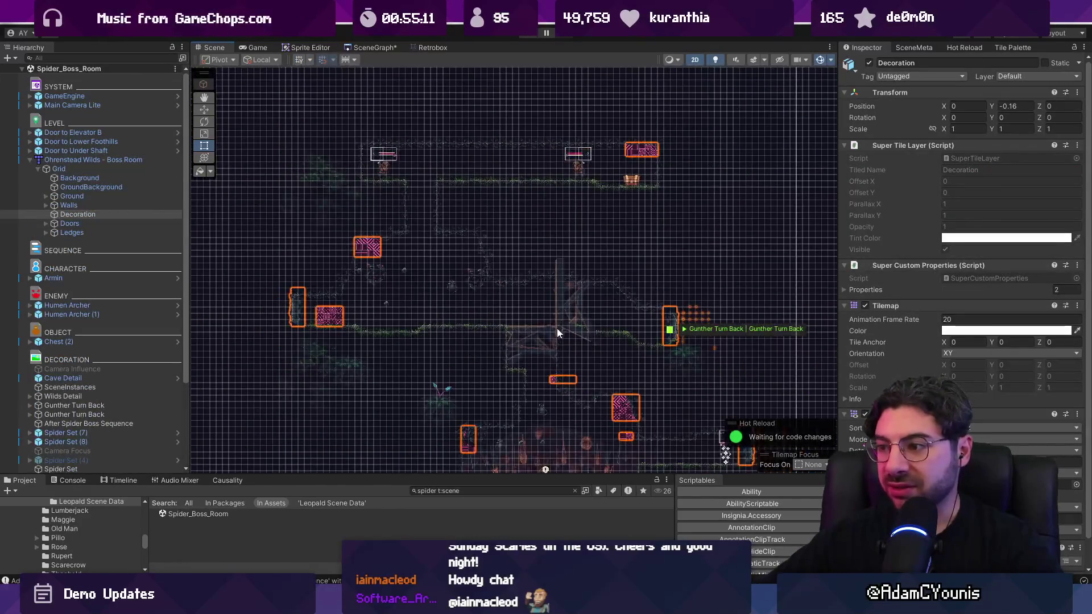
scroll(507, 256, up, 2)
scroll(472, 241, down, 2)
scroll(592, 310, up, 2)
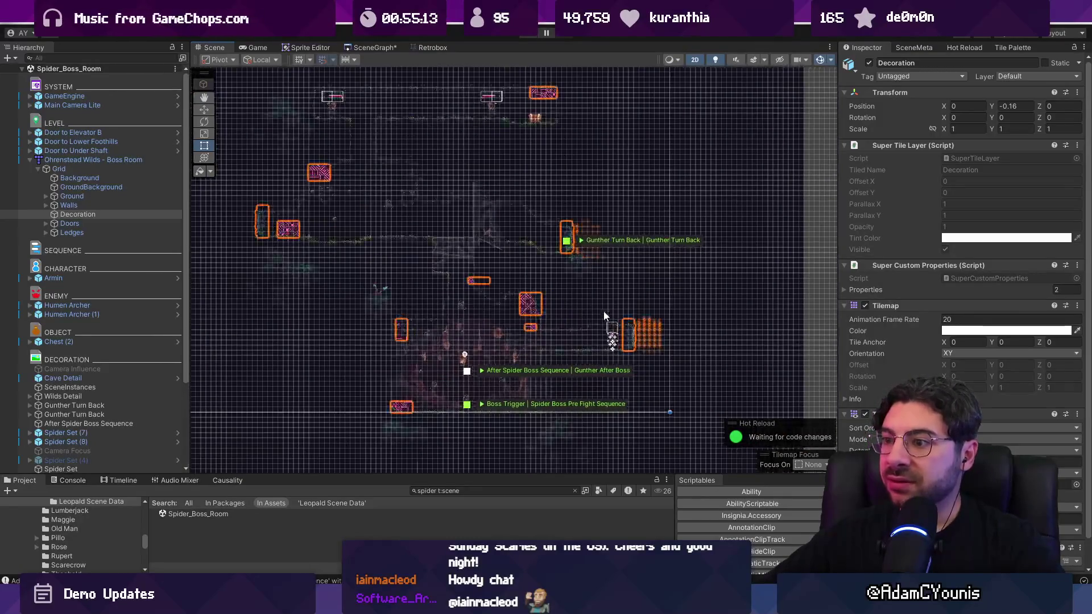
click(750, 266)
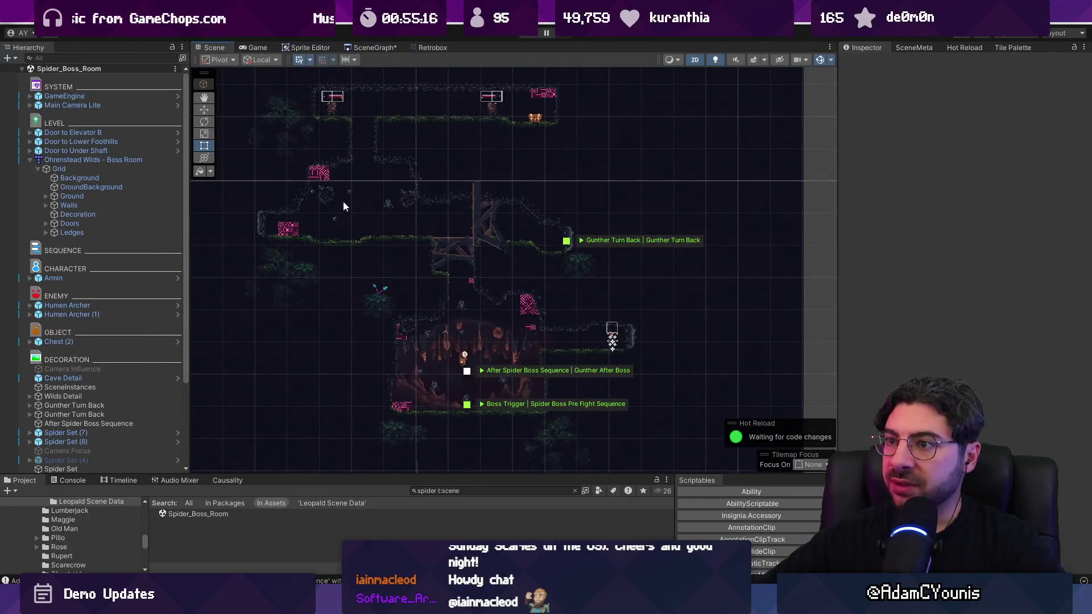
scroll(344, 206, up, 3)
scroll(450, 274, down, 3)
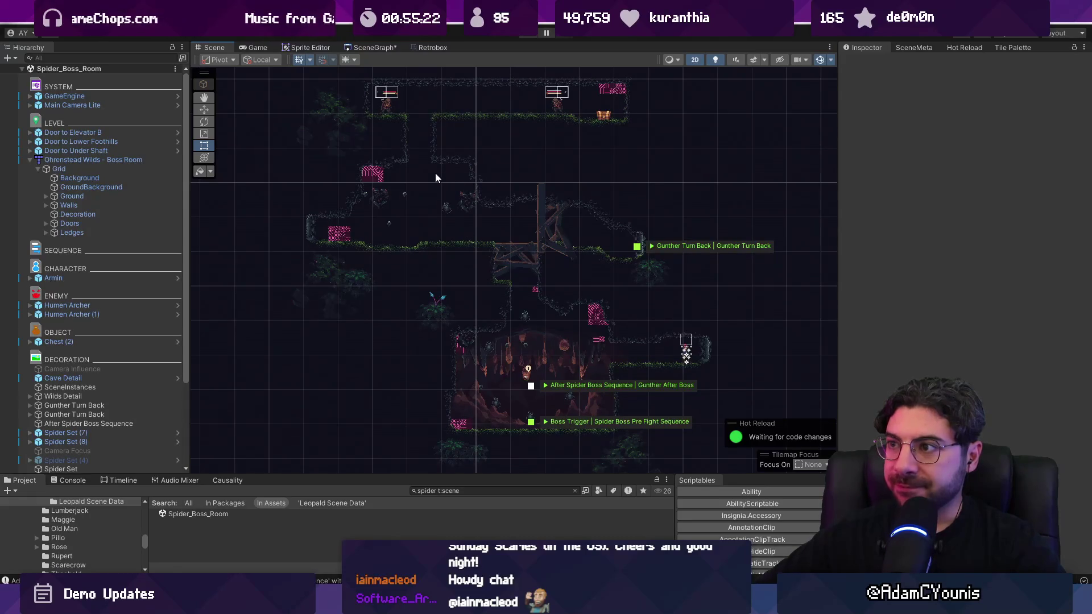
click(367, 48)
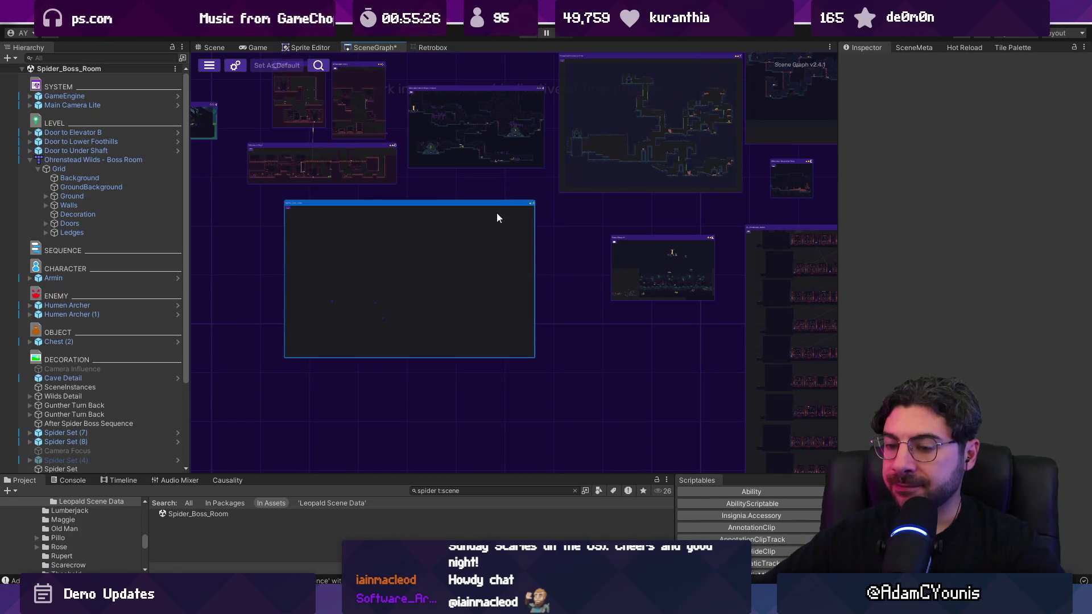
Enlarge the Project panel, search 'un', and drag Ohrenstead_Mountainside into the scene graph
mouse_move(524, 476)
mouse_down()
mouse_move(521, 451)
mouse_move(551, 393)
mouse_up()
scroll(551, 361, up, 3)
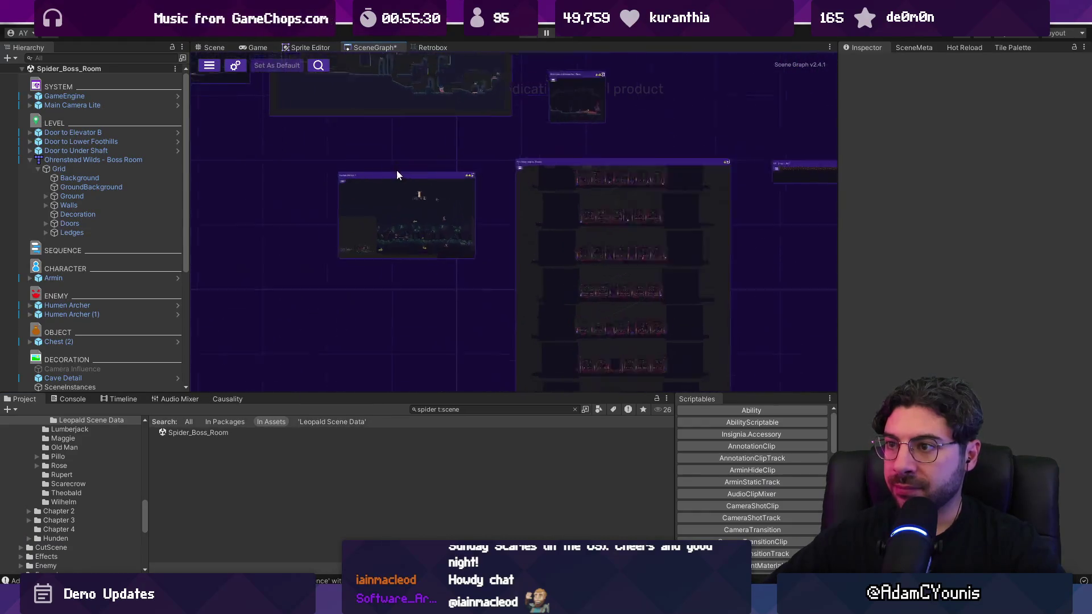
scroll(412, 225, up, 5)
scroll(436, 246, down, 6)
click(459, 411)
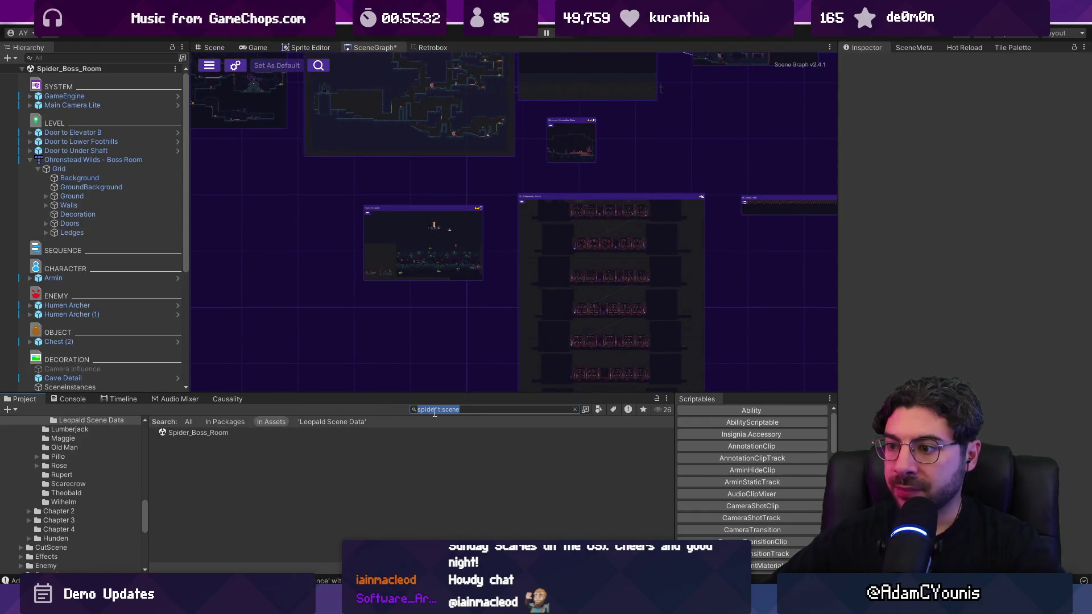
text(mountain)
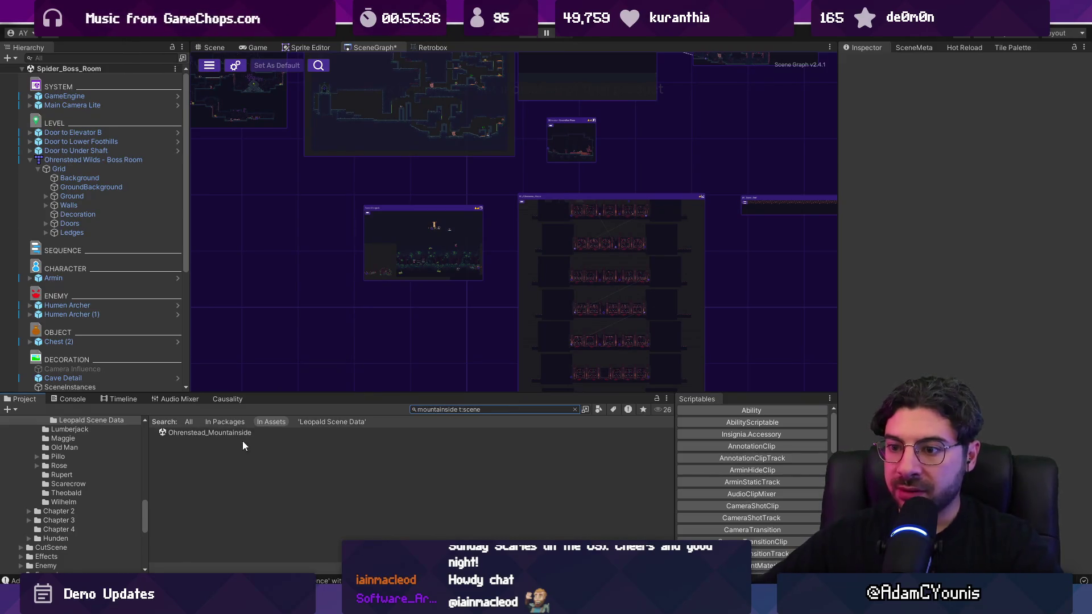
drag(210, 433, 225, 326)
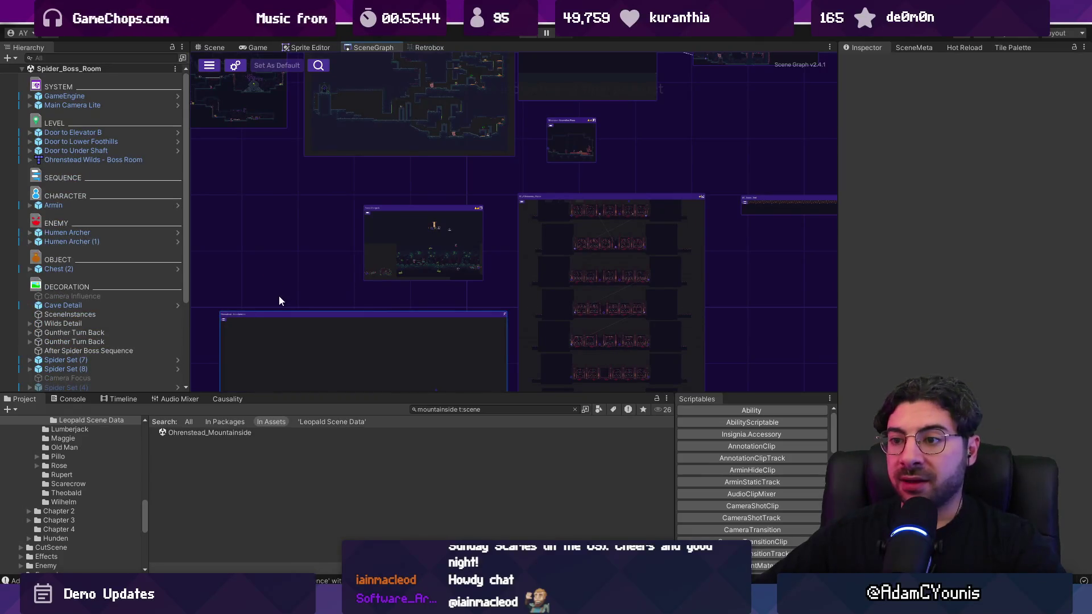
Zoom and pan the Mountainside level to show Minecart Prompt, Theobald and Gate Interest triggers
scroll(333, 244, up, 1)
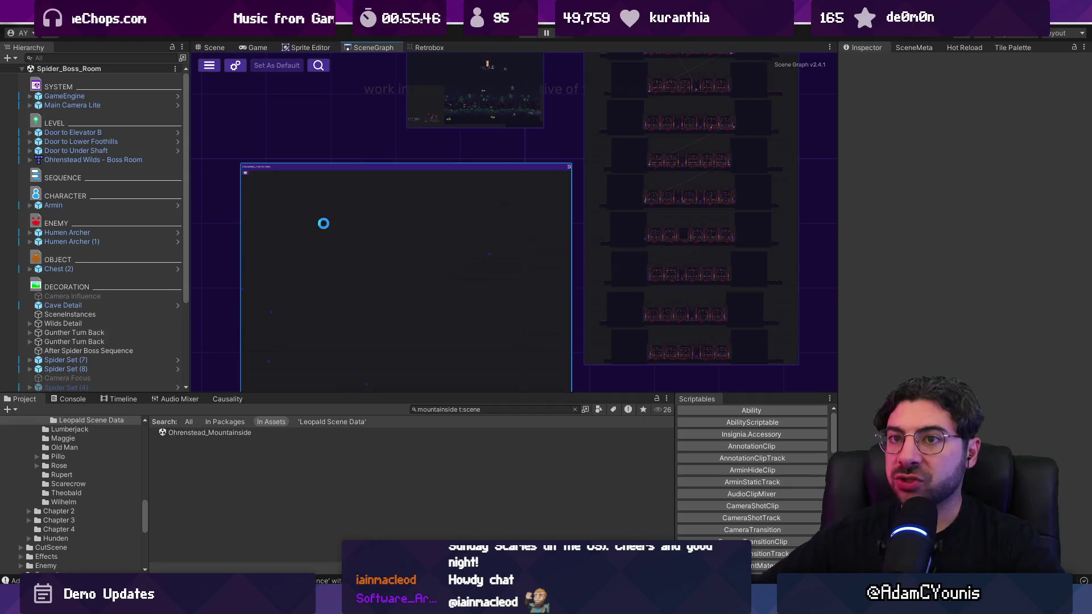
scroll(338, 279, down, 3)
mouse_move(338, 279)
mouse_down()
mouse_move(335, 347)
mouse_move(522, 287)
mouse_move(484, 359)
mouse_move(479, 295)
mouse_up()
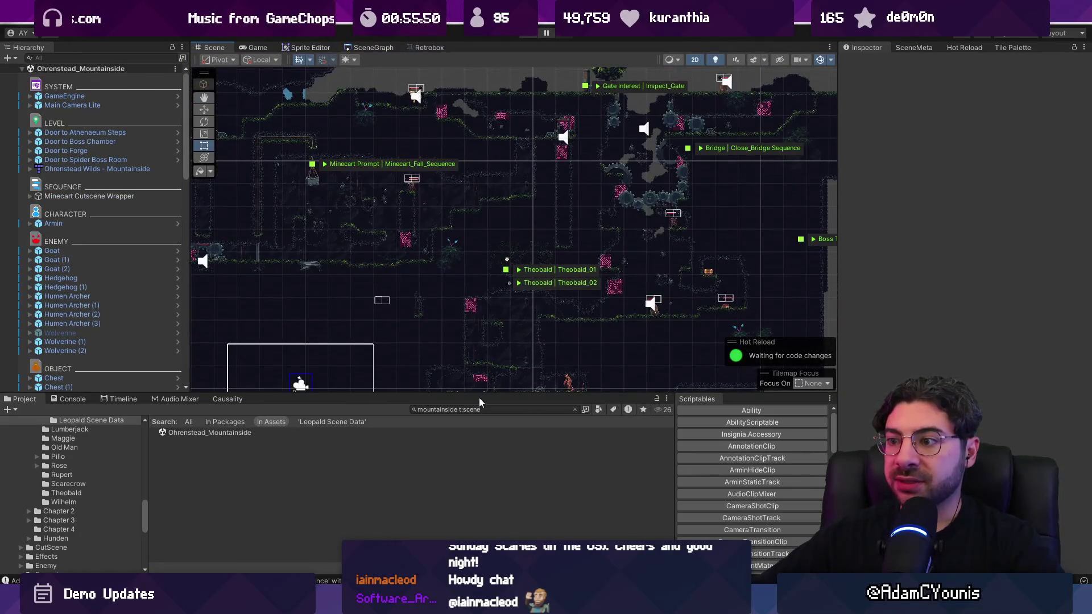
Enlarge the Scene view and center the level's camera frame
drag(461, 393, 461, 474)
scroll(461, 392, down, 1)
scroll(496, 224, down, 2)
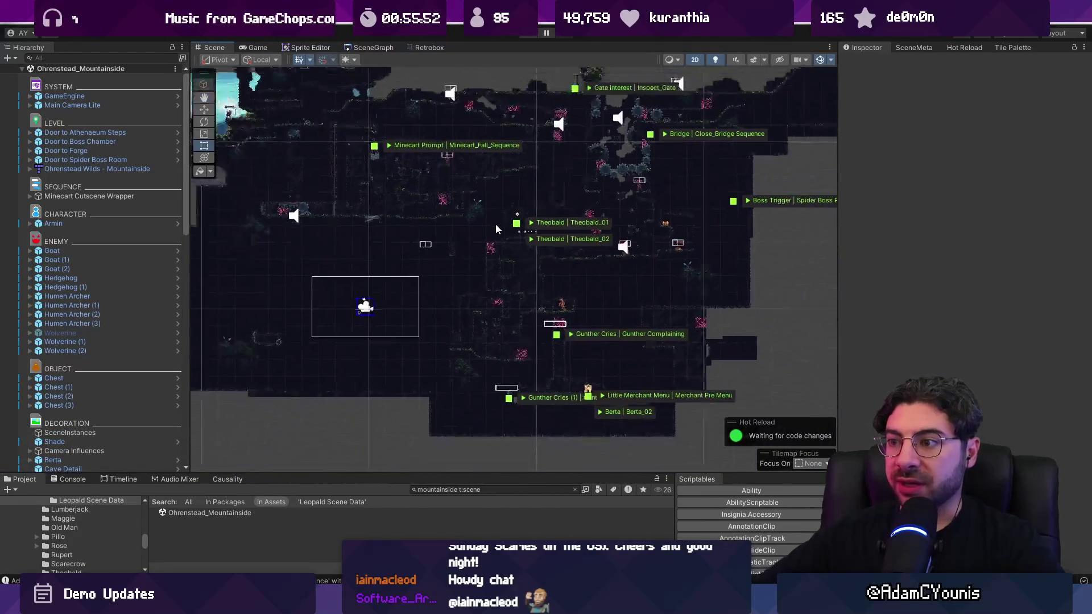
mouse_move(466, 204)
mouse_down()
mouse_move(487, 254)
mouse_move(506, 267)
mouse_up()
scroll(488, 259, up, 1)
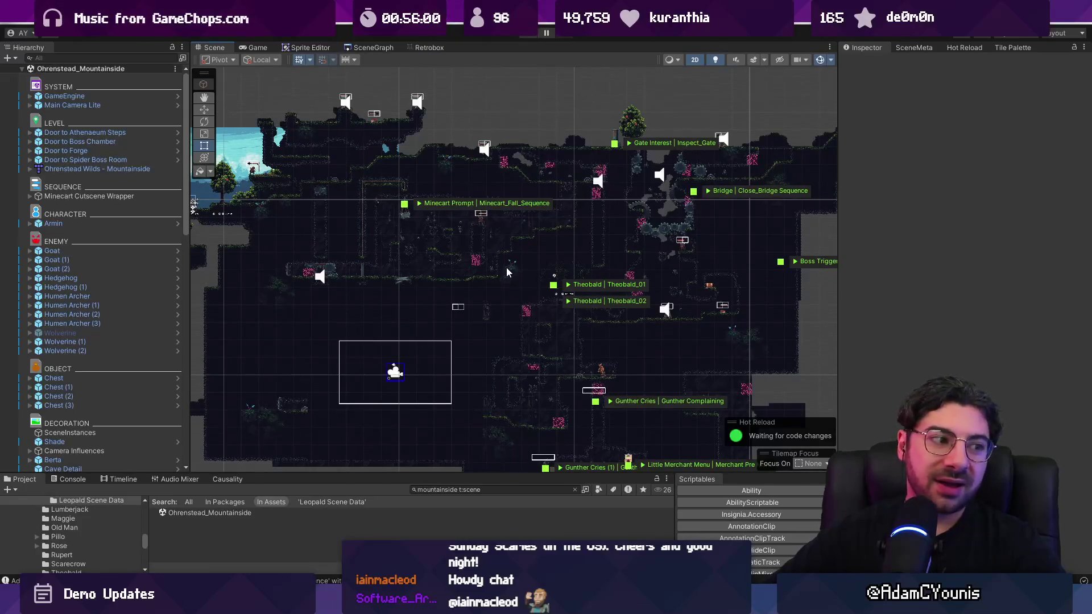
Pan the Mountainside level from the Gunther Cries area to its left end
drag(661, 418, 578, 253)
scroll(578, 253, up, 5)
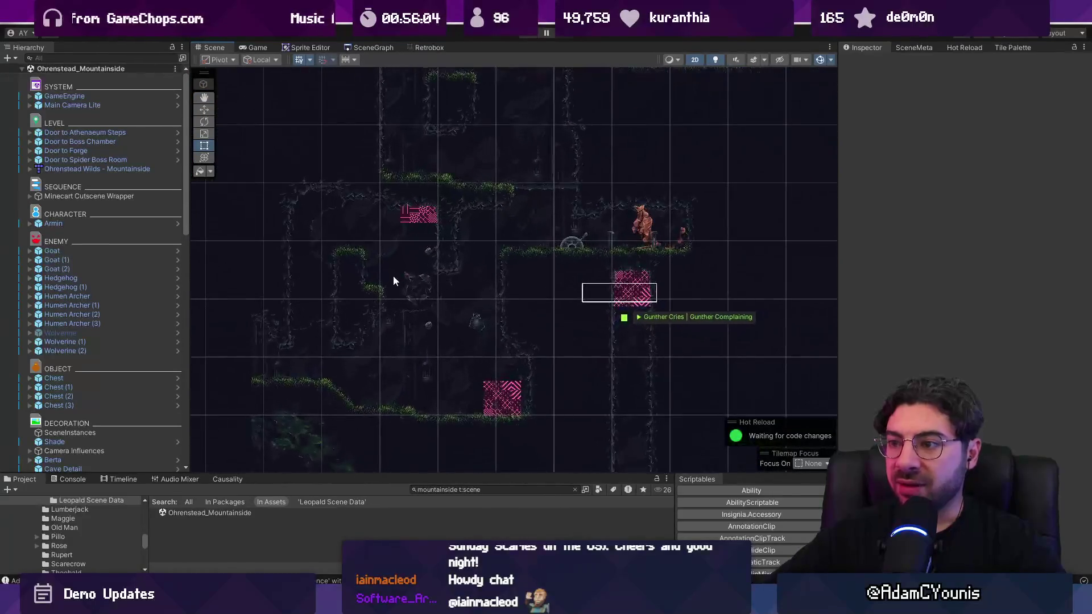
scroll(480, 292, down, 5)
mouse_move(463, 288)
mouse_down()
mouse_move(549, 329)
mouse_move(622, 422)
mouse_move(771, 448)
mouse_move(756, 448)
mouse_up()
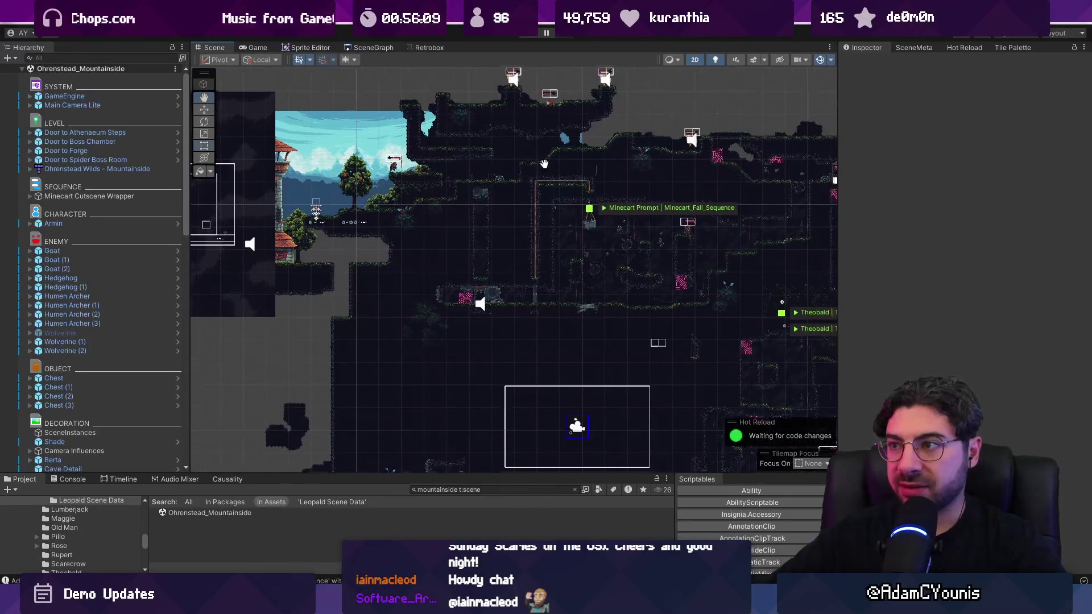
drag(645, 173, 393, 207)
scroll(393, 203, down, 2)
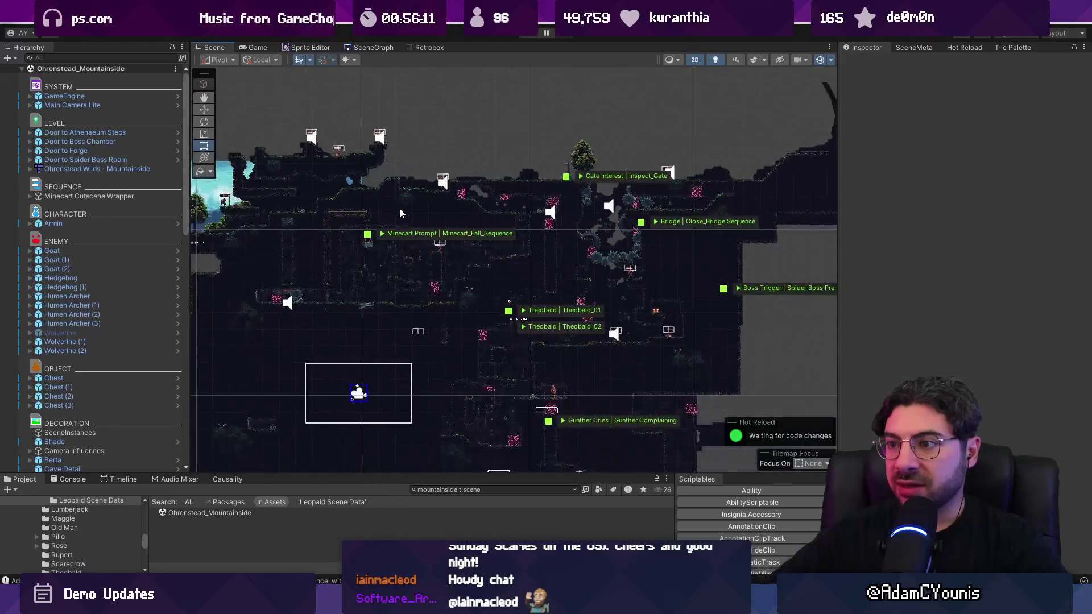
scroll(466, 262, down, 1)
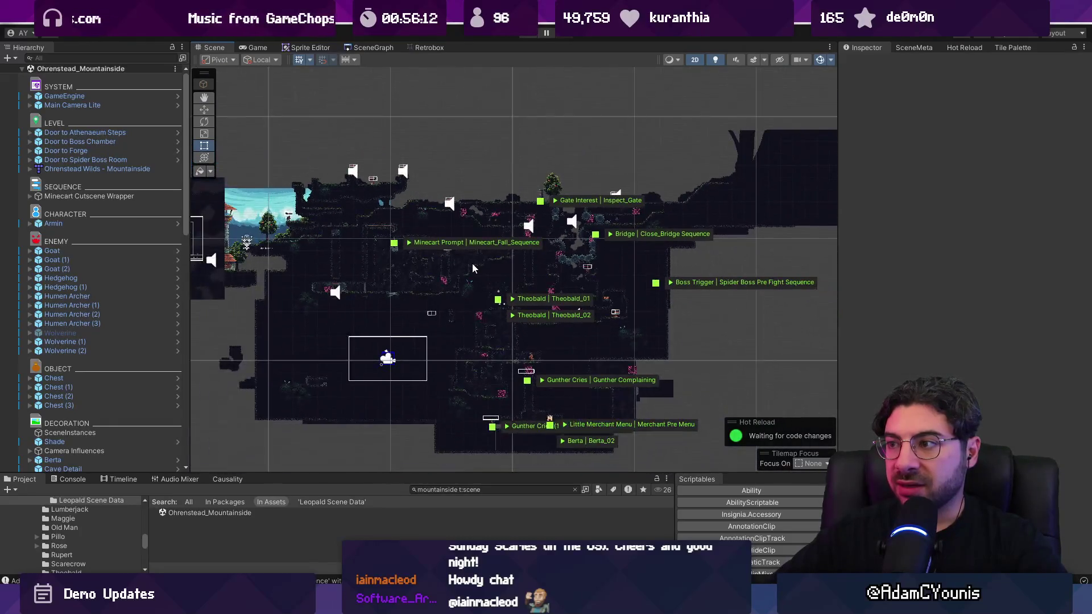
Select the cave background tile sprite, then return to the SceneGraph map
click(511, 257)
click(329, 162)
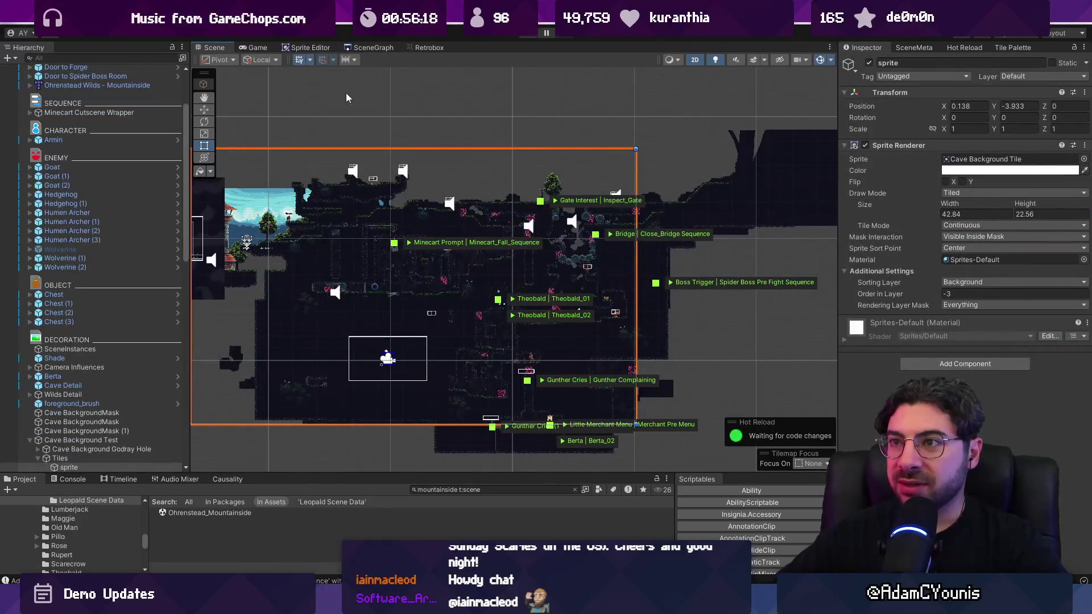
click(359, 49)
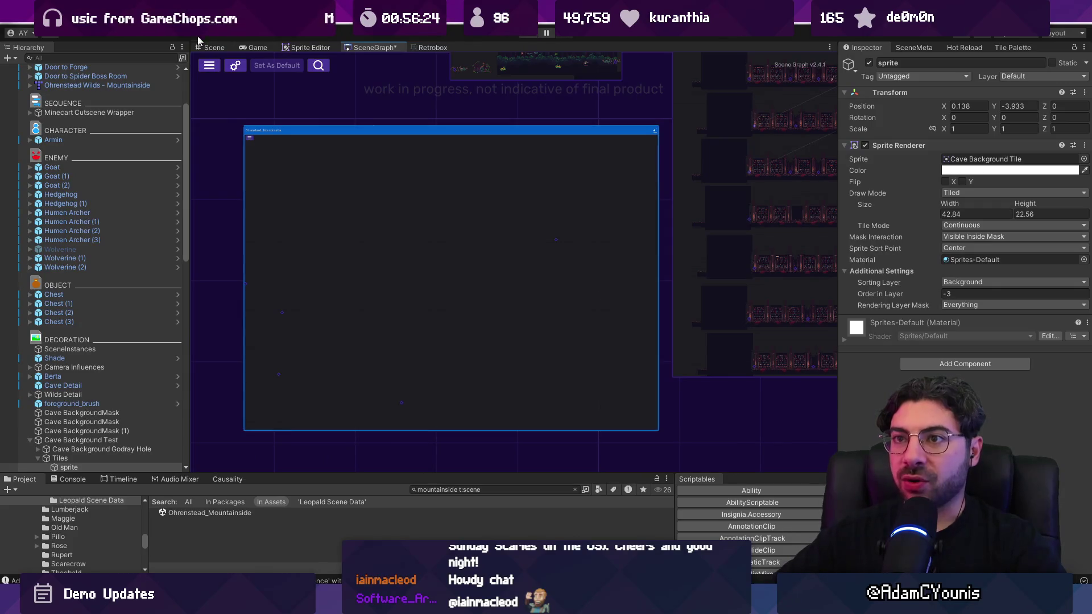
Zoom and pan around the Mountainside middle section with the Theobald and Gunther markers
click(212, 48)
scroll(450, 387, up, 2)
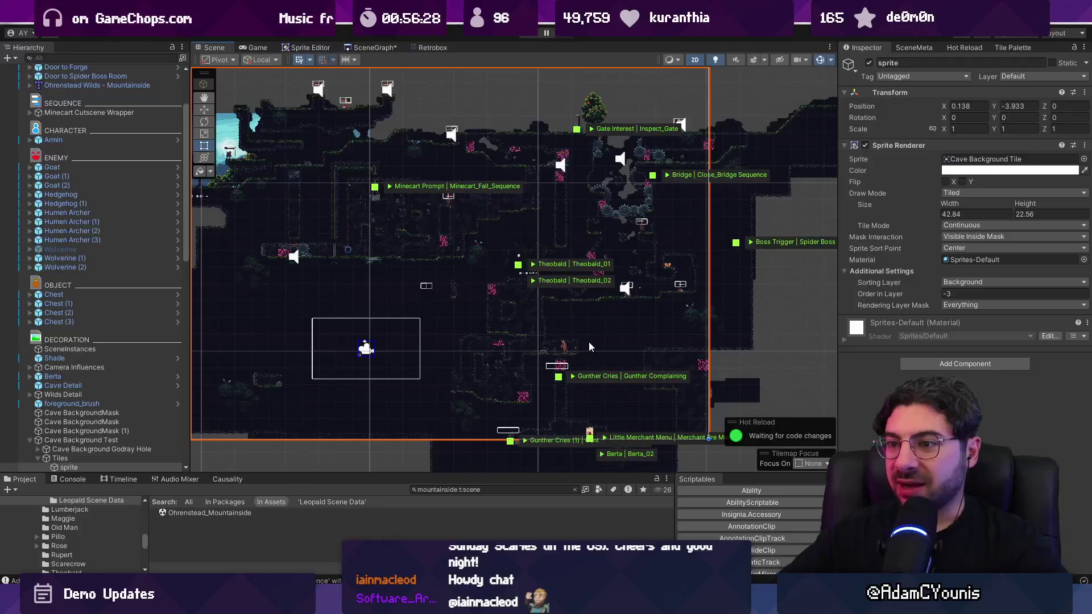
scroll(306, 416, up, 2)
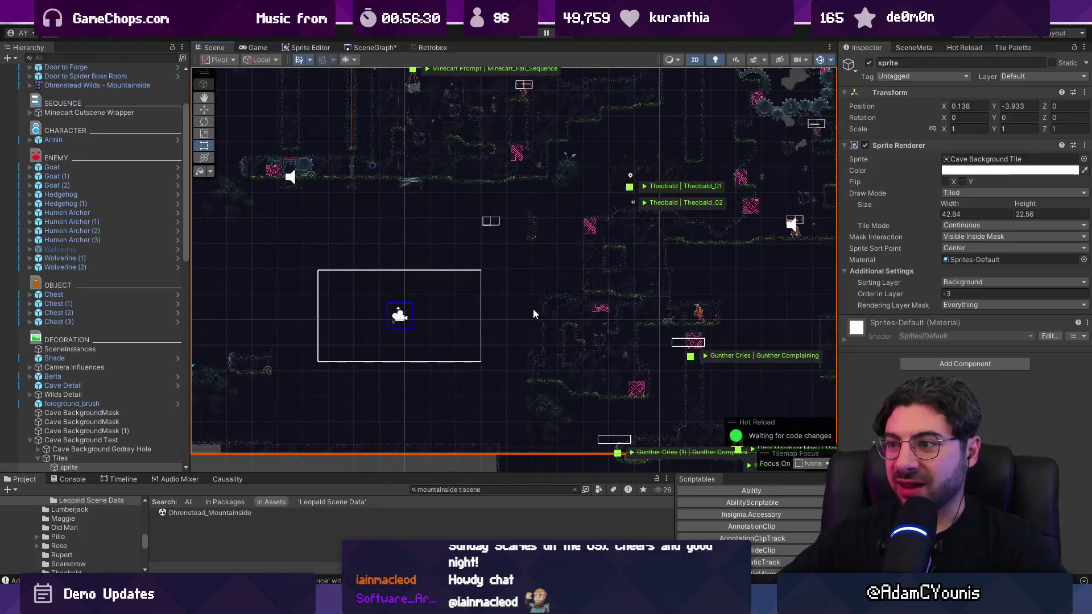
scroll(533, 310, down, 3)
drag(533, 309, 465, 334)
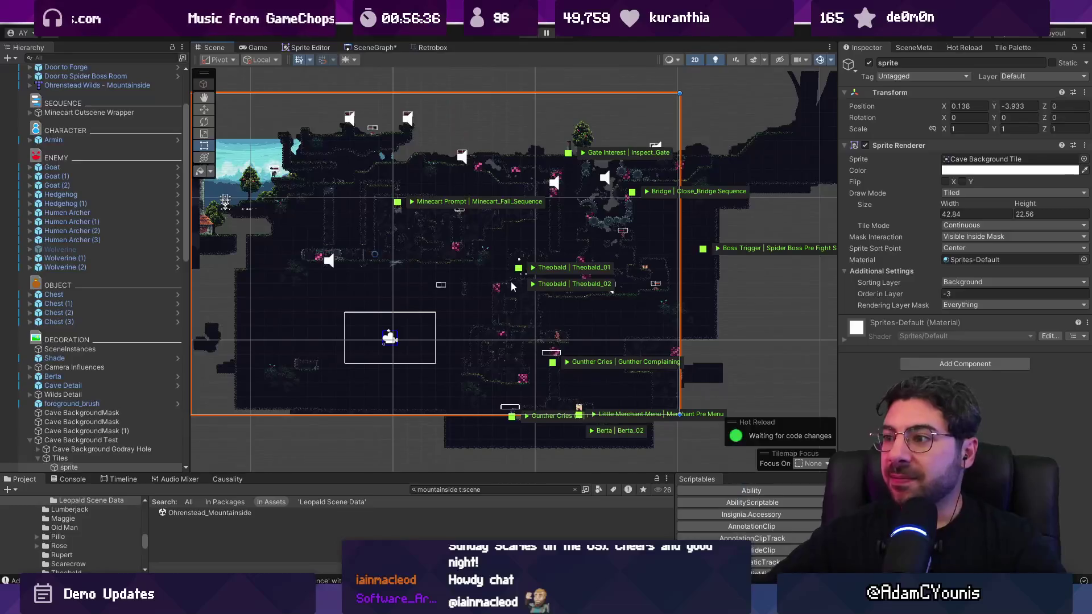
scroll(641, 247, up, 3)
scroll(640, 252, up, 2)
scroll(585, 199, down, 2)
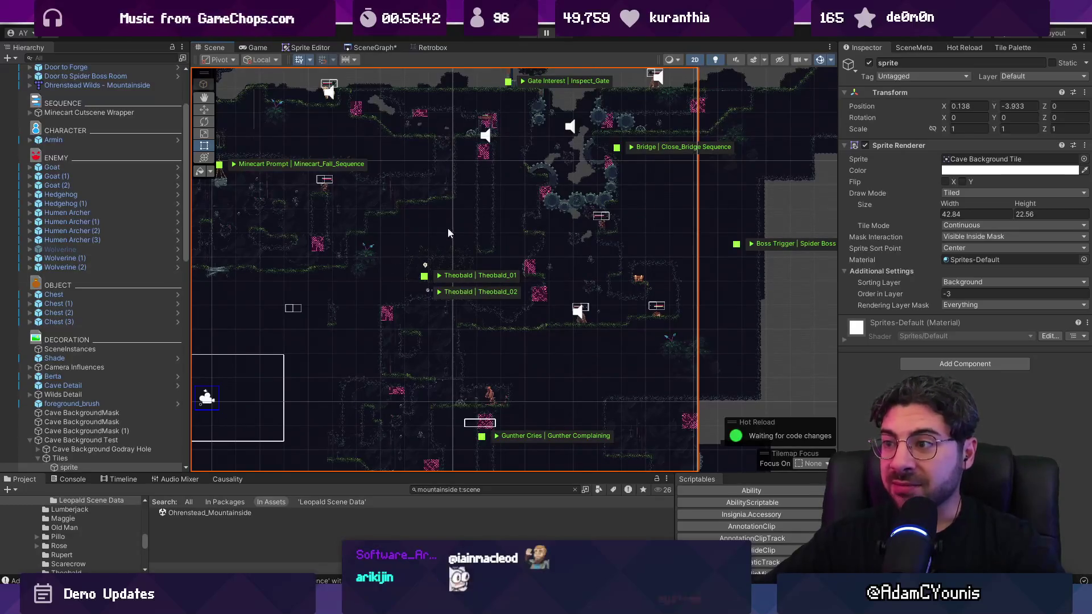
scroll(571, 152, down, 2)
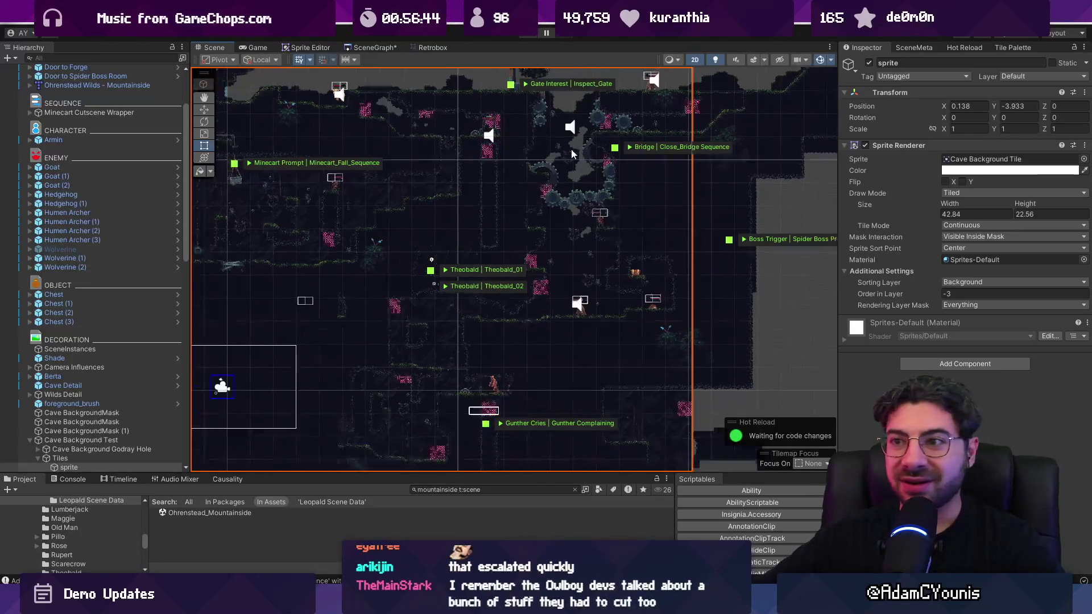
click(351, 47)
Zoom through the scene map's room nodes and pan toward the bridge and cave rooms
scroll(459, 277, down, 3)
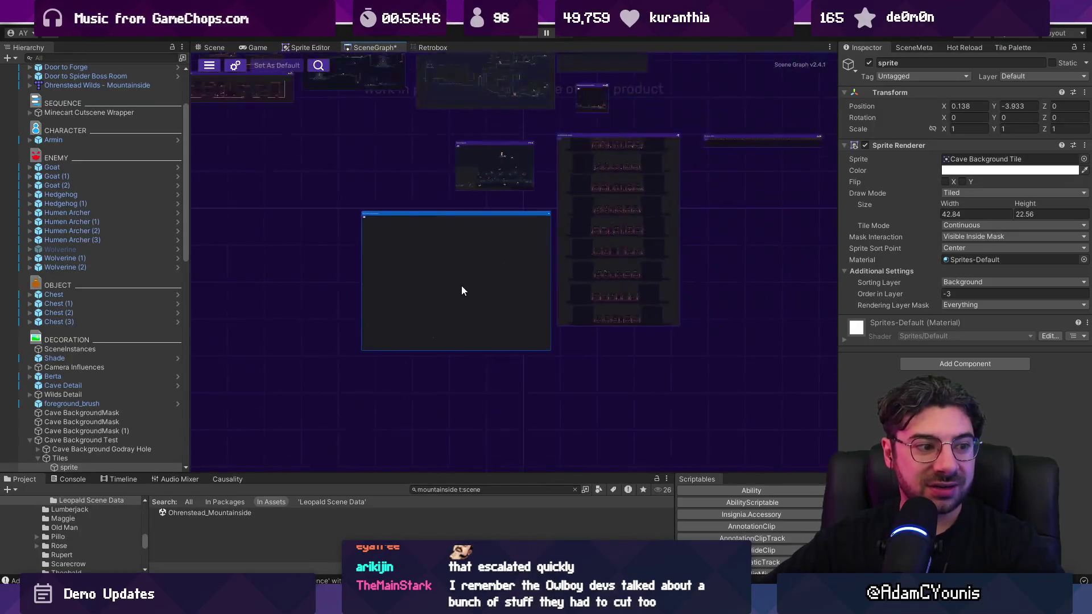
scroll(460, 353, down, 4)
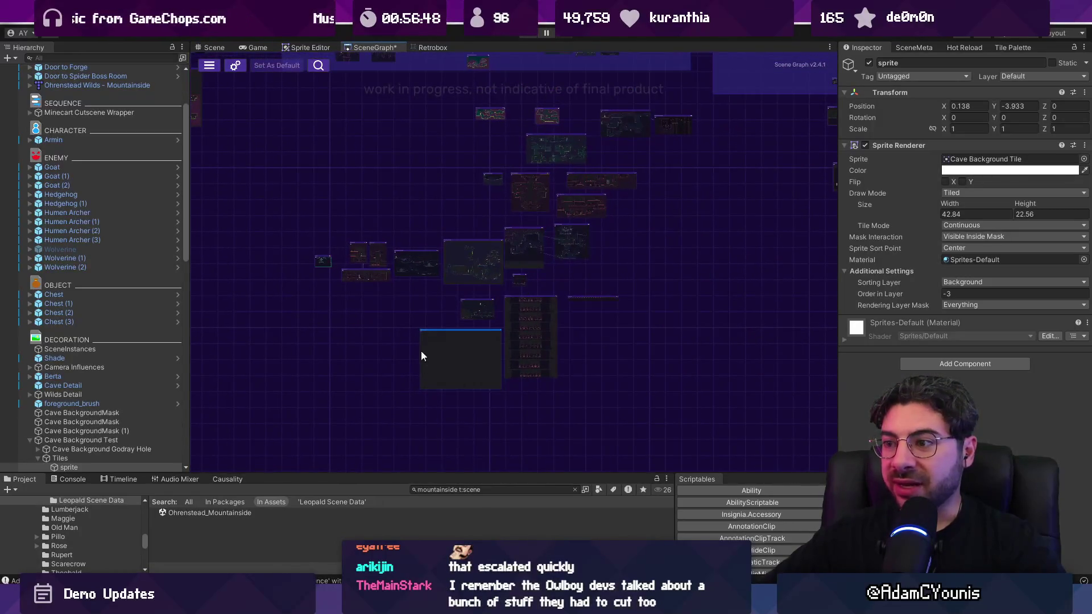
scroll(446, 394, up, 5)
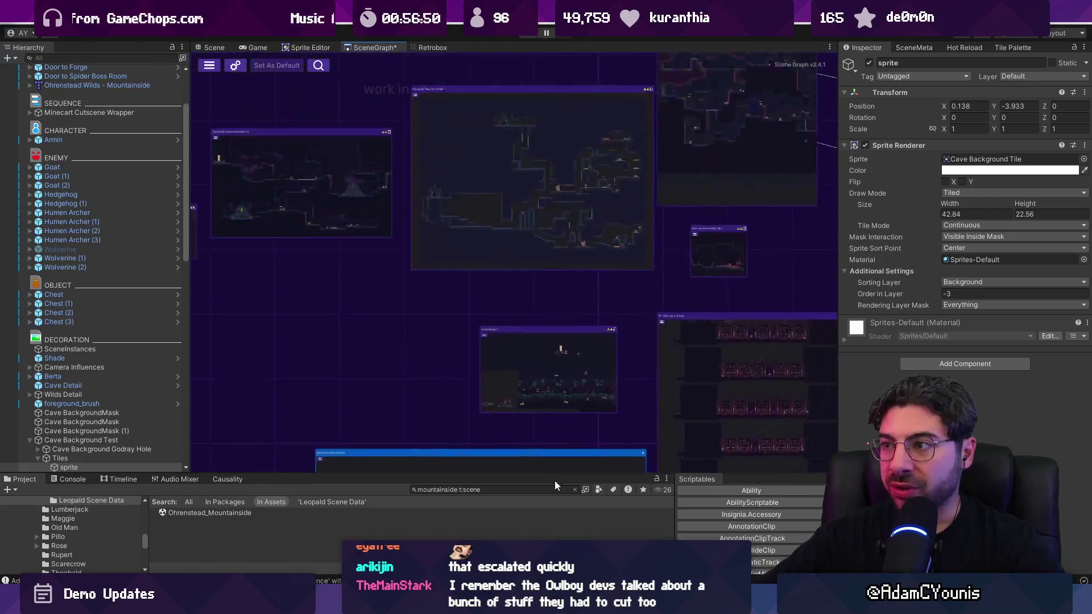
scroll(591, 211, down, 2)
scroll(580, 150, down, 3)
scroll(599, 250, up, 6)
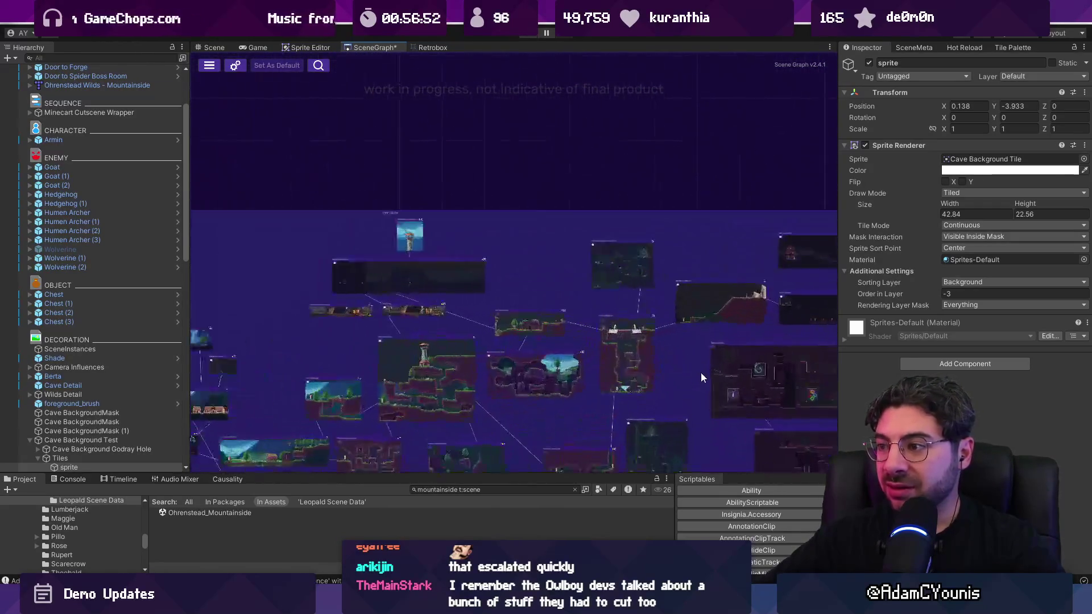
scroll(623, 308, up, 2)
scroll(593, 255, up, 2)
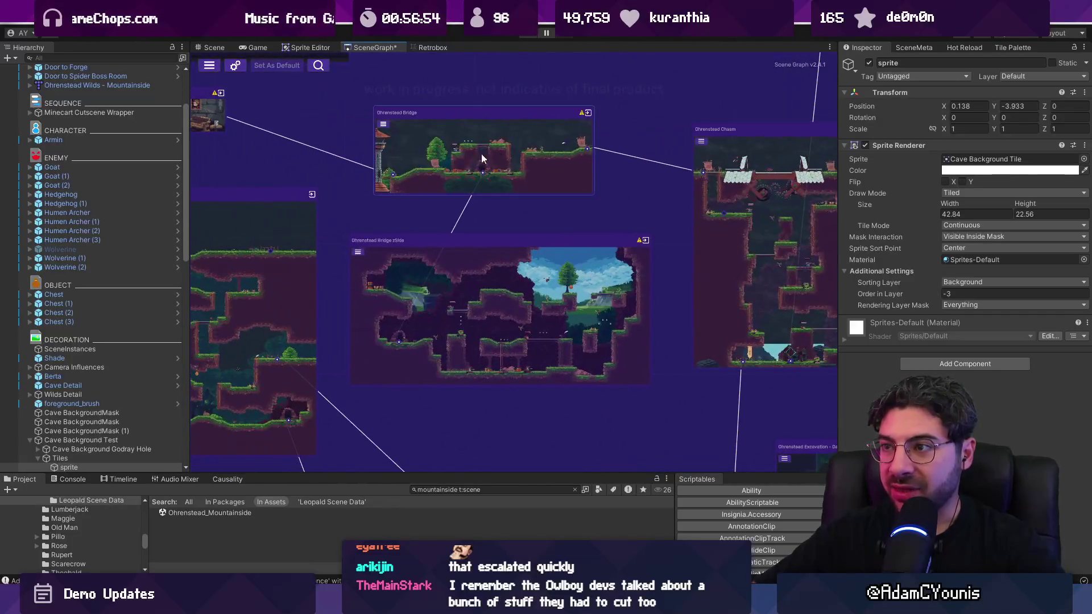
drag(481, 154, 577, 69)
scroll(535, 189, down, 3)
scroll(314, 112, down, 2)
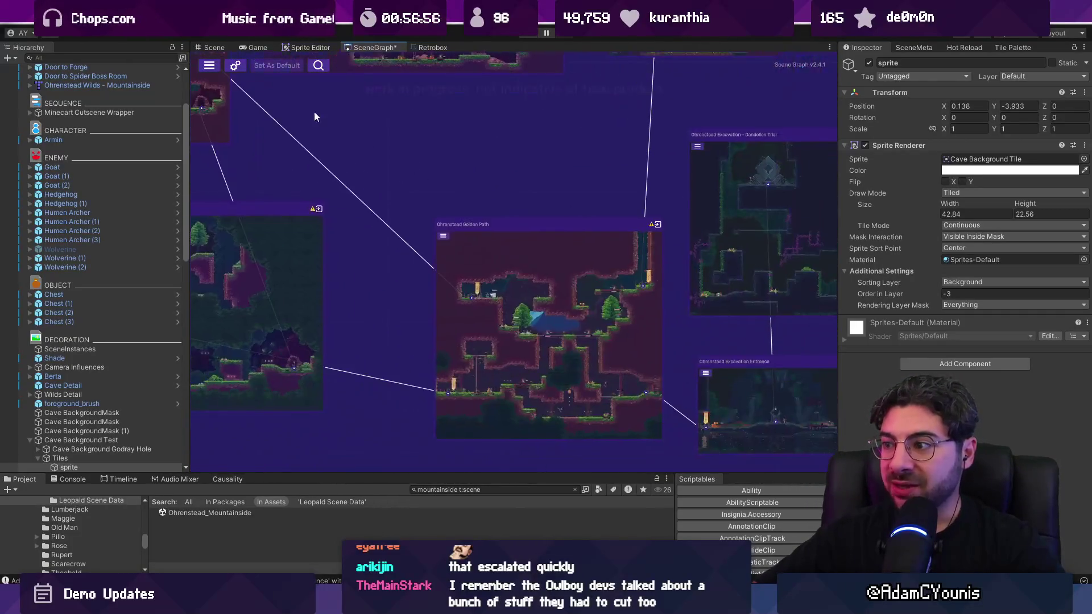
scroll(442, 237, up, 2)
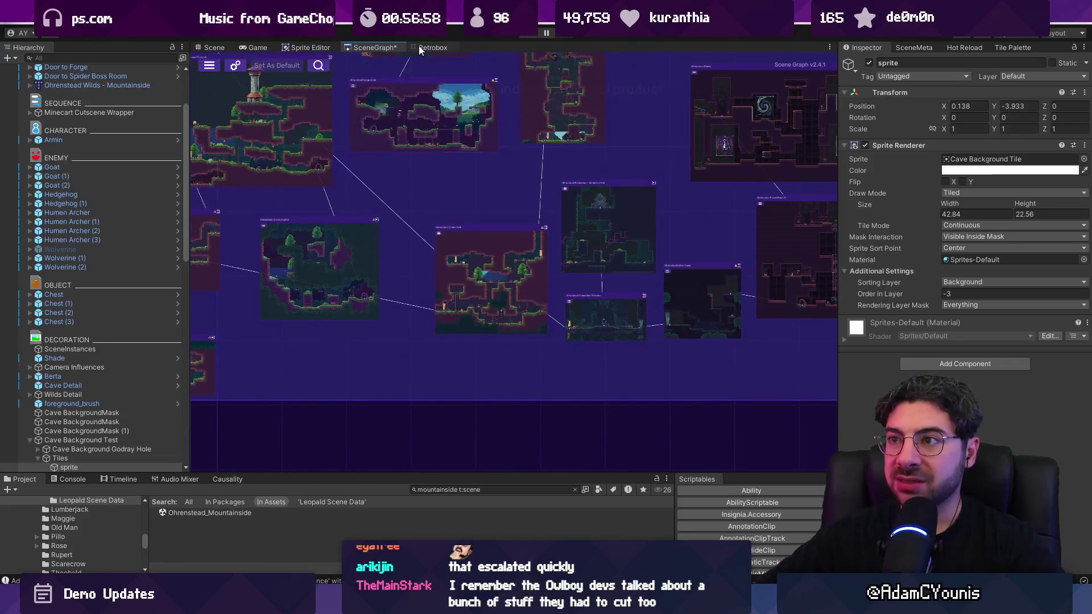
Glance at the Retrobox preview and level layout, then settle back on the scene map
click(431, 47)
click(206, 48)
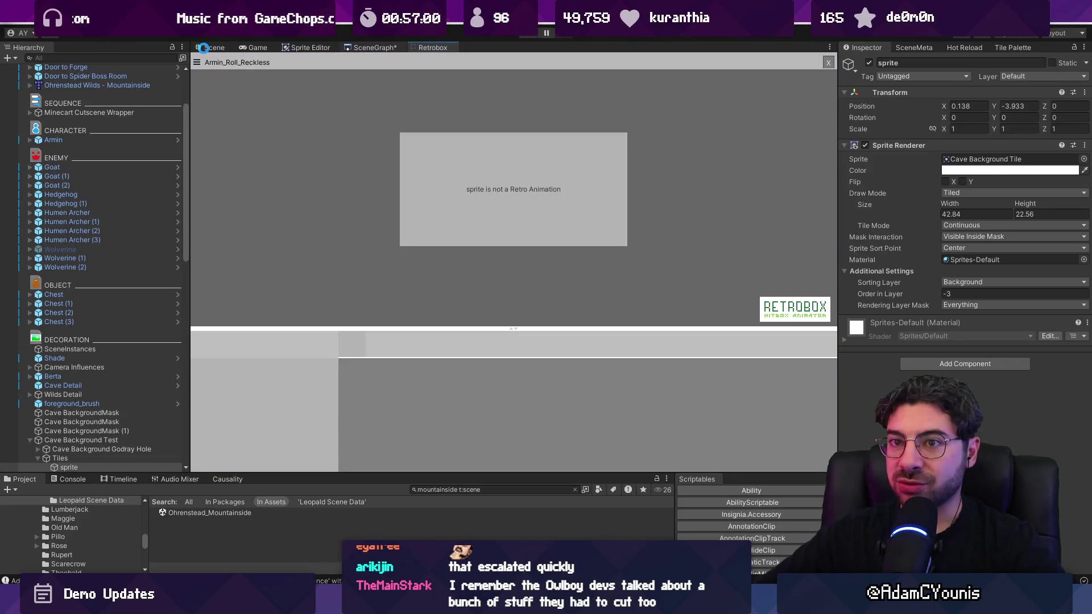
scroll(559, 163, up, 3)
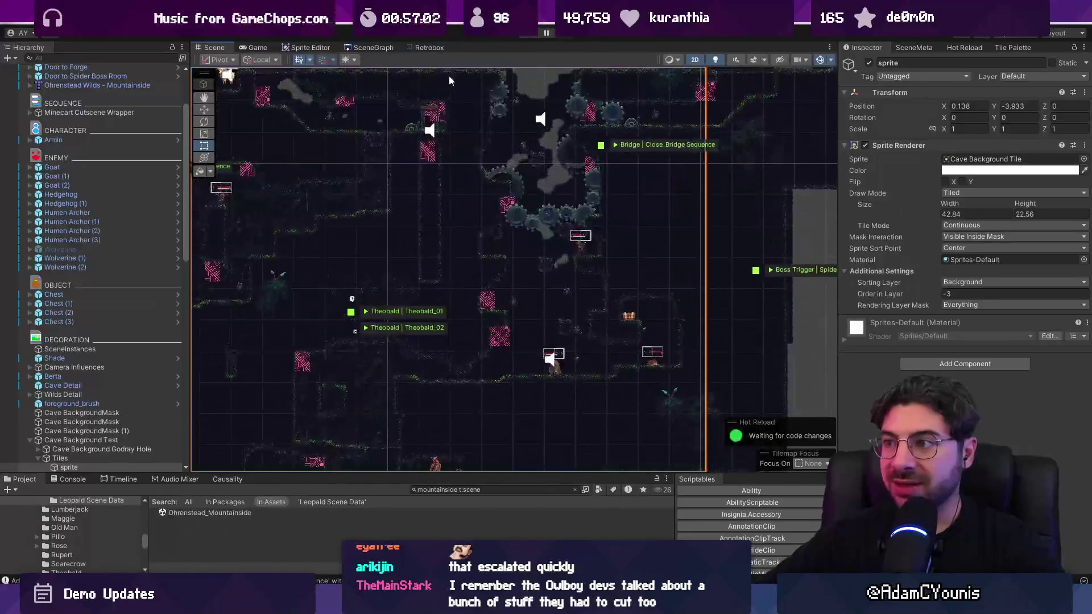
click(361, 47)
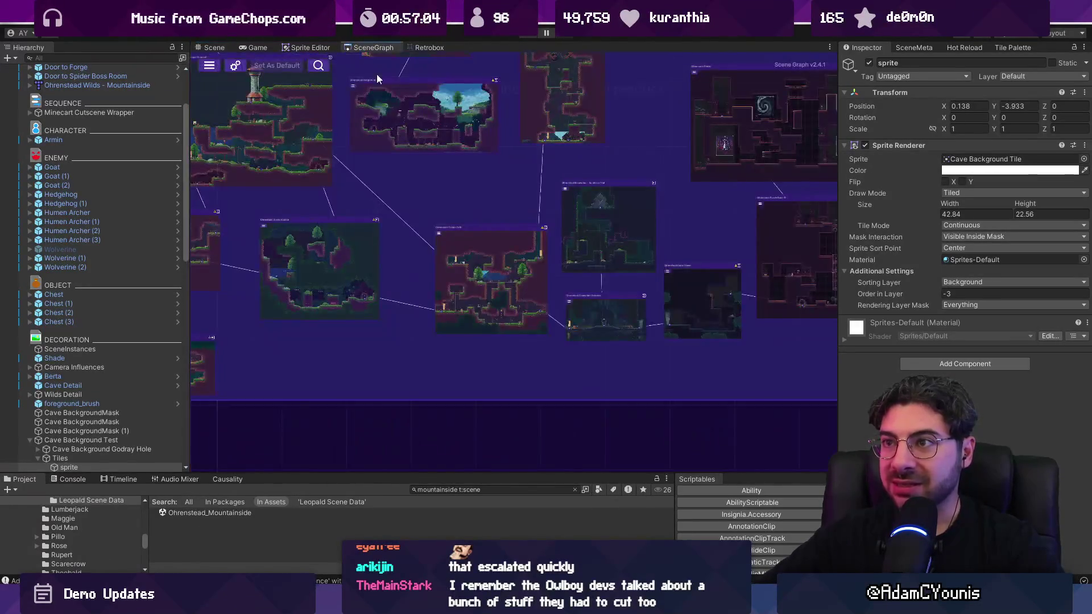
scroll(483, 277, up, 5)
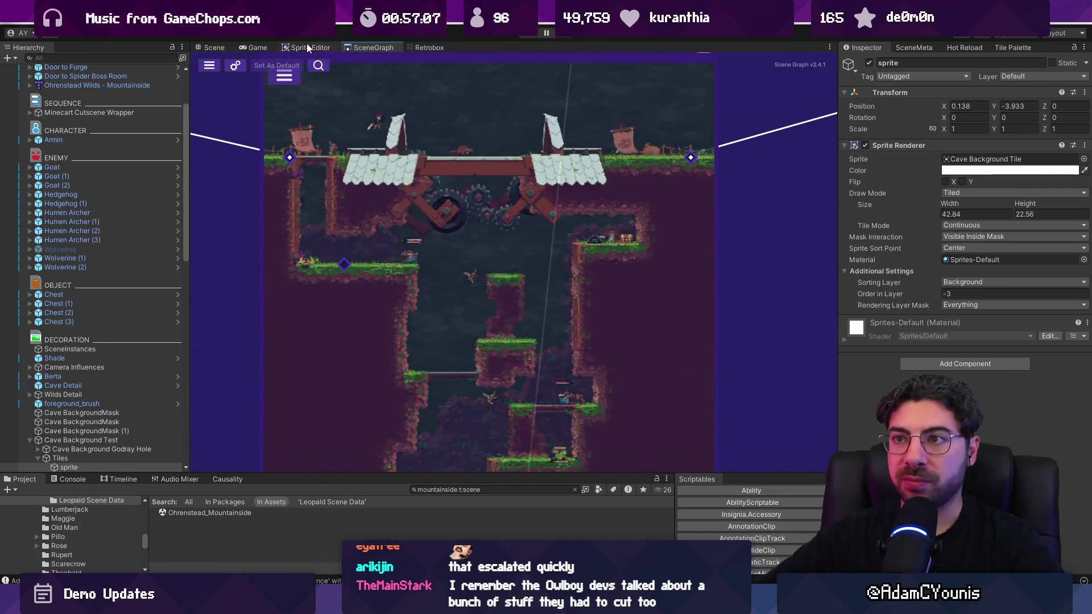
click(215, 47)
click(373, 47)
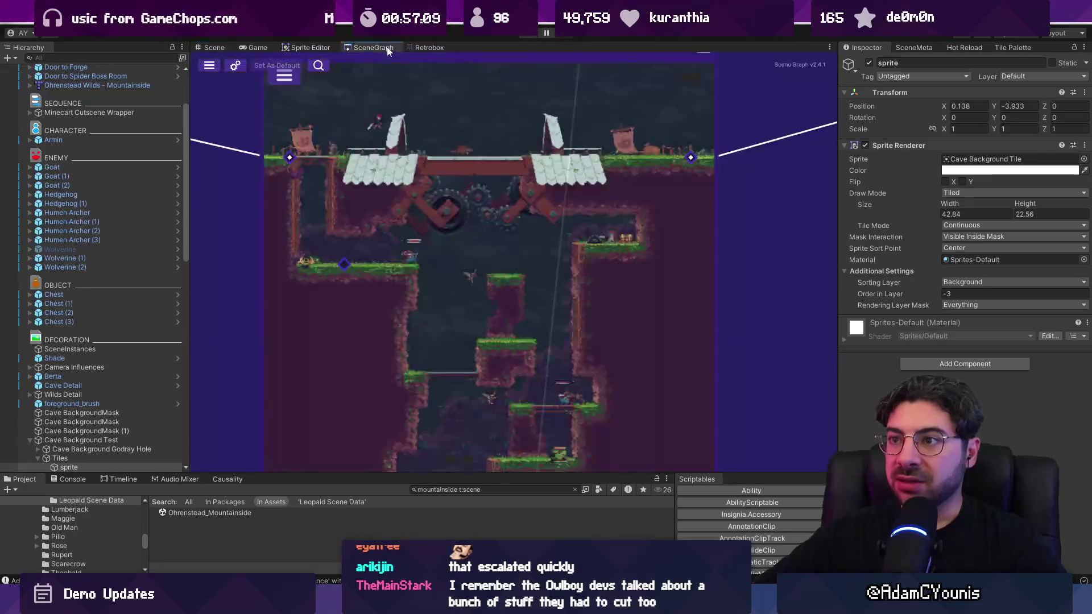
scroll(507, 207, down, 10)
Frame and delete the empty thumbnail-less node, then enlarge the Project panel
key(f)
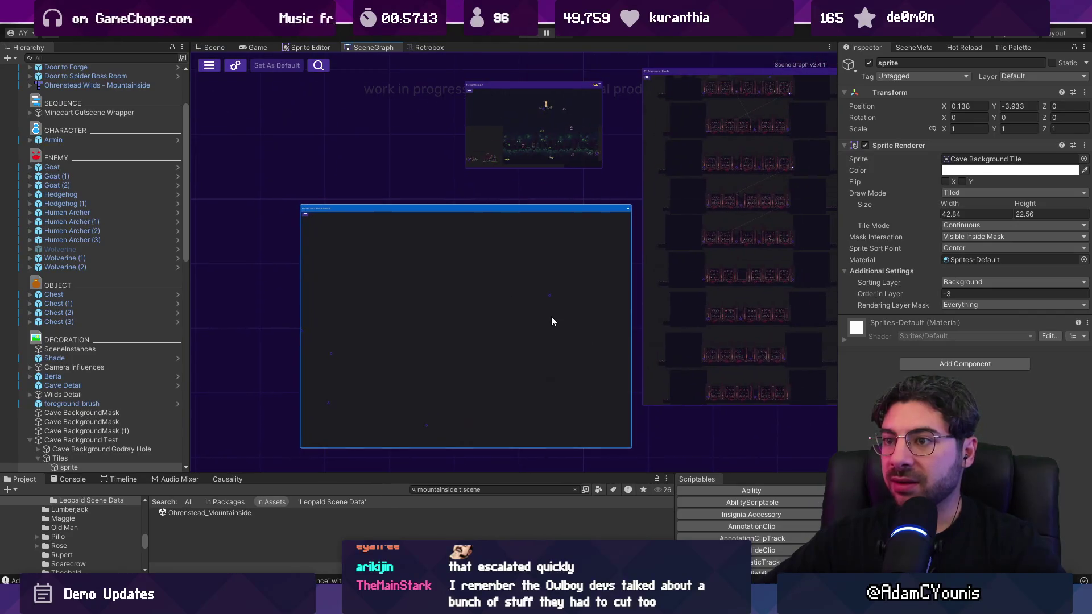
key(Delete)
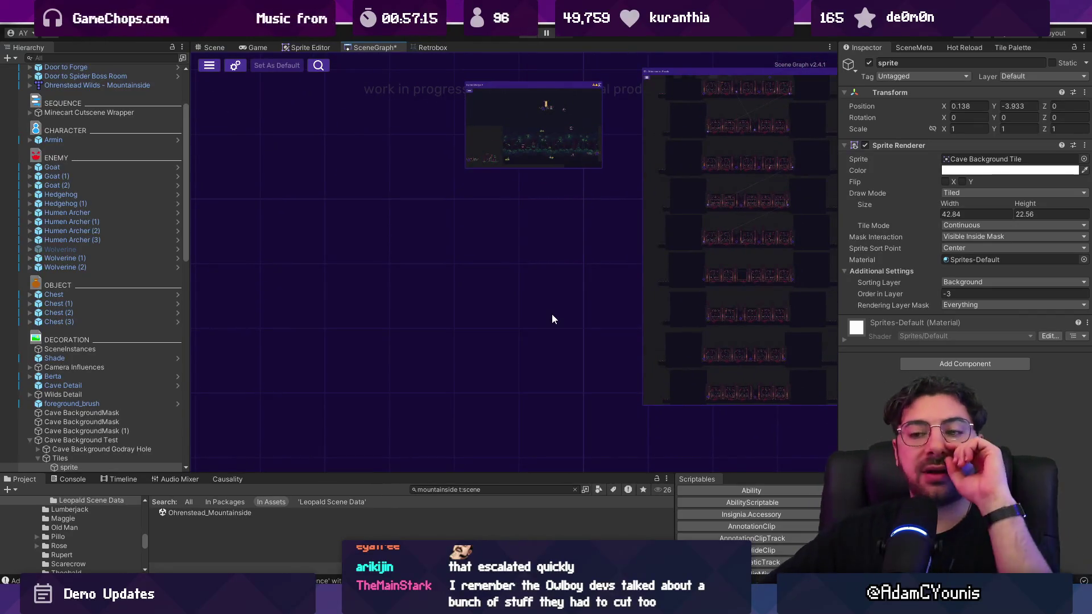
drag(438, 474, 443, 395)
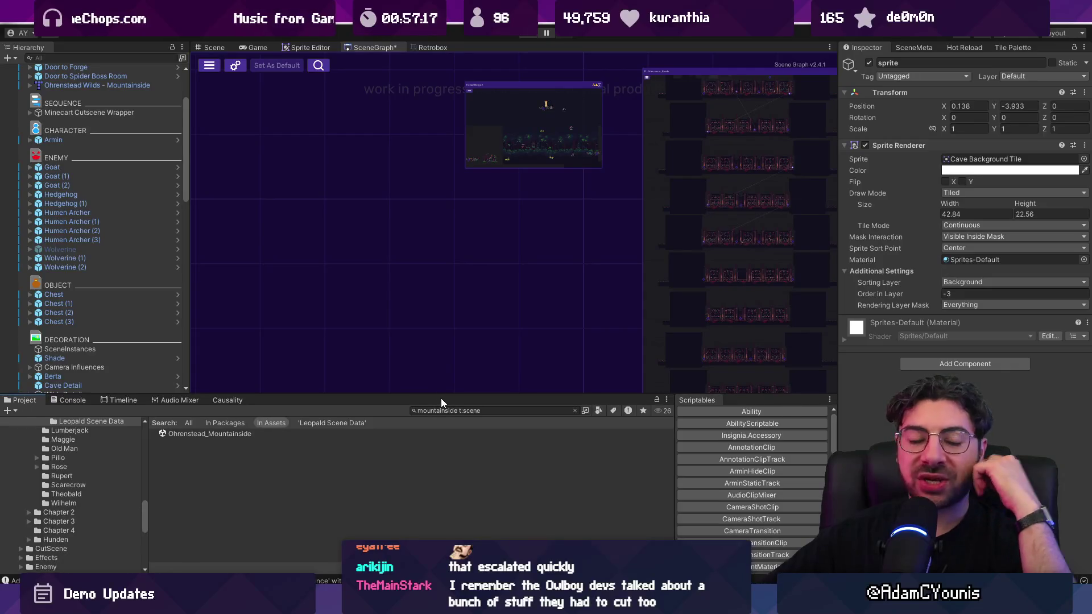
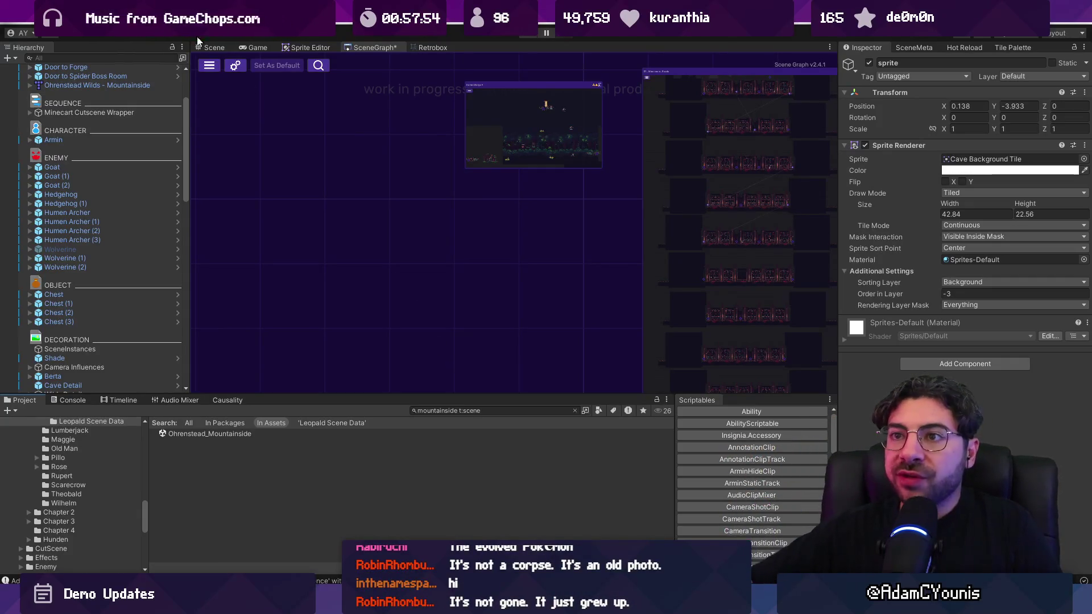
Open a level node in the scene graph and inspect its layout
double_click(533, 125)
scroll(361, 205, up, 5)
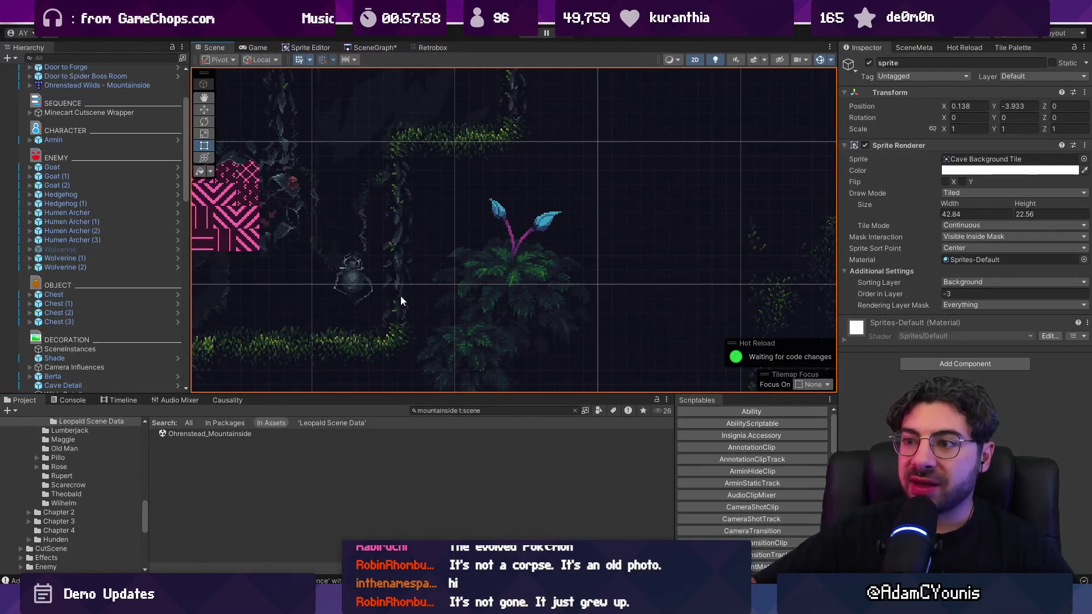
scroll(307, 291, down, 4)
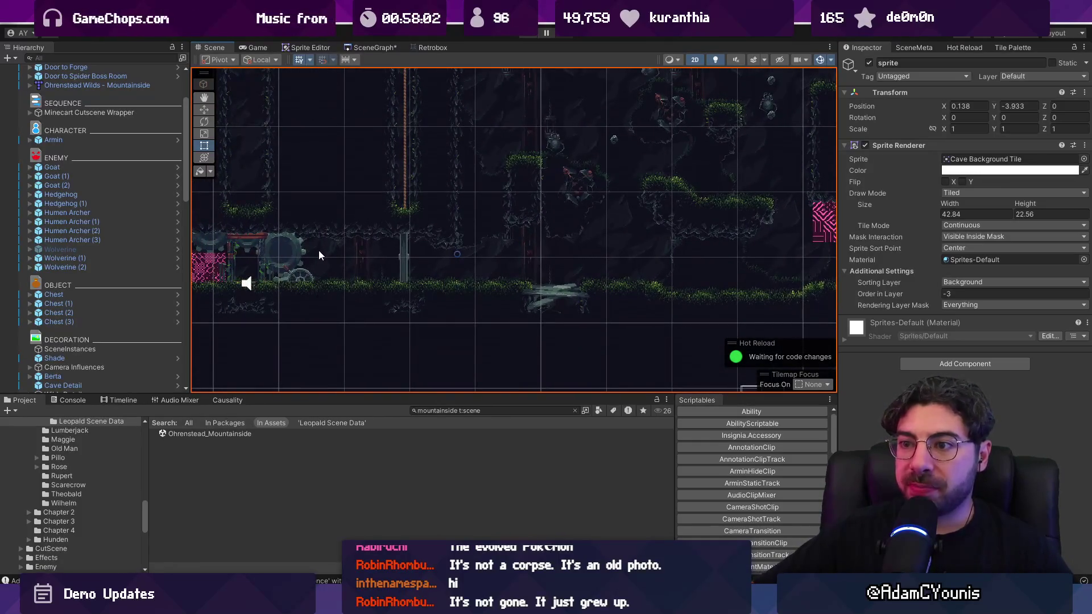
scroll(319, 251, down, 6)
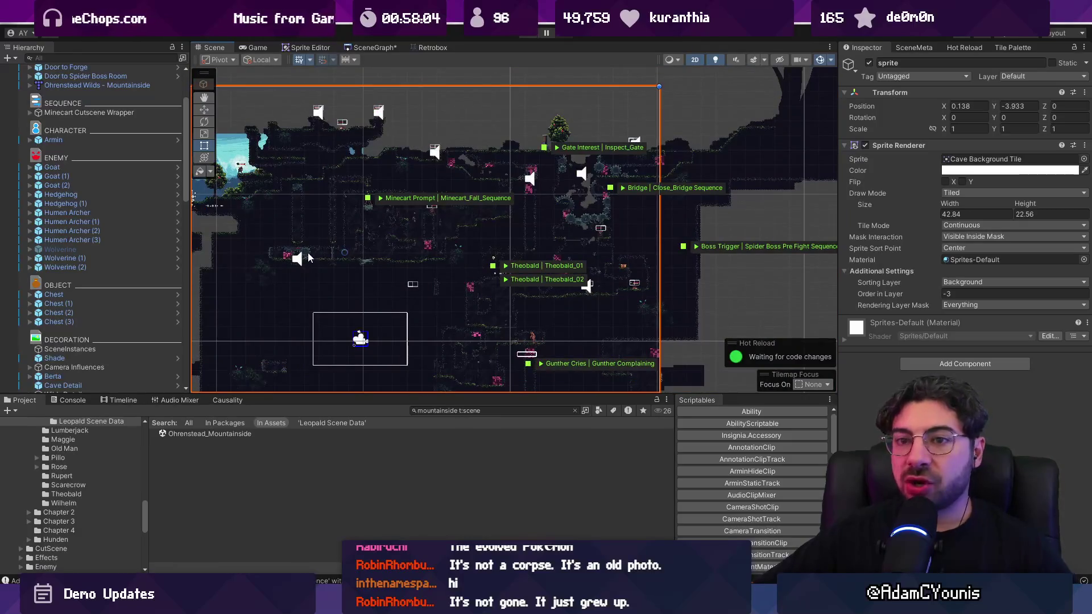
scroll(366, 218, up, 6)
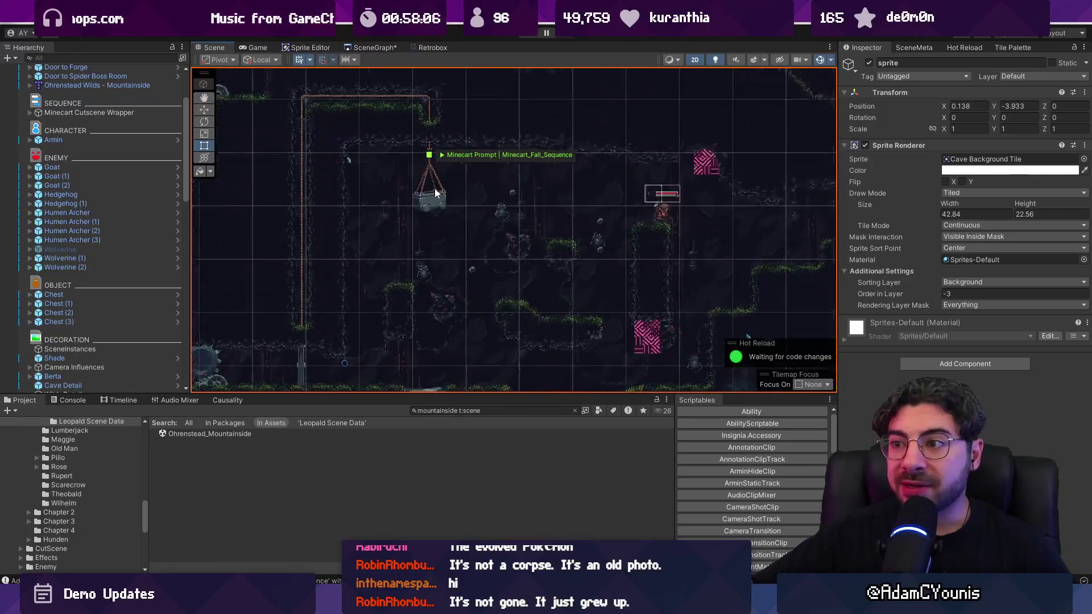
scroll(435, 192, up, 2)
scroll(425, 94, down, 3)
scroll(432, 238, up, 3)
scroll(459, 317, down, 3)
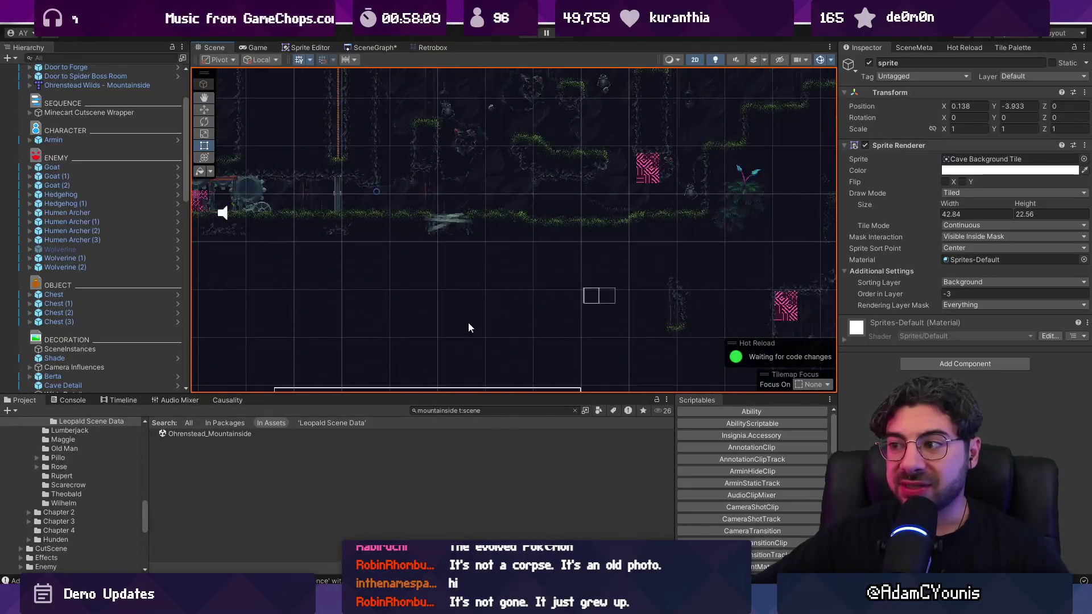
scroll(467, 328, down, 2)
scroll(460, 315, down, 5)
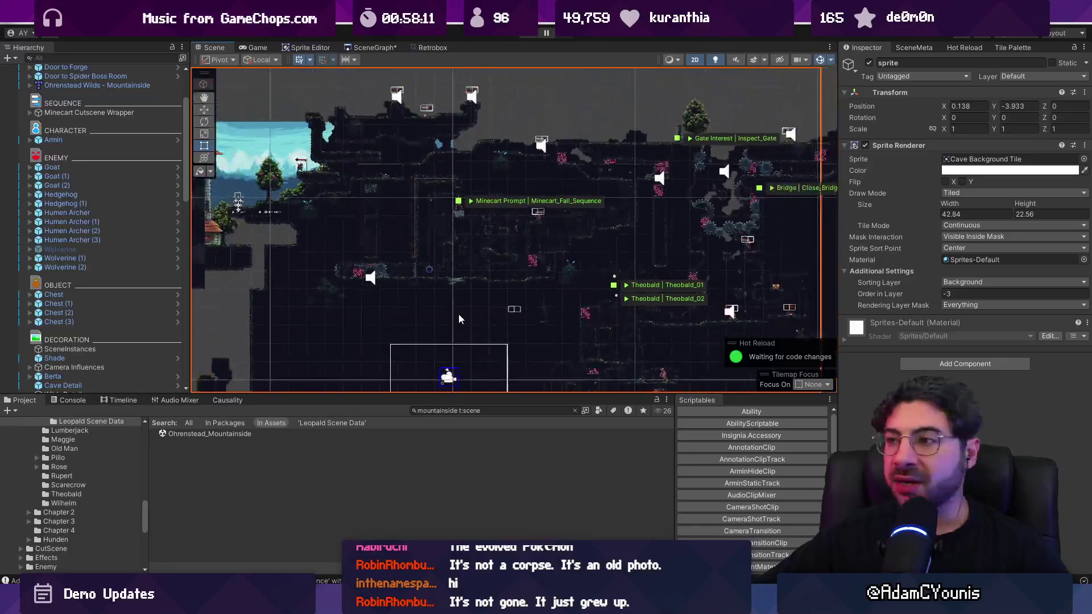
scroll(432, 228, up, 10)
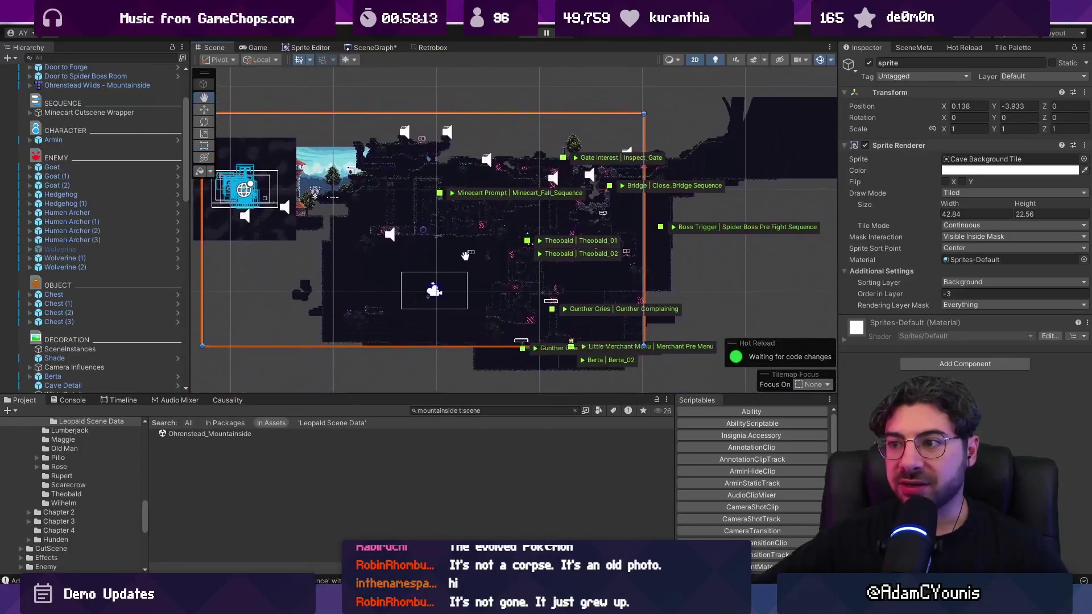
scroll(501, 227, up, 8)
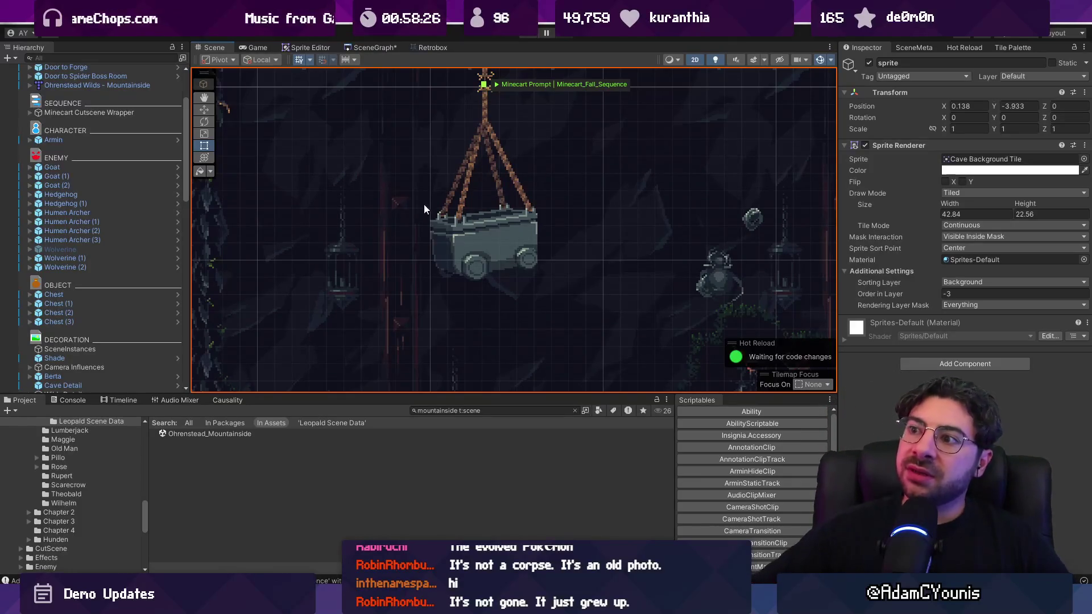
scroll(424, 209, down, 5)
Return to the full scene graph and pan around to survey the other level rooms
click(359, 47)
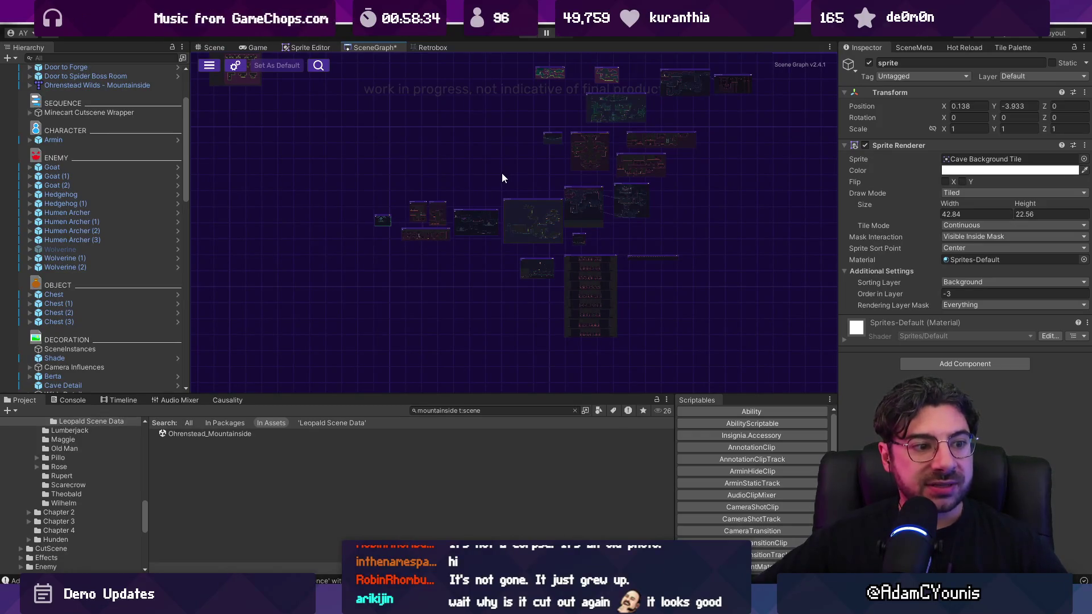
scroll(502, 175, up, 3)
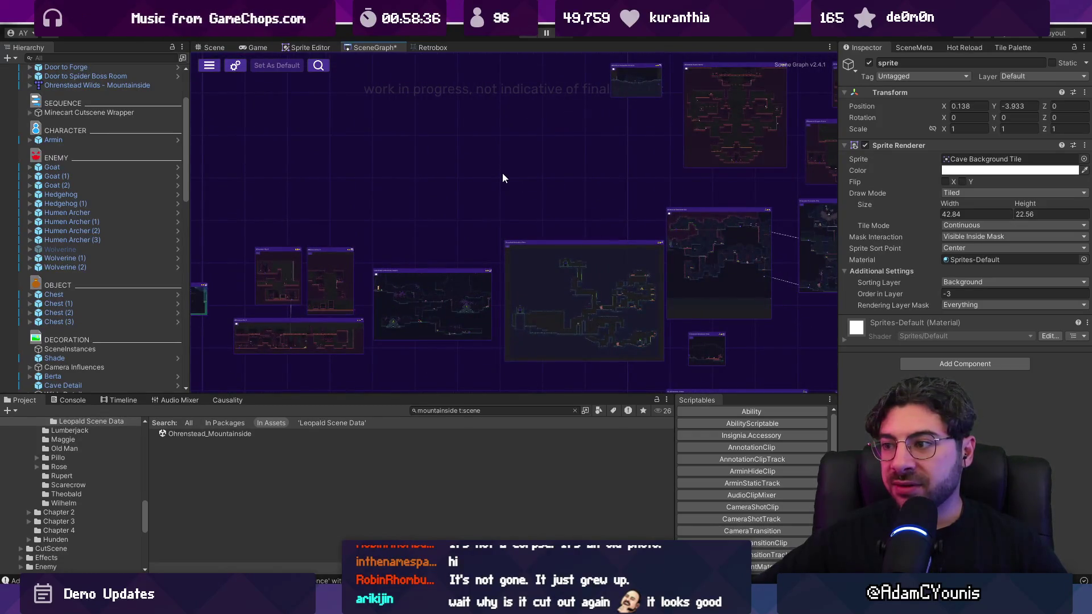
scroll(501, 361, down, 2)
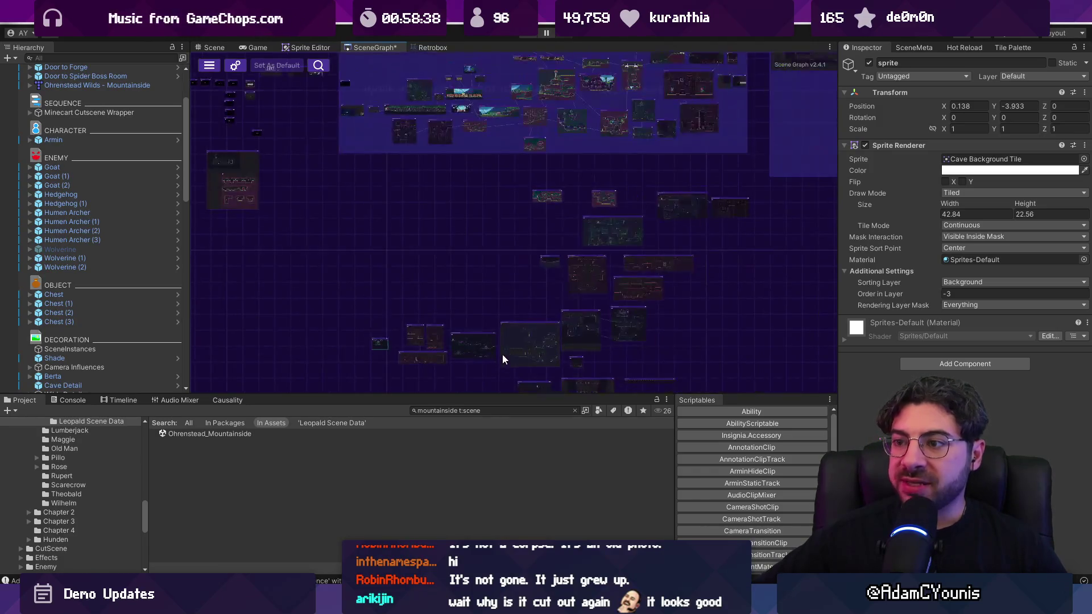
scroll(422, 302, up, 6)
scroll(402, 303, down, 1)
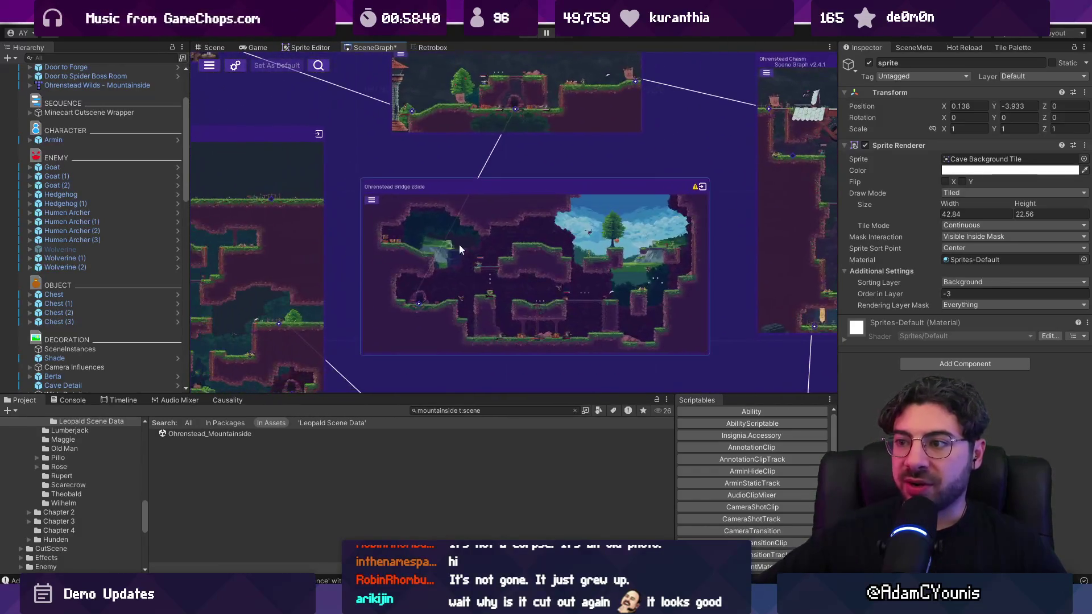
scroll(549, 246, down, 3)
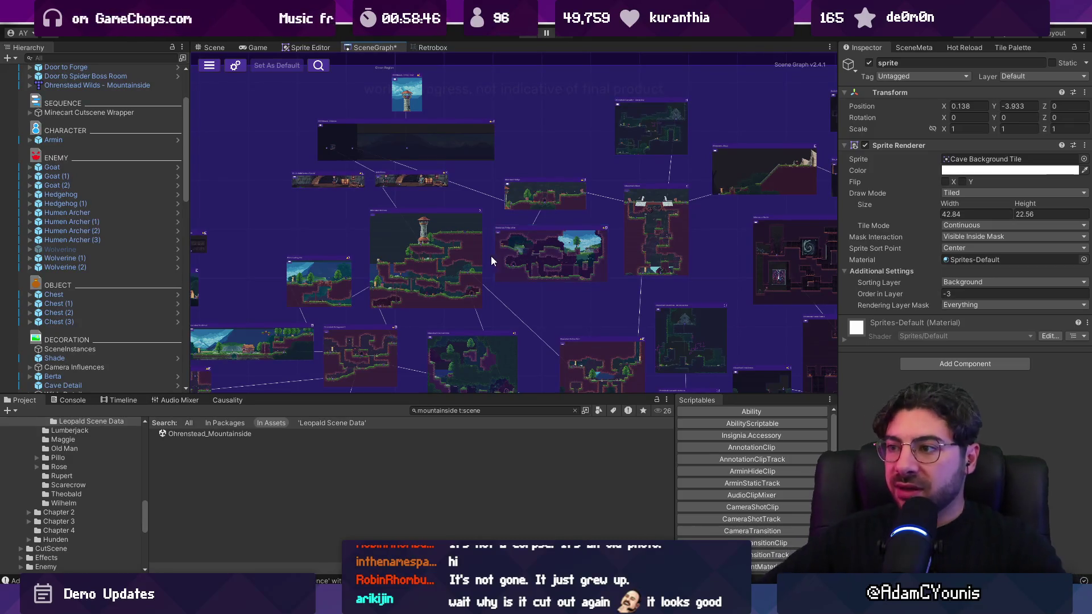
scroll(501, 253, up, 4)
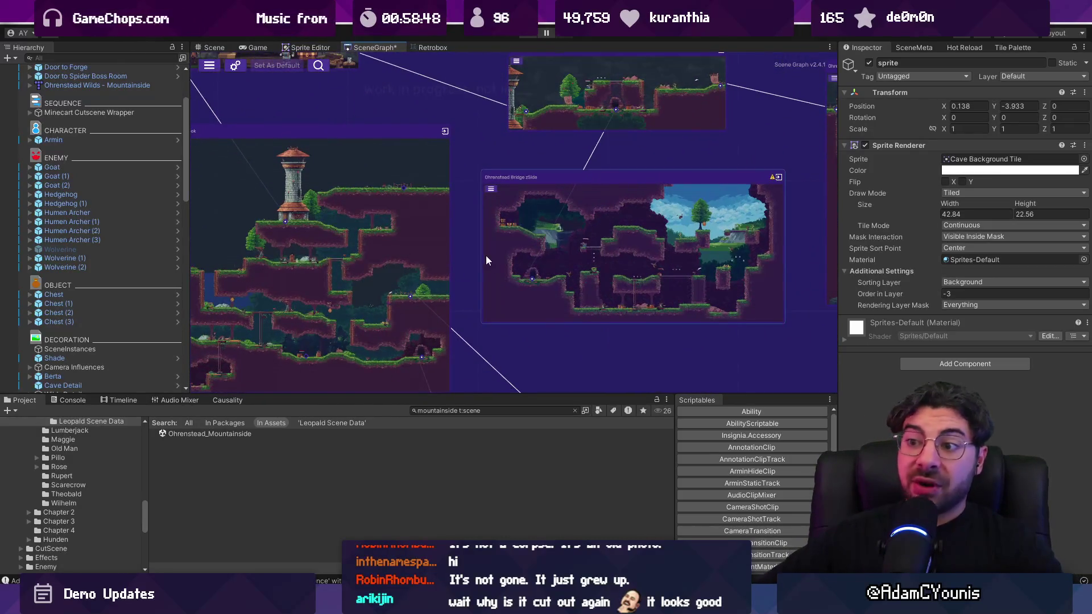
scroll(486, 260, down, 4)
scroll(568, 297, up, 2)
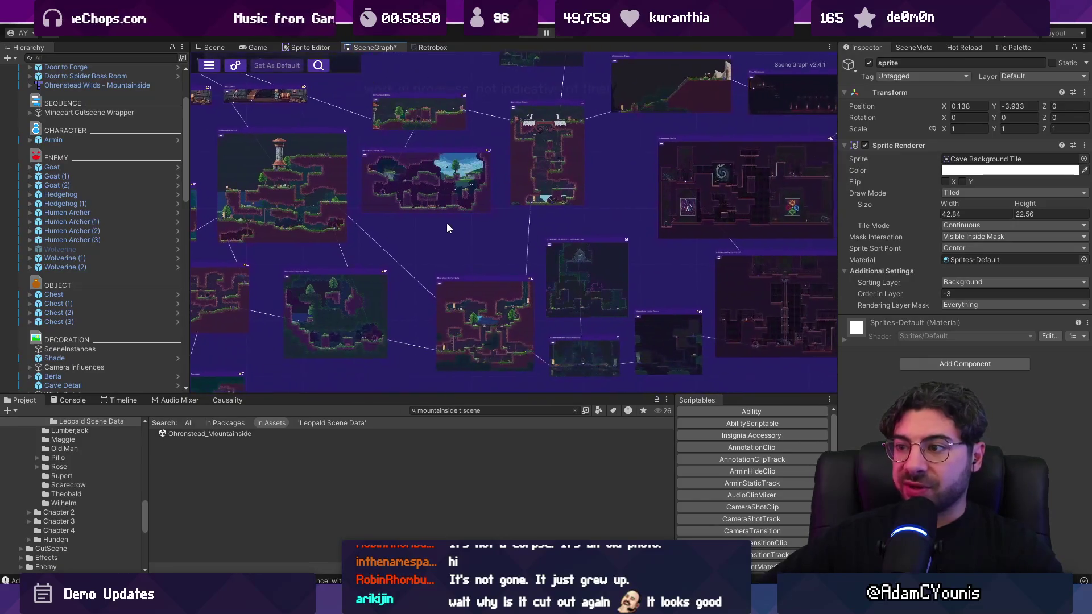
drag(447, 227, 438, 230)
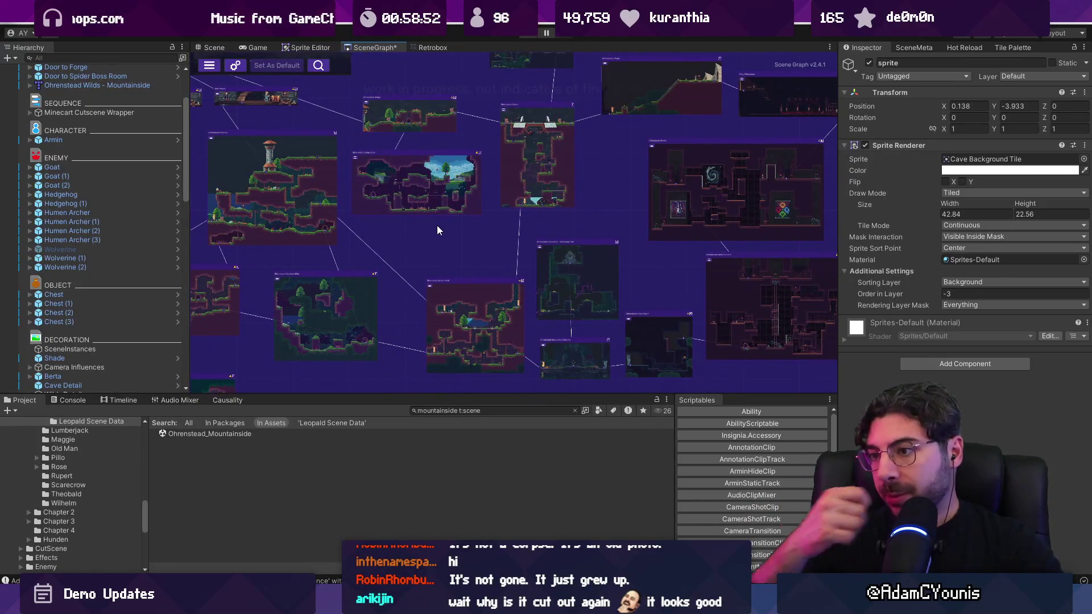
scroll(487, 363, up, 5)
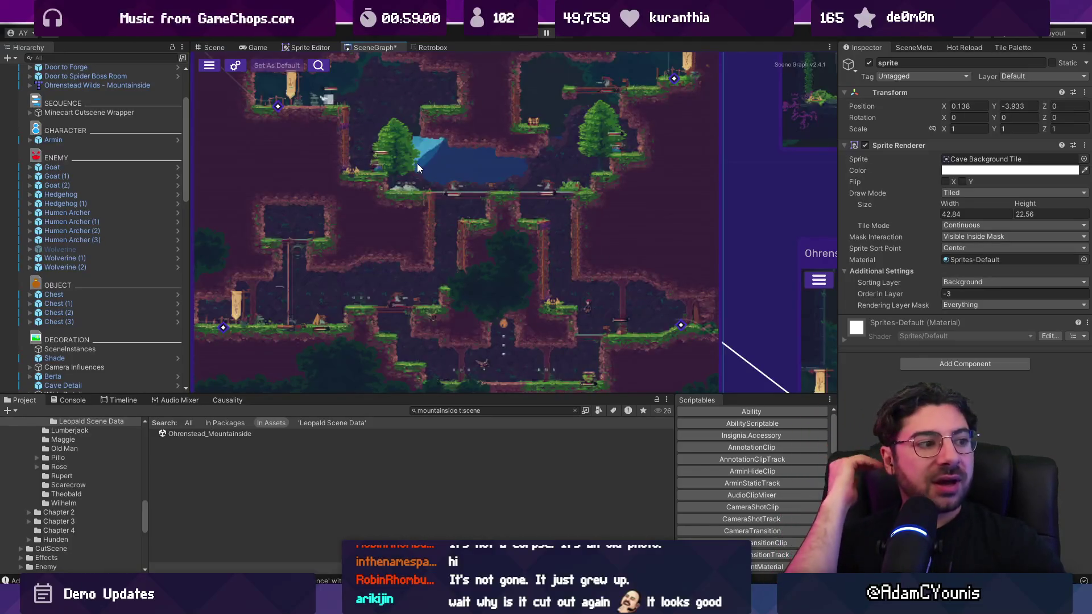
scroll(393, 137, down, 5)
drag(386, 135, 489, 50)
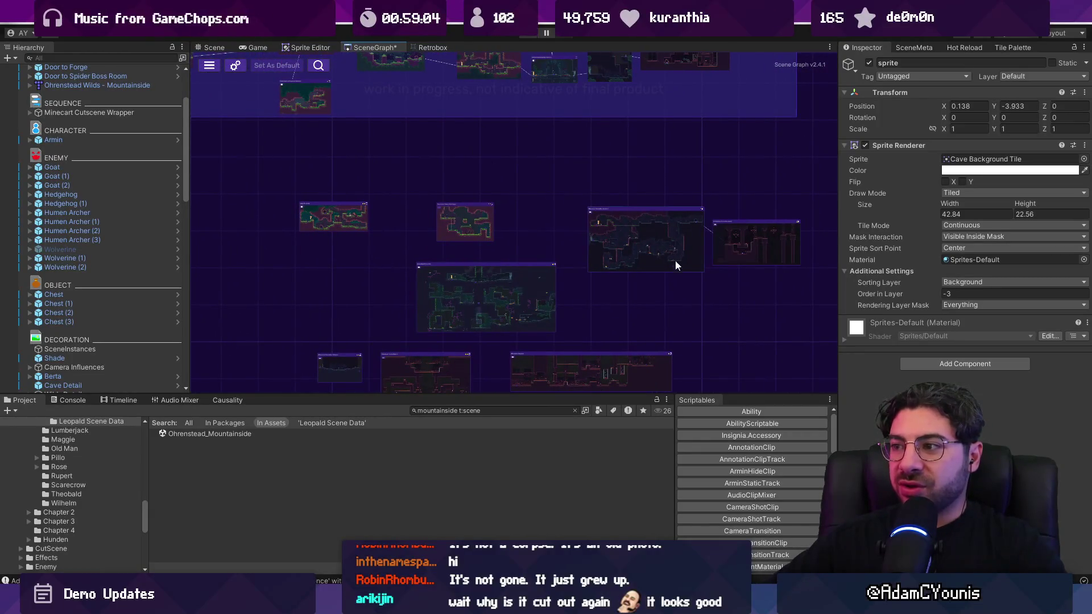
scroll(625, 250, down, 2)
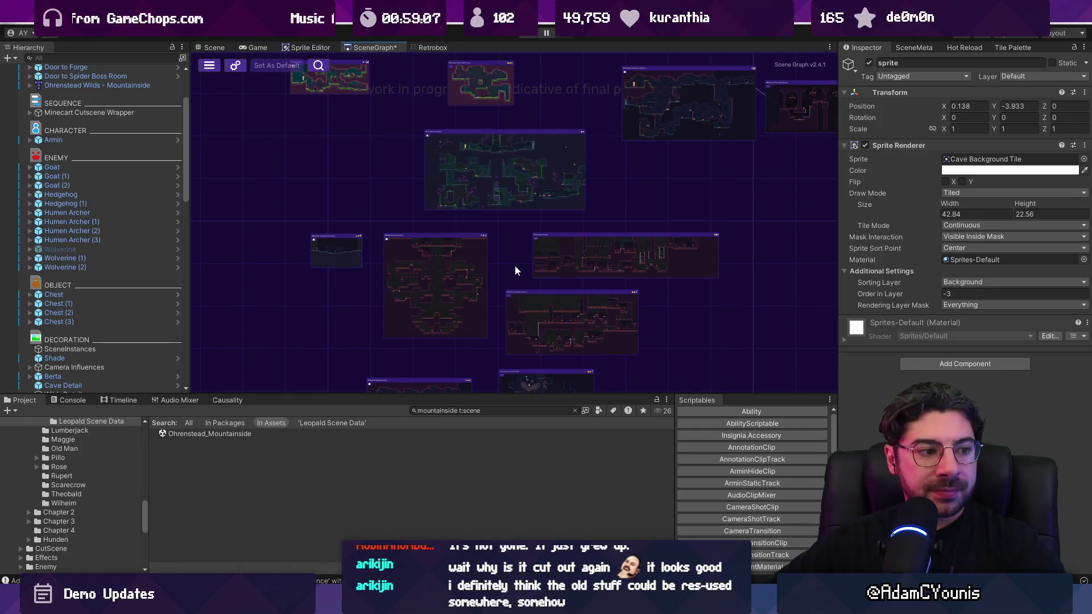
scroll(493, 267, up, 3)
scroll(504, 218, down, 4)
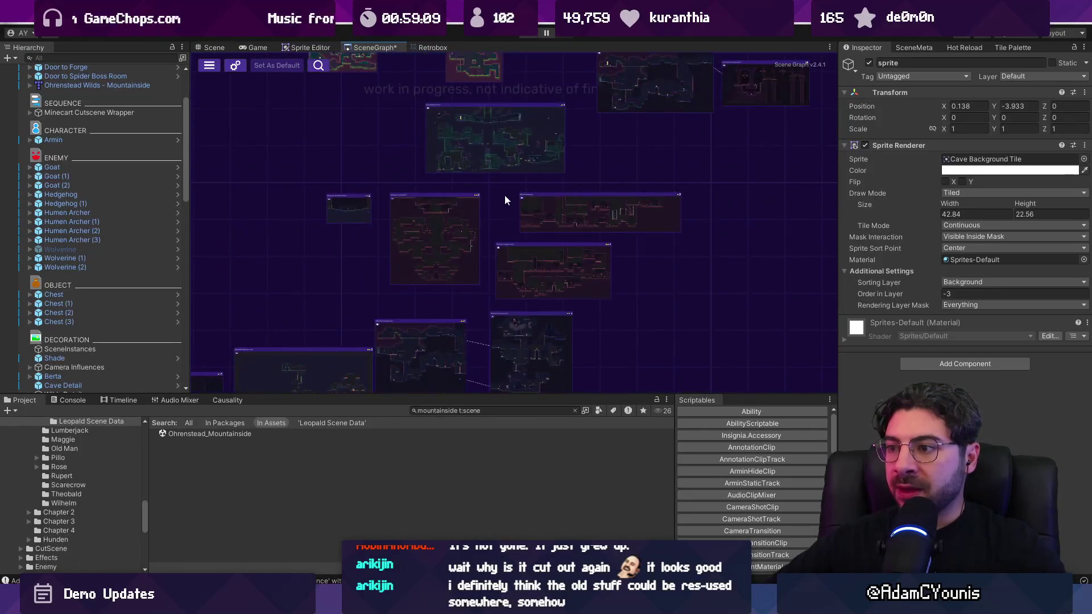
scroll(490, 261, down, 2)
scroll(453, 361, up, 4)
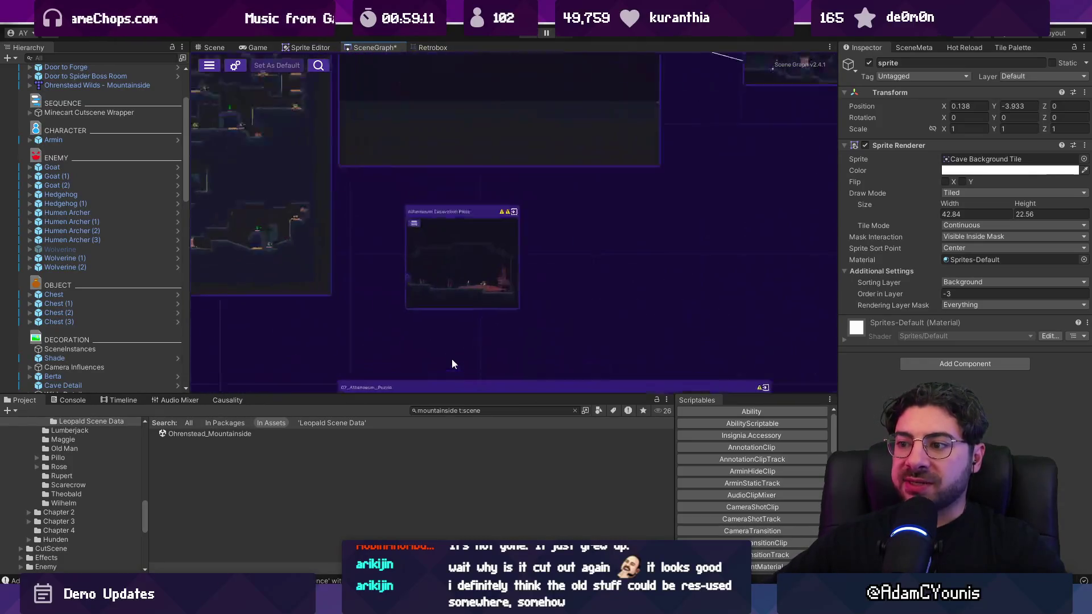
scroll(467, 262, down, 4)
scroll(471, 310, up, 3)
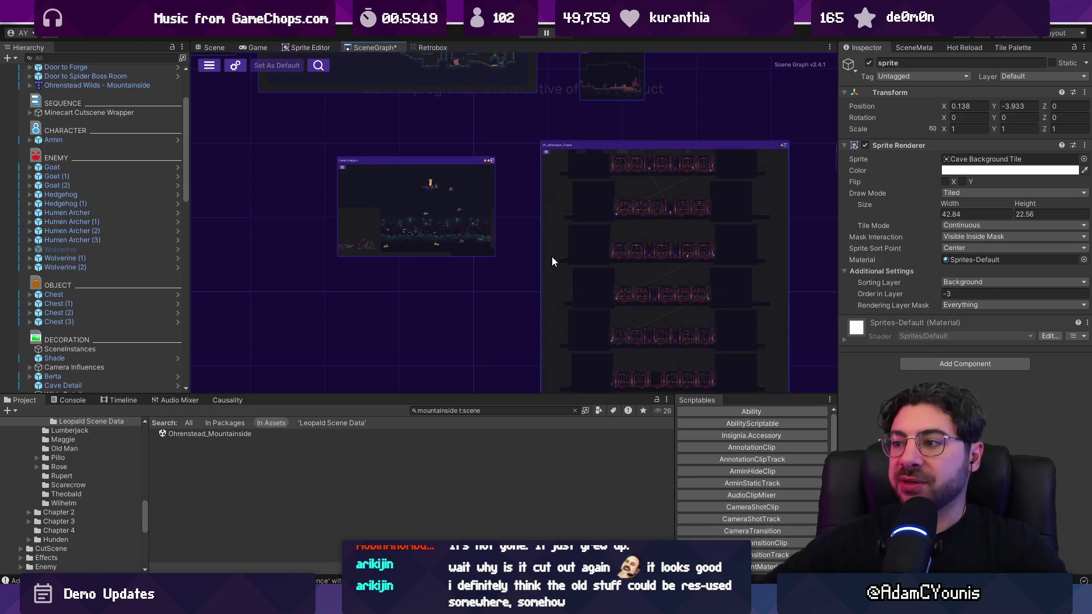
scroll(424, 166, up, 3)
drag(424, 166, 502, 328)
scroll(510, 307, down, 2)
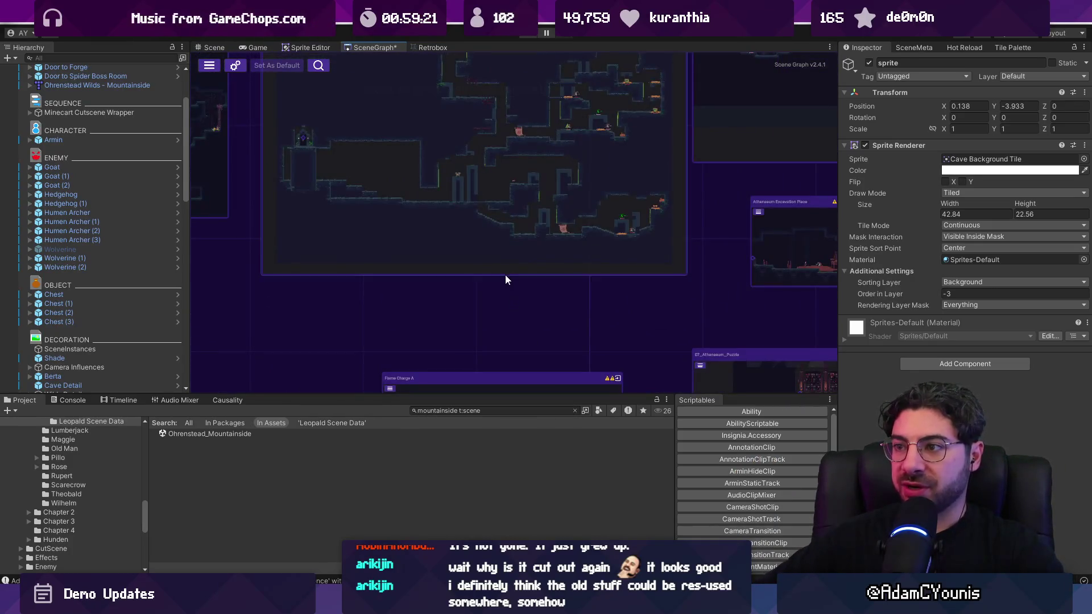
scroll(505, 274, down, 5)
scroll(254, 217, up, 2)
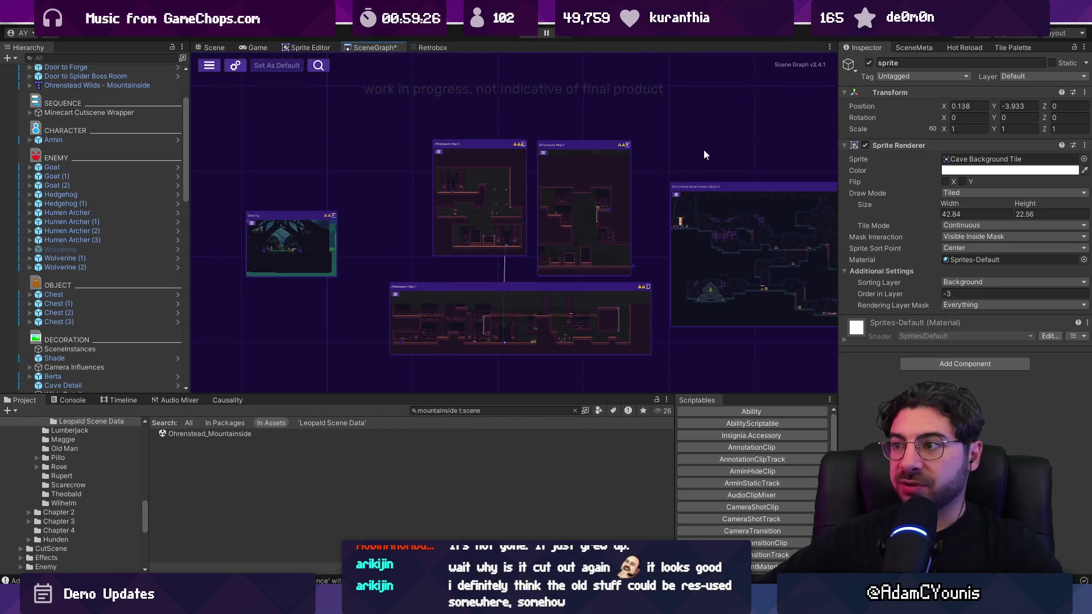
scroll(612, 142, up, 2)
scroll(487, 263, up, 4)
scroll(487, 263, down, 5)
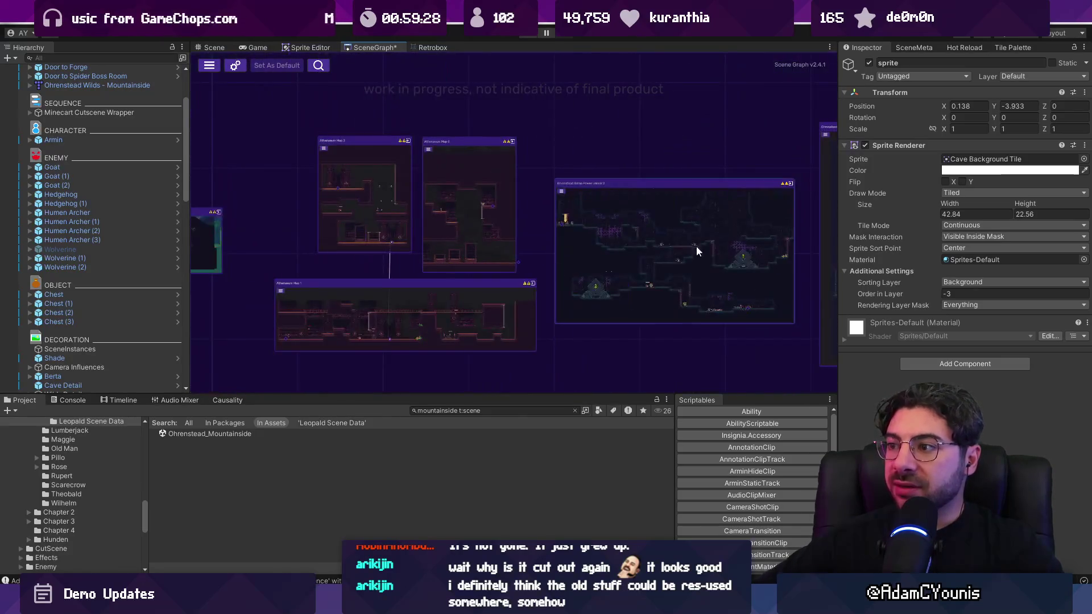
scroll(483, 268, up, 2)
scroll(480, 375, up, 2)
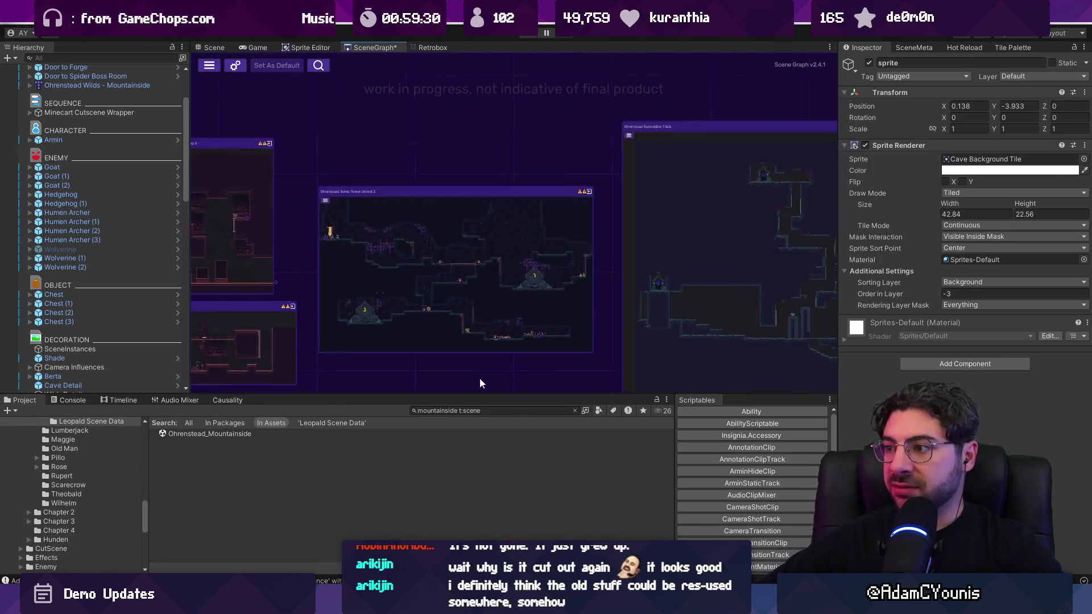
scroll(442, 346, up, 2)
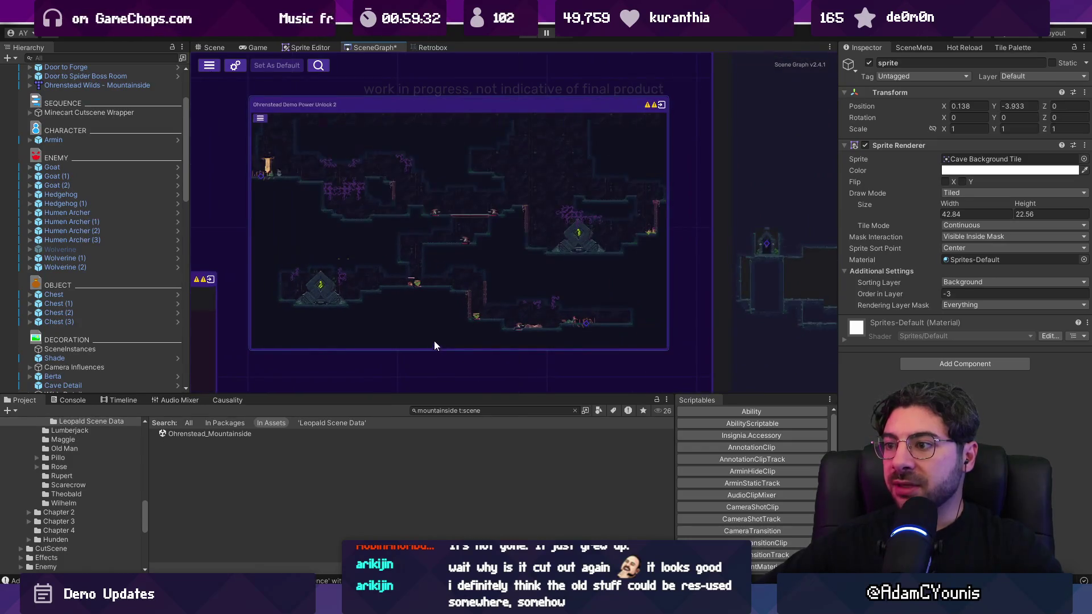
scroll(434, 340, down, 5)
scroll(600, 323, up, 4)
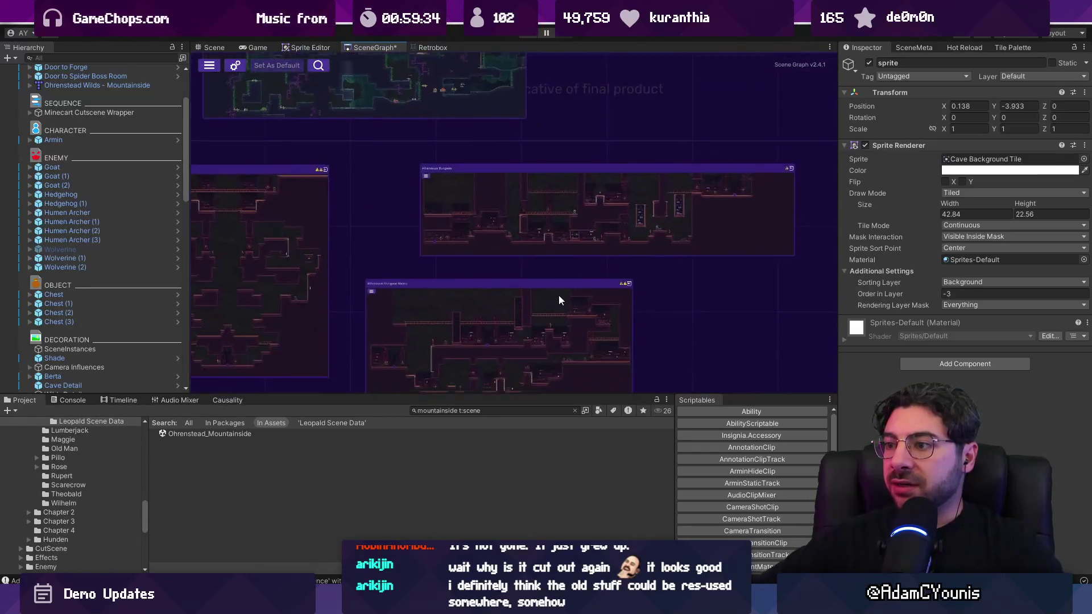
scroll(735, 329, down, 1)
scroll(535, 279, down, 1)
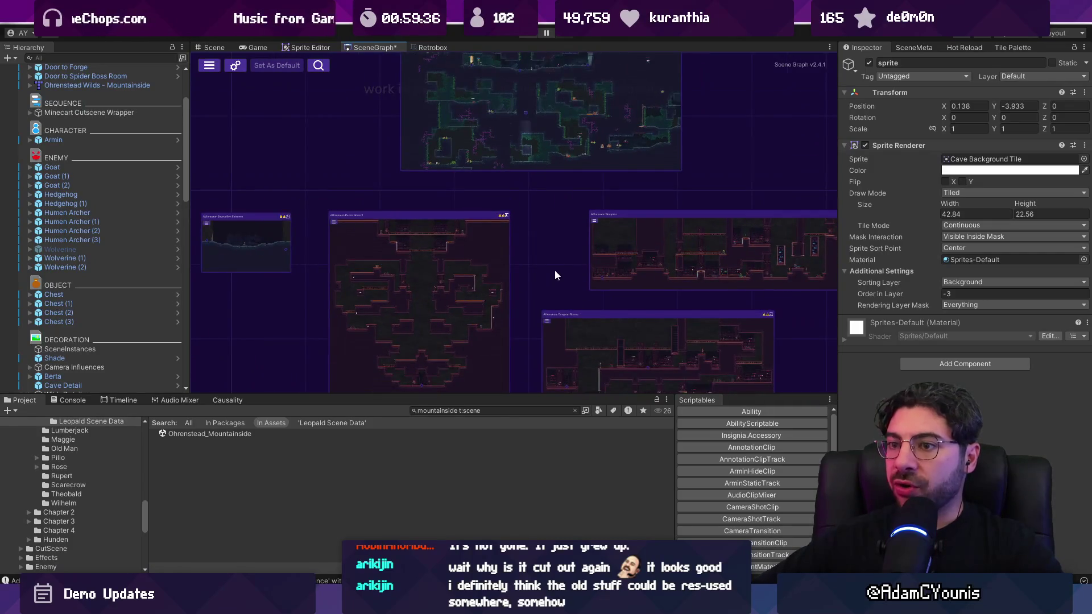
scroll(556, 274, down, 2)
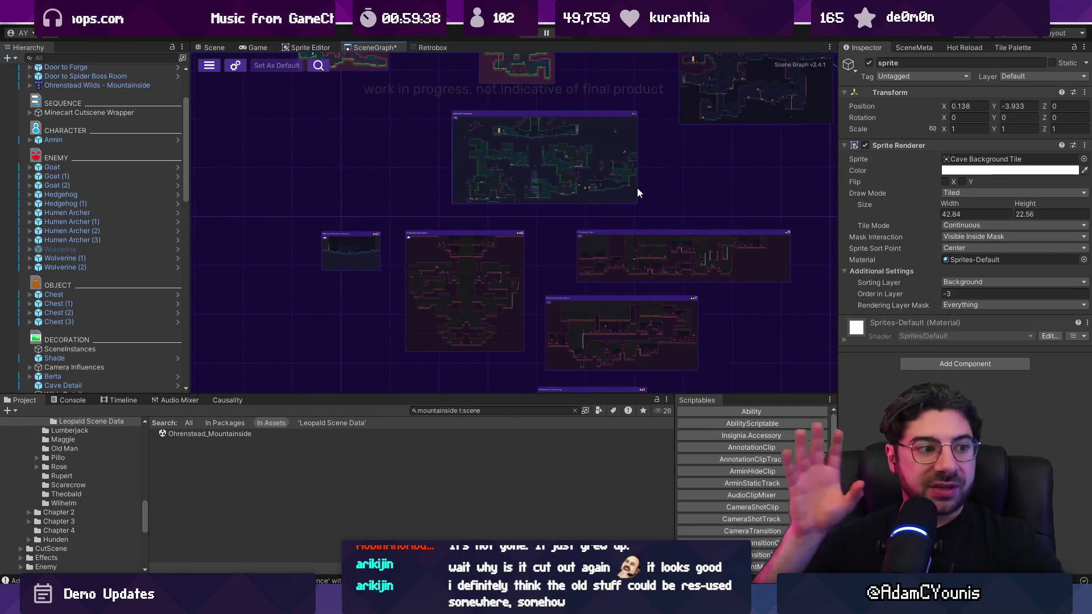
mouse_move(675, 156)
mouse_down()
mouse_move(558, 380)
mouse_move(608, 385)
mouse_move(540, 312)
mouse_up()
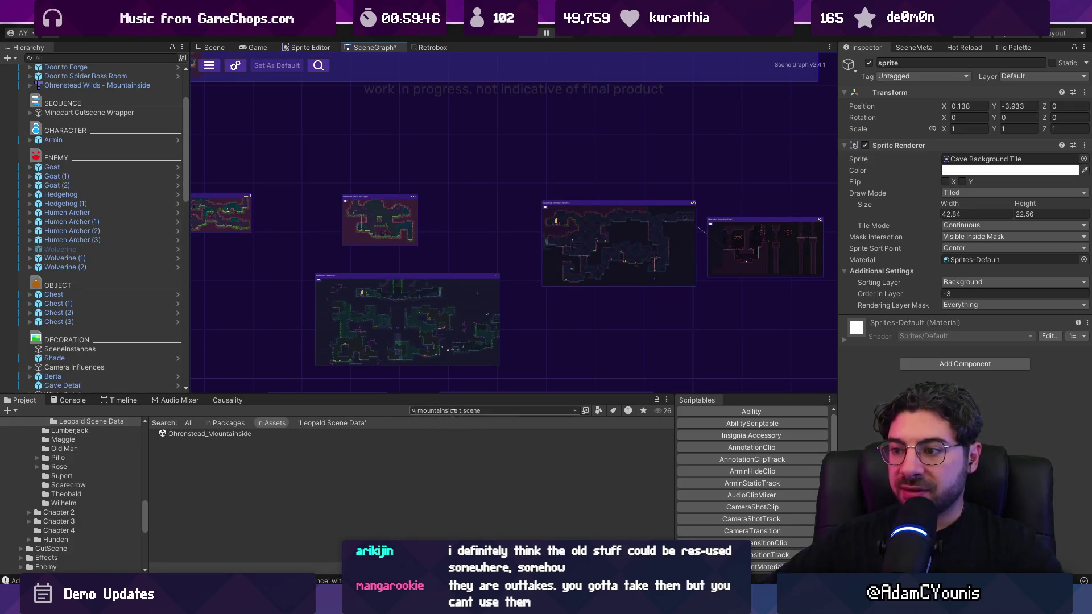
Clear the 'mountainside' search and browse scene assets from 00a_Controls to 09_Demo_End
drag(458, 411, 347, 397)
key(BackSpace)
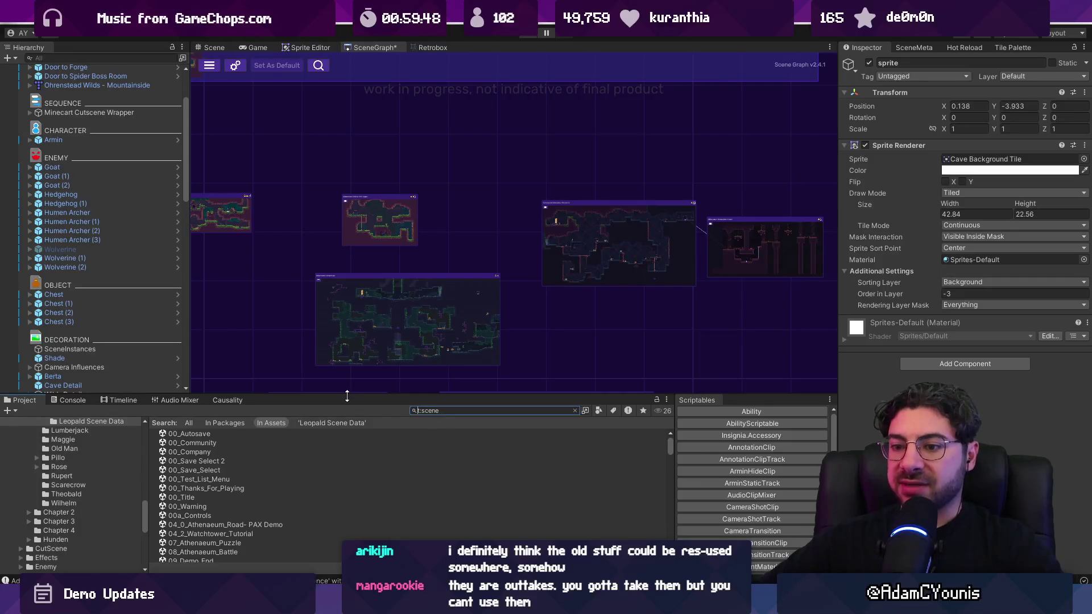
click(234, 515)
scroll(292, 486, down, 3)
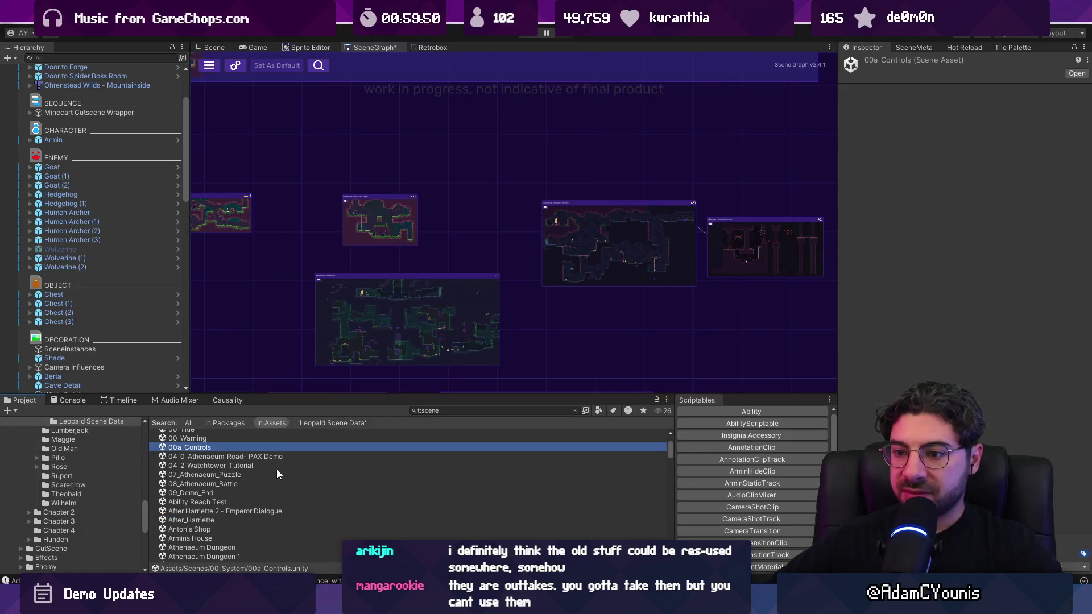
click(268, 459)
click(267, 476)
click(261, 494)
scroll(315, 511, down, 3)
scroll(318, 501, down, 3)
ctrl+scroll(314, 498, up, 3)
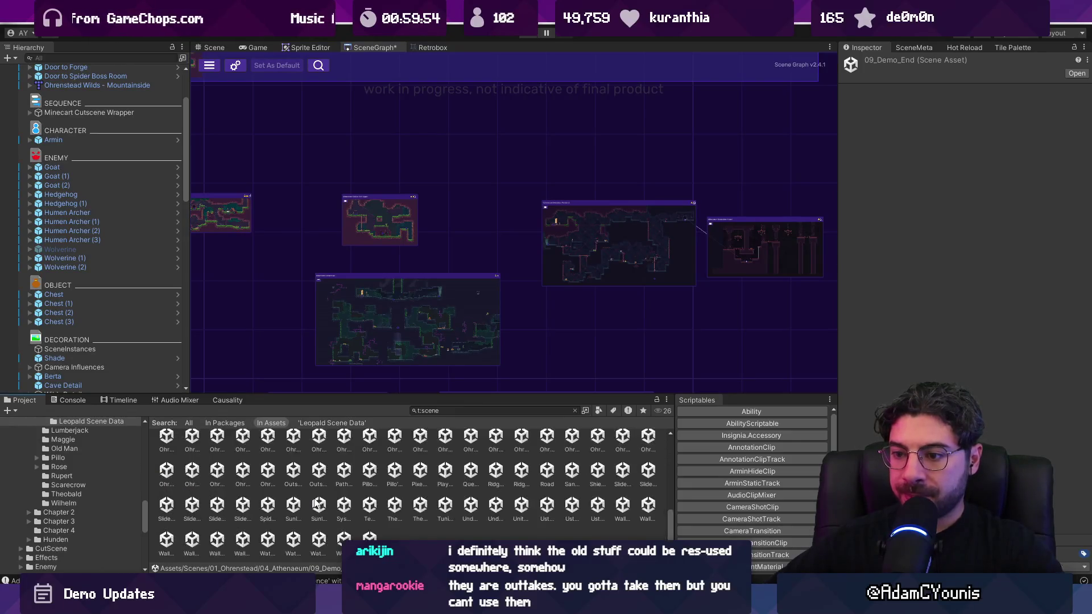
ctrl+scroll(314, 498, up, 2)
ctrl+scroll(319, 494, down, 5)
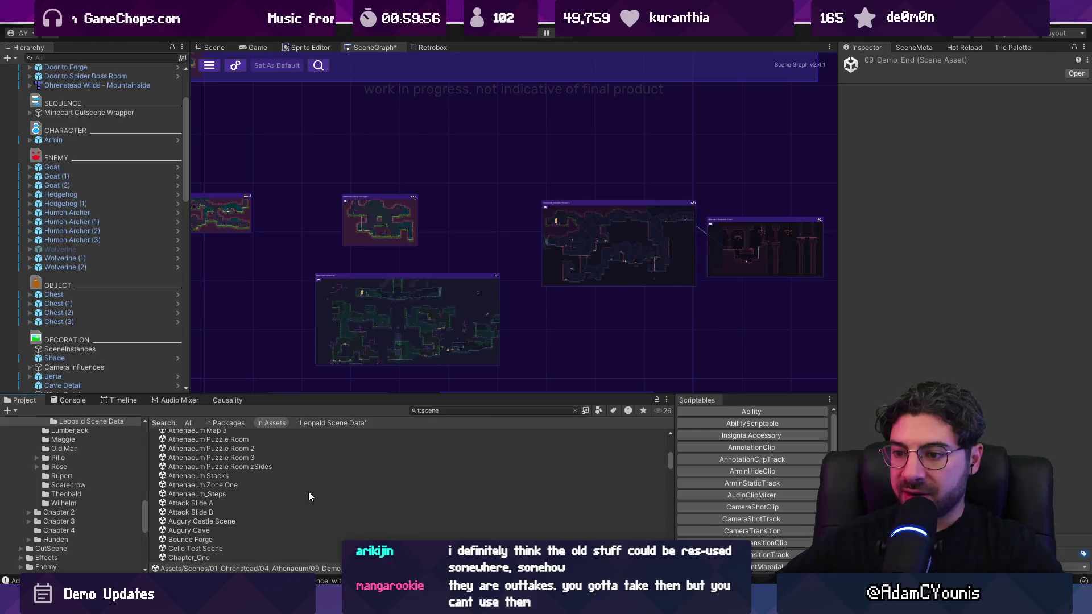
scroll(222, 469, down, 3)
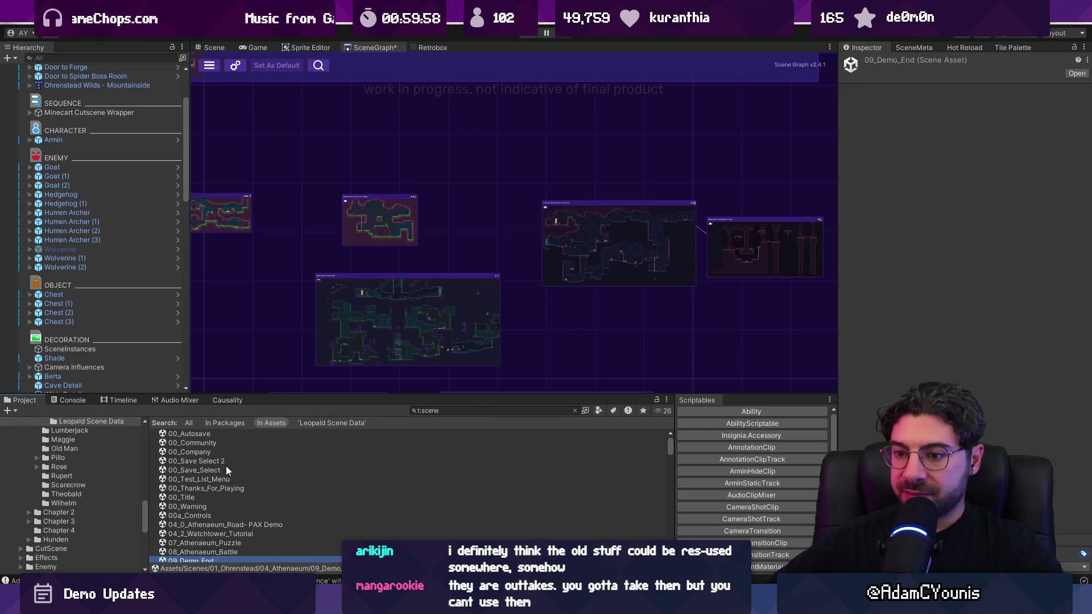
scroll(237, 467, down, 6)
Enlarge the Project panel and browse scenes from Ilia's Camp to Ohrenstead Excavation Trials 2
drag(339, 398, 302, 163)
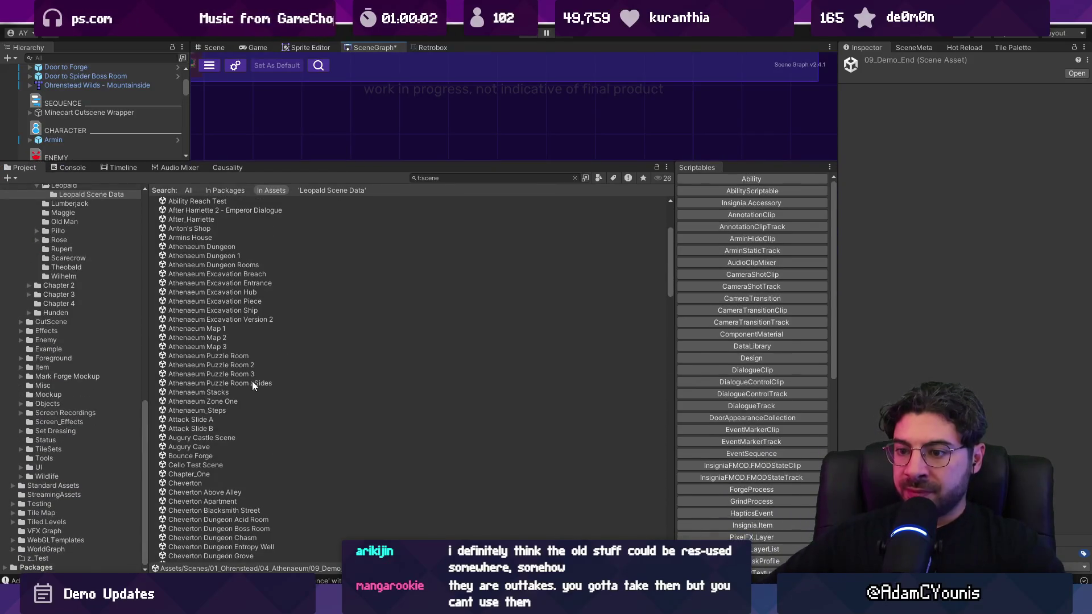
scroll(251, 399, down, 6)
scroll(255, 384, down, 20)
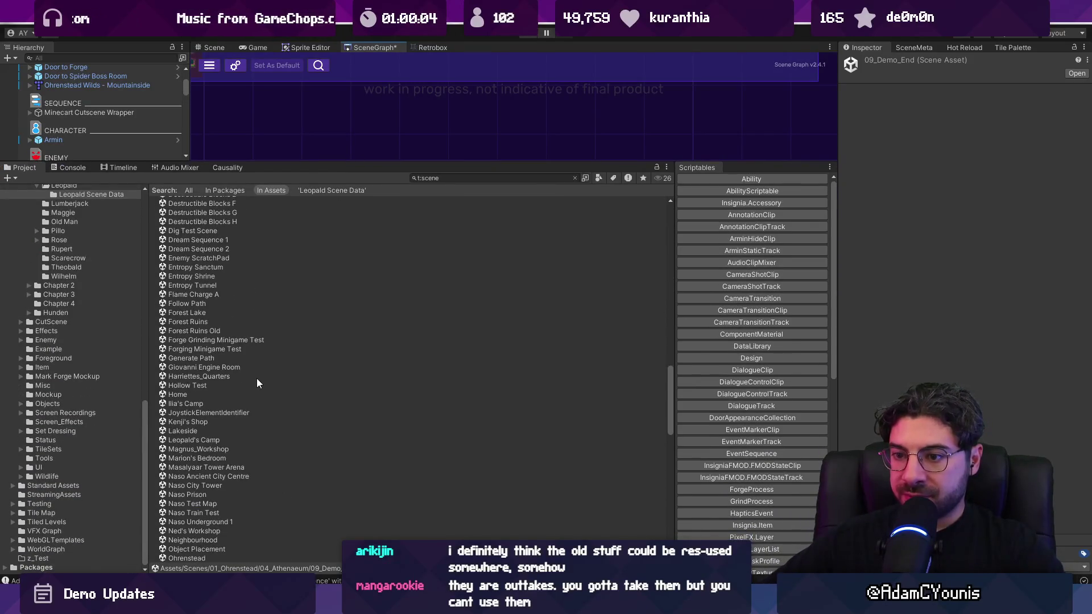
click(231, 419)
click(233, 404)
click(235, 432)
click(251, 442)
scroll(262, 449, down, 3)
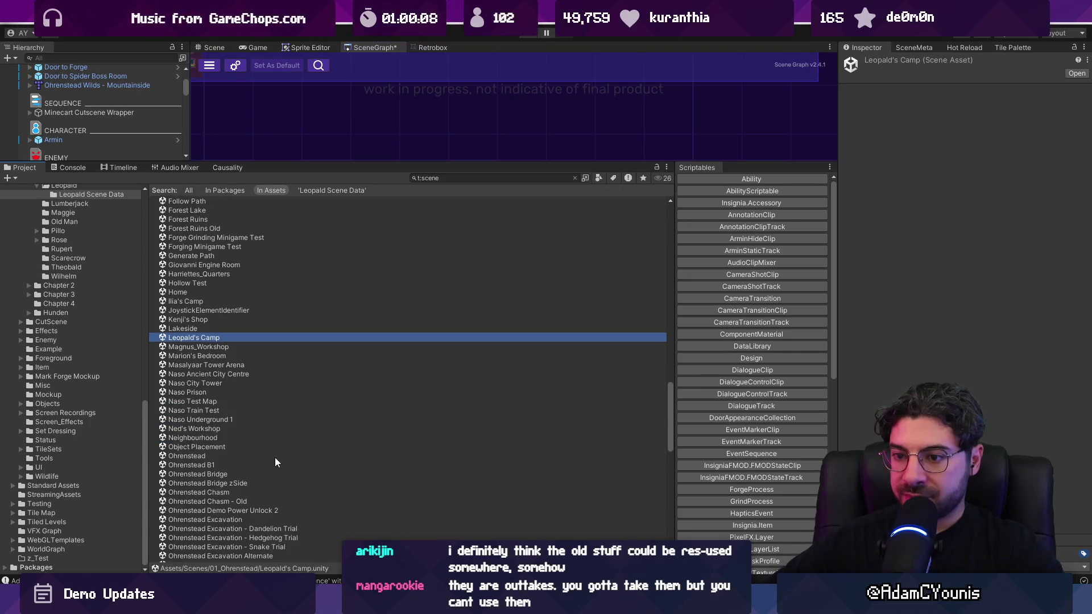
click(244, 357)
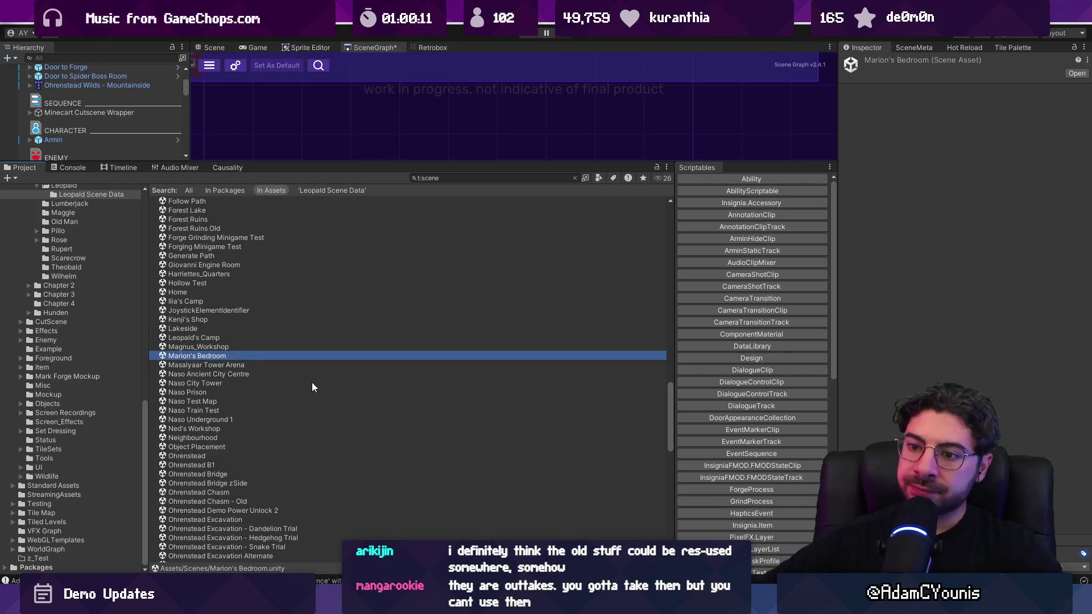
scroll(313, 388, down, 7)
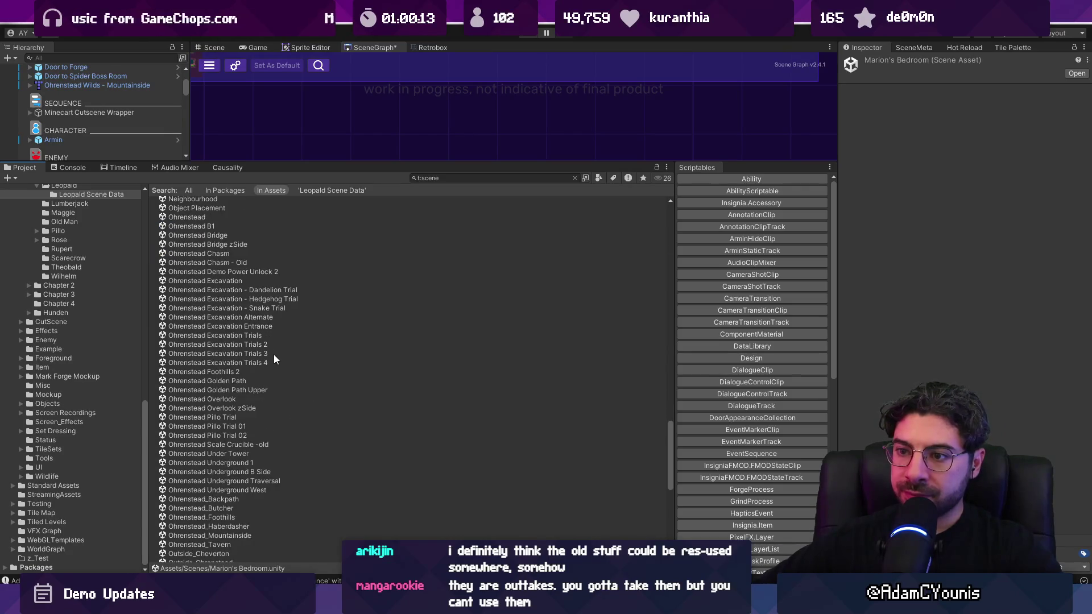
click(271, 345)
drag(354, 164, 387, 336)
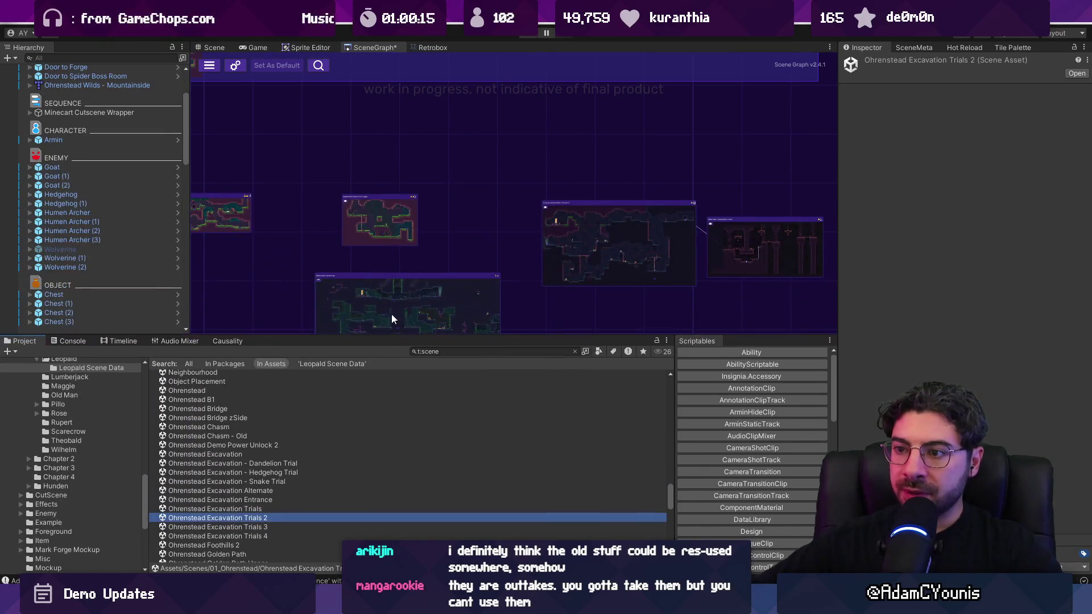
scroll(409, 161, down, 5)
Open the Ohrenstead Excavation Trials, Entrance, Overlook and Underground 1 scenes in turn
click(245, 509)
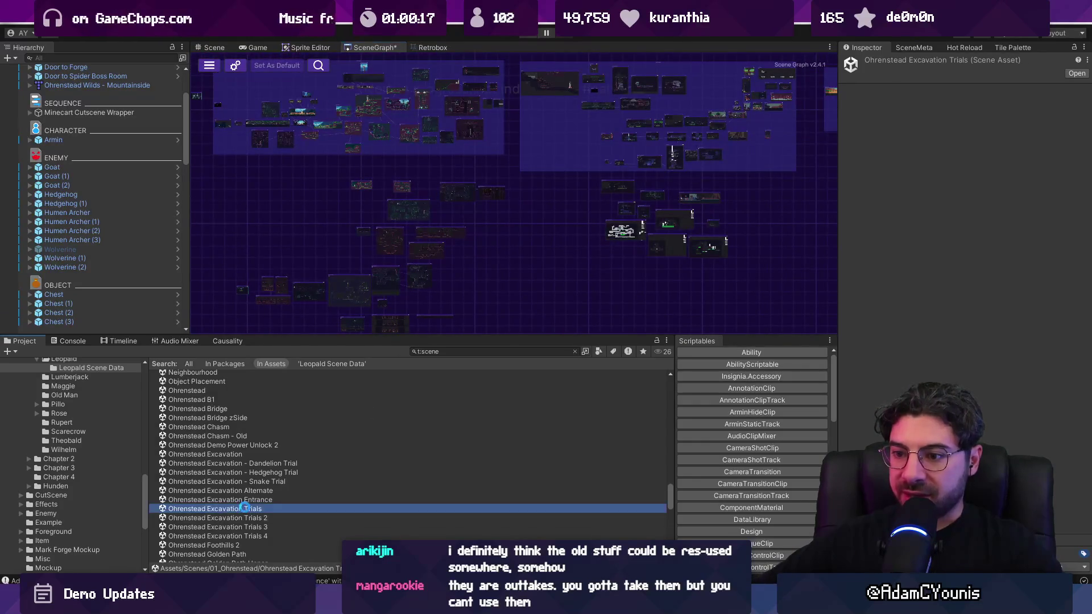
scroll(547, 185, up, 5)
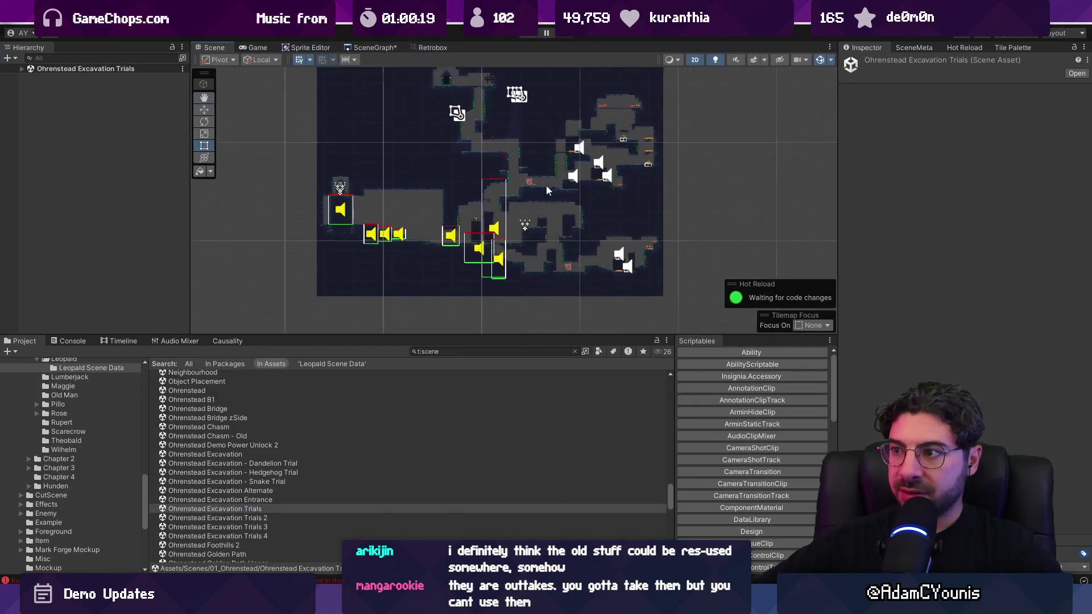
double_click(243, 518)
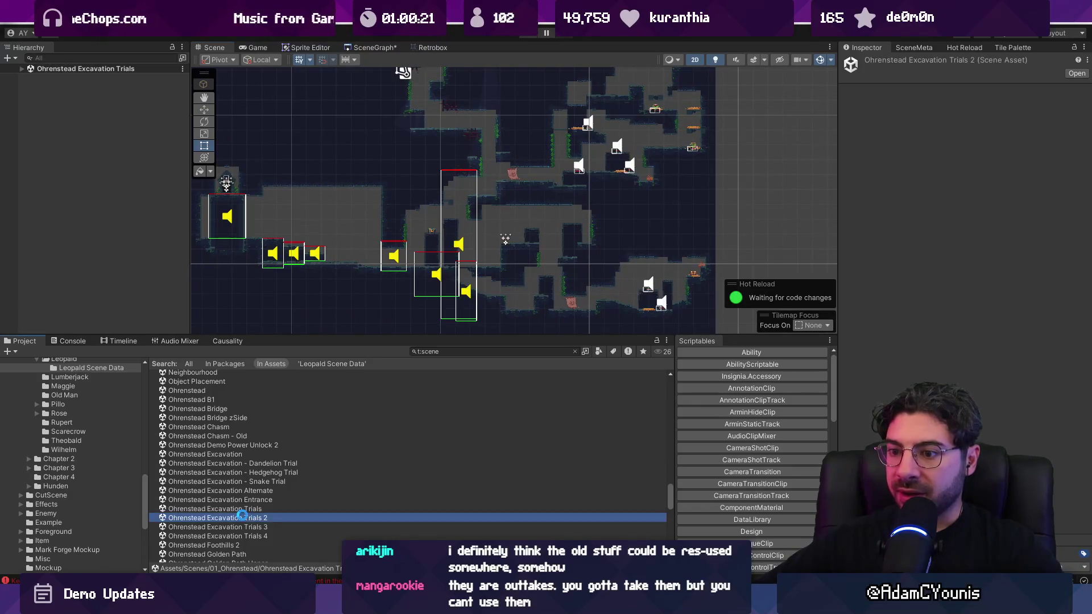
double_click(247, 500)
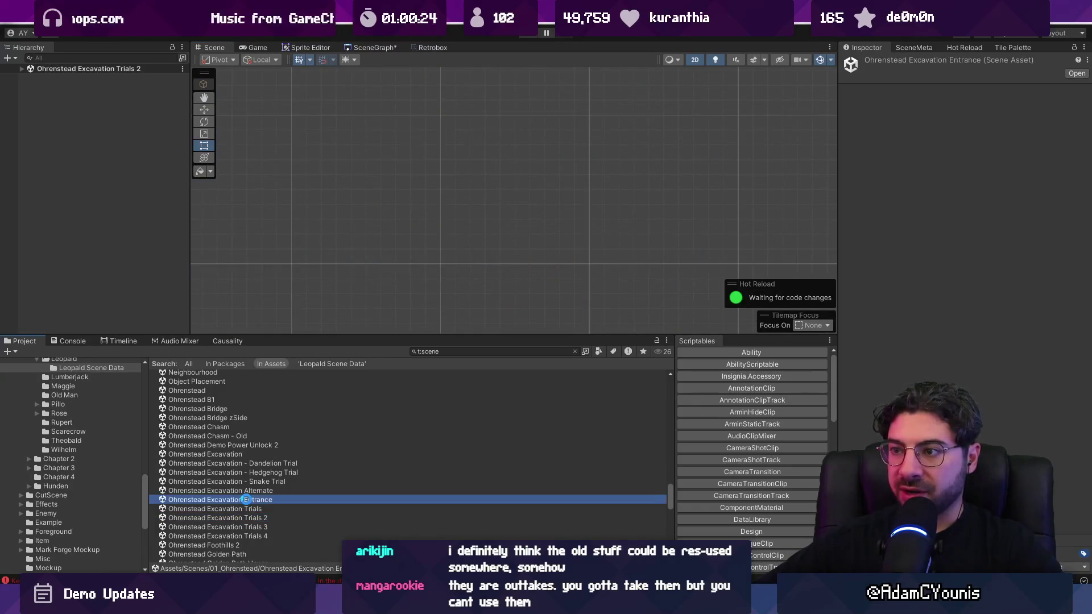
scroll(435, 176, up, 5)
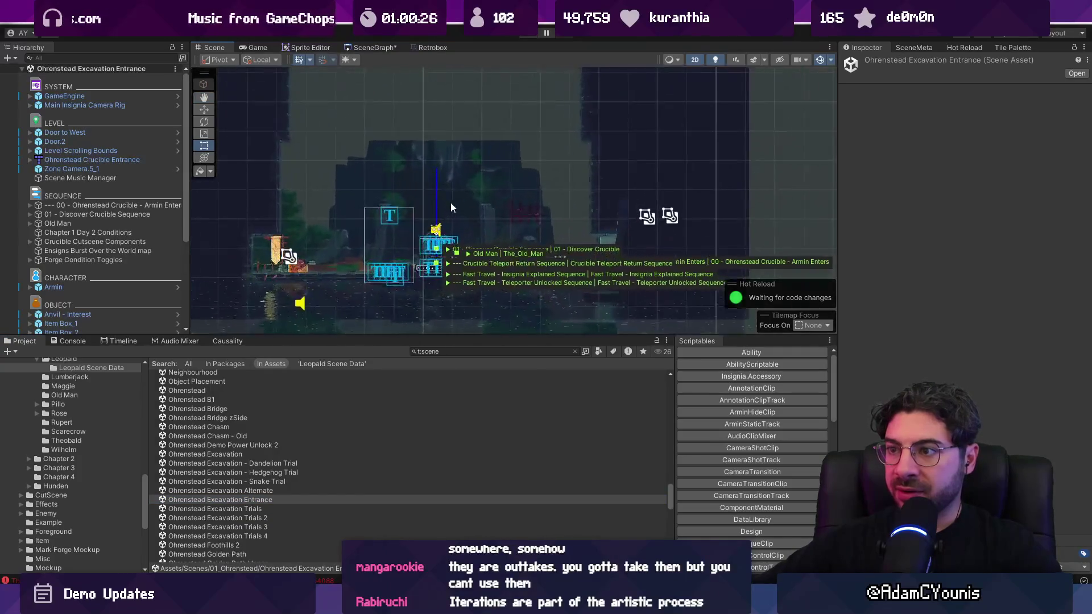
scroll(311, 484, down, 3)
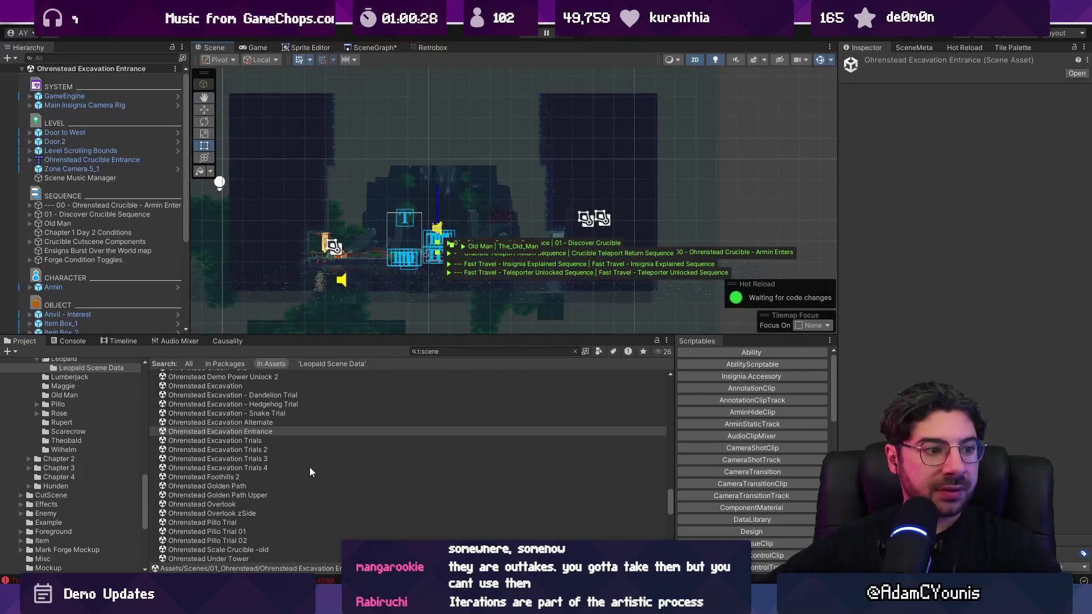
scroll(262, 468, down, 2)
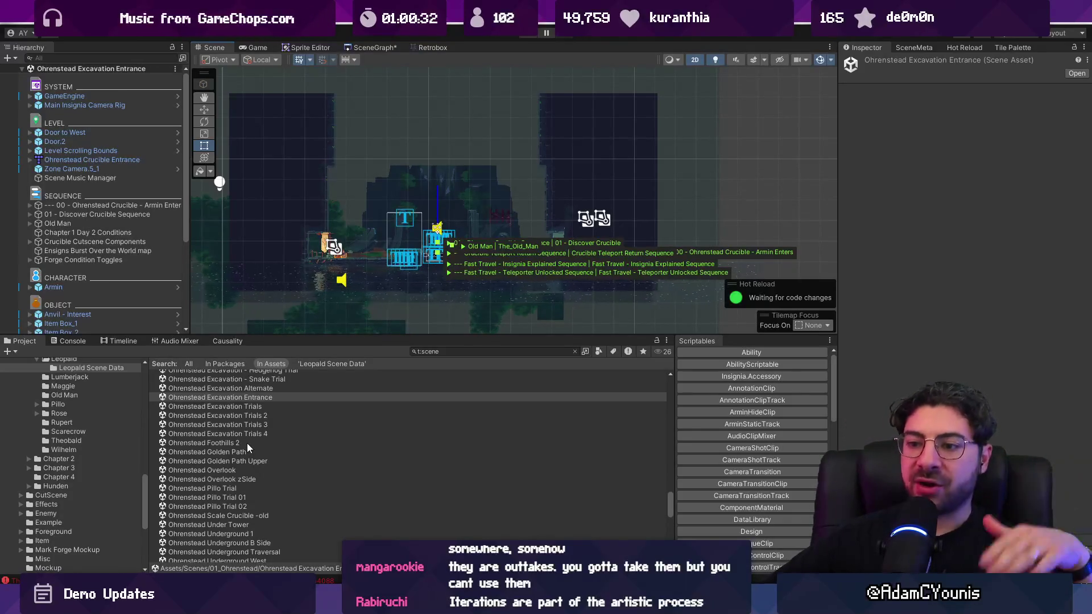
double_click(250, 472)
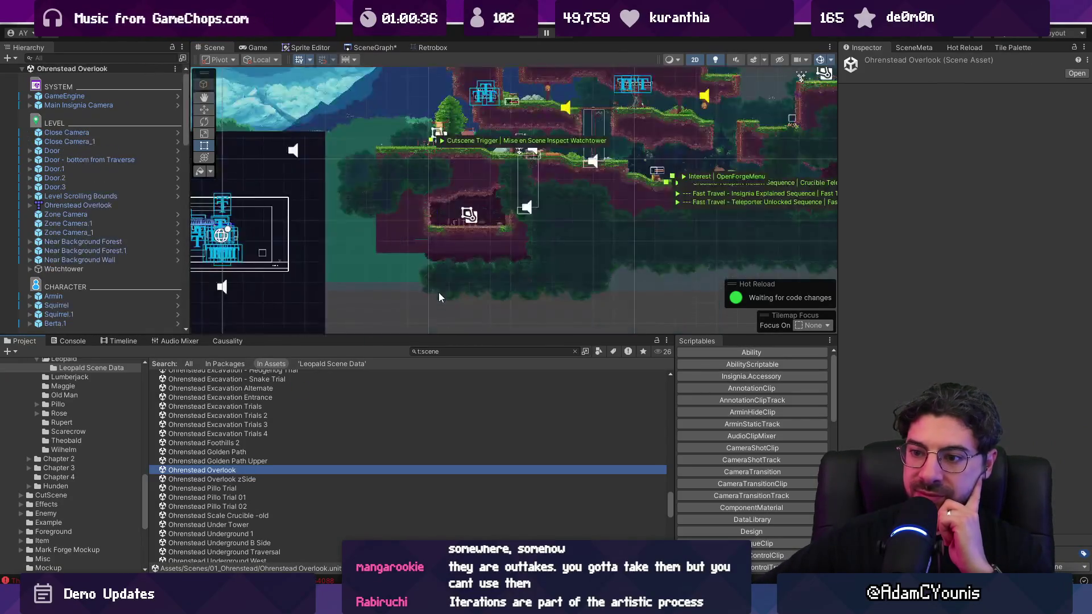
scroll(253, 474, down, 3)
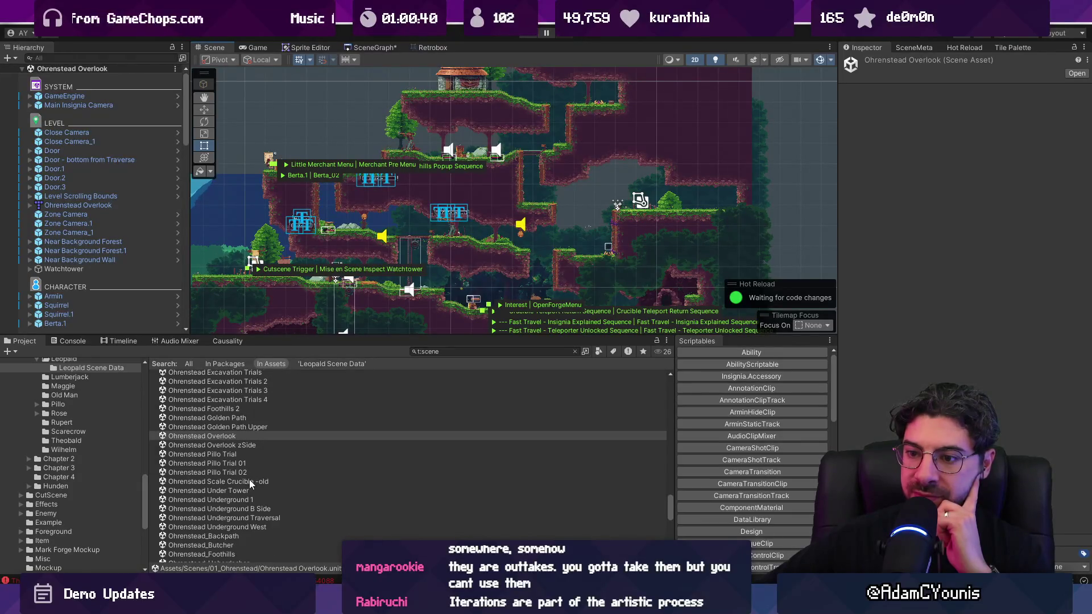
scroll(249, 480, down, 3)
double_click(268, 466)
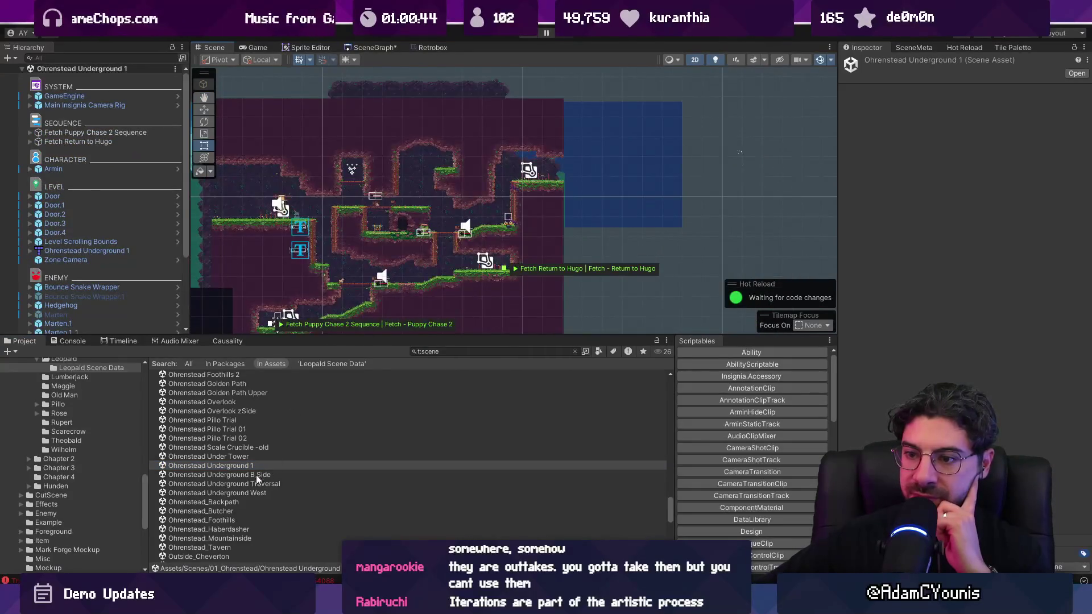
Open Ohrenstead Underground B Side, then the Ohrenstead_Foothills scene
key(Down)
key(Return)
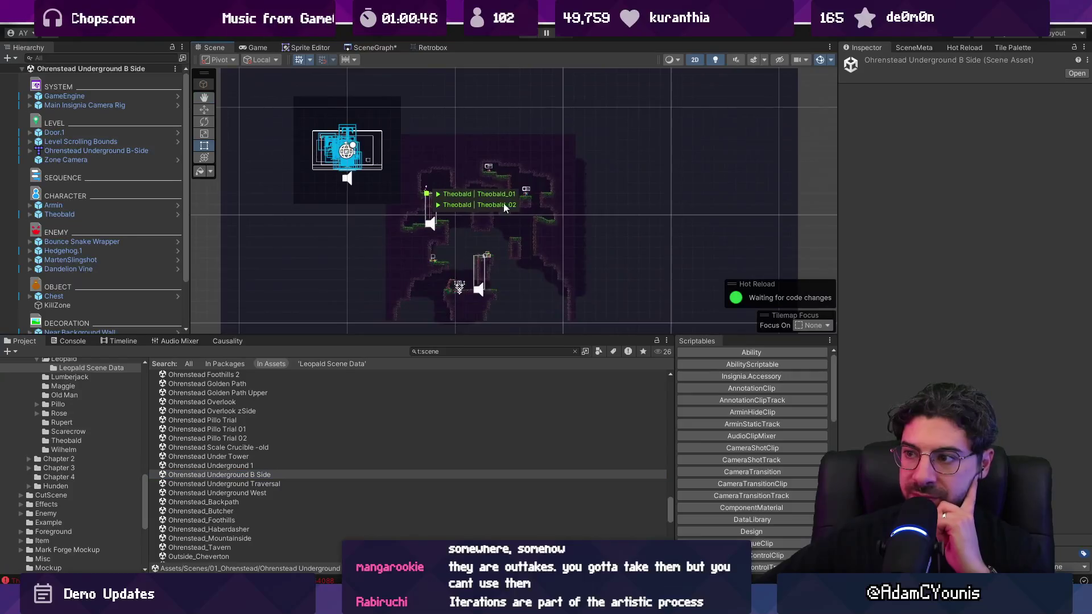
click(261, 503)
click(256, 511)
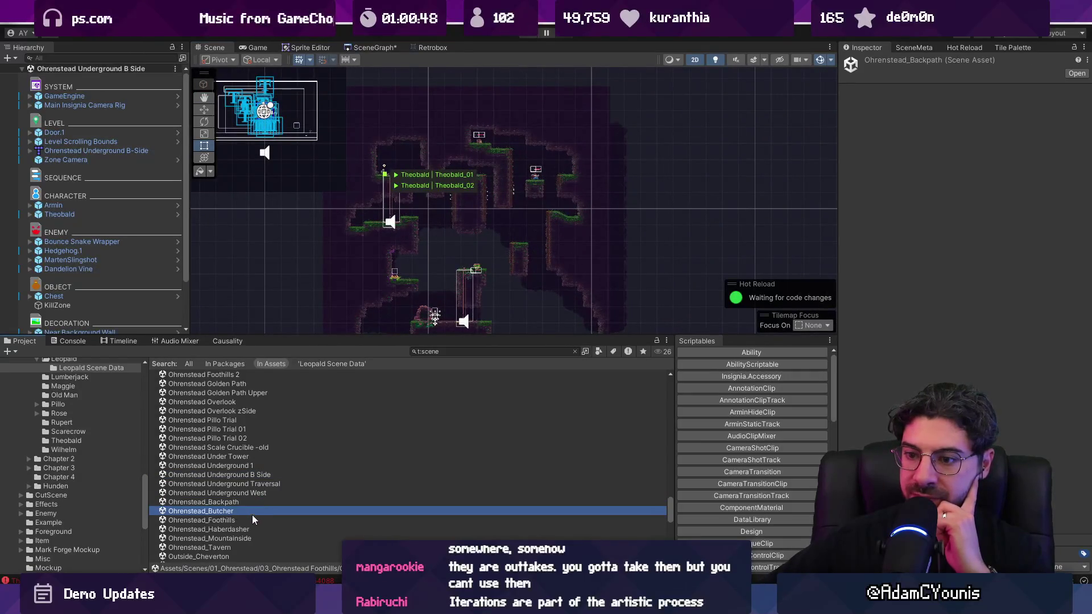
click(254, 521)
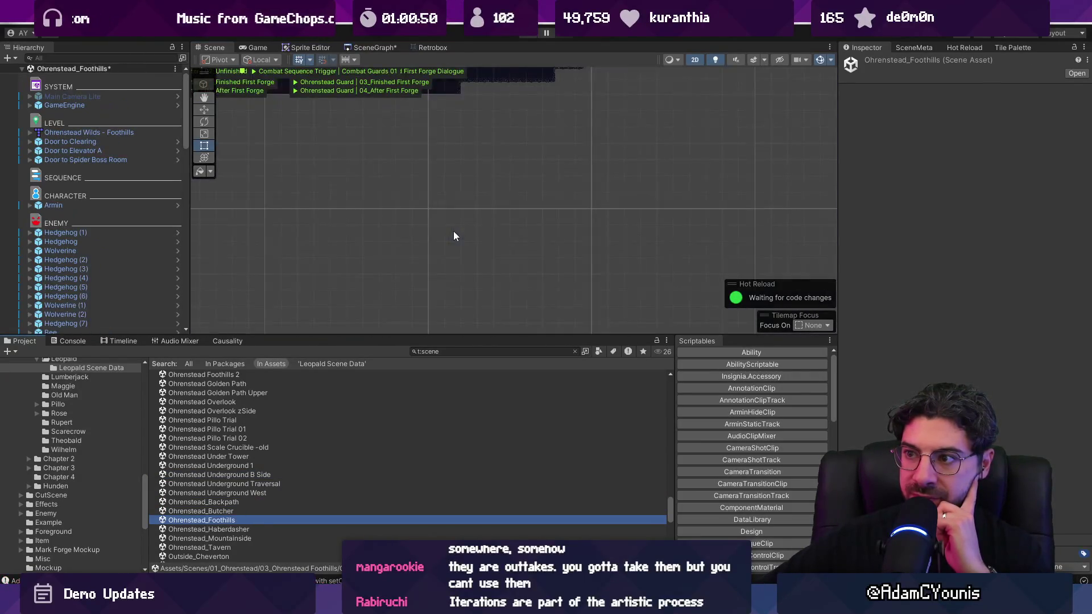
scroll(366, 226, up, 5)
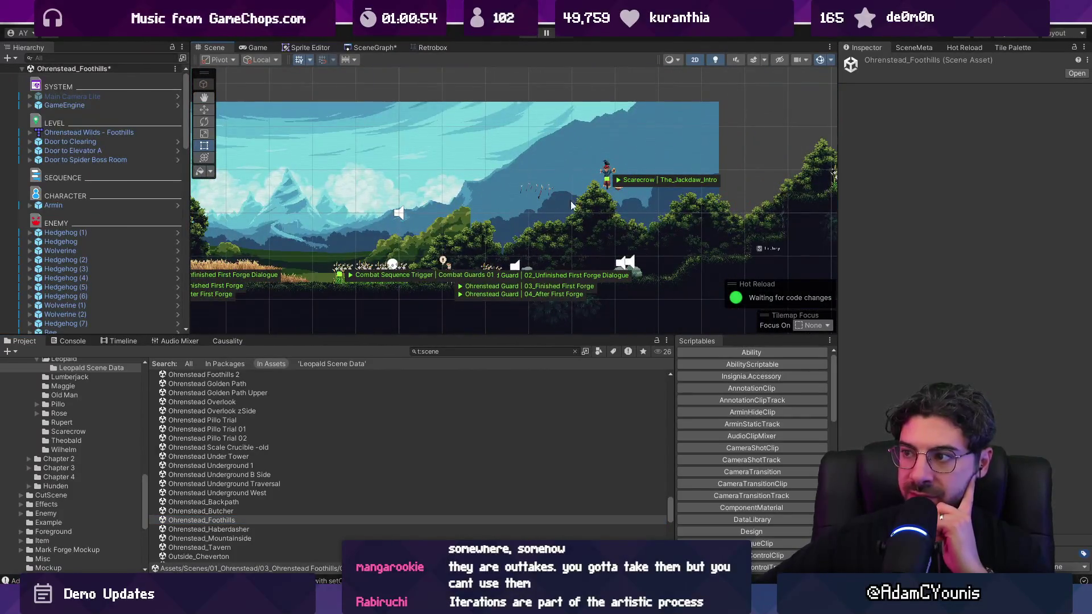
scroll(572, 204, down, 3)
scroll(523, 253, up, 3)
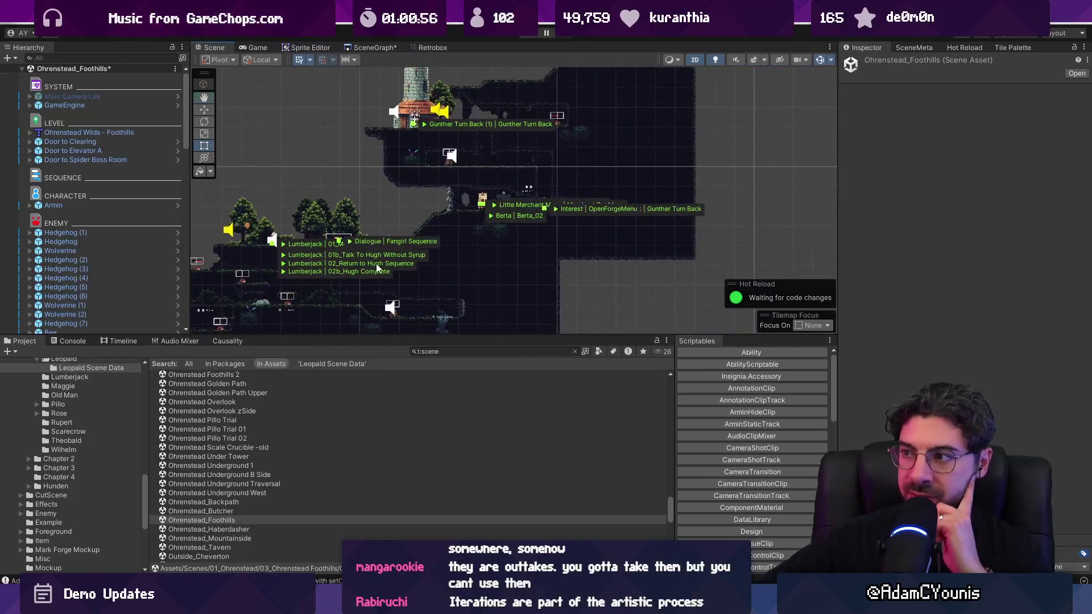
scroll(479, 291, down, 3)
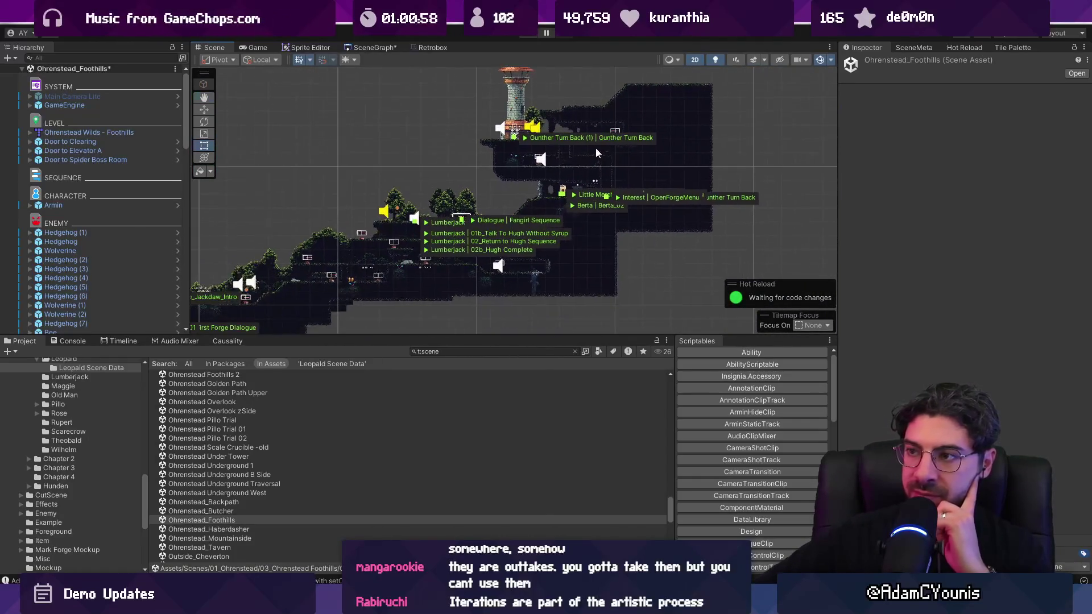
scroll(589, 154, down, 1)
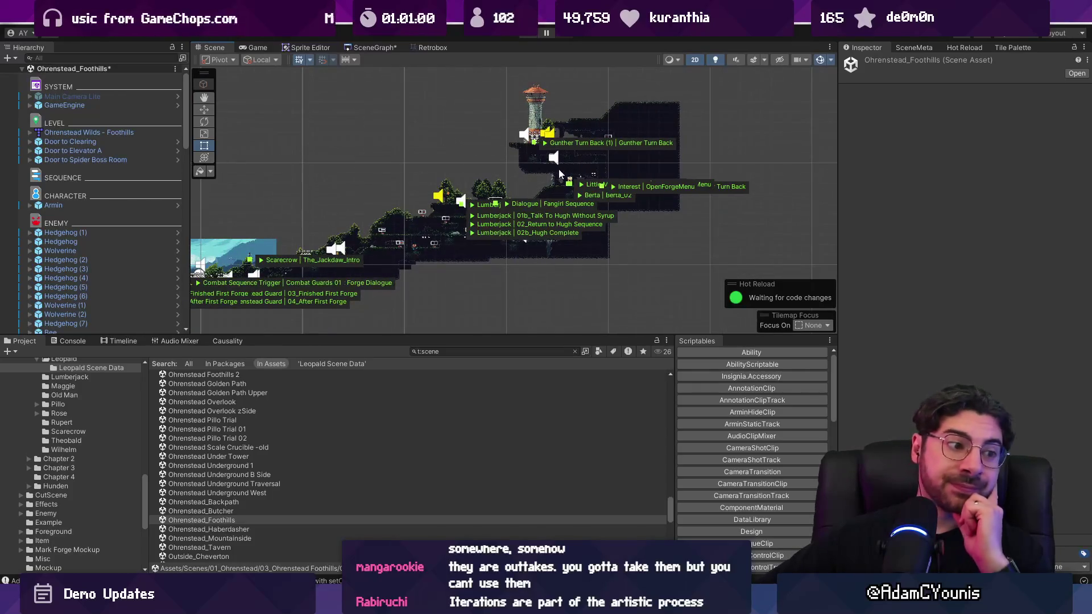
scroll(291, 467, down, 5)
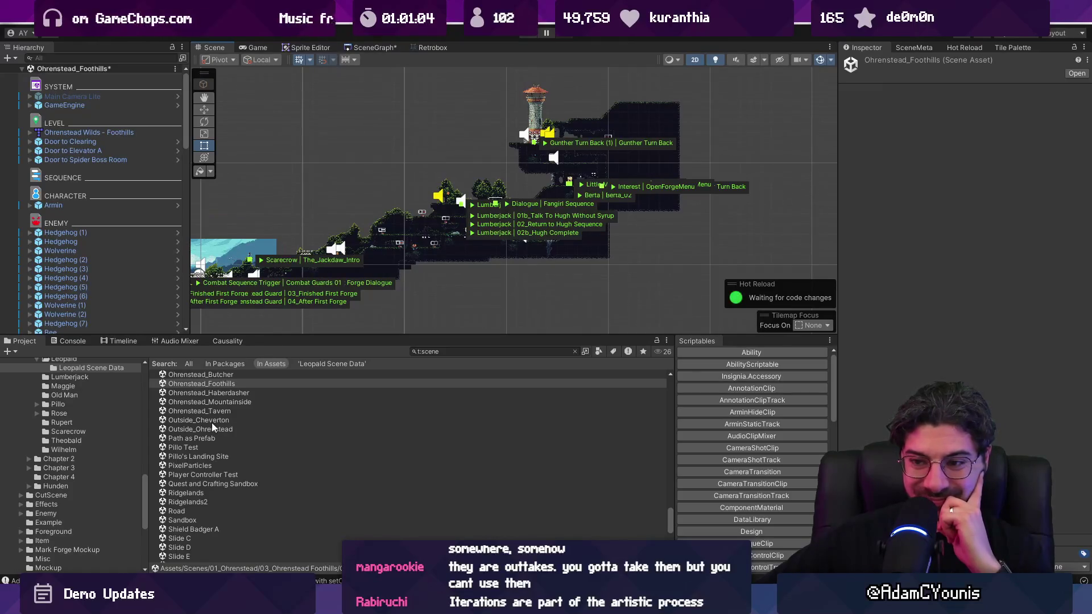
Load Path as Prefab without saving Foothills and inspect Spawn 1–3 and the Main Camera
double_click(213, 438)
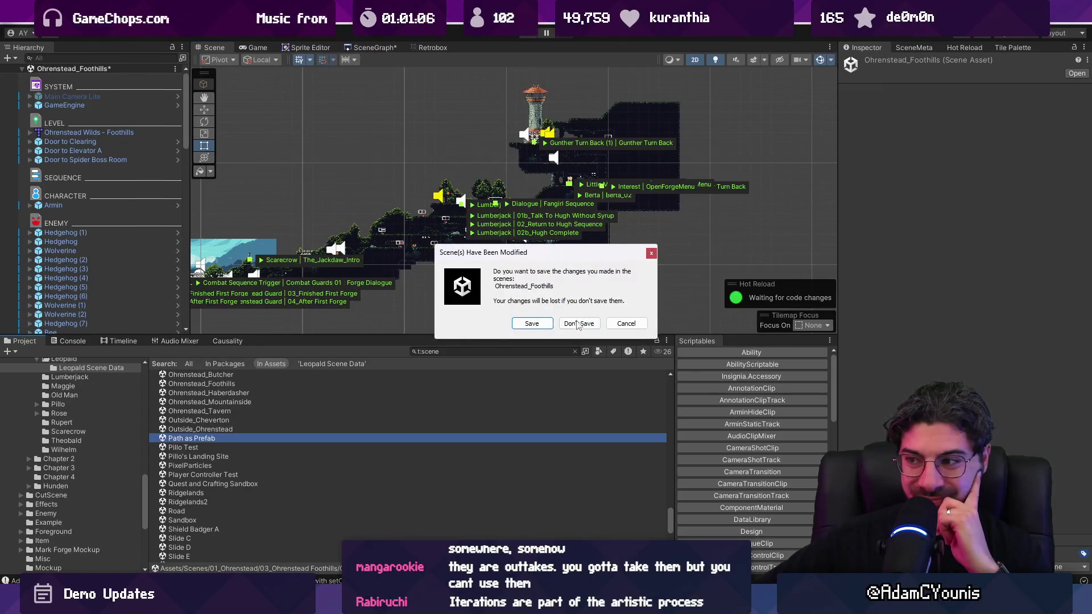
click(578, 324)
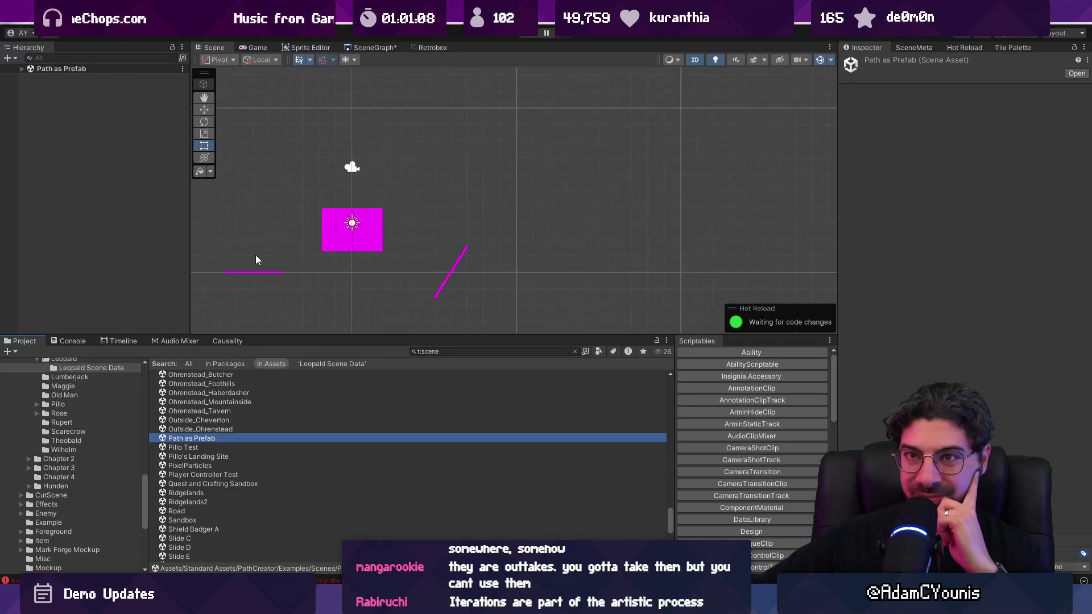
click(357, 212)
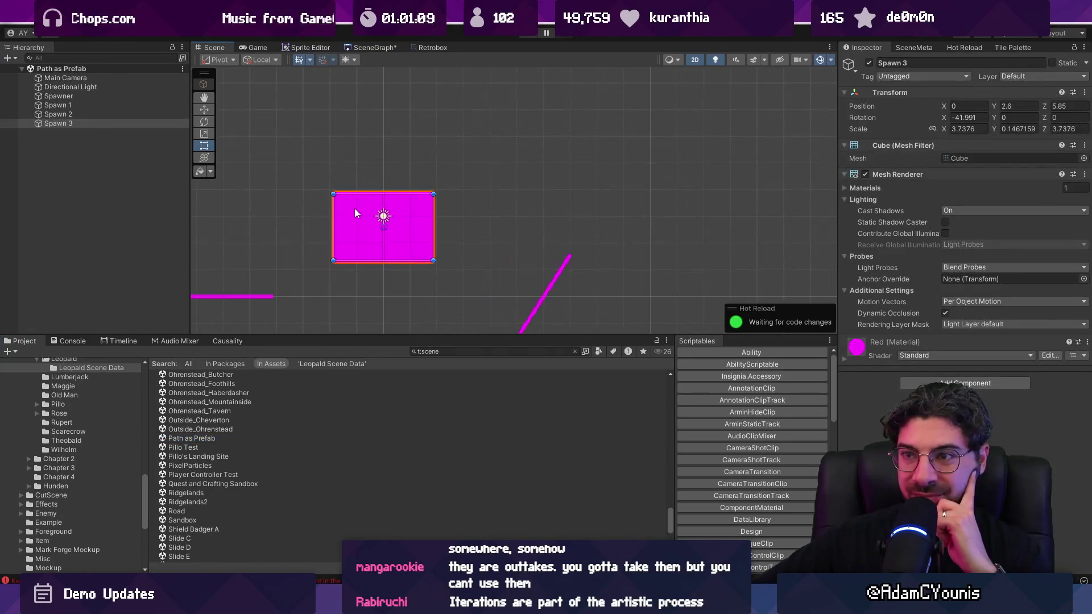
click(125, 117)
click(125, 104)
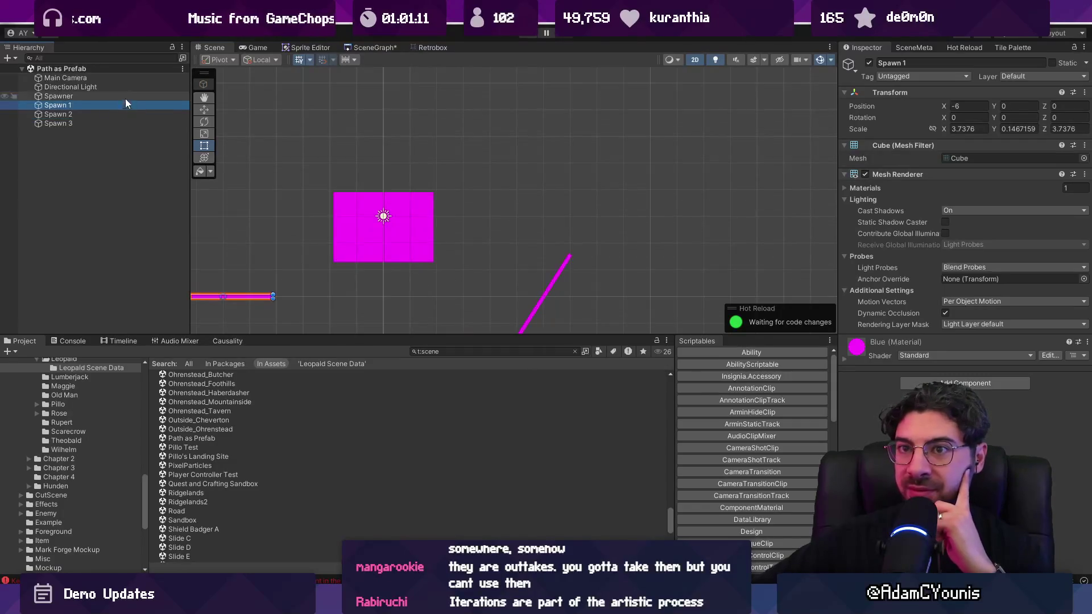
click(125, 78)
Re-filter the Project panel to t:scene, browse the Pillo scenes, and open Shield Badger A
click(211, 439)
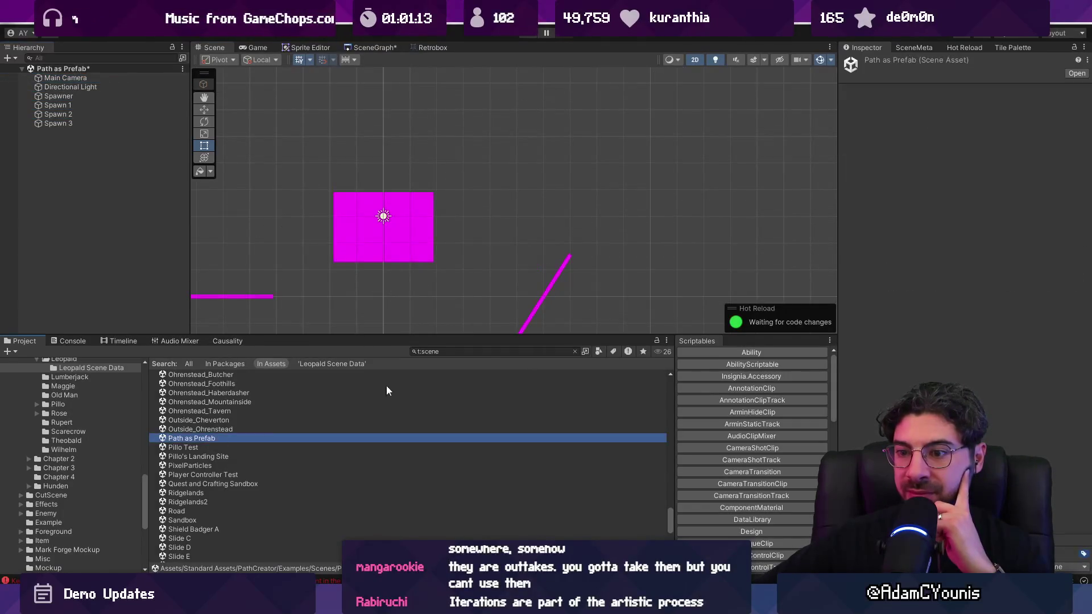
click(574, 351)
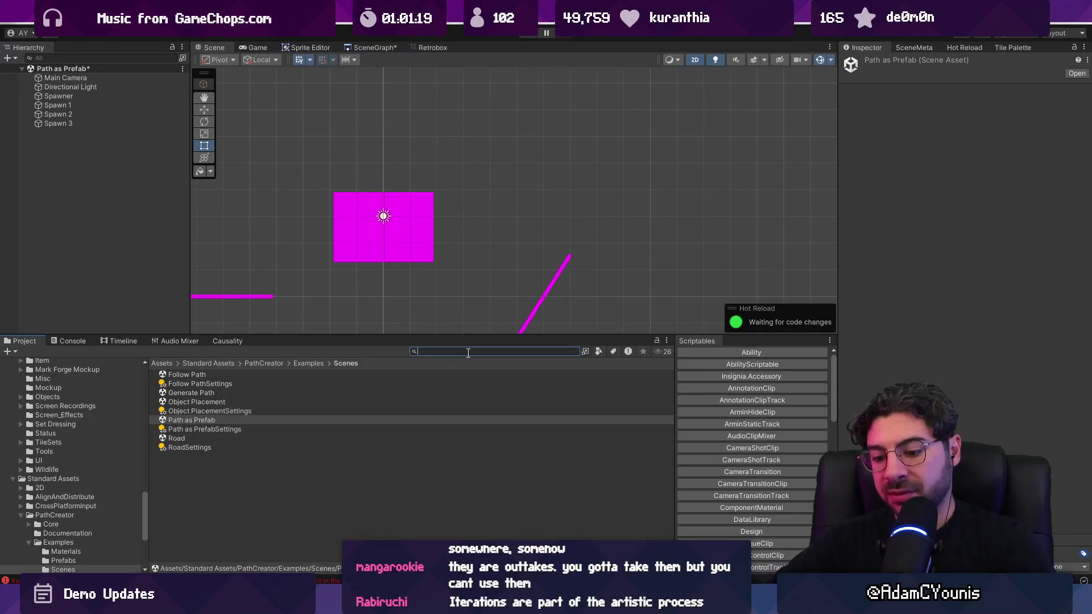
text(t:scene)
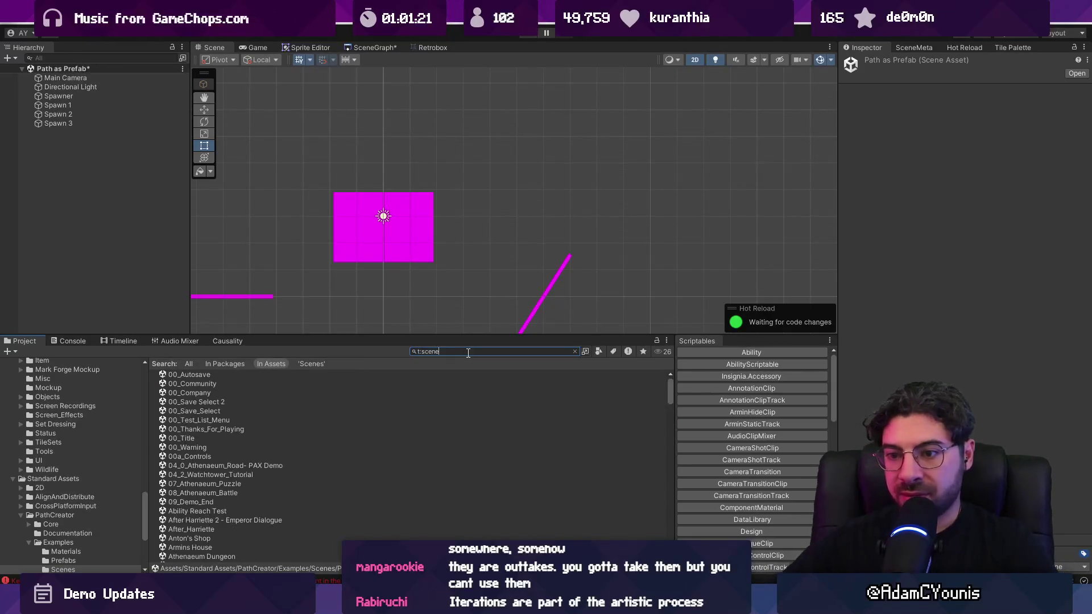
scroll(239, 484, down, 10)
click(202, 411)
click(229, 421)
click(233, 431)
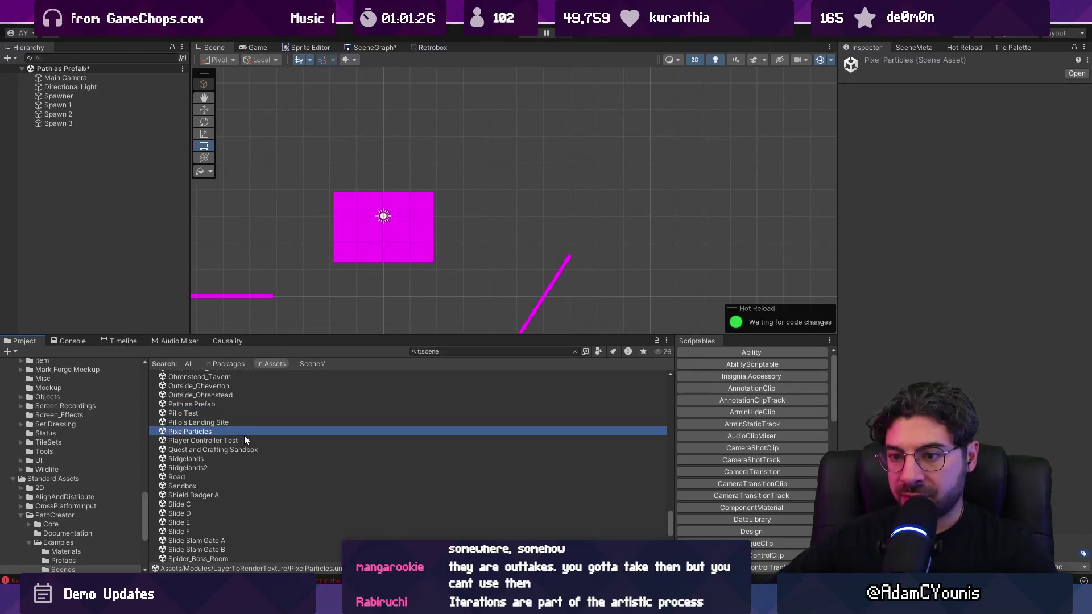
scroll(241, 453, down, 2)
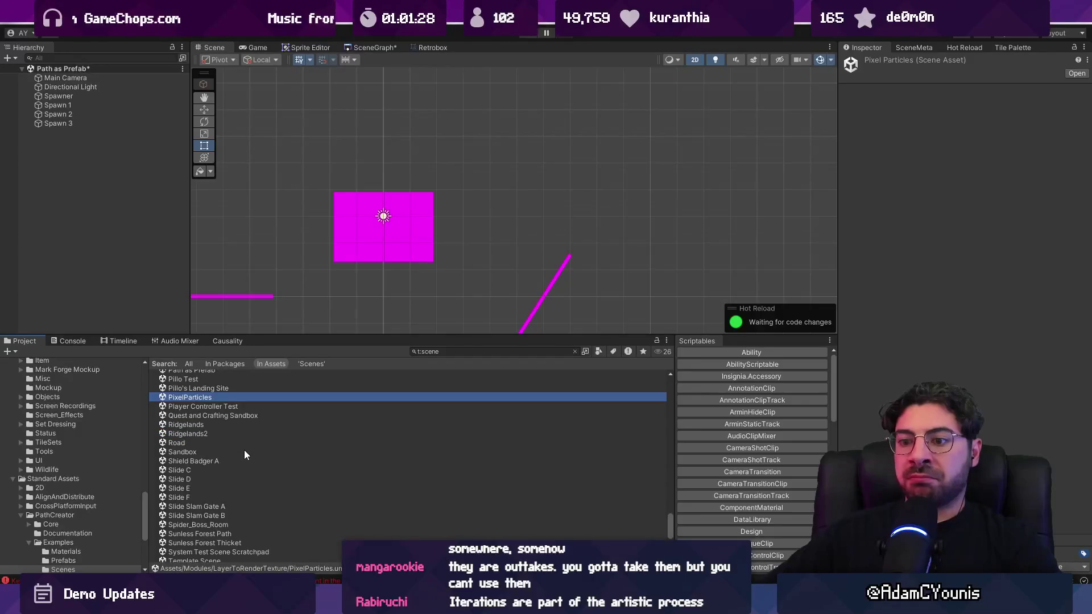
scroll(243, 446, down, 2)
double_click(227, 426)
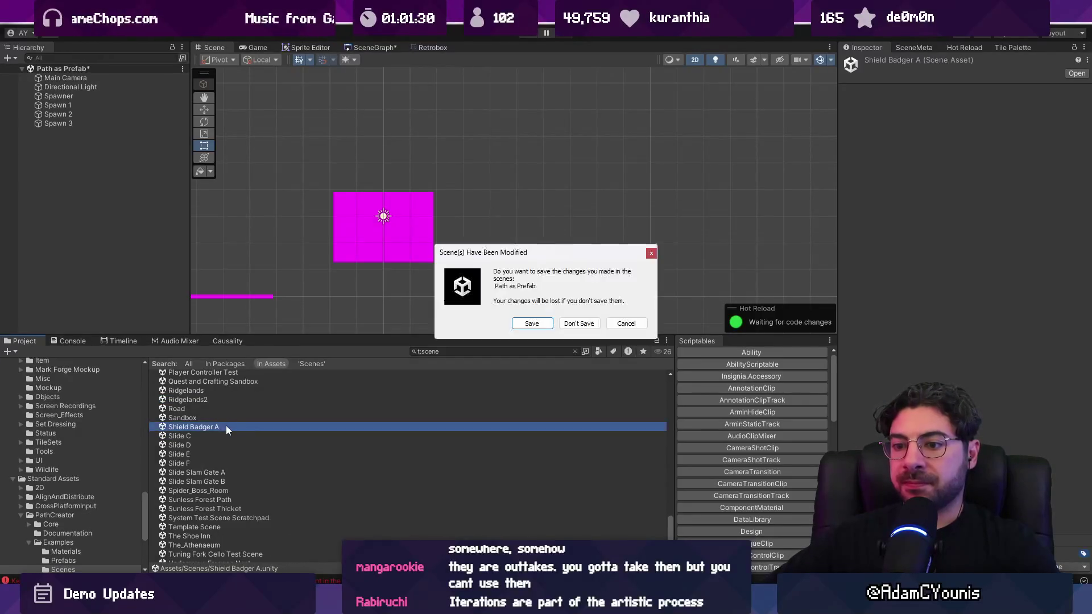
Load Shield Badger A without saving, recenter the Scene view, and playtest it
click(532, 324)
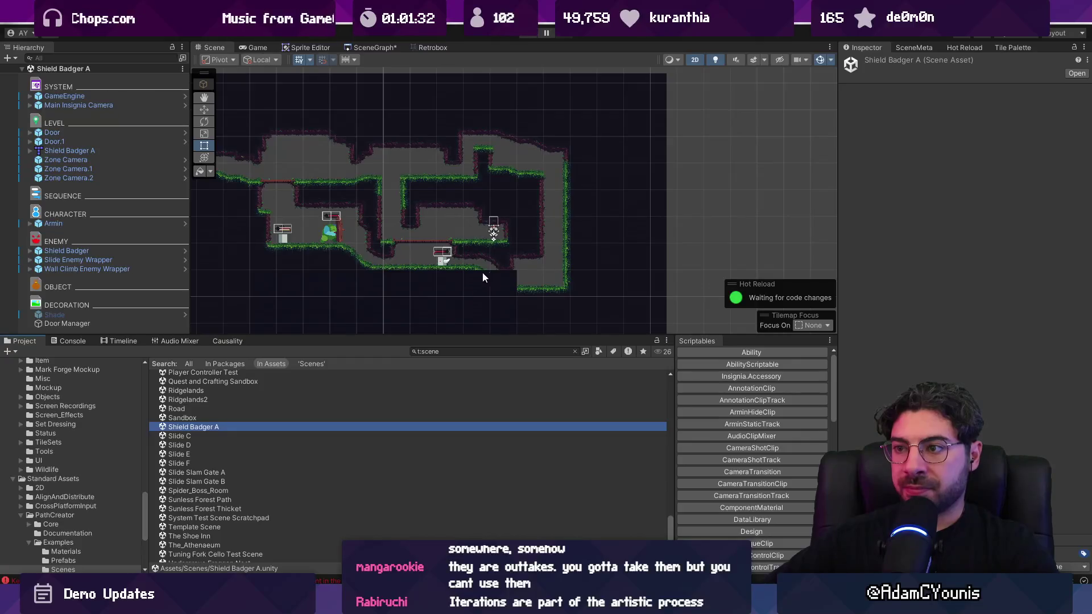
drag(287, 275, 449, 308)
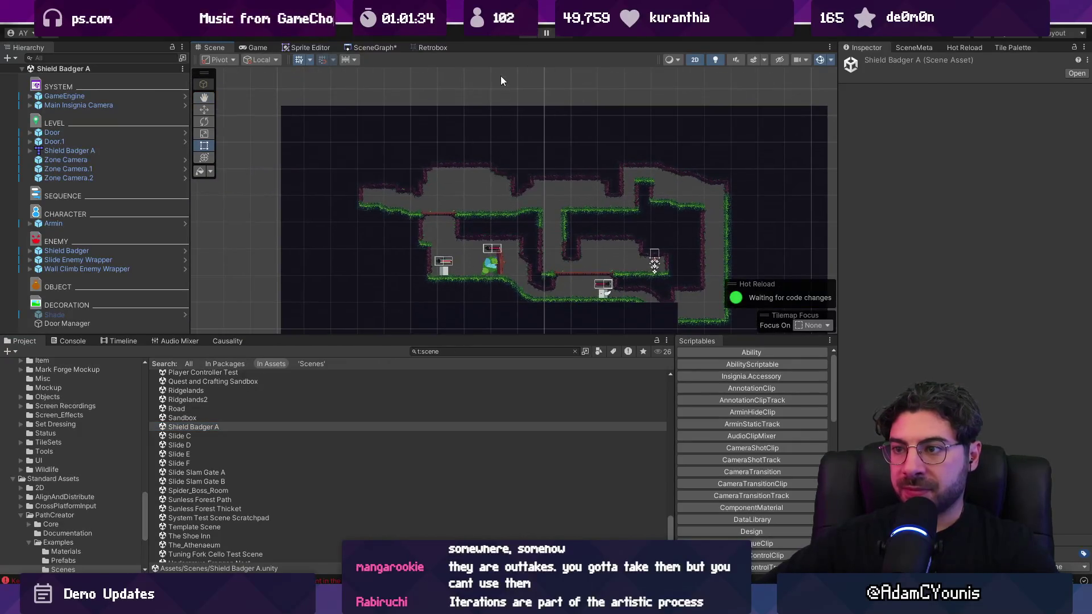
click(522, 35)
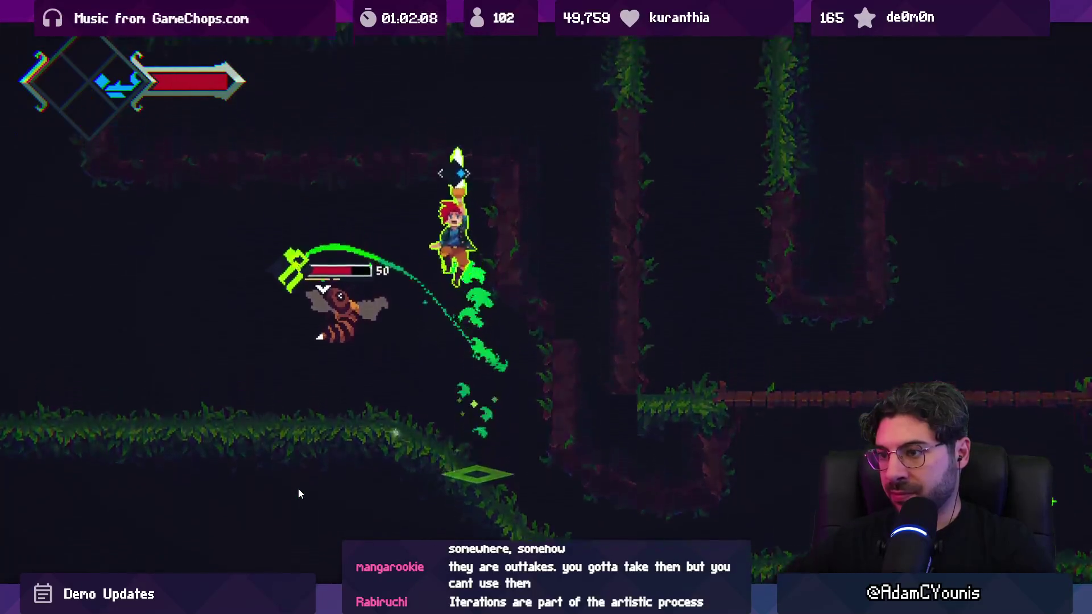
key(shift+space)
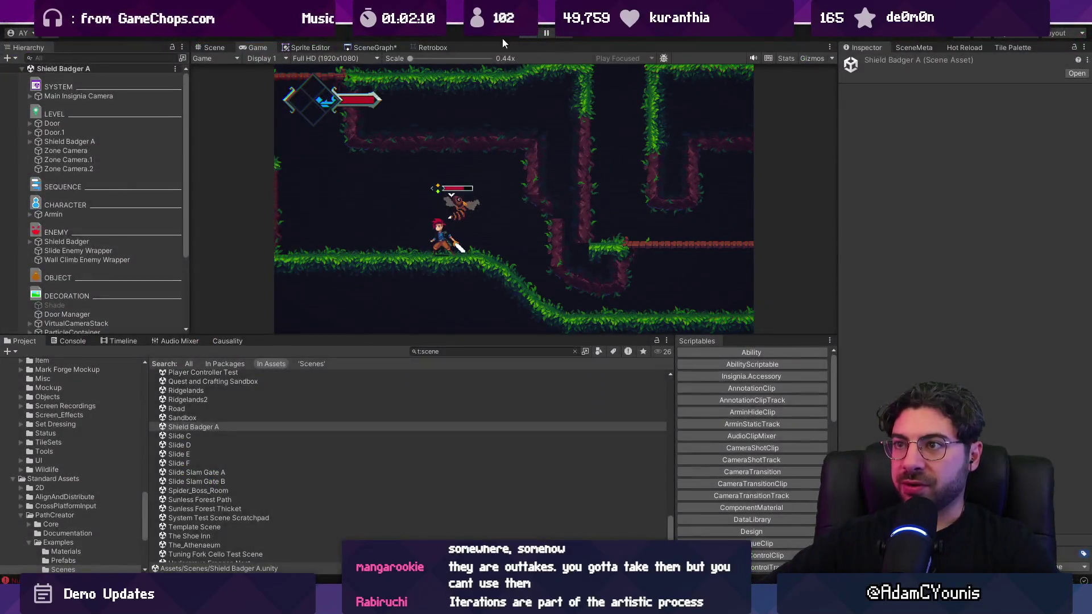
Open the Slide C scene from the Project panel and return to its Scene view
click(392, 46)
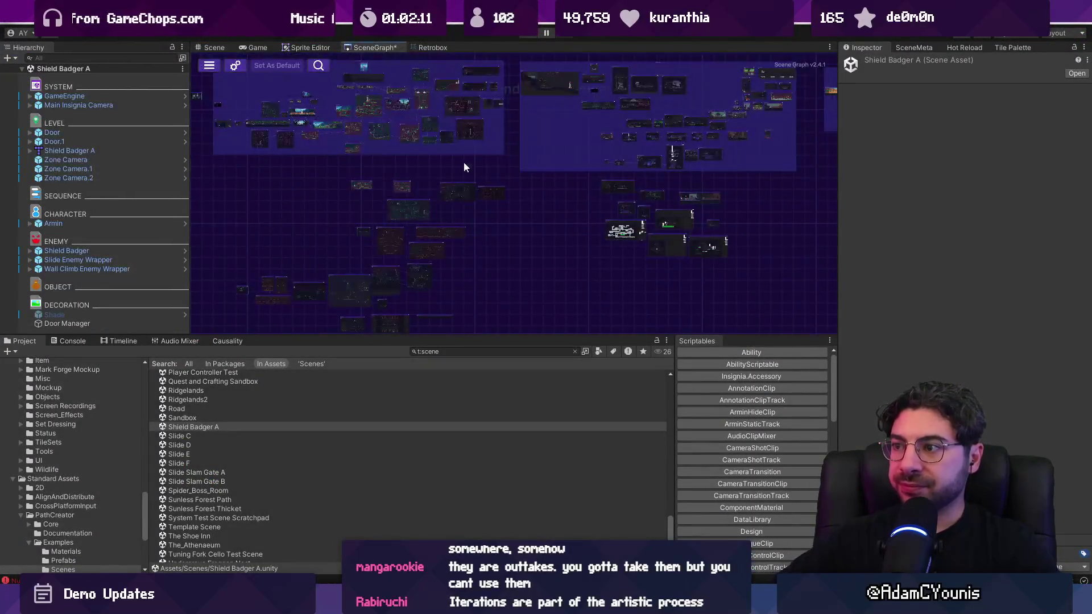
scroll(592, 166, down, 3)
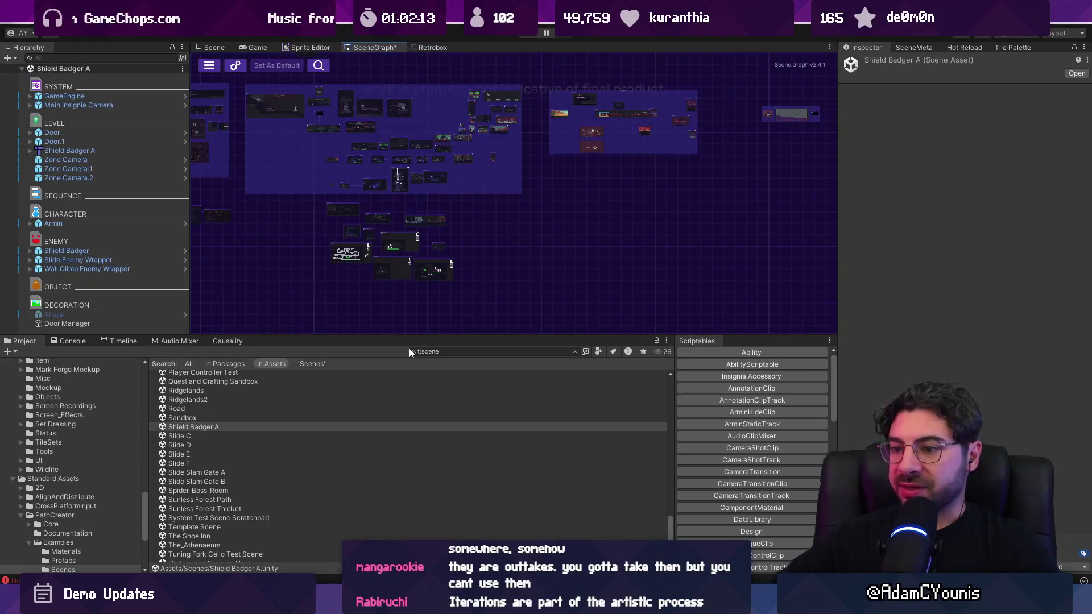
click(268, 437)
double_click(262, 436)
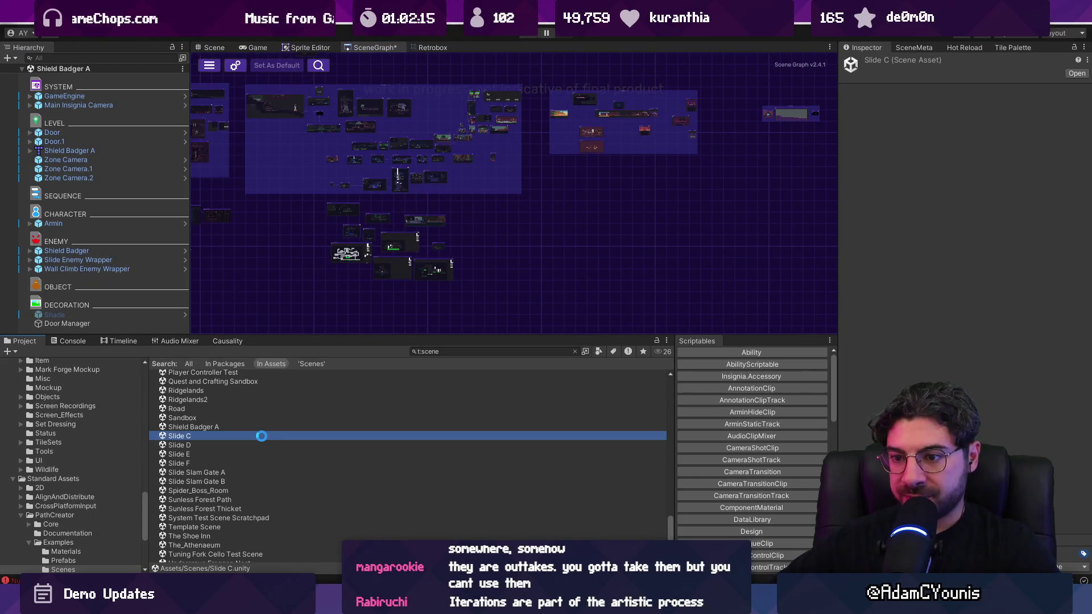
click(230, 47)
scroll(456, 255, up, 5)
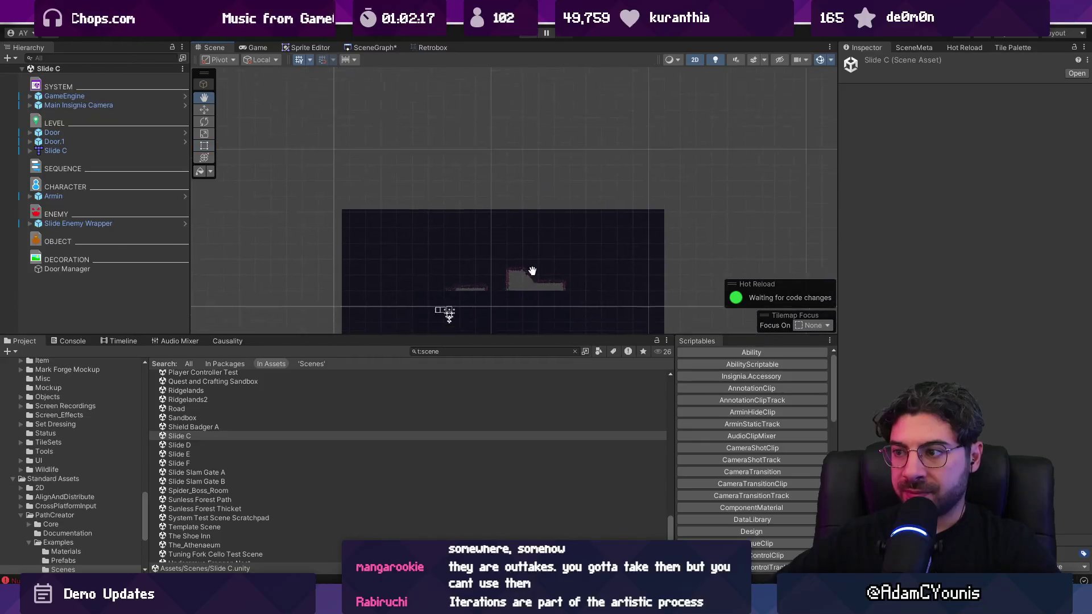
Playtest Slide C with sword swings and the blue special attack, then stop play
click(525, 36)
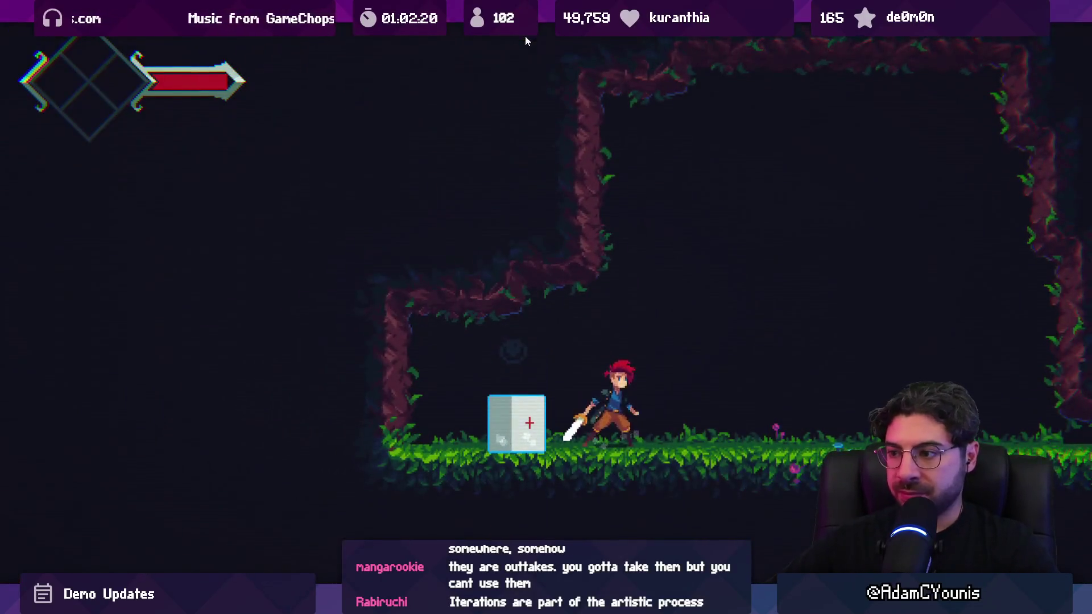
key(x)
key(Right)
key(x)
key(x)
key(c)
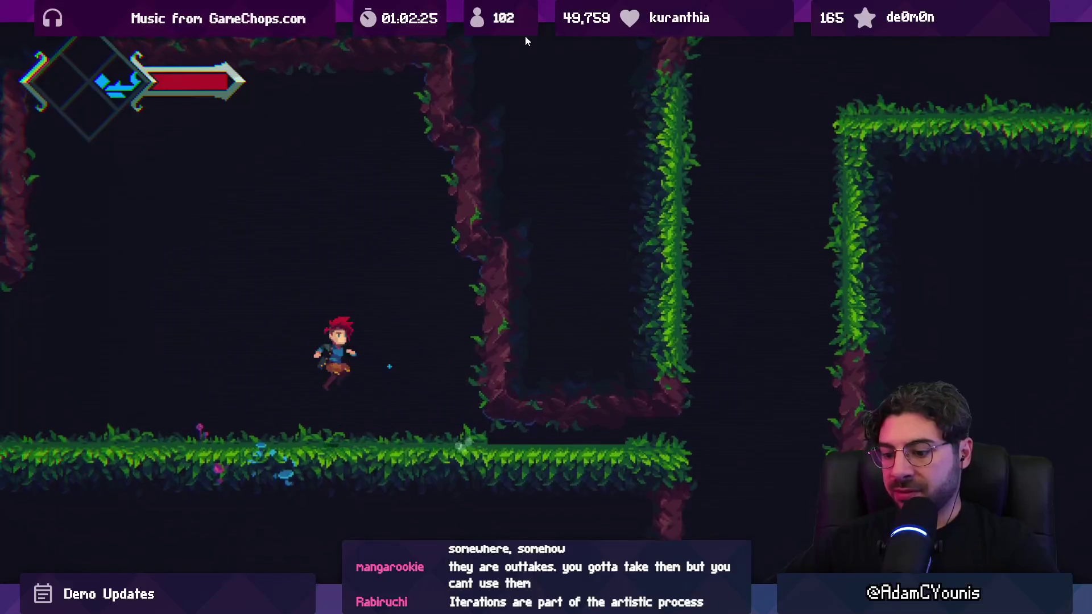
click(525, 35)
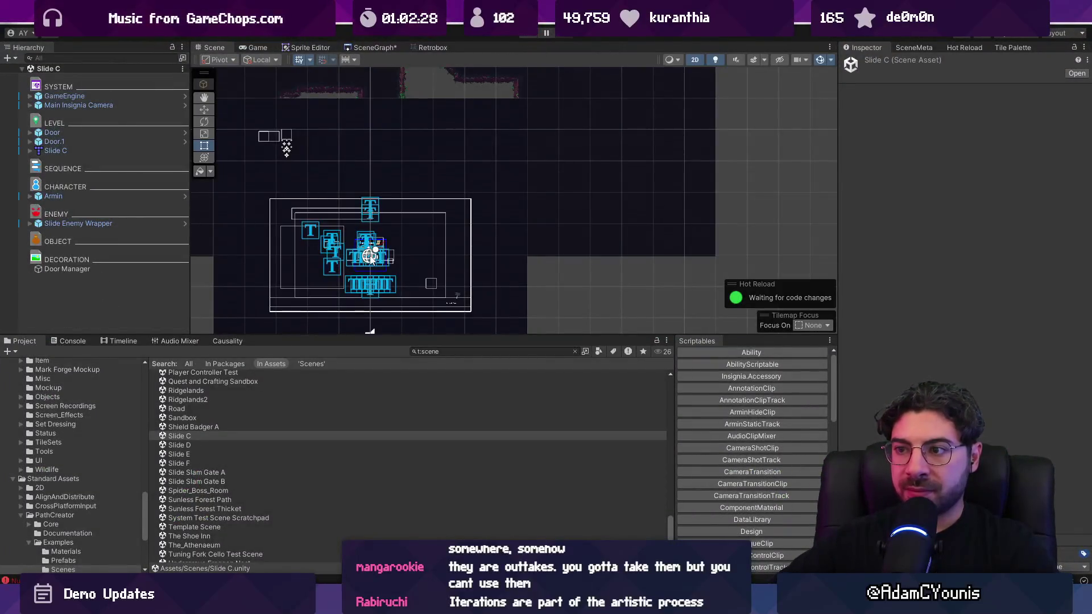
click(161, 106)
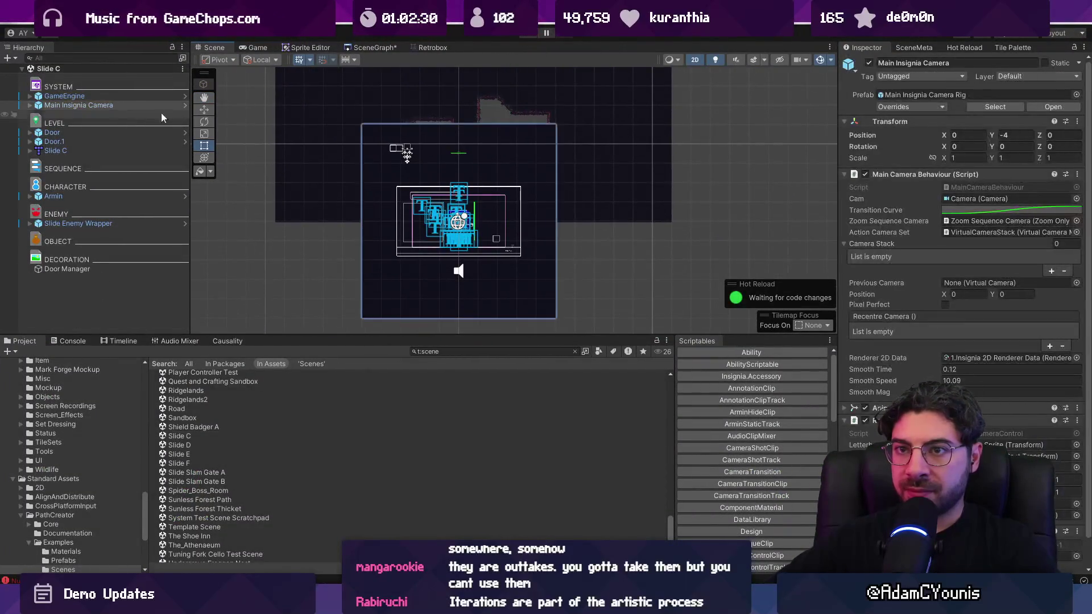
Move the camera and GameEngine objects left in the scene
ctrl+click(130, 97)
drag(398, 215, 245, 215)
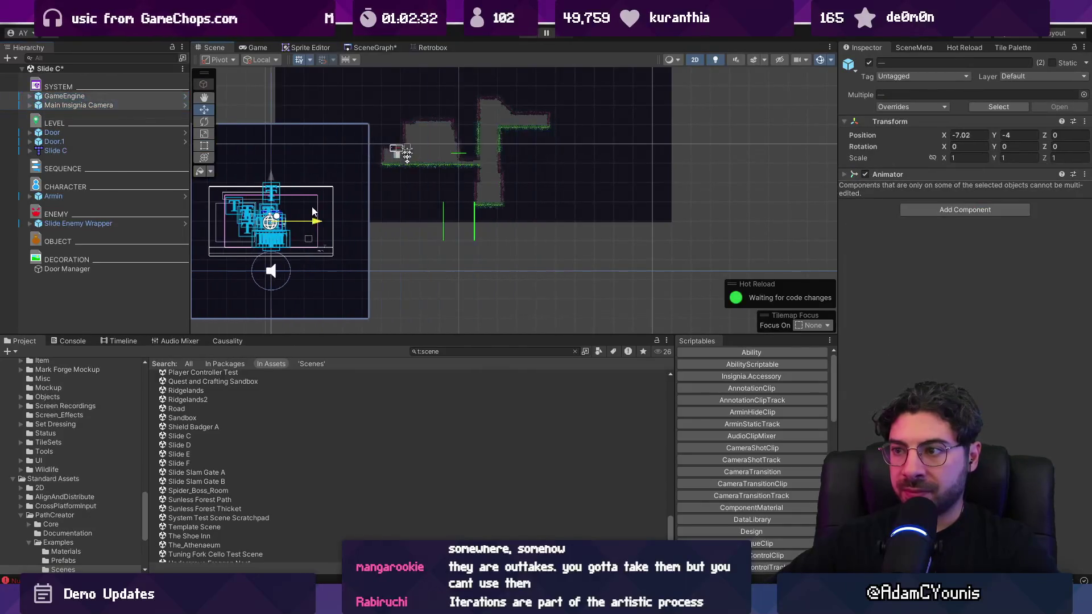
key(w)
scroll(381, 190, up, 5)
Give the Ensign Gem under Slide Enemy Wrapper the Slide Ability, then play maximized
click(375, 188)
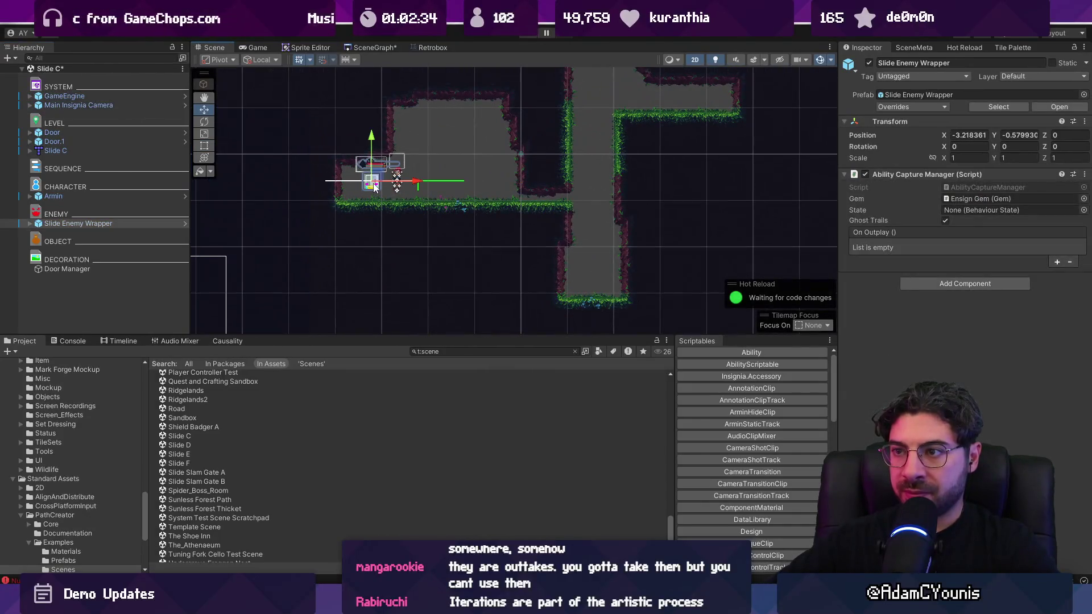
click(30, 223)
click(72, 234)
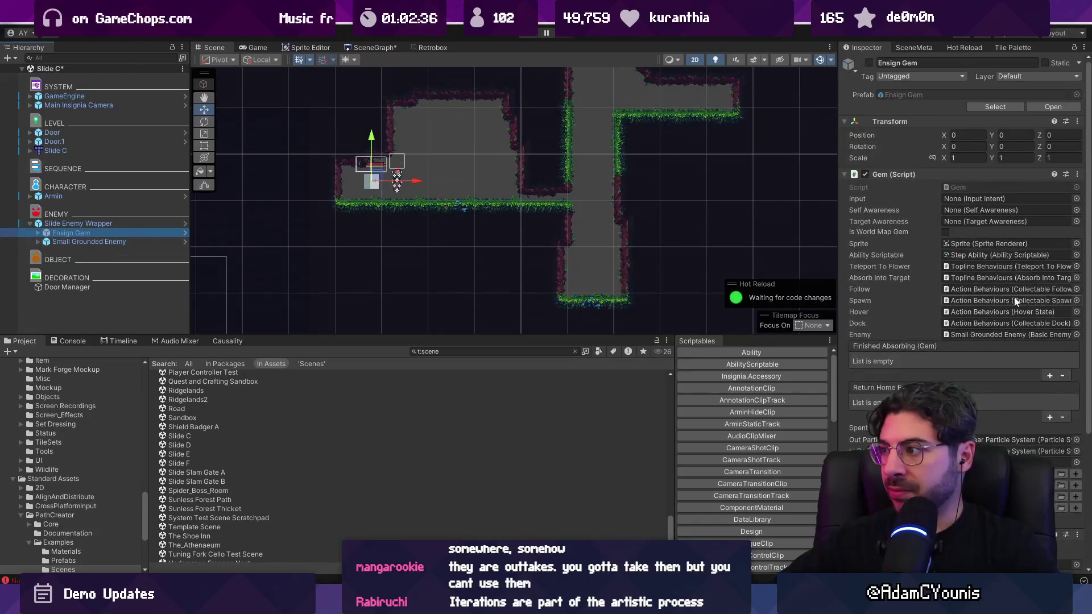
click(1077, 255)
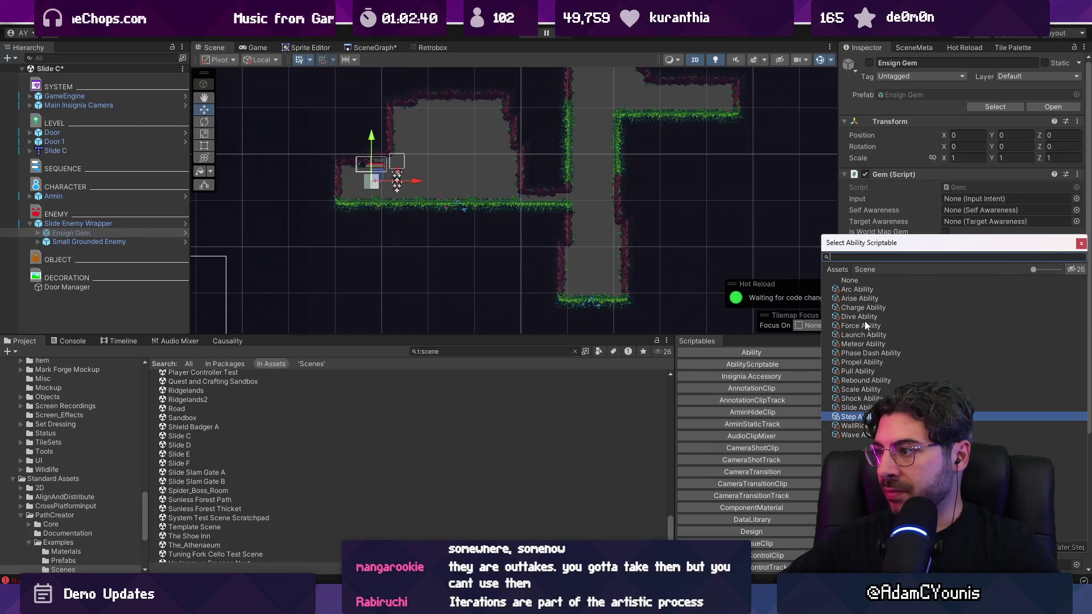
click(861, 407)
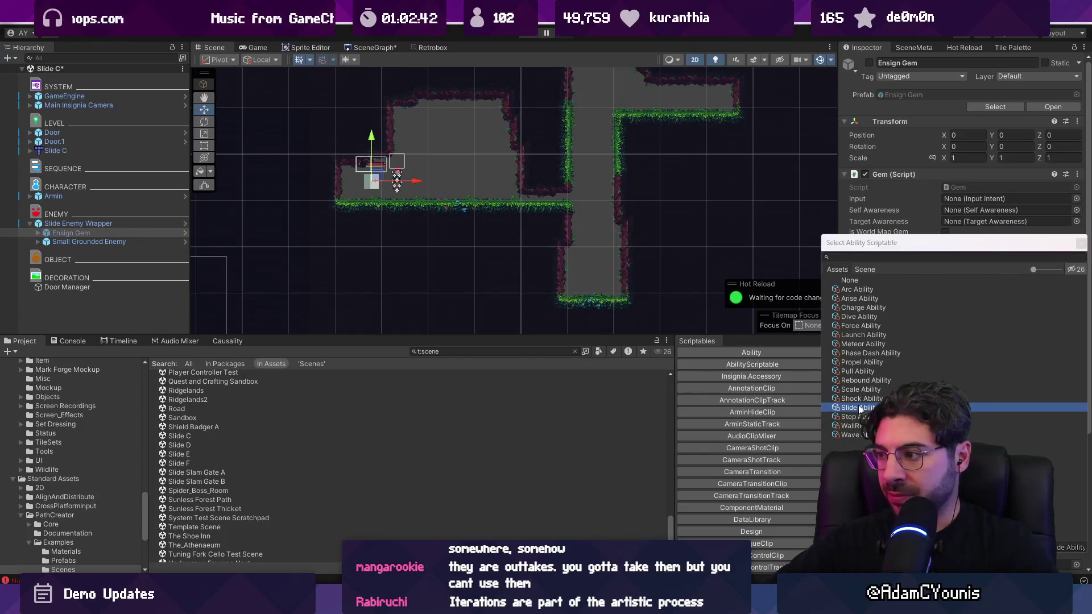
key(ctrl+p)
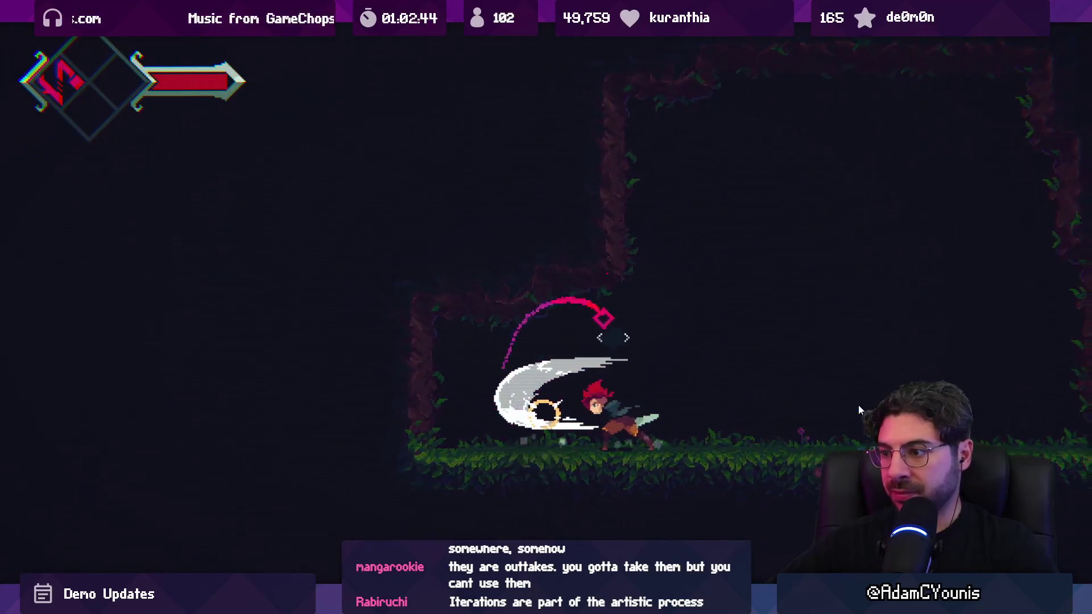
Run left and right while attacking, dashing and sliding, then exit the maximized Game view
key(Left)
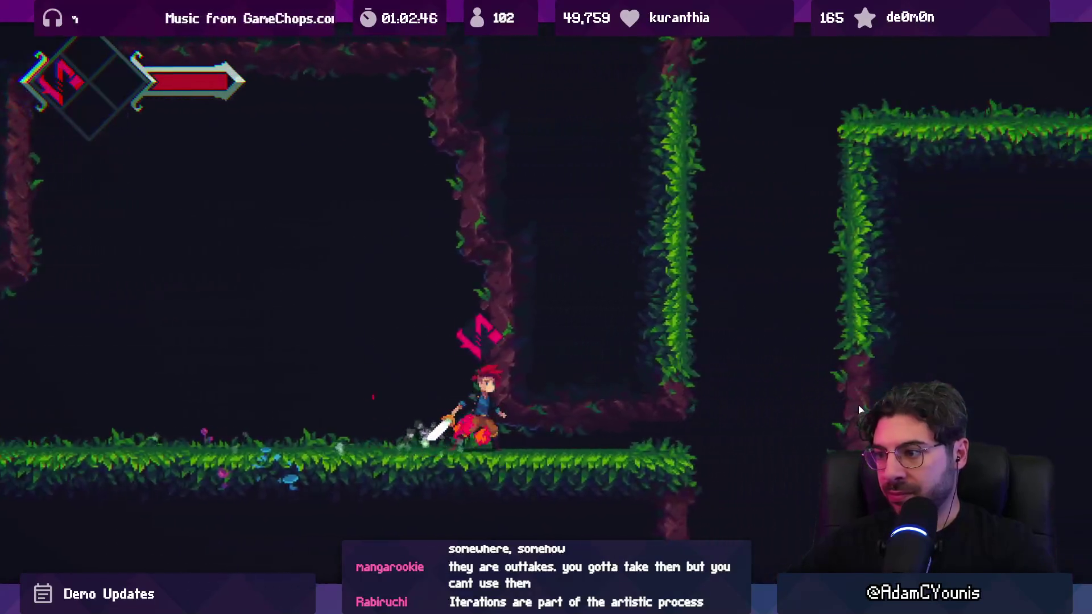
key(Left)
key(Right)
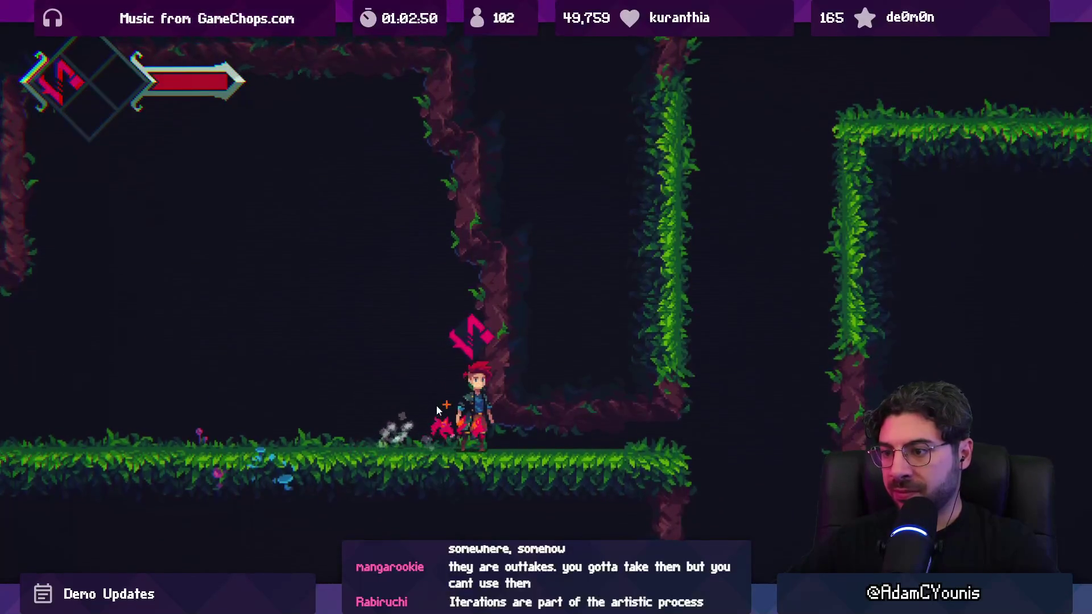
key(Right)
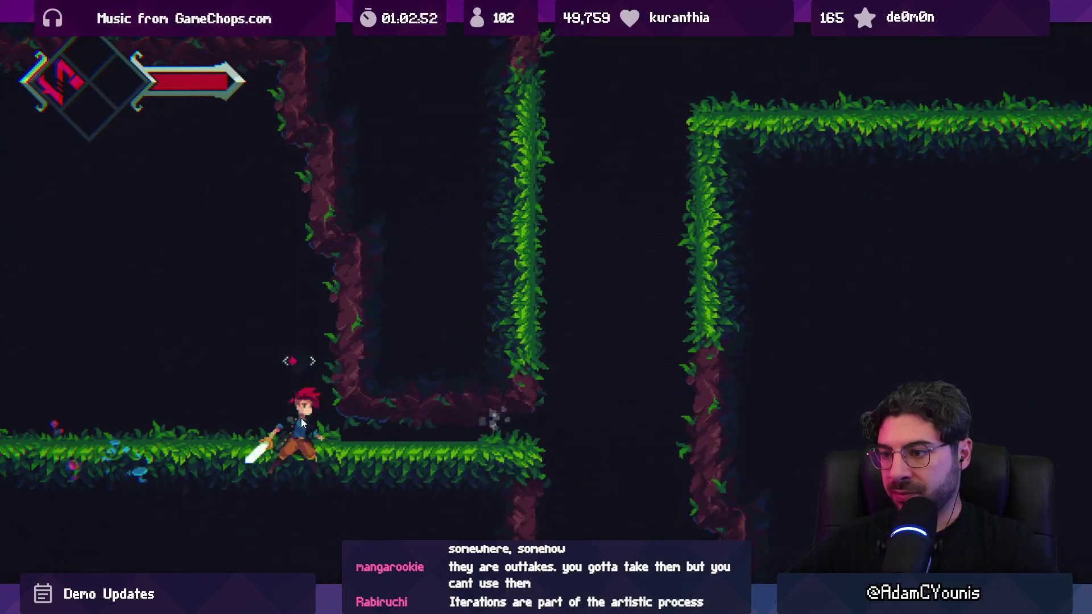
key(Right)
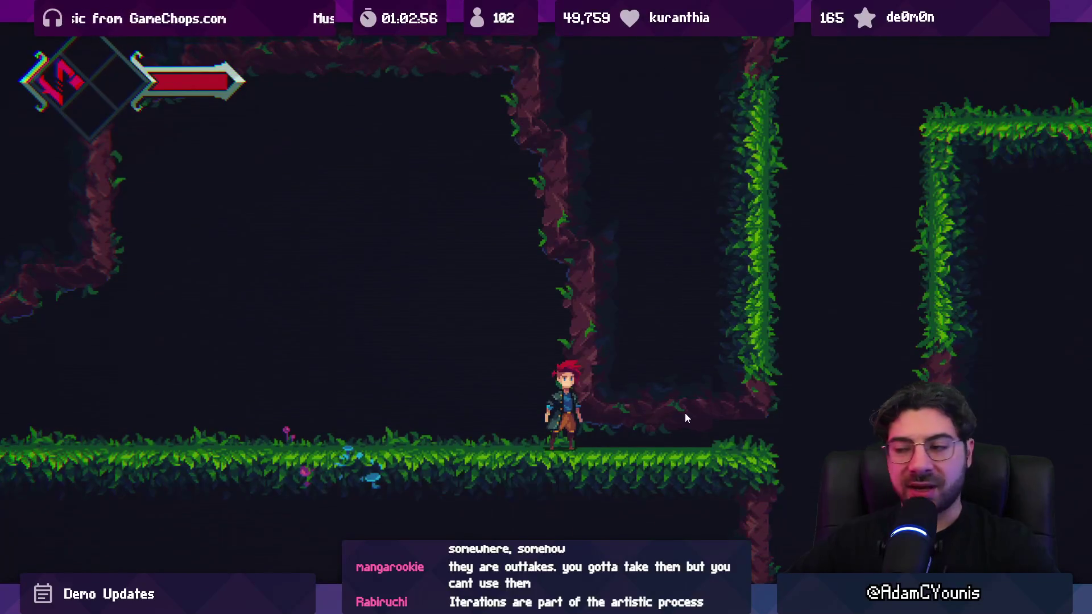
key(Right)
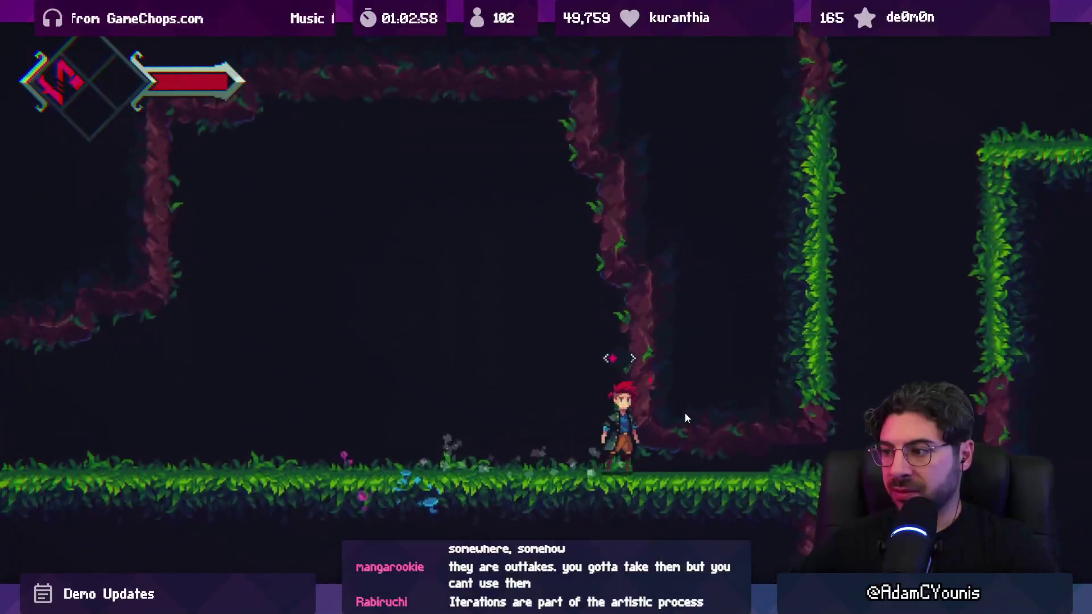
key(Escape)
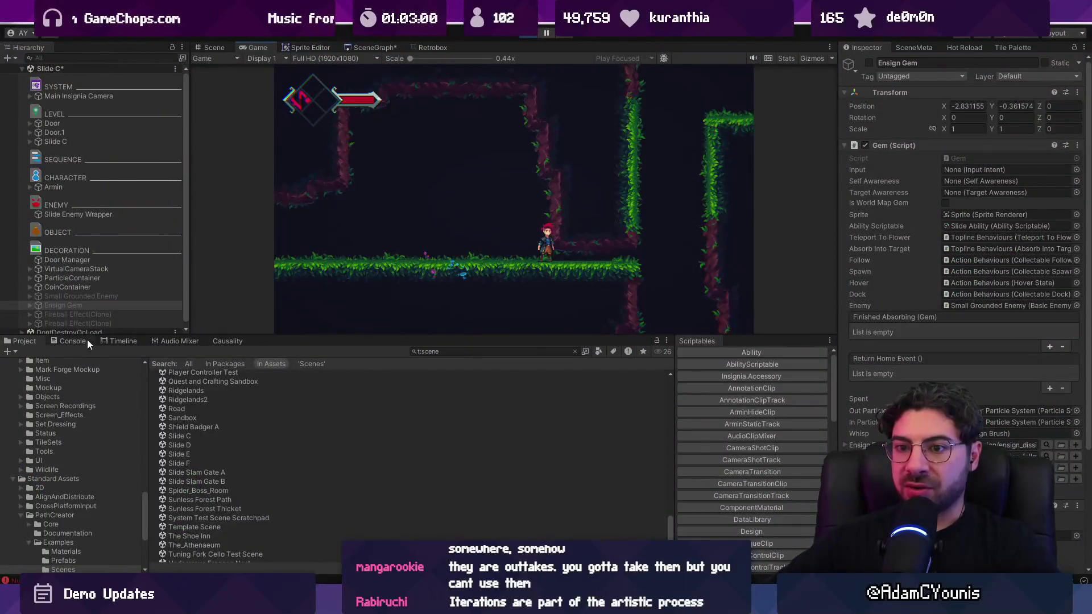
Clear the Console log and look over the level in the Scene view
click(73, 342)
click(11, 352)
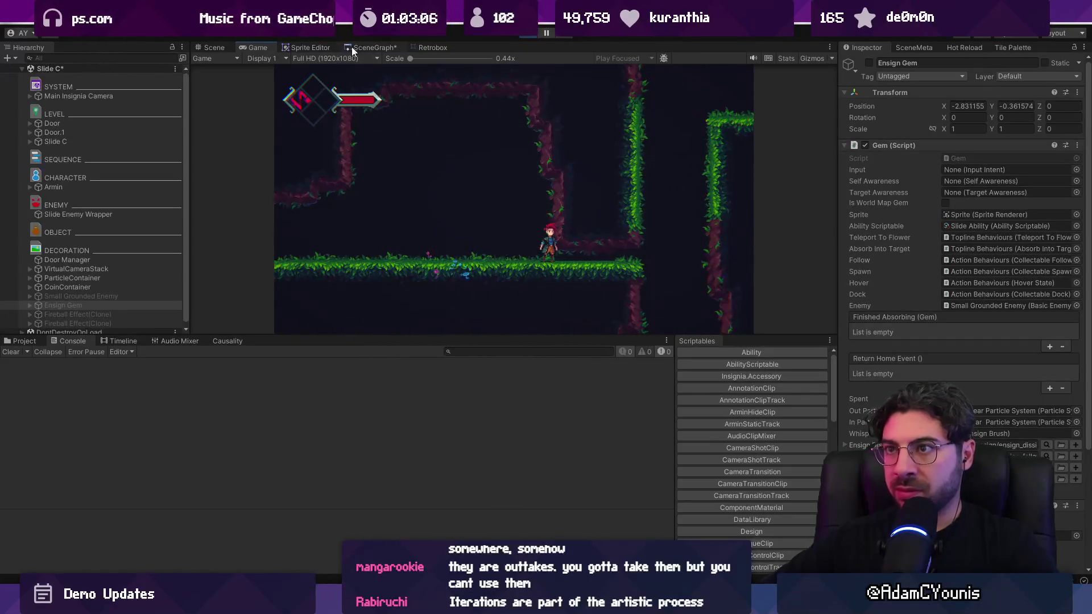
key(ctrl+1)
scroll(457, 176, up, 6)
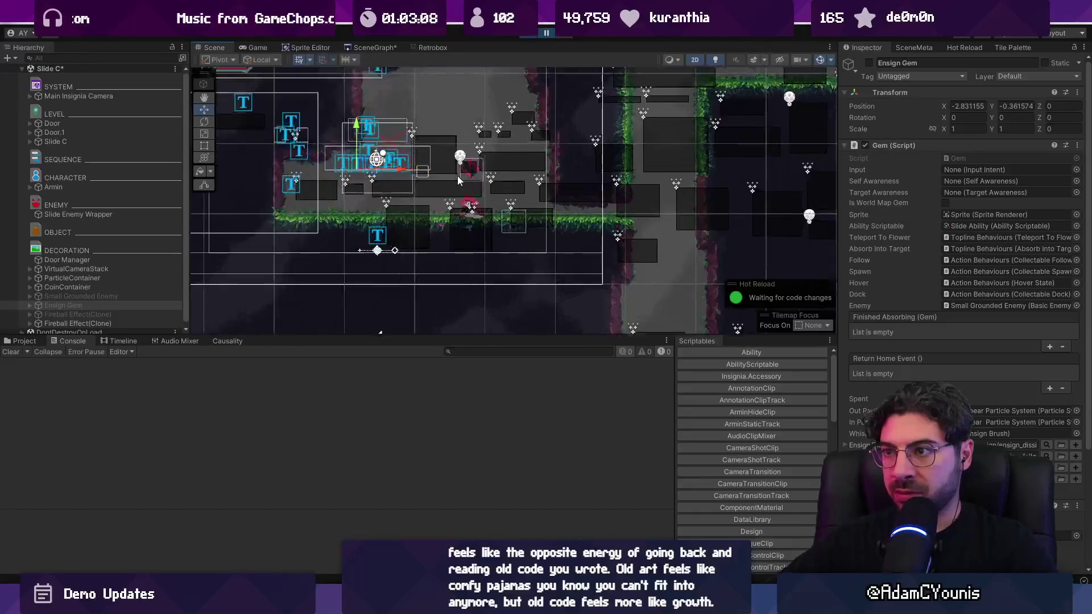
key(ctrl+2)
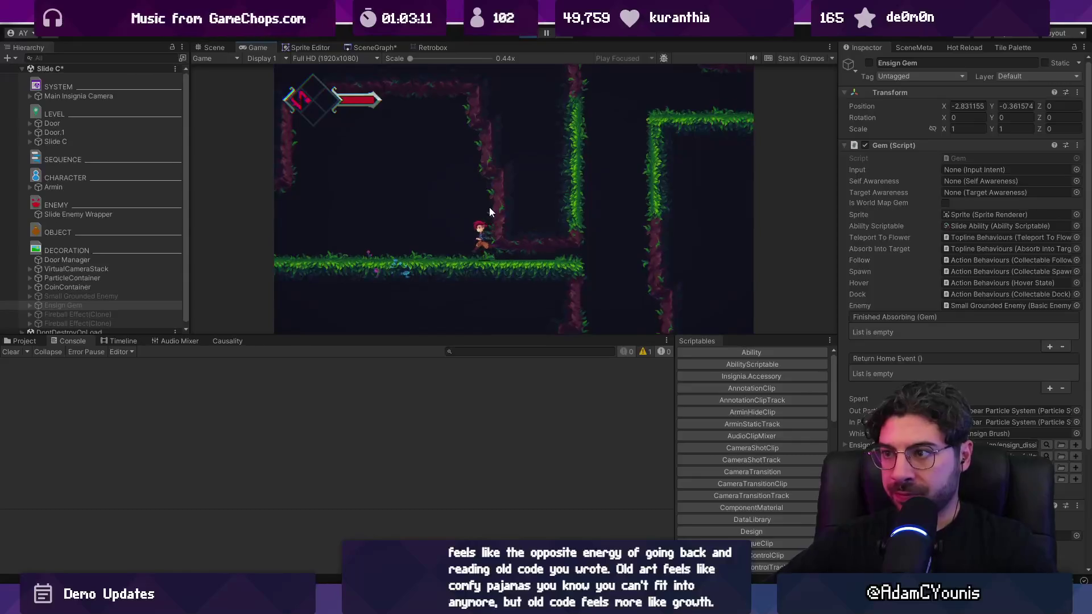
Frame Armin in the Scene view, then return to the running Game view
key(ctrl+1)
scroll(330, 177, down, 4)
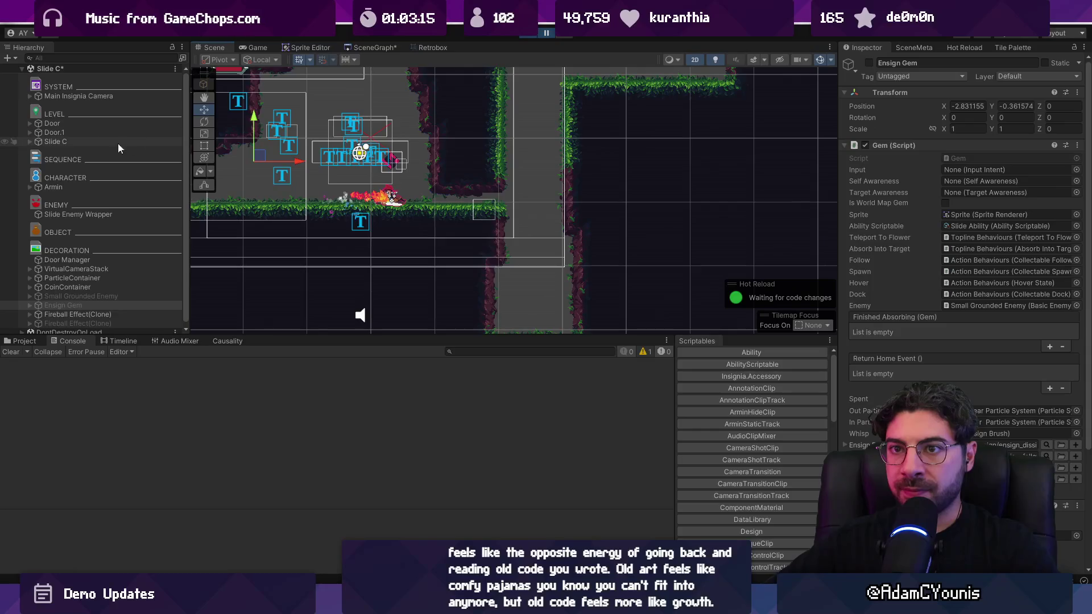
double_click(46, 187)
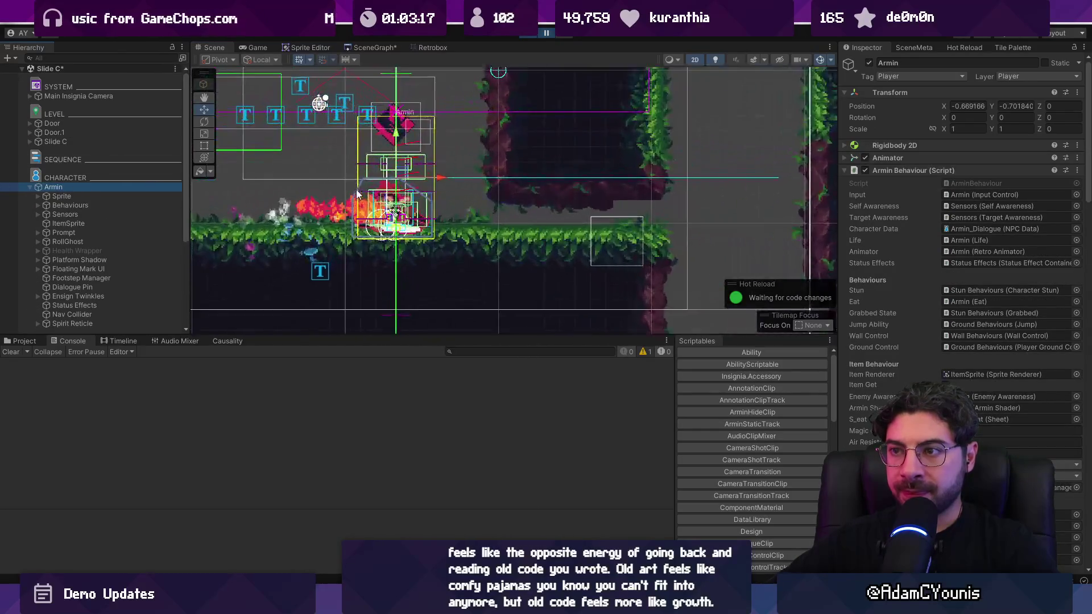
scroll(418, 203, down, 2)
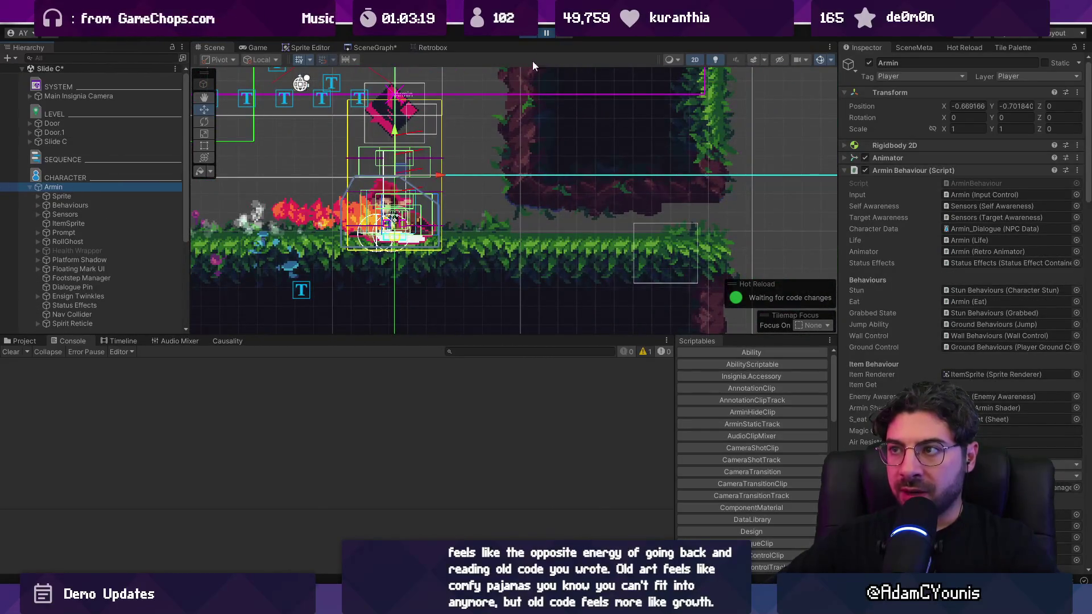
click(545, 34)
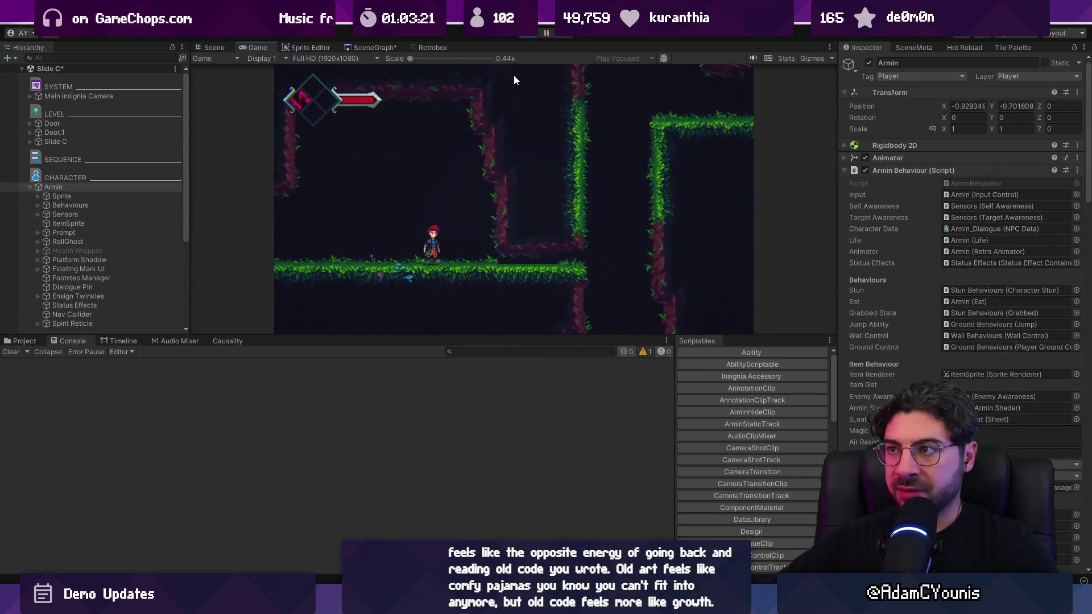
Stop the playtest and open the SlideAbility script from a Project search
key(ctrl+p)
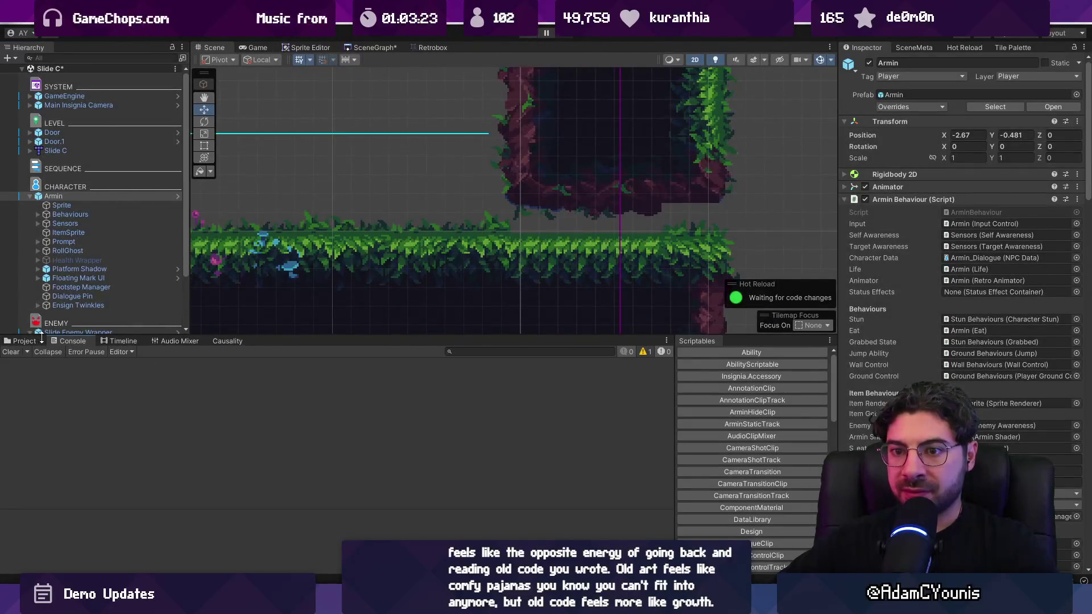
click(35, 341)
text(slide abi)
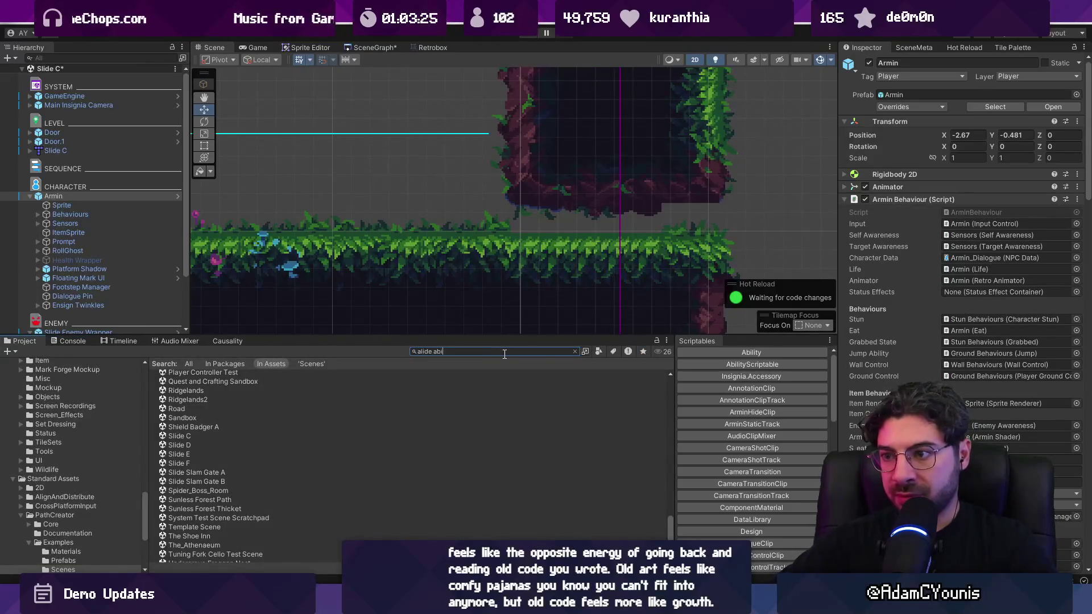
text(lity)
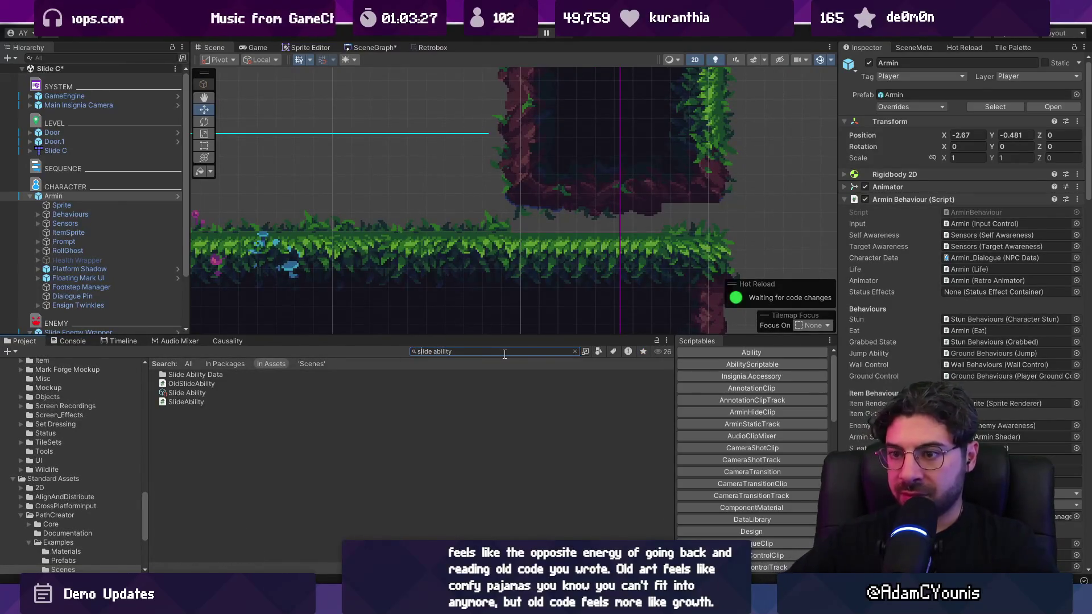
double_click(210, 405)
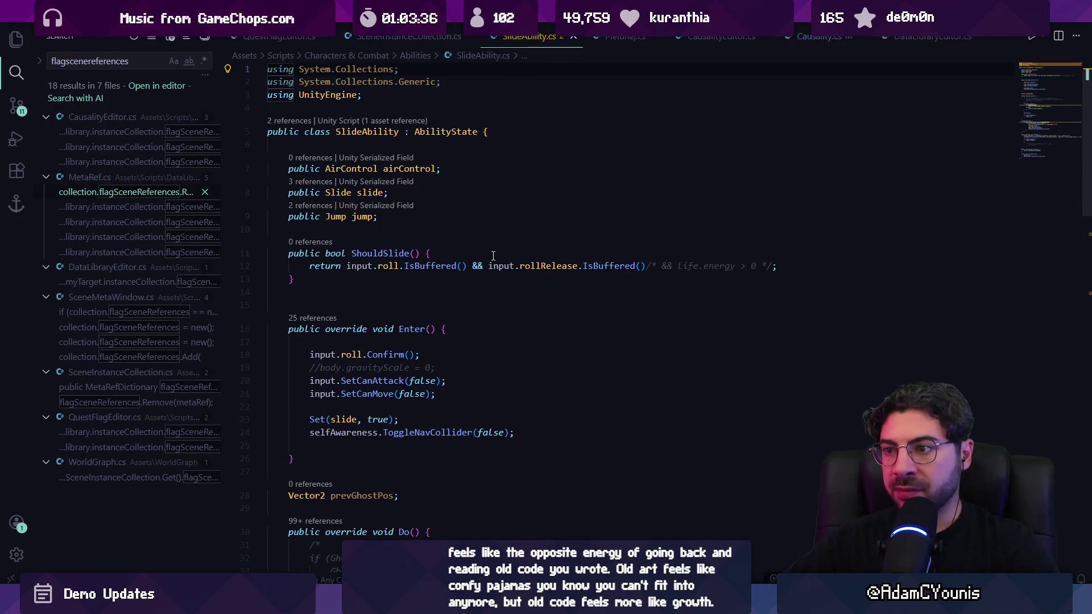
Locate the ToggleNavCollider call in SlideAbility via a 'nav' search, then return to Unity
key(ctrl+f)
text(nav)
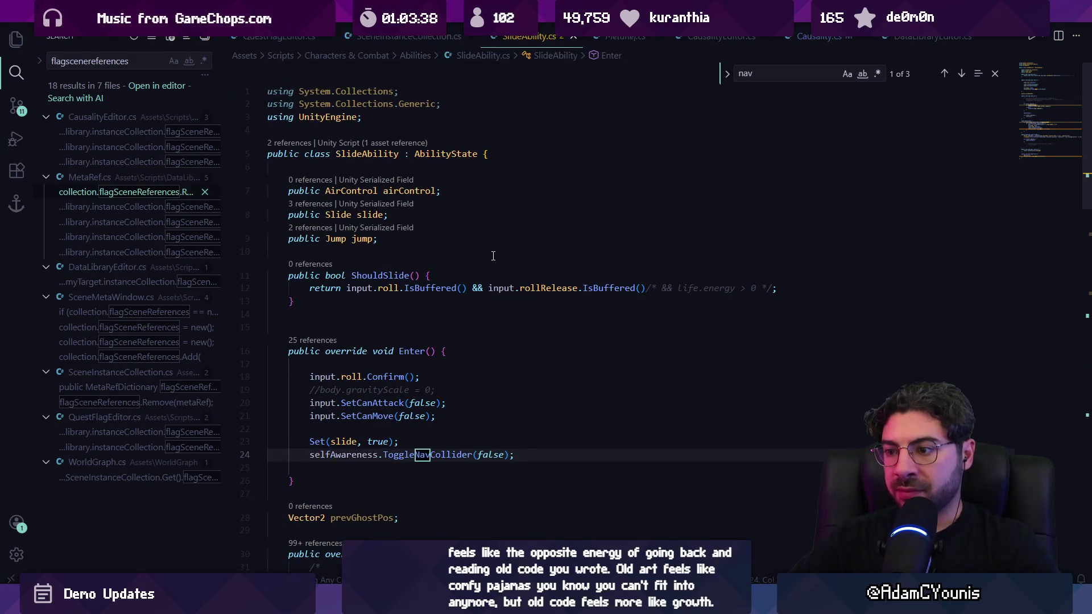
key(Return)
key(shift+Return)
key(Escape)
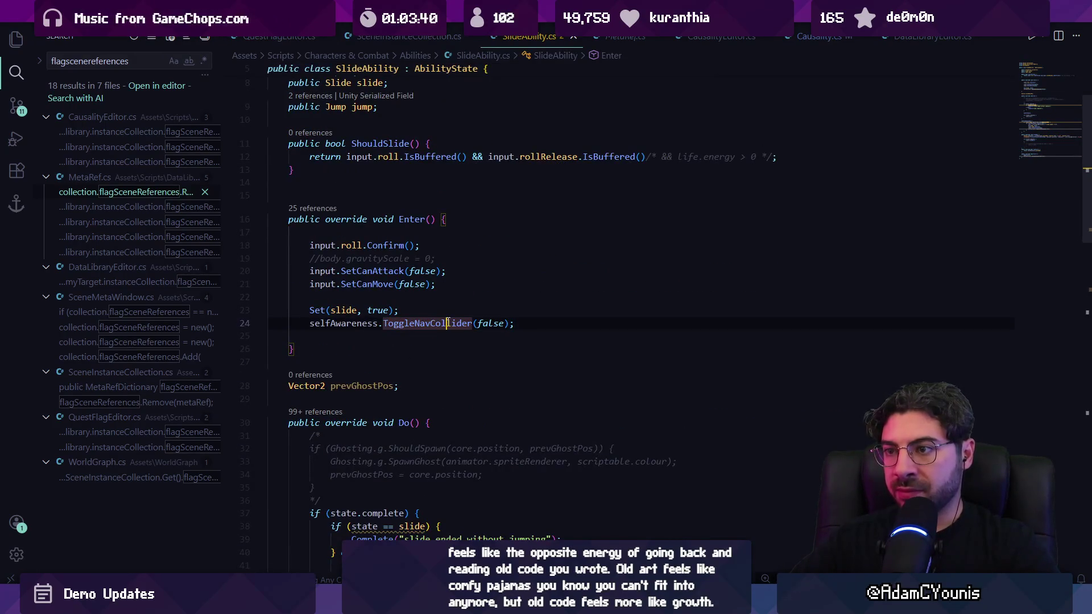
scroll(406, 342, down, 4)
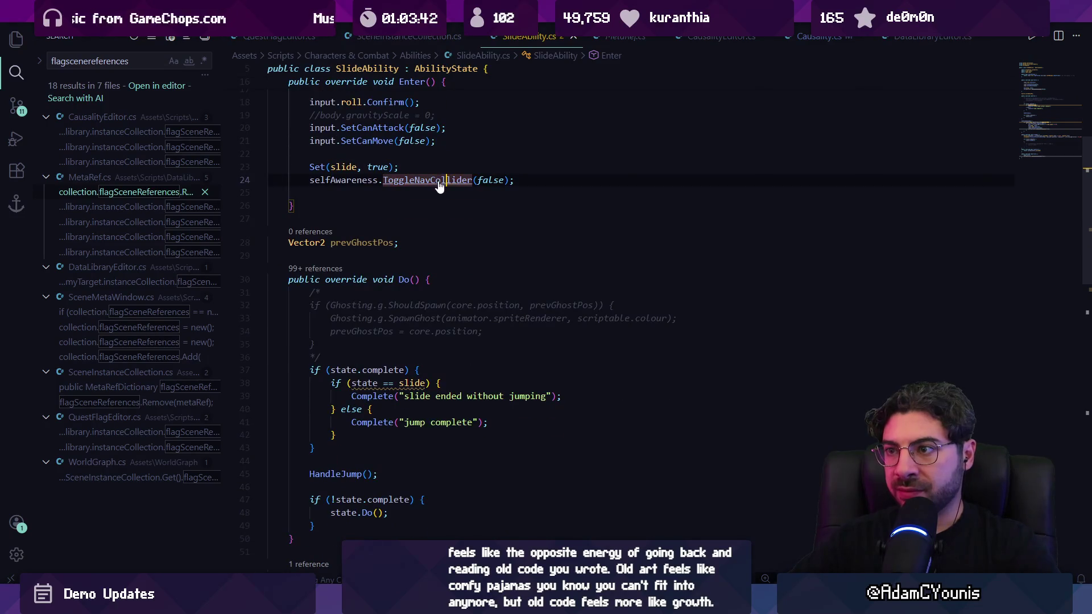
key(alt+Tab)
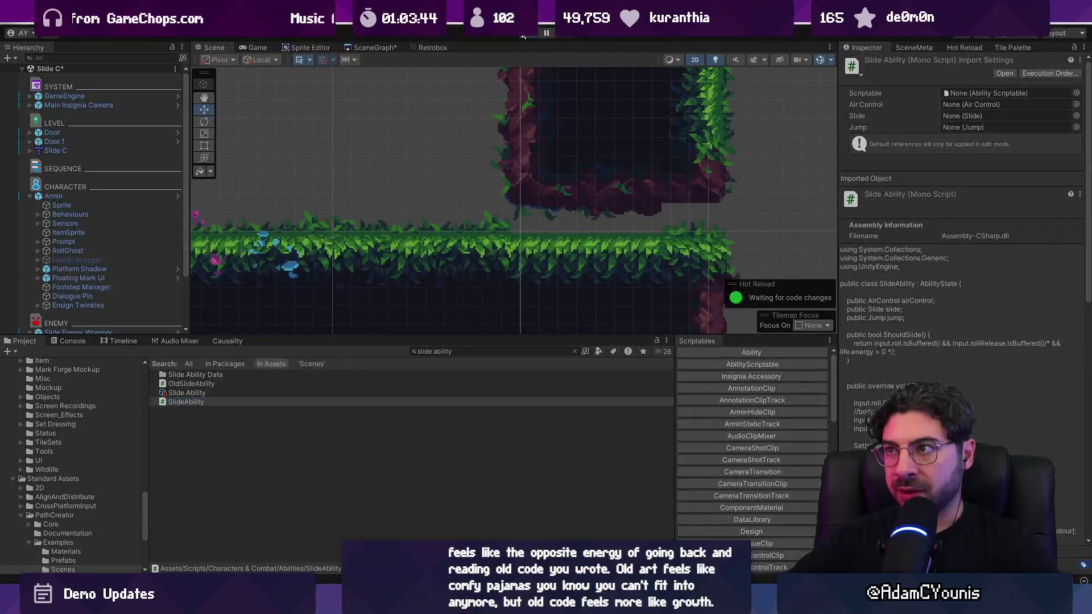
Briefly run and stop the game, then frame Armin and select its Nav Collider
click(523, 36)
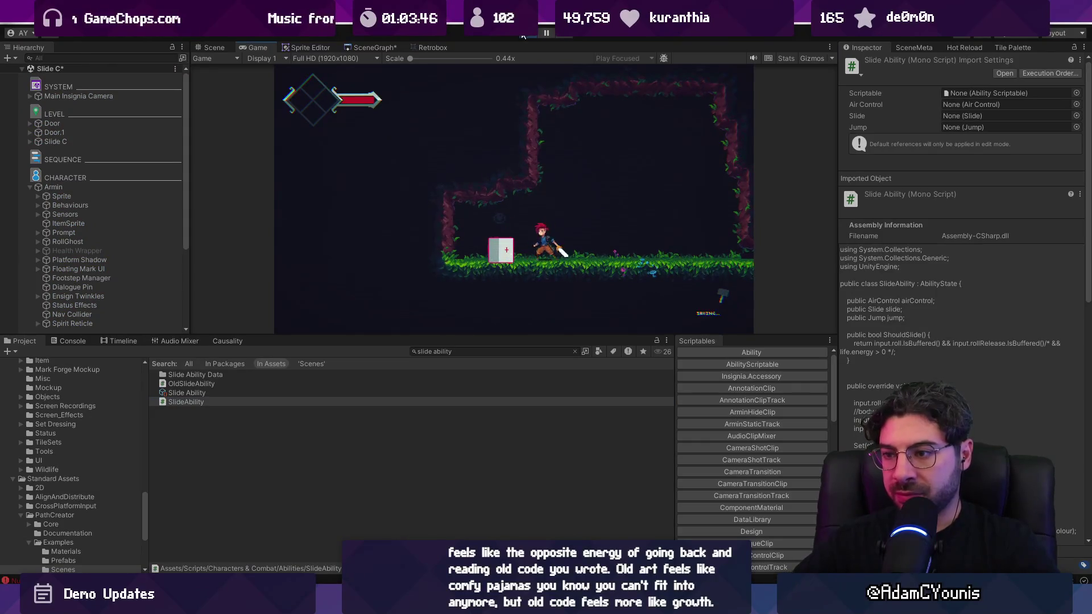
click(523, 35)
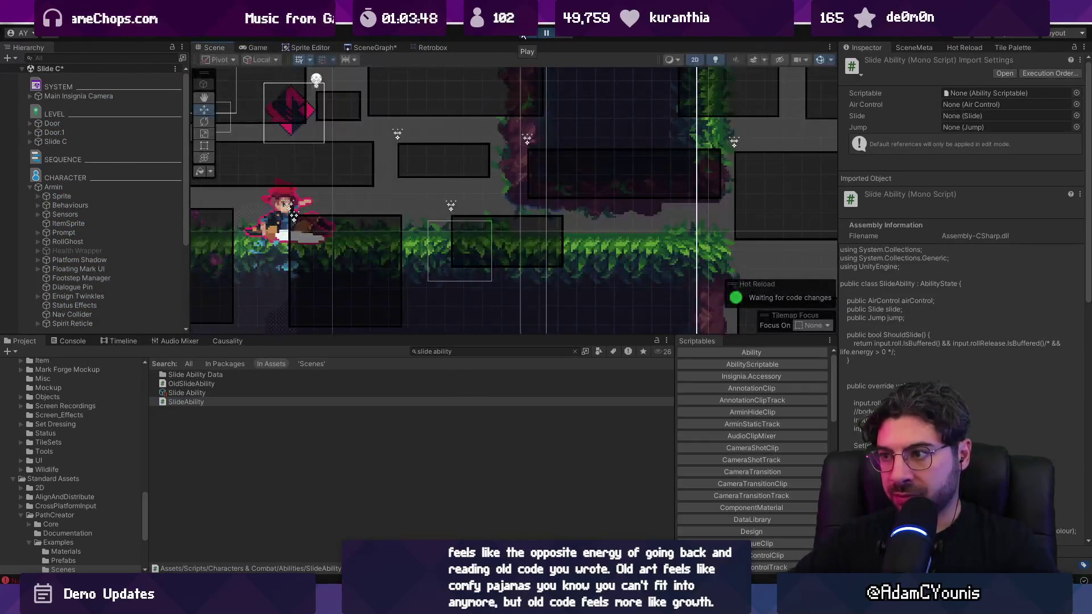
click(91, 188)
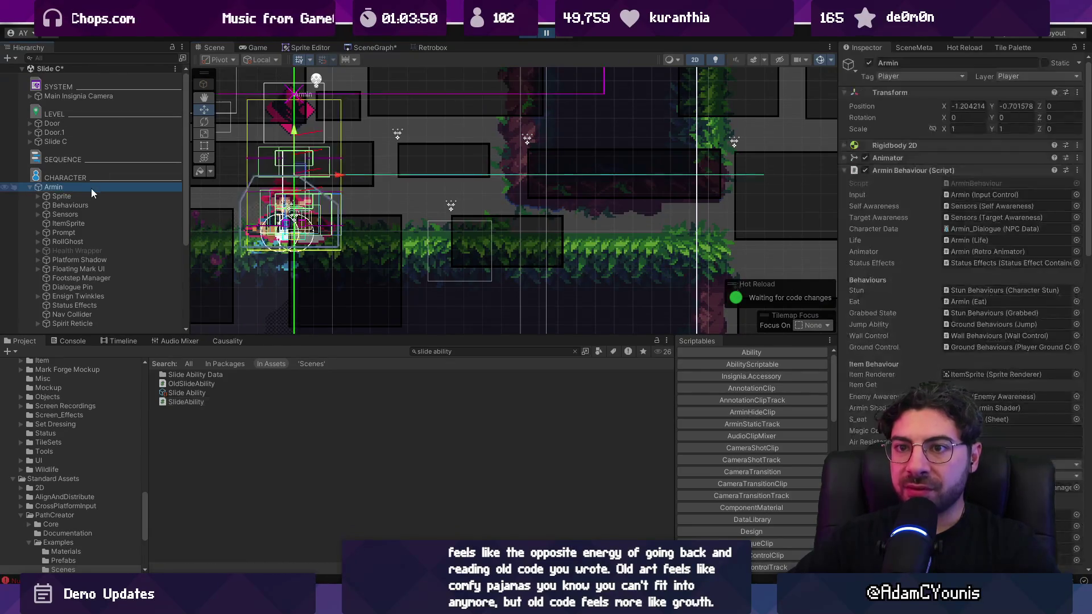
key(f)
scroll(105, 231, down, 5)
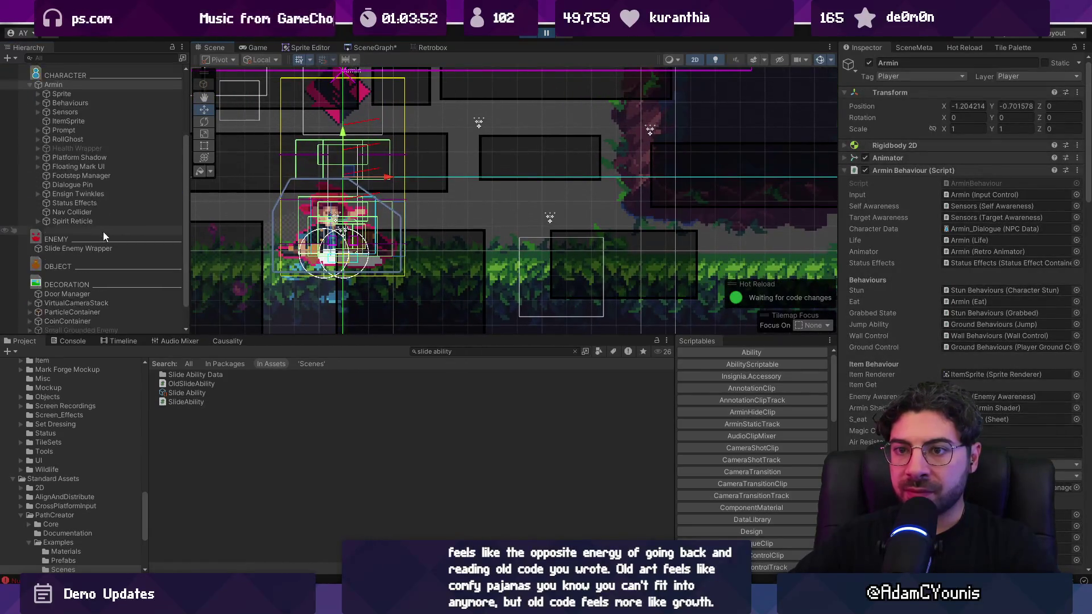
click(73, 212)
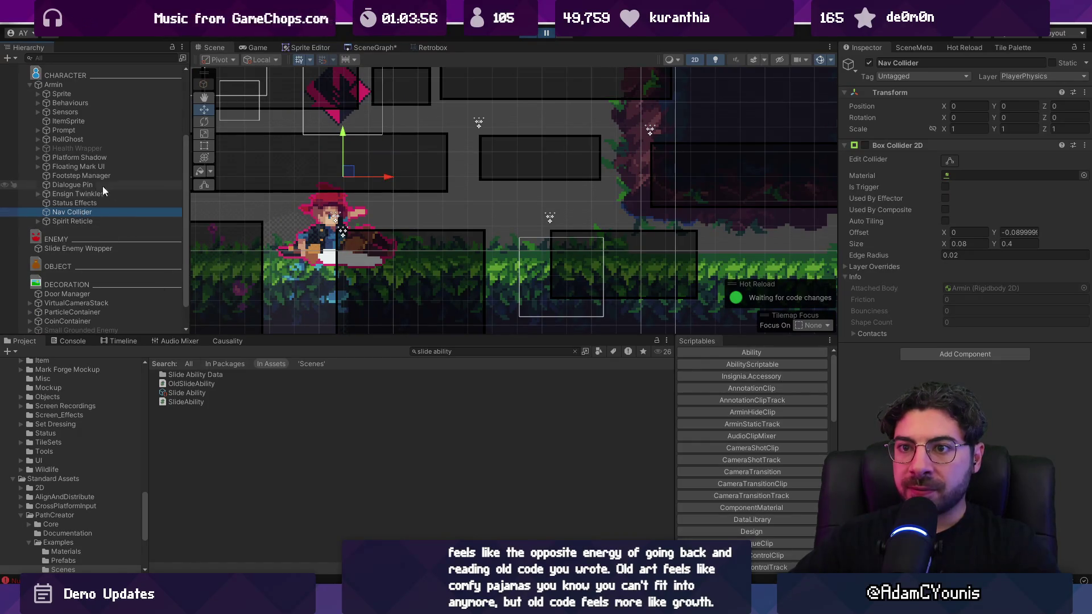
Inspect Armin's Sprite, Hit and Player NoCollide objects, ending with Sprite selected
click(82, 192)
click(67, 95)
click(38, 93)
click(67, 121)
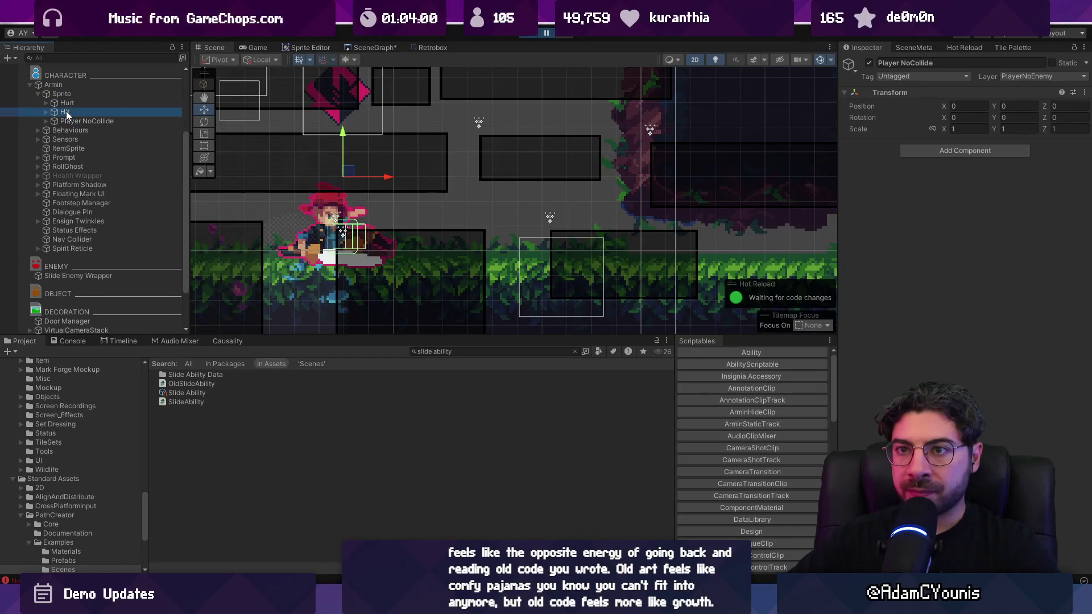
click(67, 112)
click(84, 119)
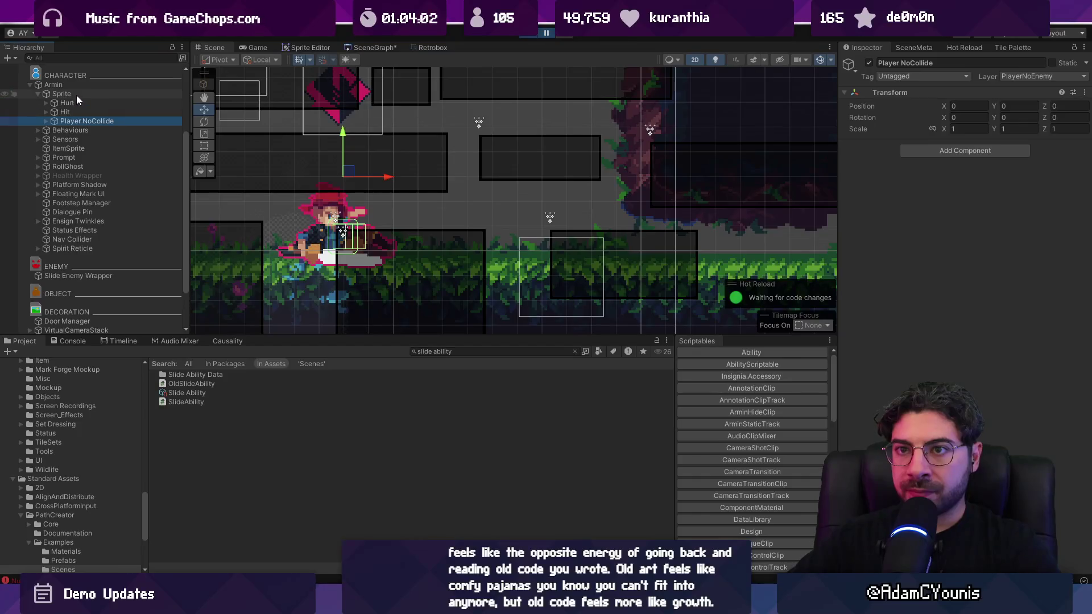
click(76, 94)
Play the game, pause it mid-slide, and go to the code editor
click(546, 31)
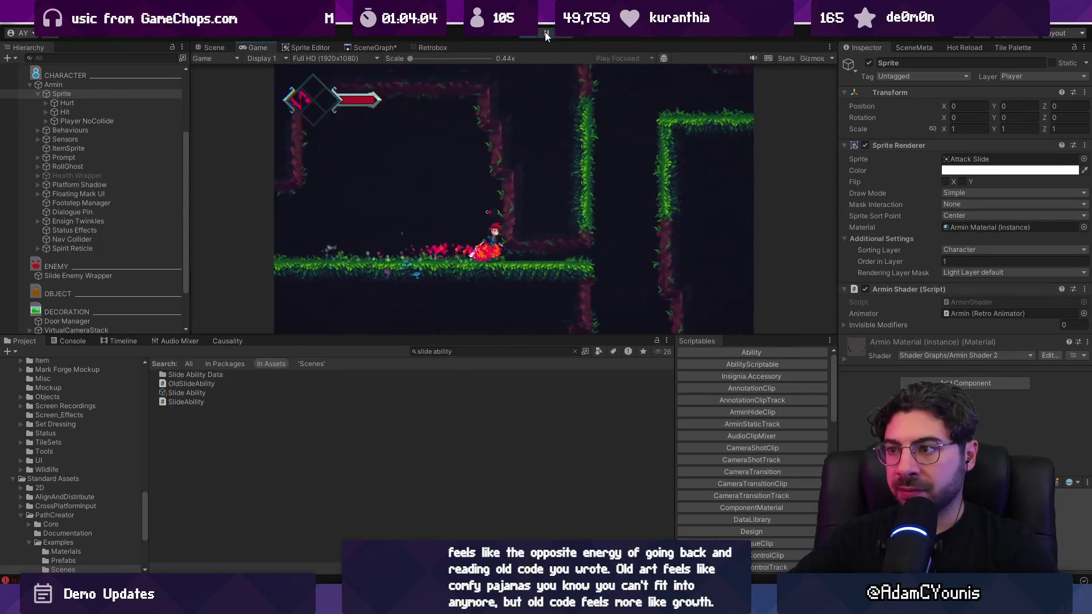
click(545, 32)
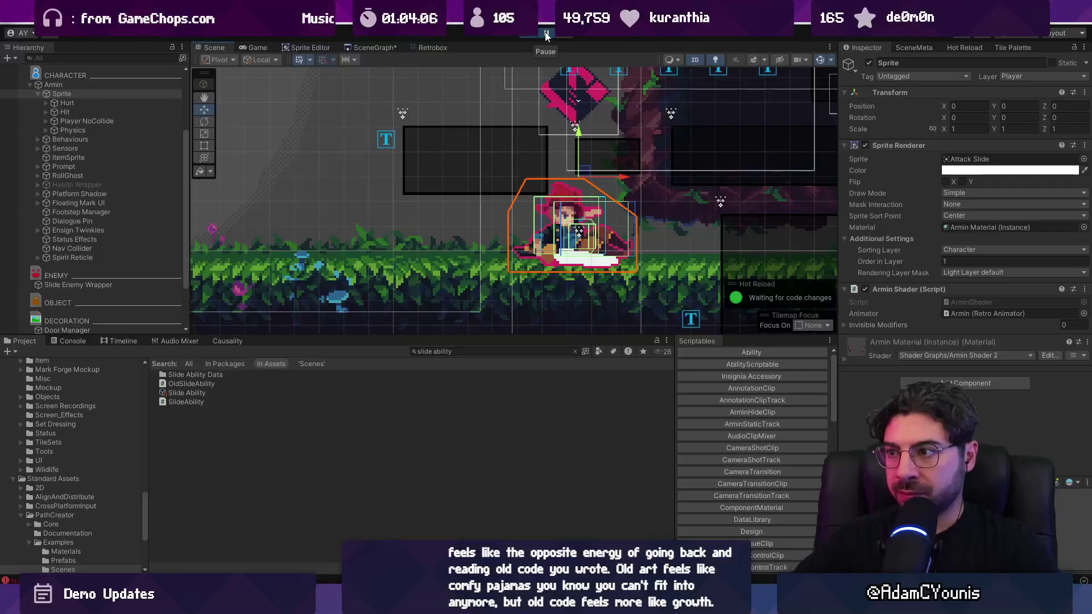
key(alt+Tab)
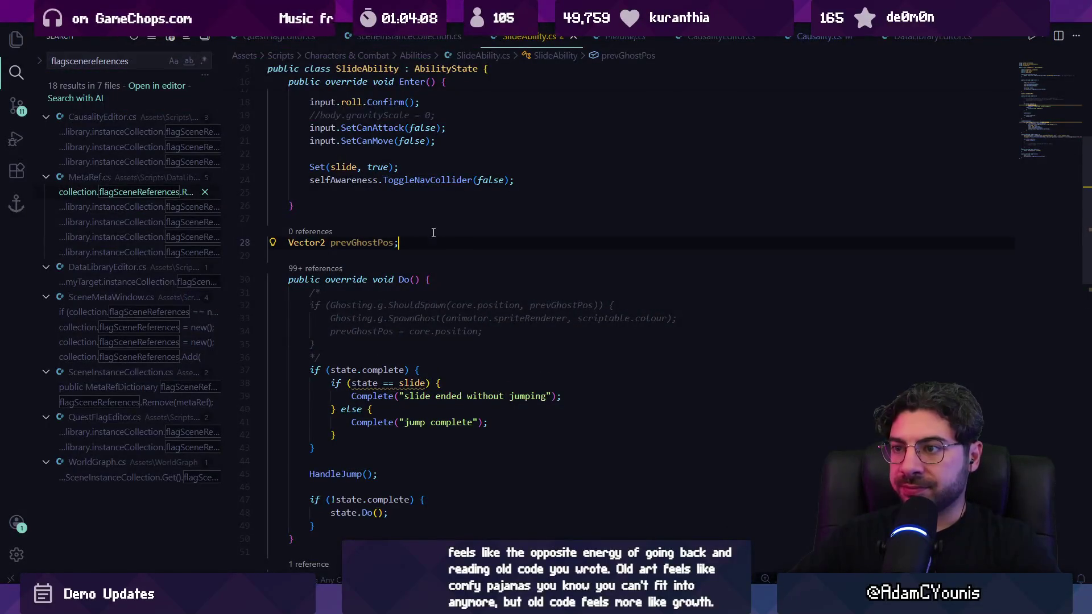
Search SlideAbility.cs for 'Complete(', go to the line 38 slide check, then return to Unity
key(ctrl+f)
text(como)
key(BackSpace)
text(plete()
key(Return)
key(Escape)
click(461, 386)
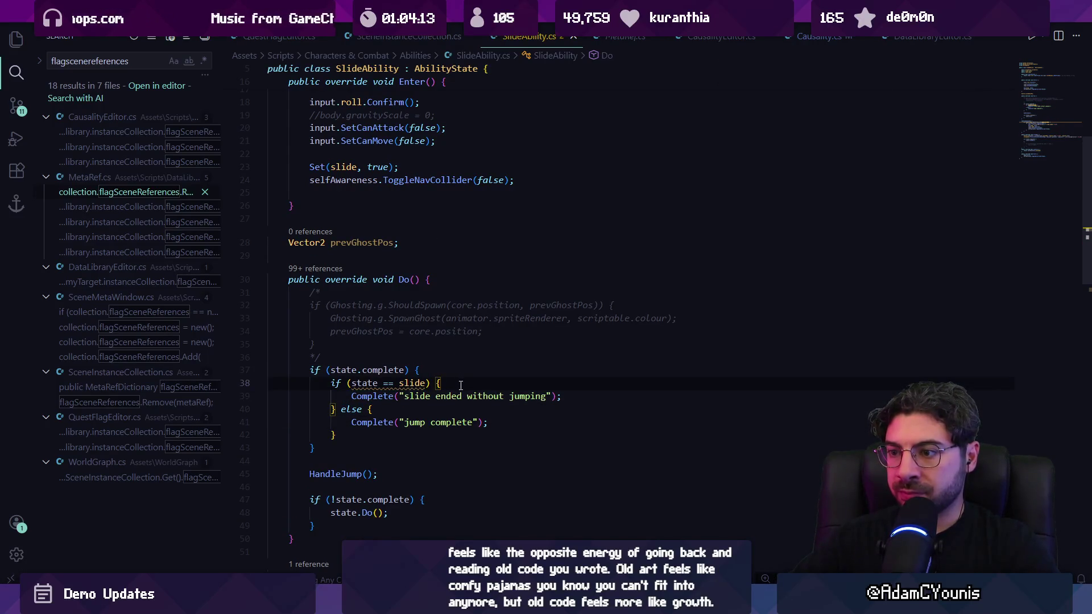
key(alt+Tab)
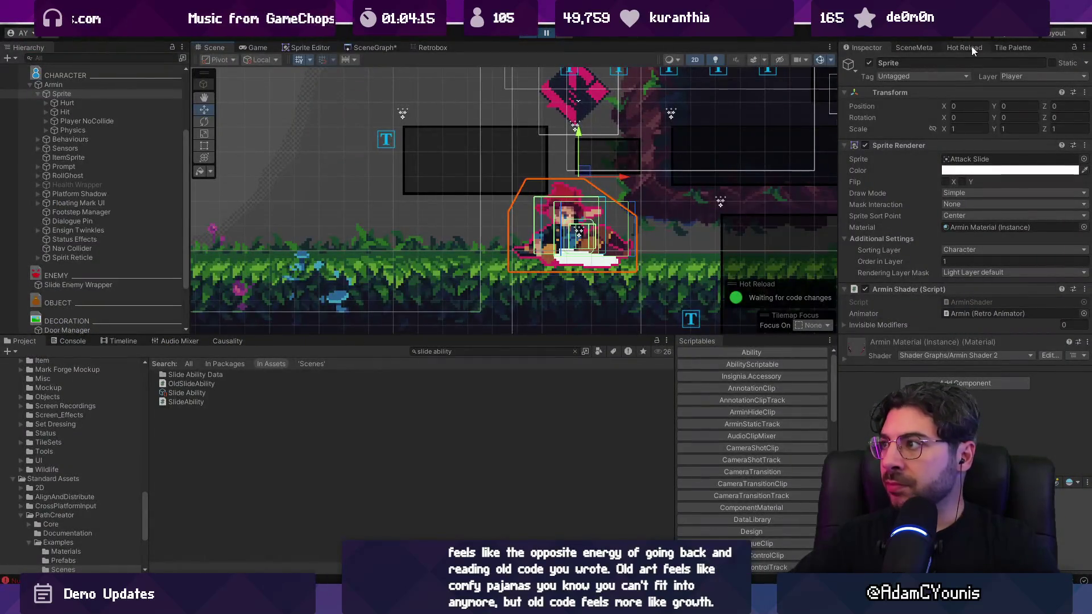
Widen the Inspector and dock the Insignia StateTree Editor showing Armin's state tree
drag(840, 62, 733, 62)
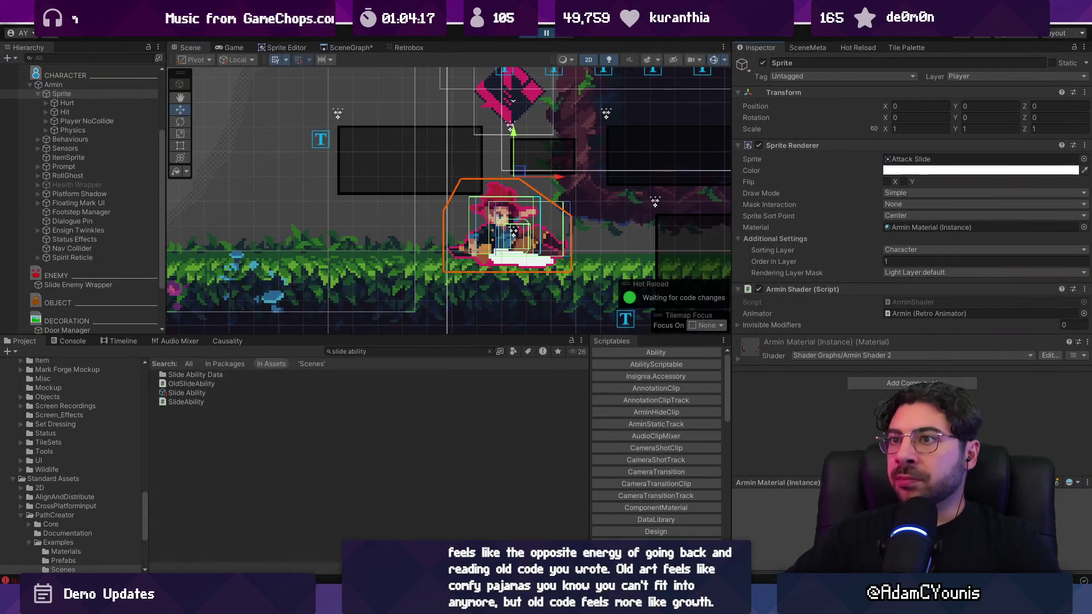
click(405, 23)
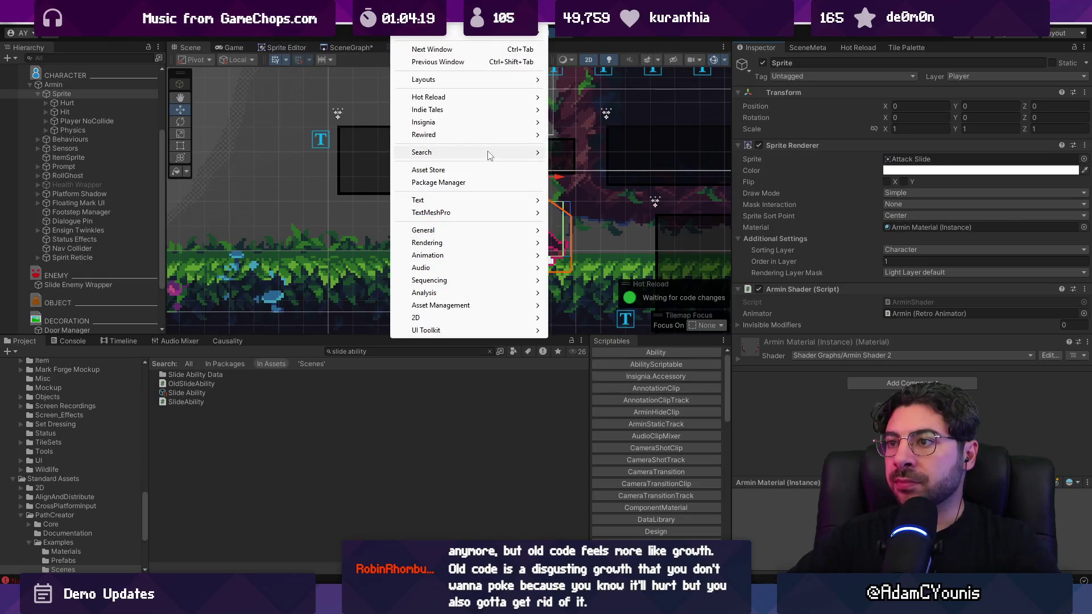
mouse_move(491, 125)
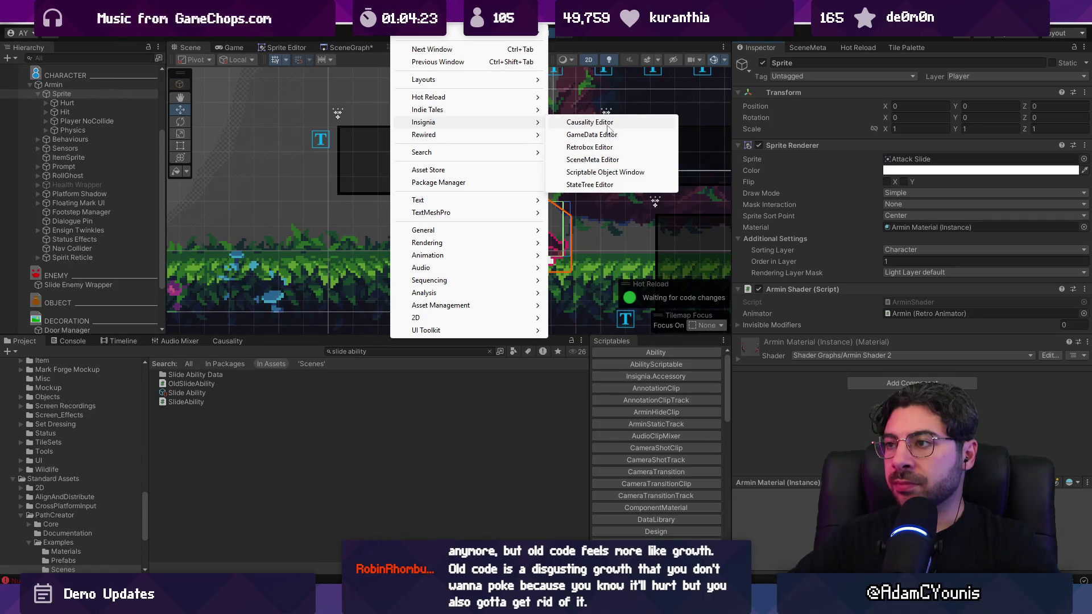
click(625, 184)
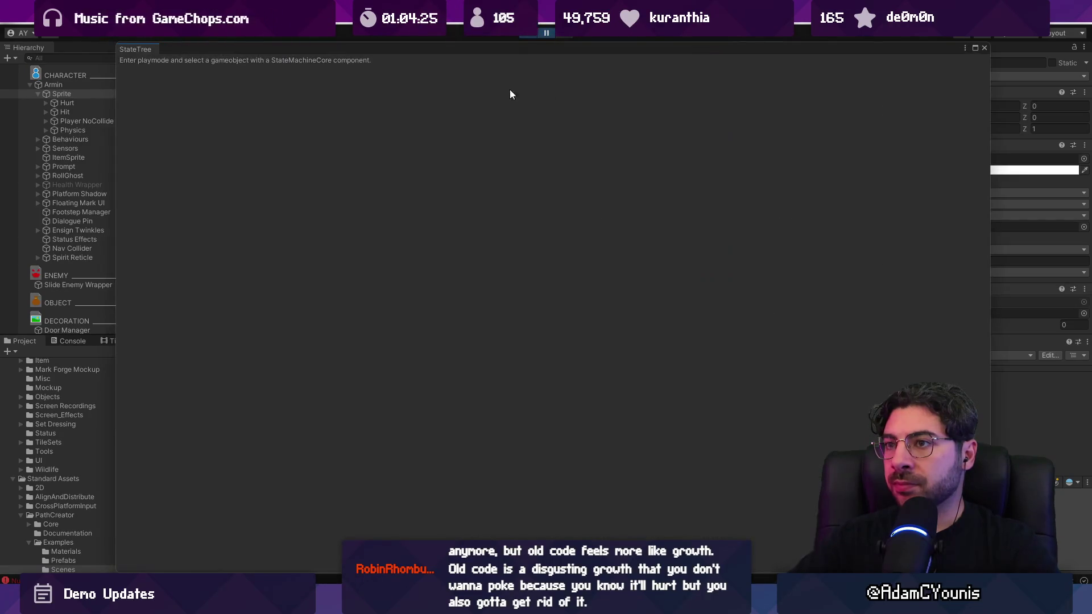
mouse_move(150, 44)
mouse_down()
mouse_move(273, 90)
mouse_move(142, 87)
mouse_move(794, 45)
mouse_up()
click(73, 85)
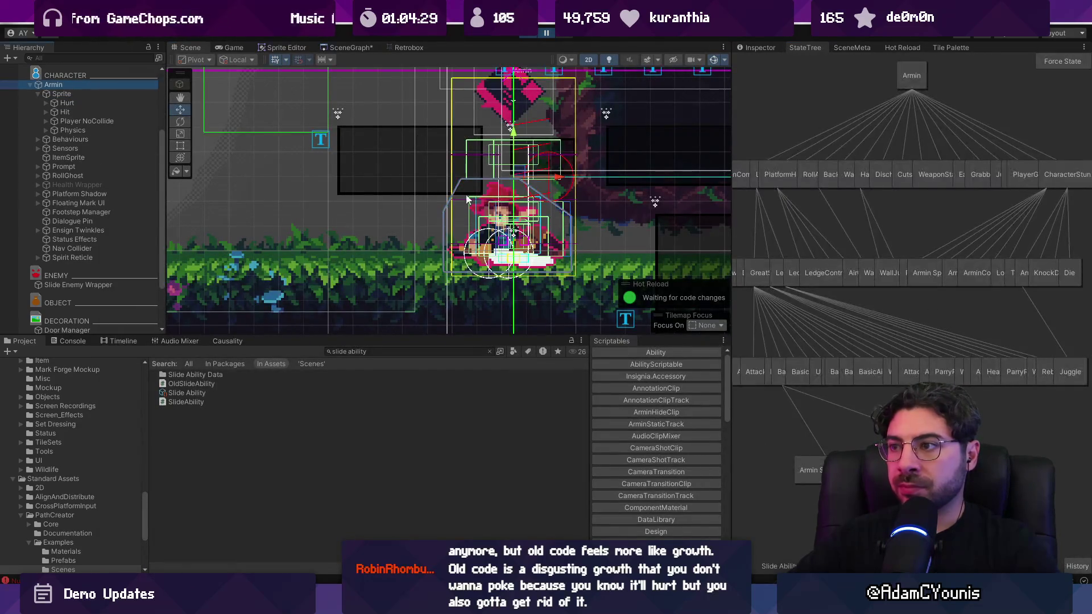
Play and pause the game, then put the caret before slide on line 38 of SlideAbility.cs
click(548, 36)
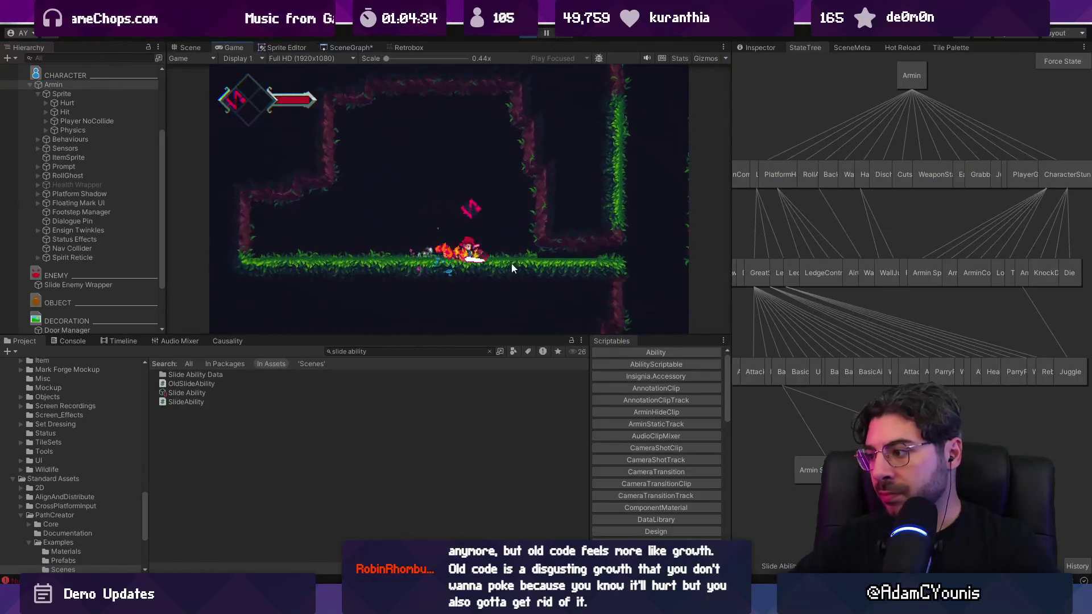
click(547, 34)
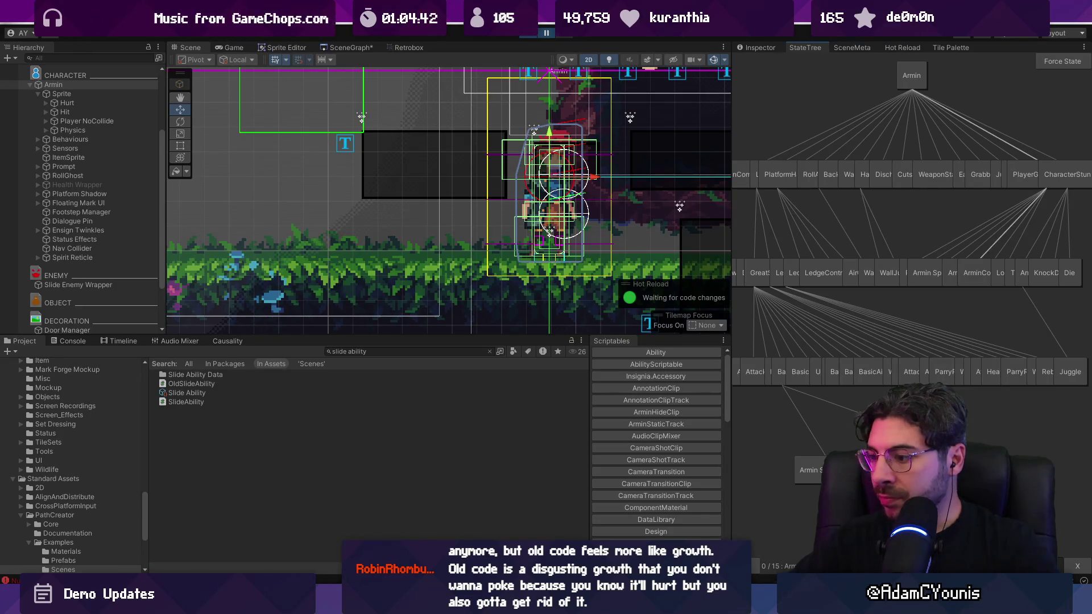
key(alt+Tab)
key(ctrl+f)
text(ebn)
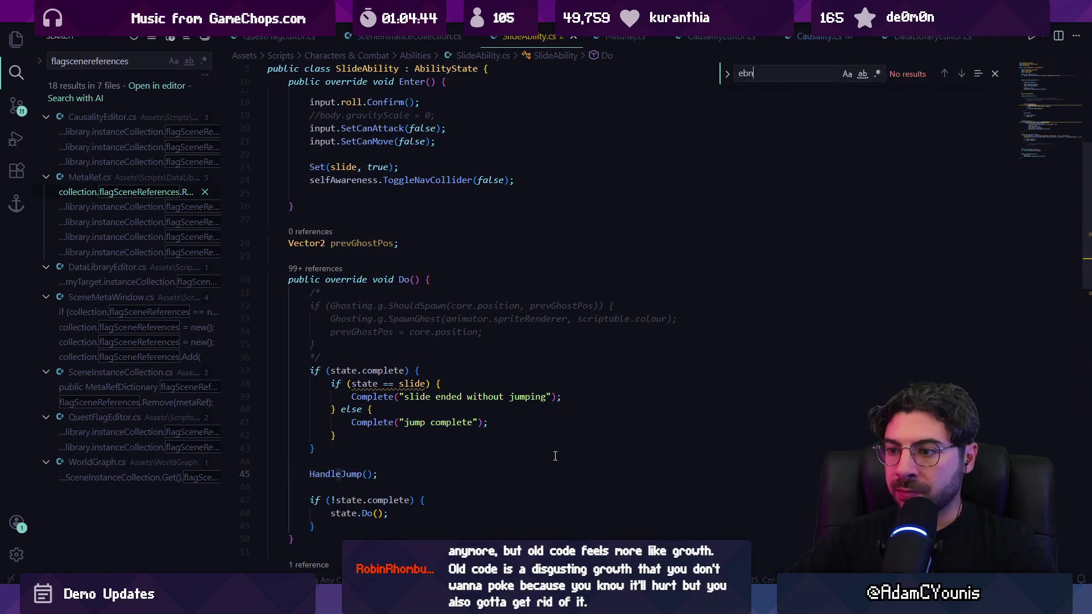
text(ed)
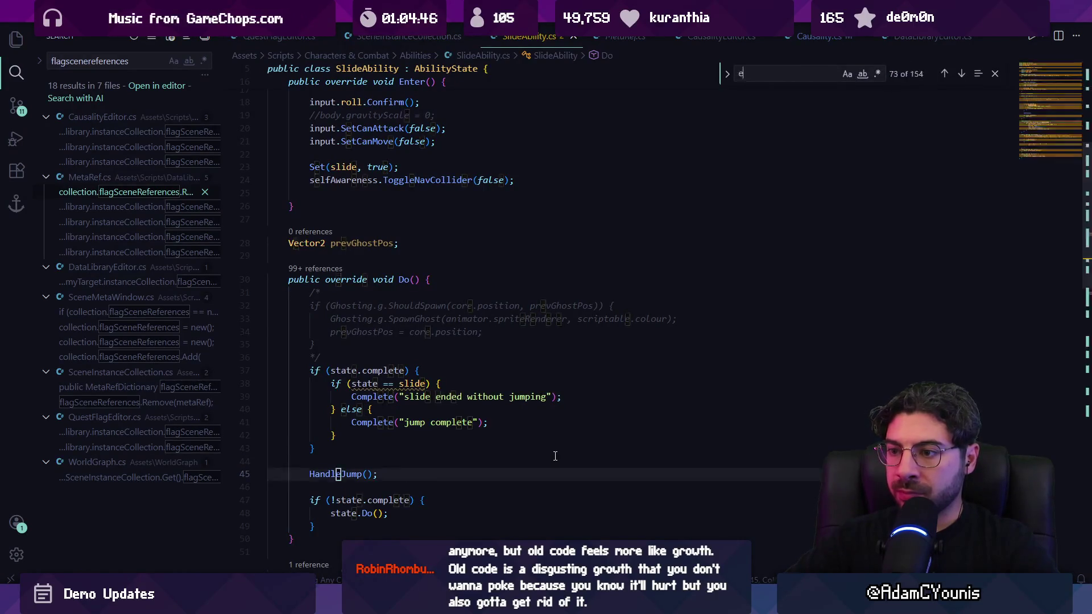
key(Escape)
key(alt+Left)
key(alt+Left)
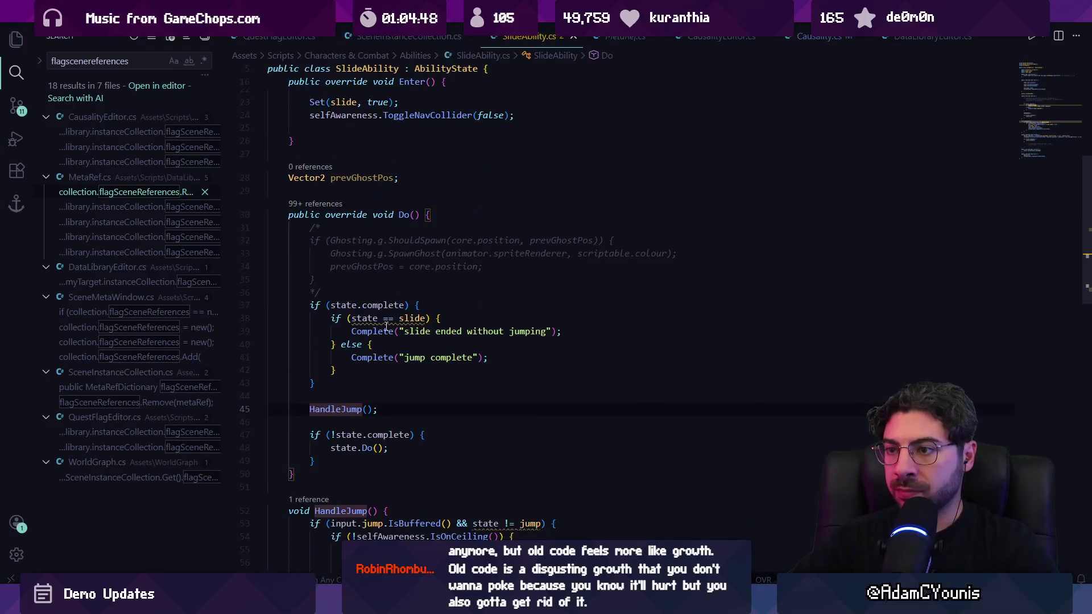
key(Left)
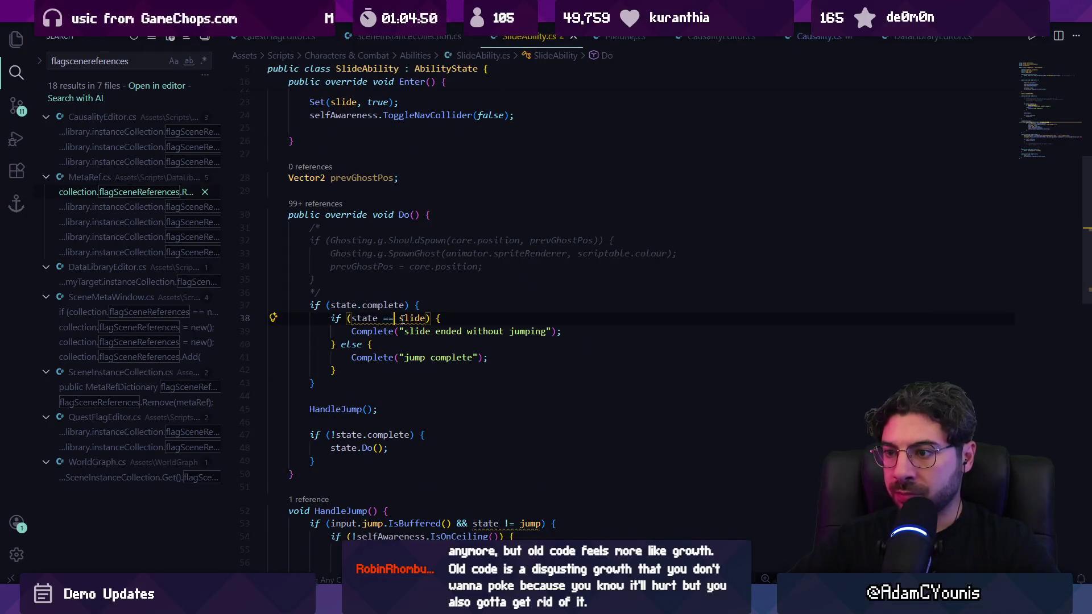
Replace the 'state ==' comparison in the slide check with Doing(slide)
key(ctrl+shift+Left)
key(ctrl+shift+Left)
text(Doing))
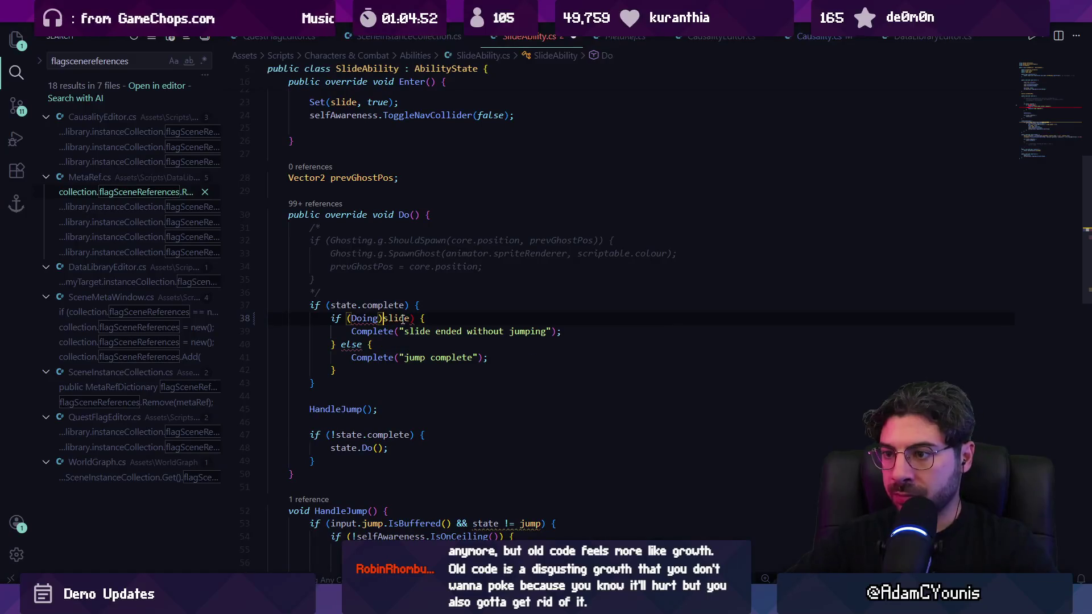
text(()
key(ctrl+Right)
text(_)
key(BackSpace)
text())
scroll(410, 308, up, 1)
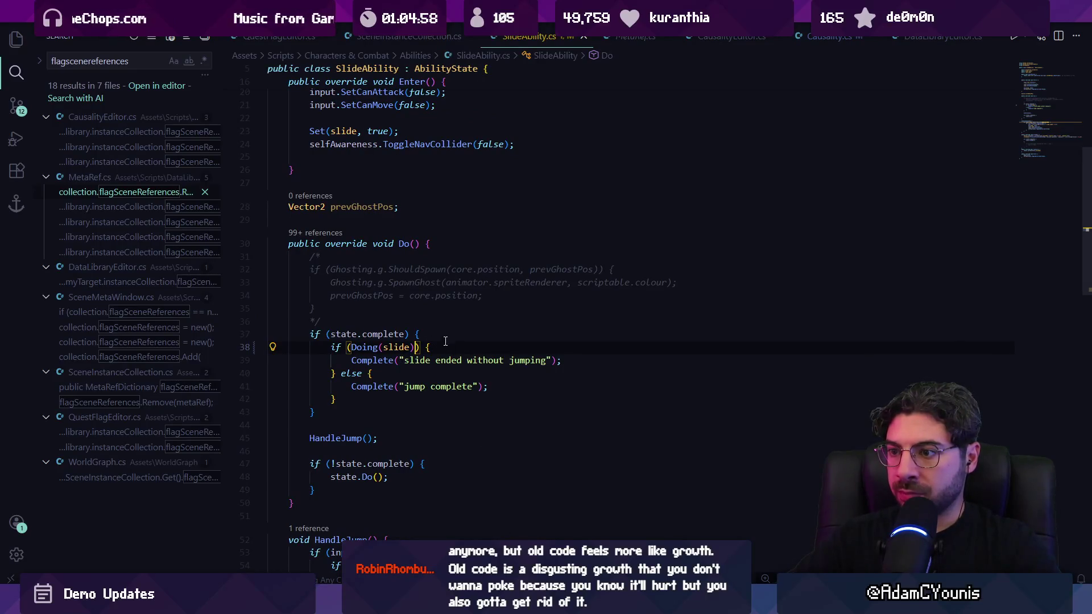
Add a temporary Debug.Log("slide ended without jumping") below the slide check
key(End)
key(Return)
text(Debug.Log)
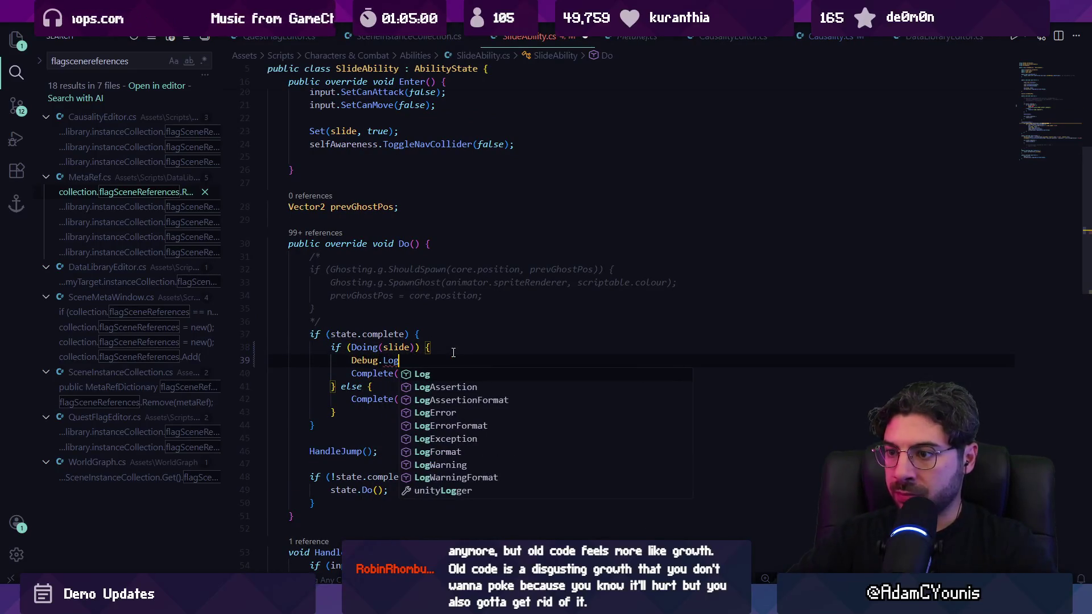
key(Escape)
text((Sli)
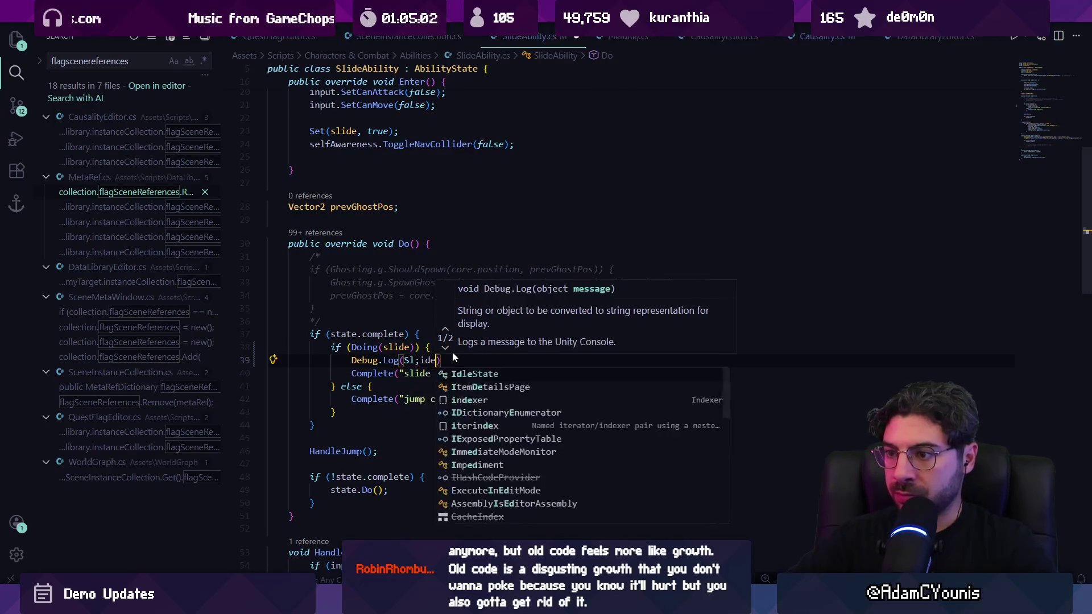
key(BackSpace)
key(BackSpace)
key(BackSpace)
text("ali)
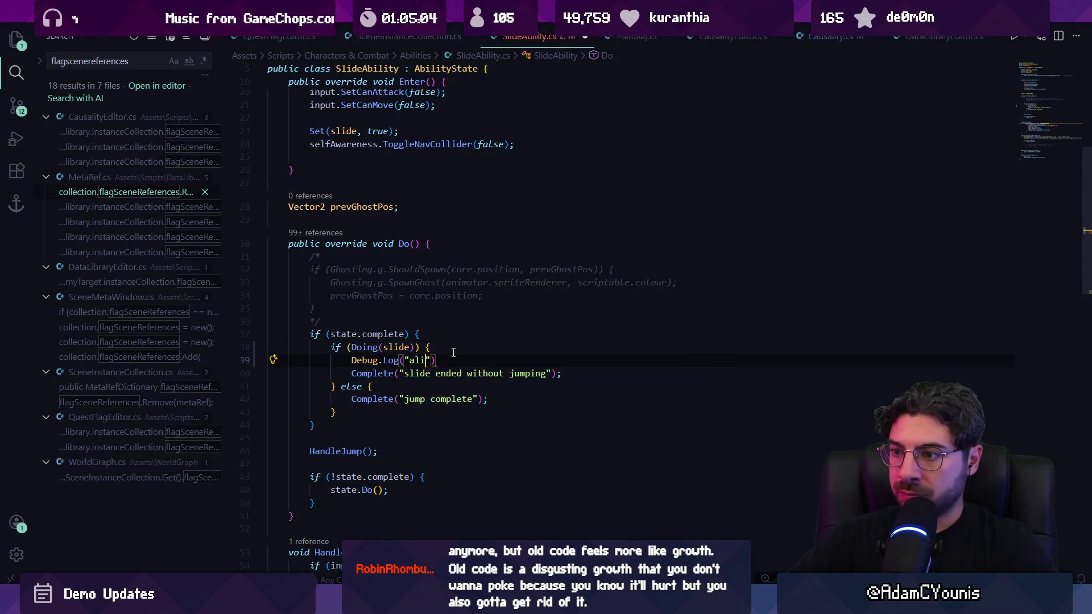
text(ide ended)
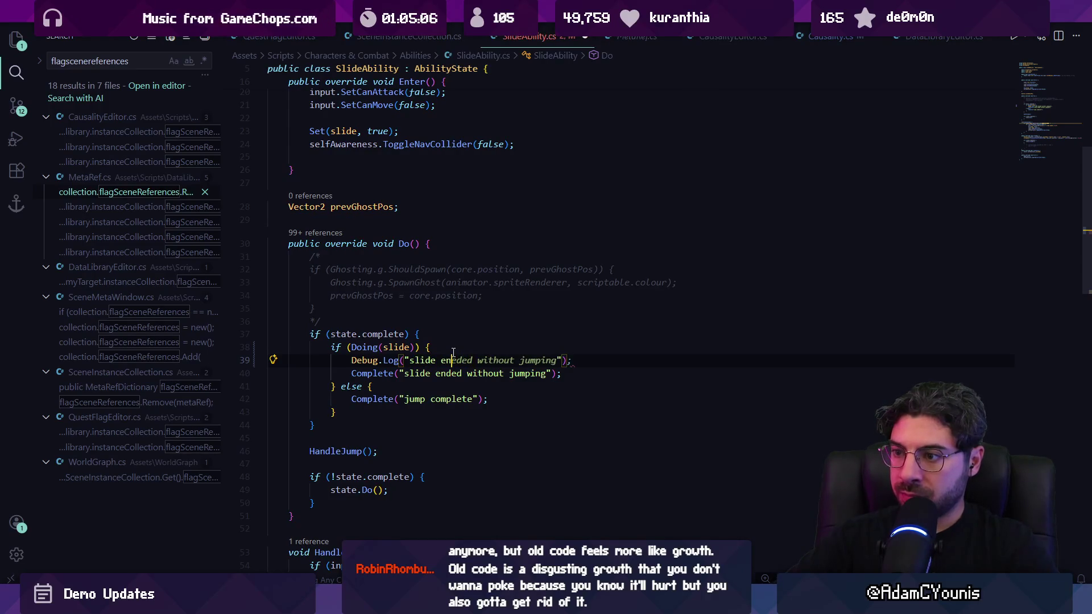
key(Tab)
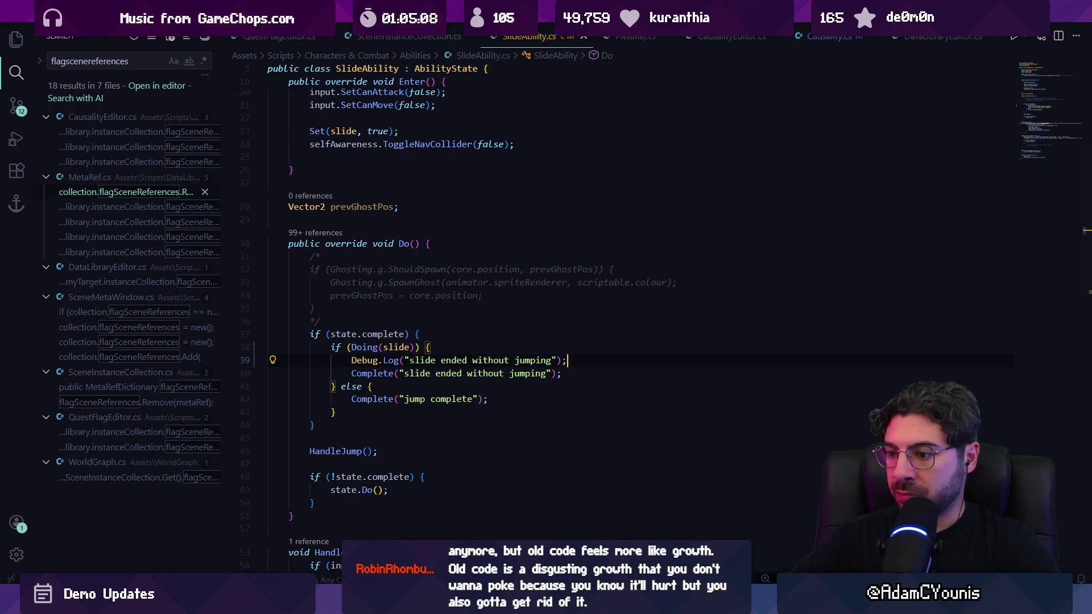
In Unity, check the Console for the slide message and stop play mode
key(alt+Tab)
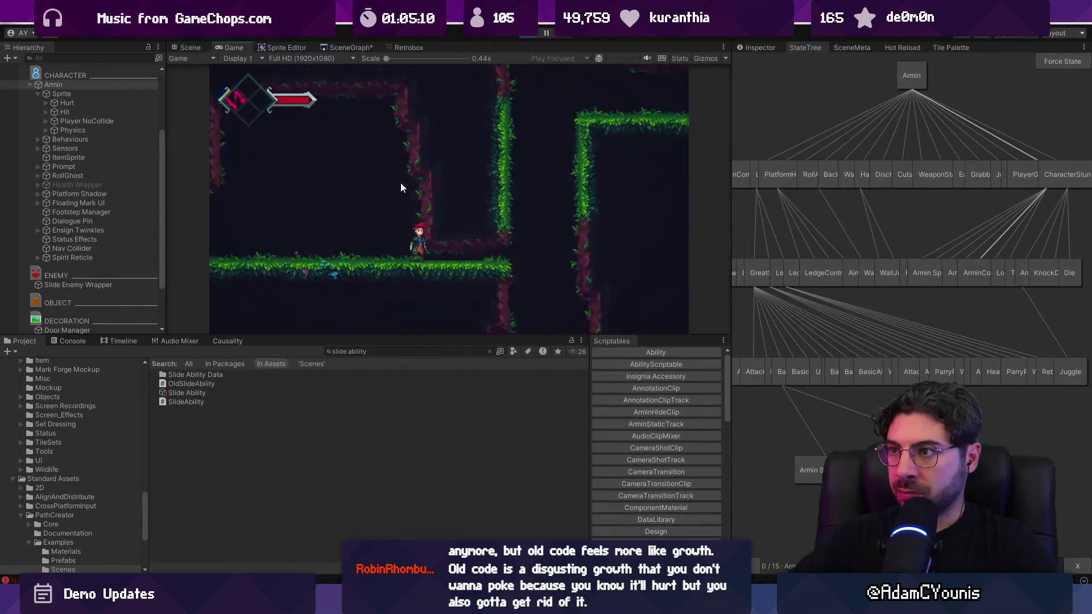
click(84, 341)
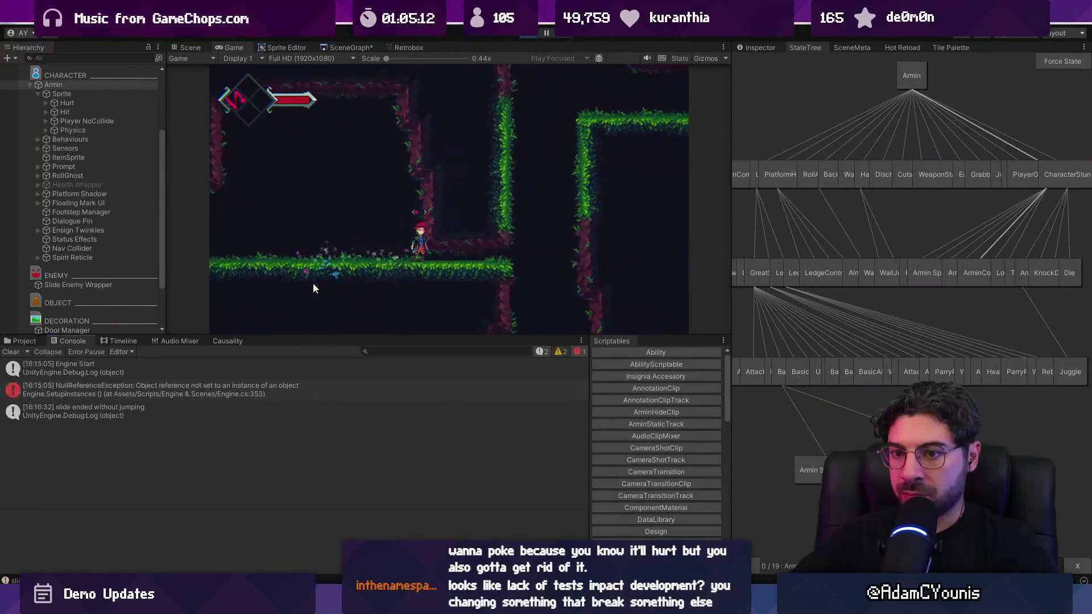
key(ctrl+p)
key(alt+Tab)
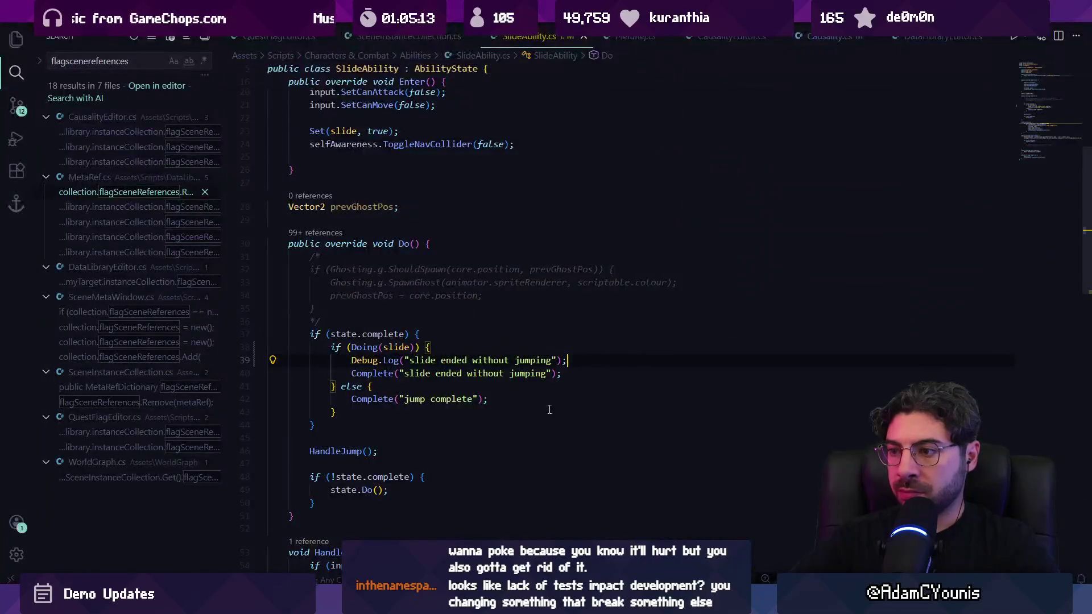
Delete the temporary log line and jump to the Slide class definition
key(BackSpace)
click(357, 339)
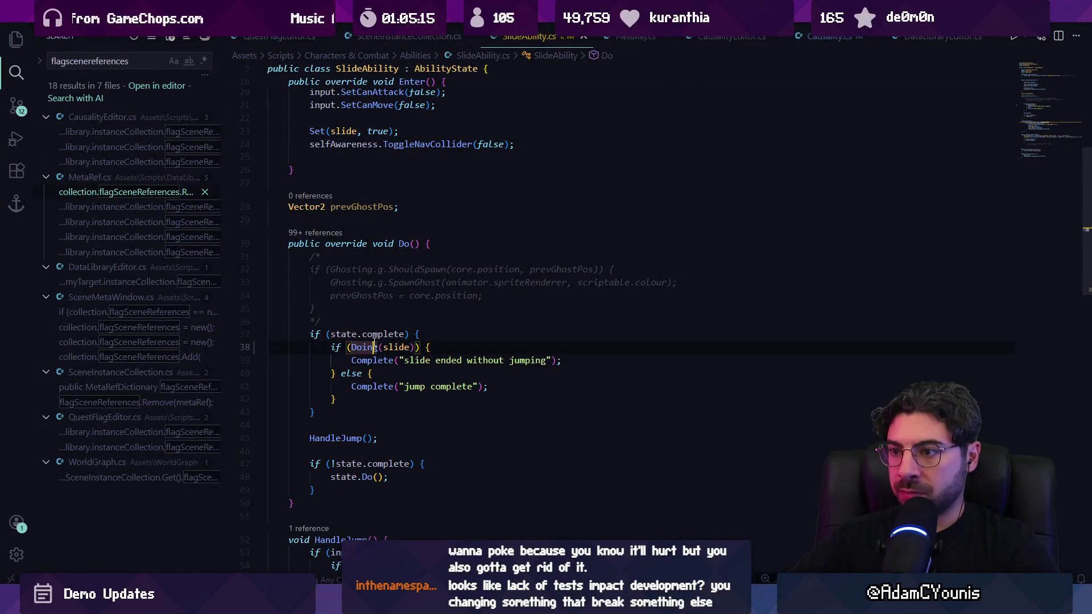
scroll(376, 313, up, 5)
ctrl+click(333, 192)
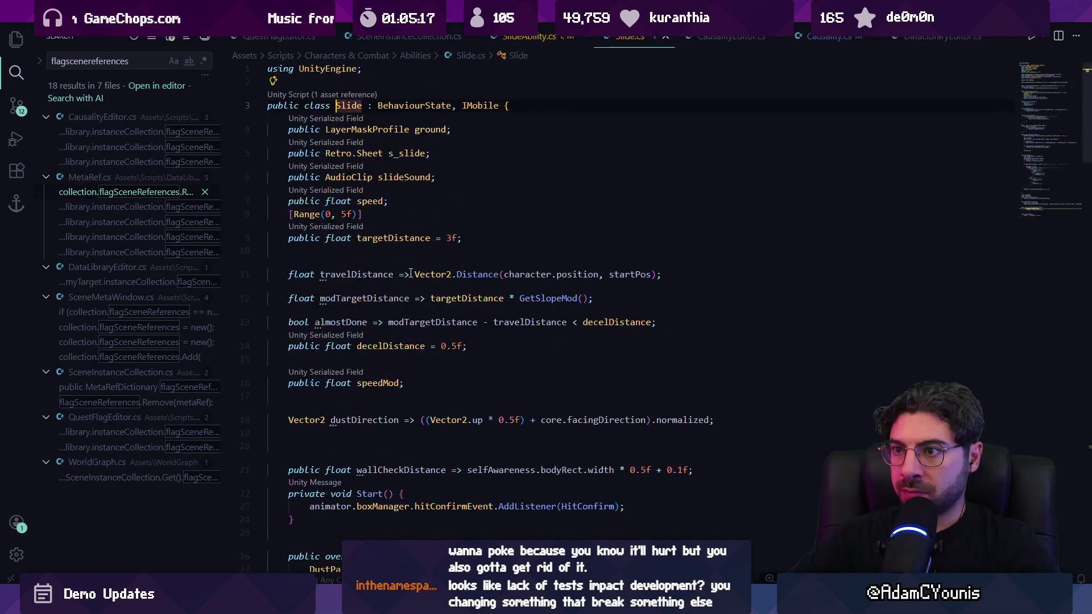
Search Slide.cs for 'Complete(' and place the caret in CheckWallExit's wall check
key(ctrl+f)
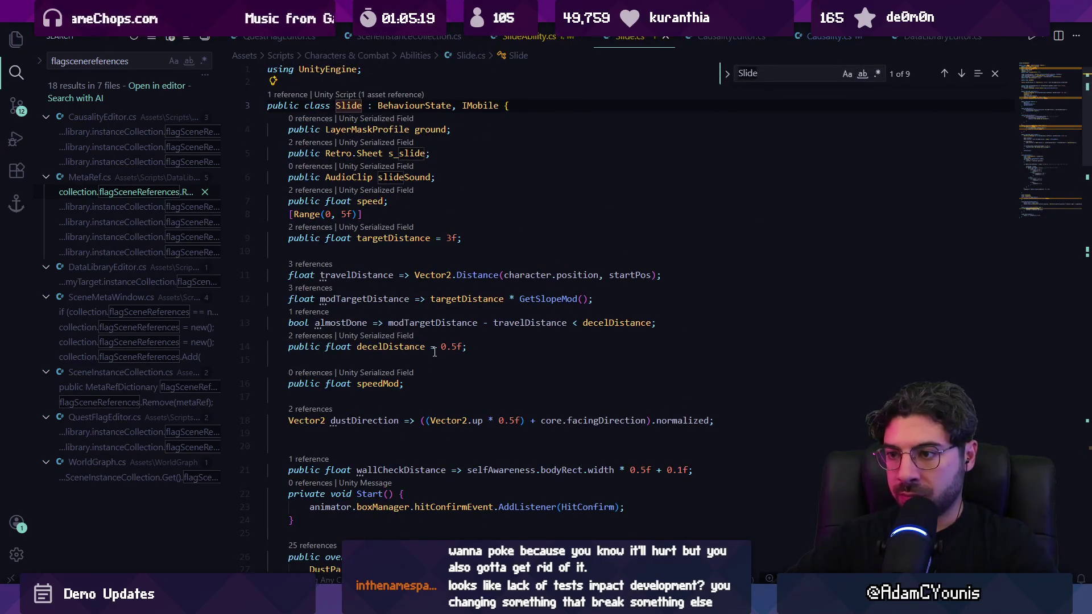
text(Complete()
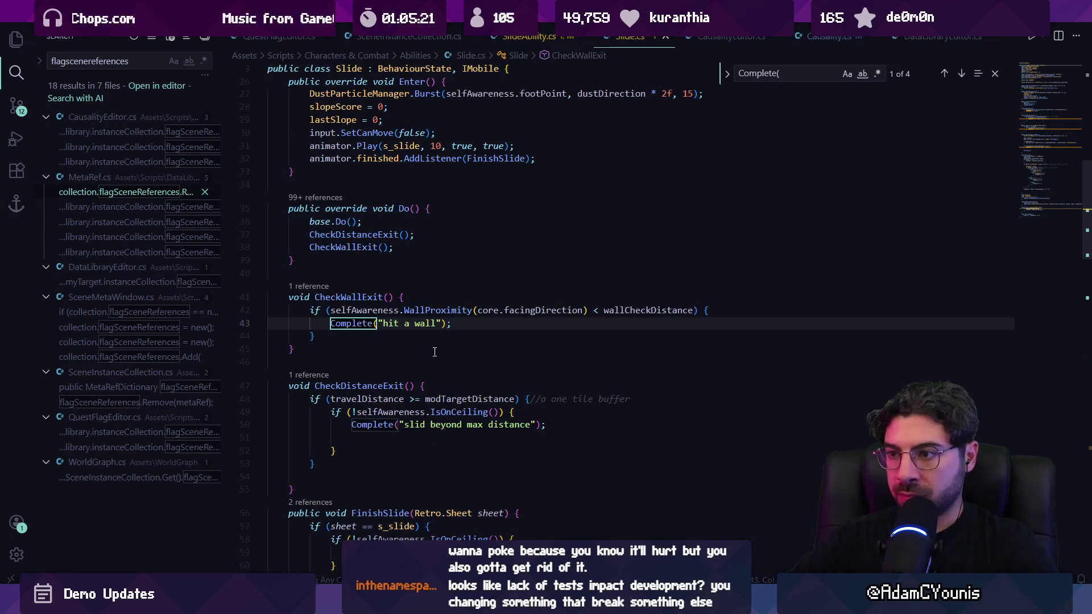
key(Return)
key(Return)
key(shift+Return)
key(shift+Return)
key(Escape)
click(358, 311)
click(446, 299)
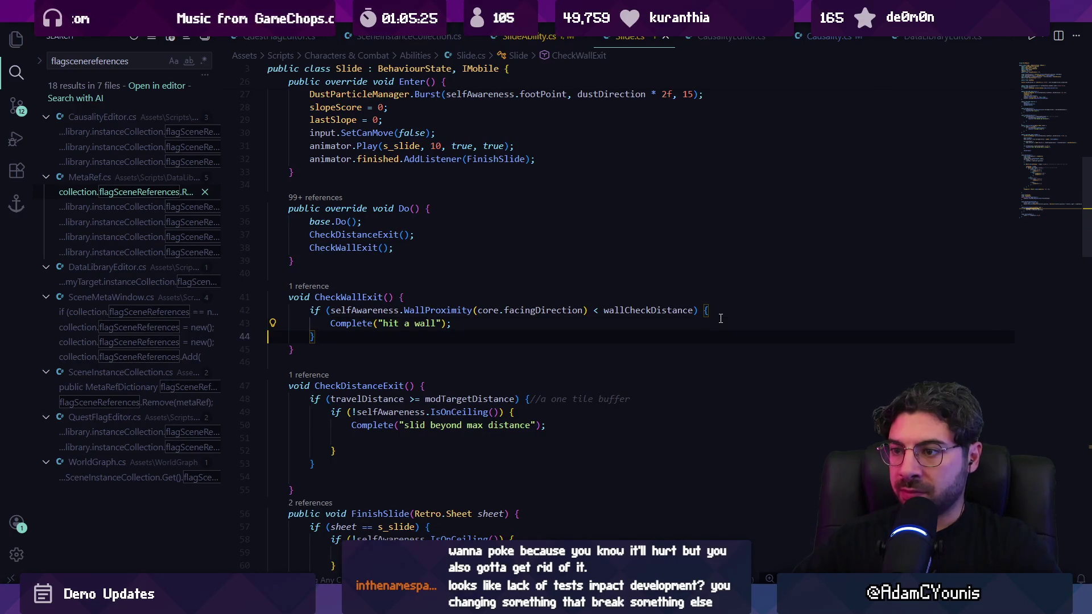
Insert Debug.Log("slide ended because we hit a wall") above Complete in CheckWallExit
key(Return)
key(Up)
text(Debug.Log("slide ended without jumping");)
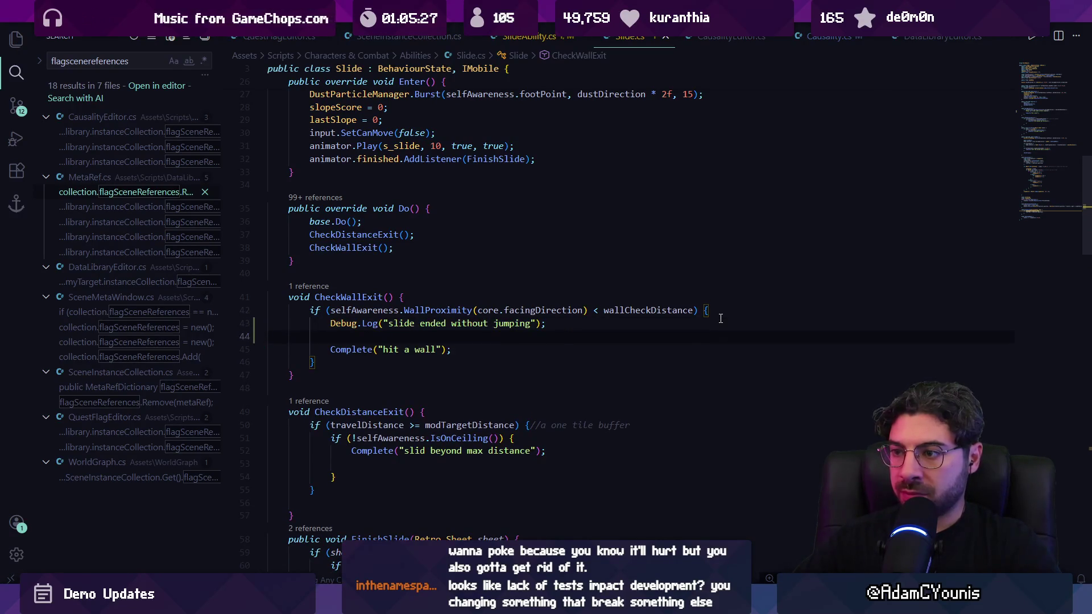
click(527, 321)
key(ctrl+shift+Left)
key(ctrl+shift+Left)
text(ecause we hit)
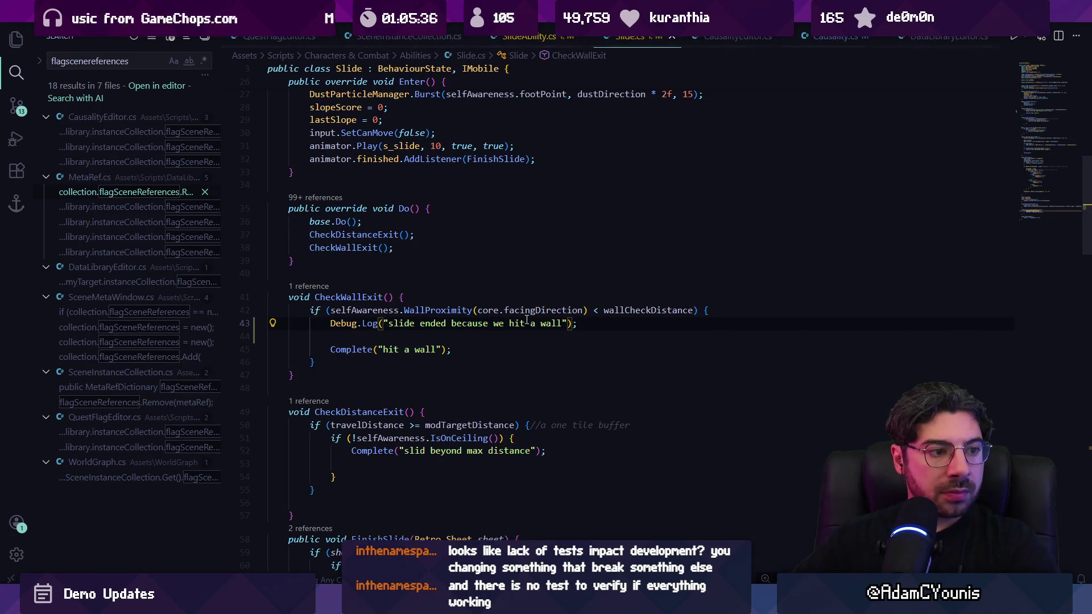
key(ctrl+shift+p)
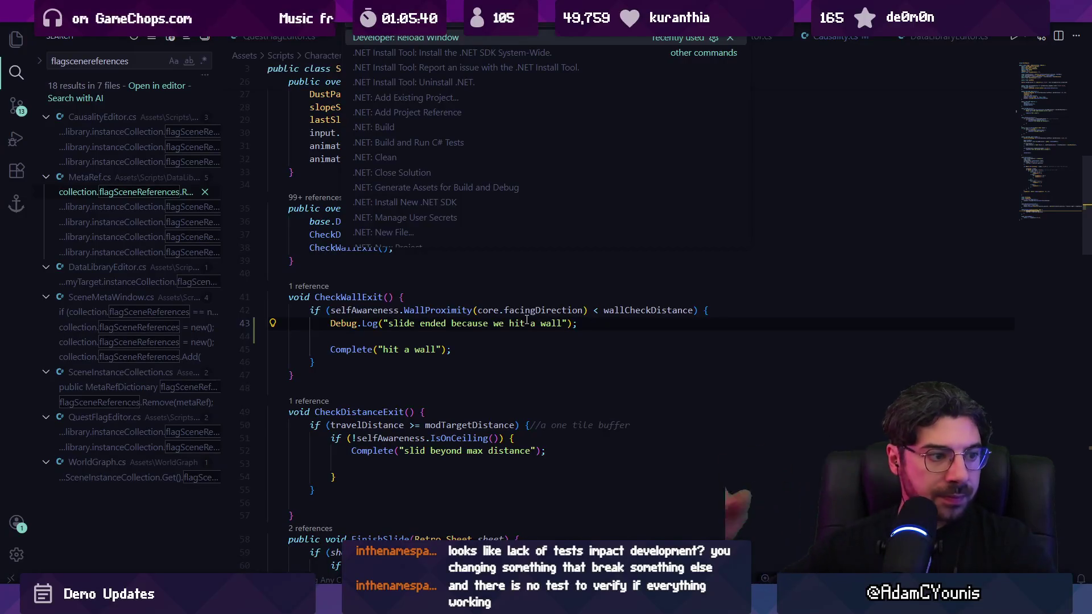
key(Escape)
Test the change with a quick Play-and-stop run in Unity, then return to the code
key(alt+Tab)
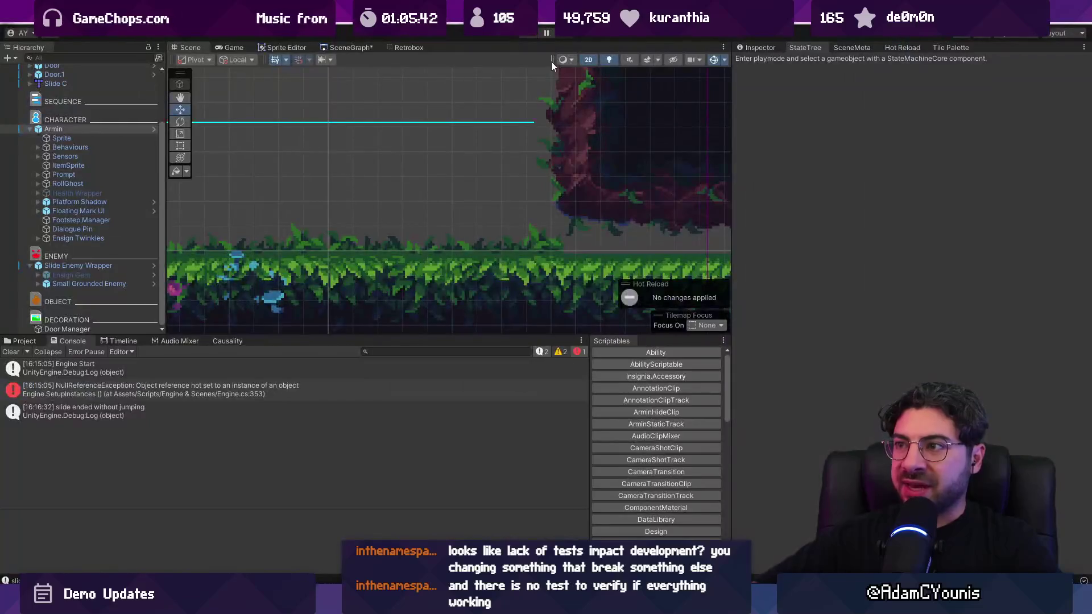
click(529, 35)
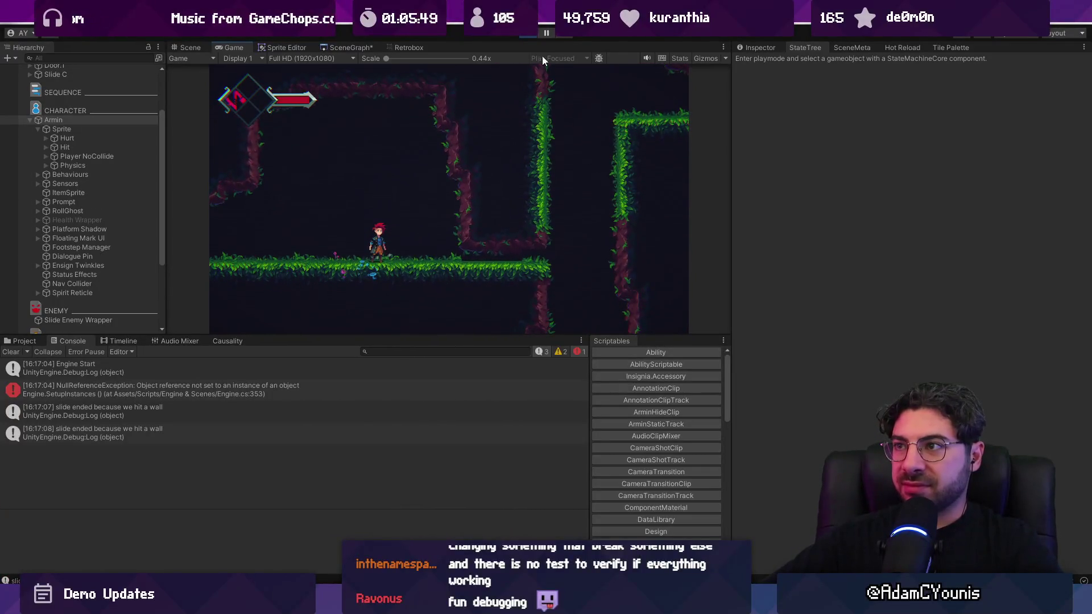
click(530, 35)
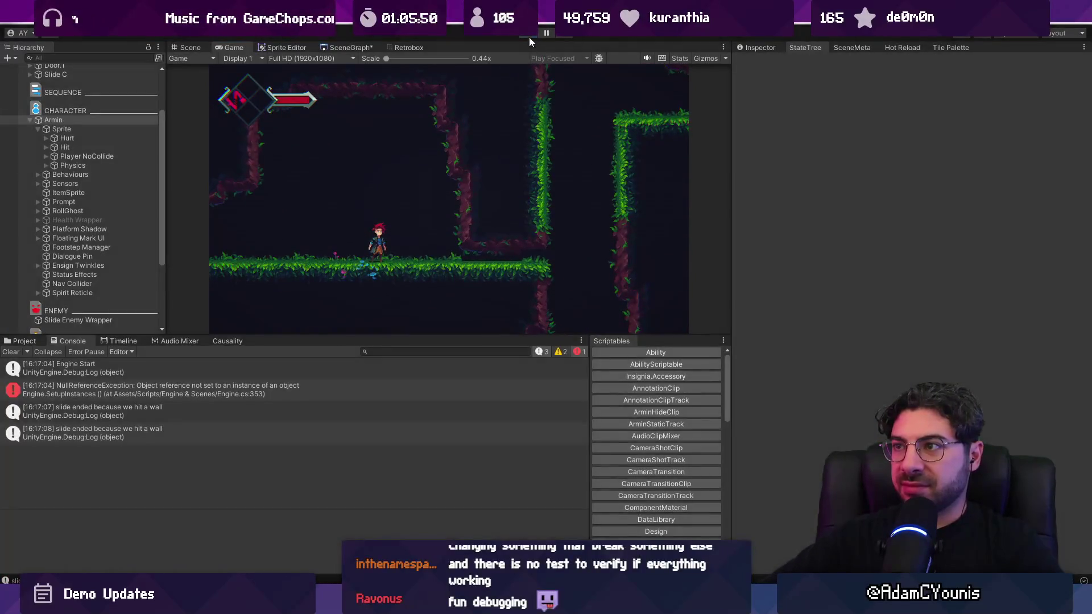
key(alt+Tab)
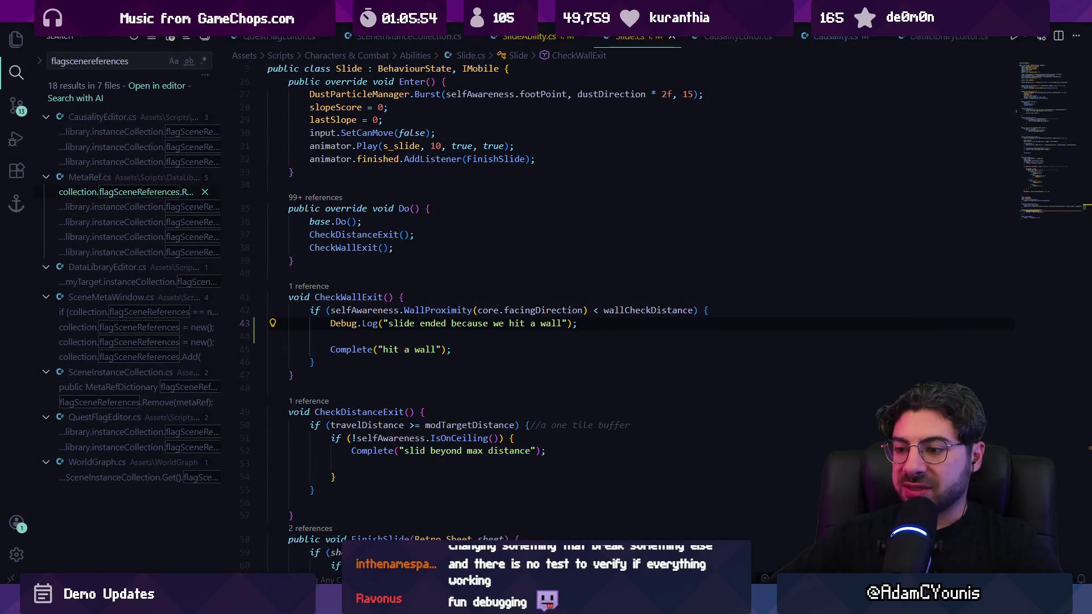
Delete the wall-hit Debug.Log line from Slide.cs and save the file
triple_click(394, 322)
key(shift+Down)
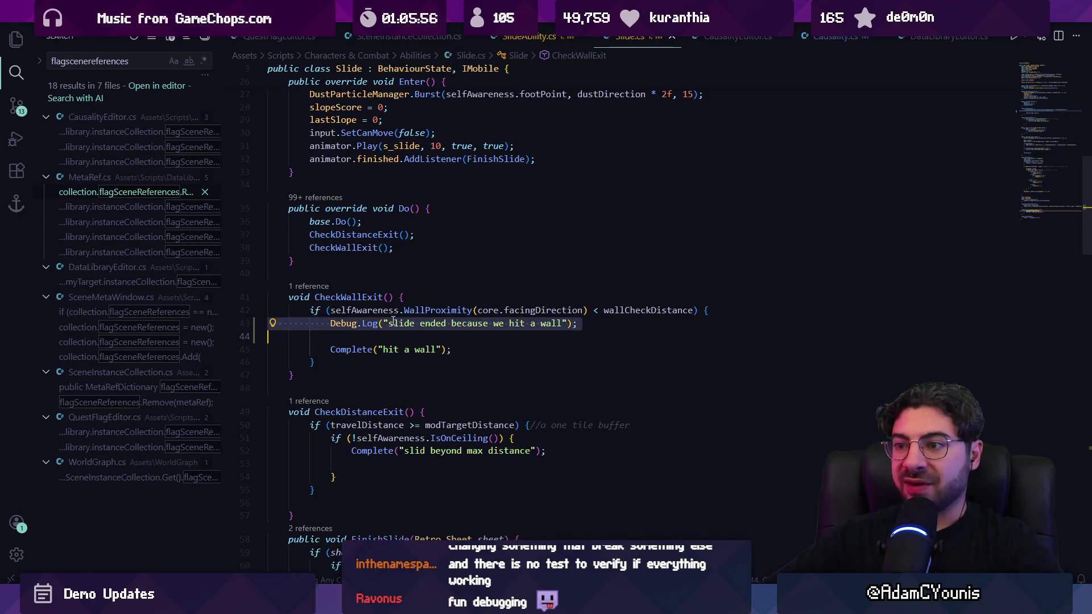
key(BackSpace)
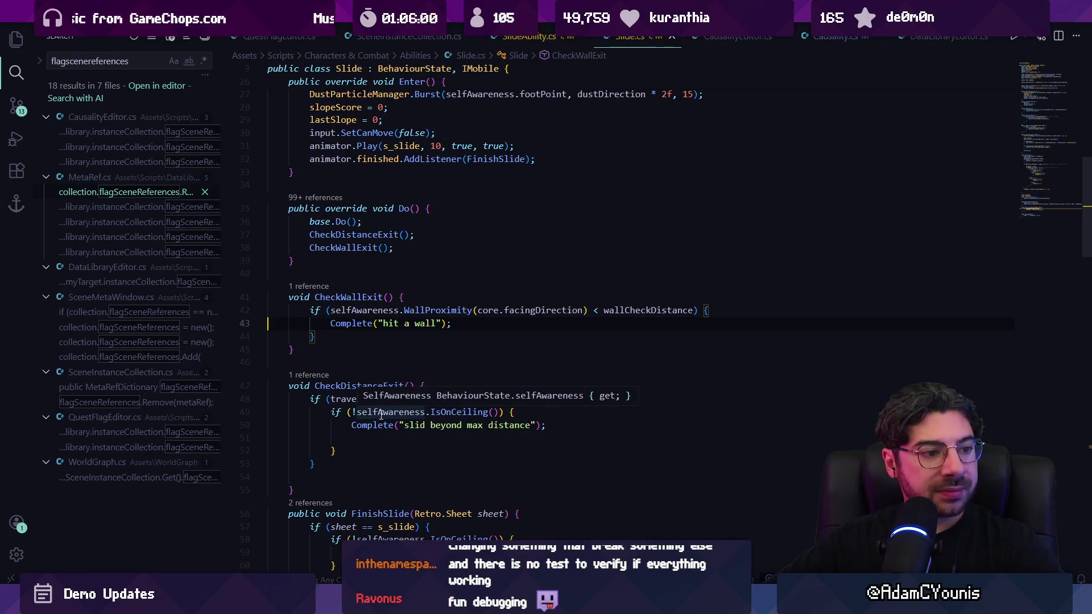
key(ctrl+s)
In Unity, enlarge the Scene view, stop and restart the playtest, then return to the code
key(alt+Tab)
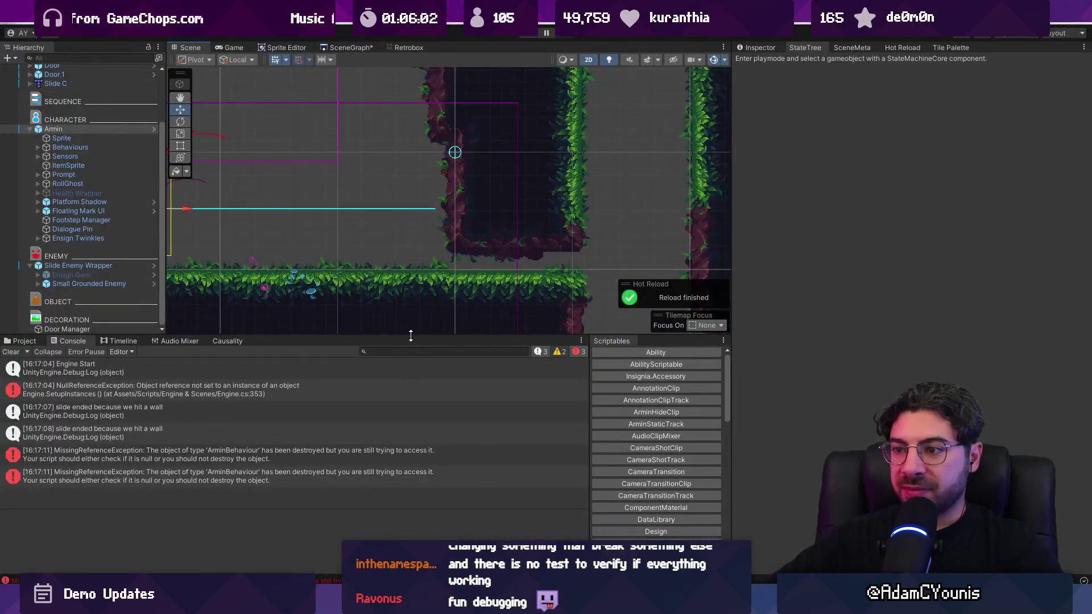
drag(410, 336, 411, 431)
scroll(429, 257, down, 5)
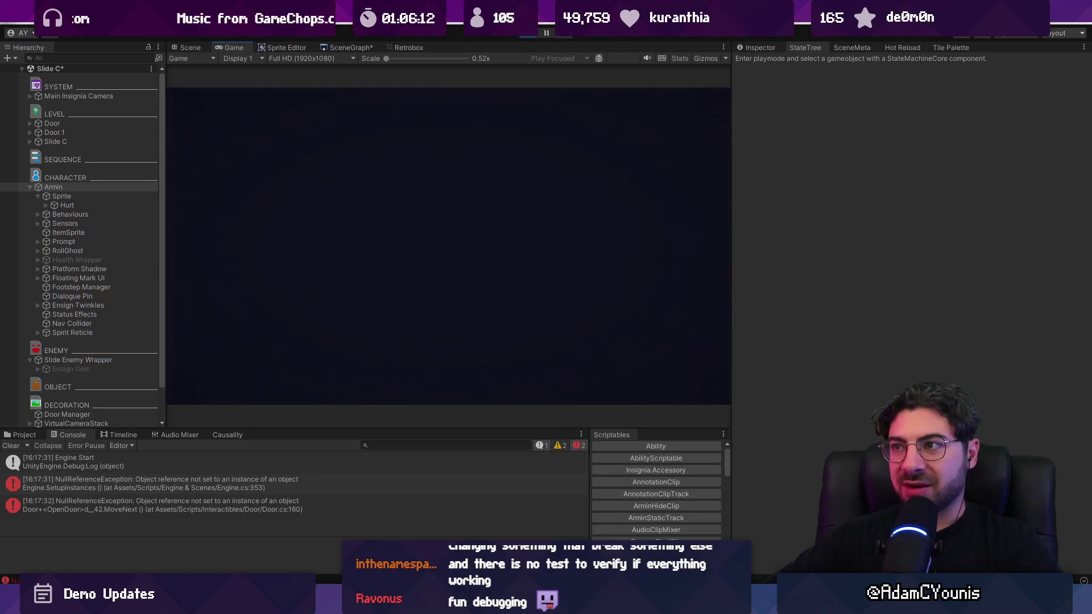
click(528, 32)
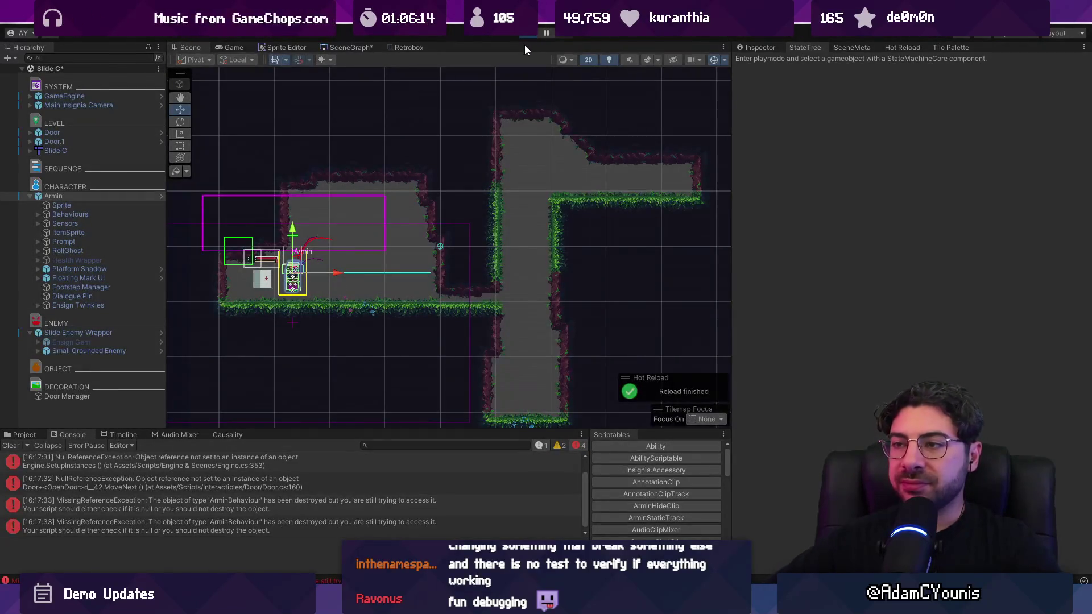
key(ctrl+p)
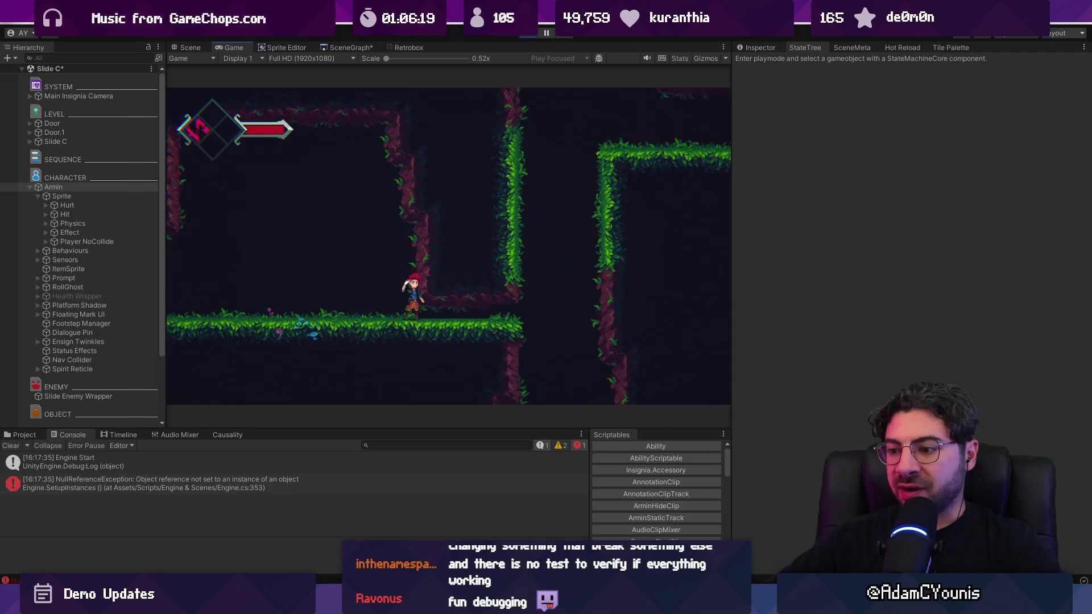
key(alt+Tab)
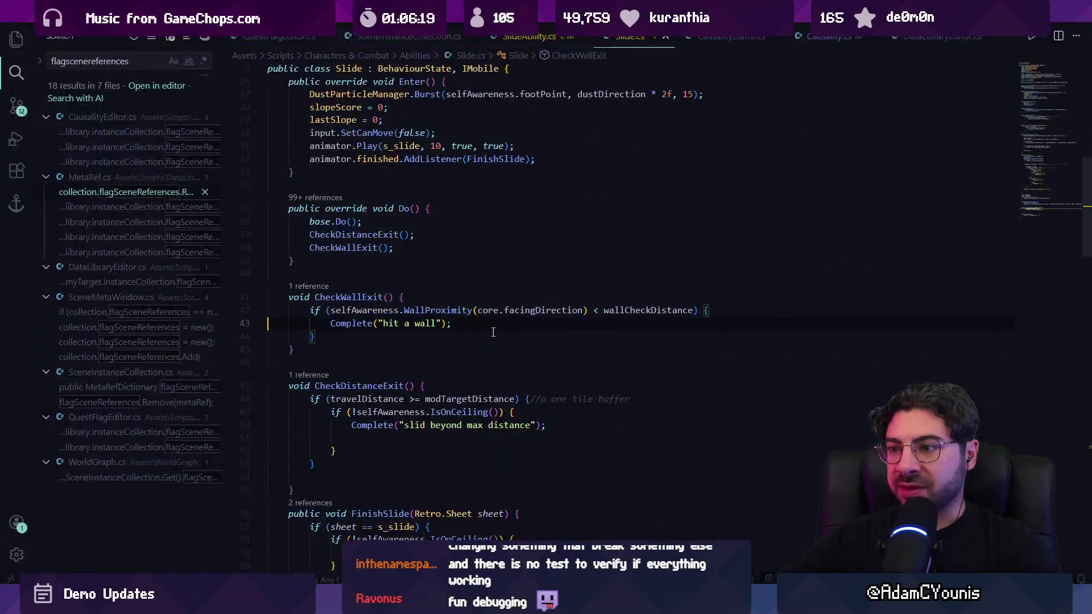
Comment out the CheckWallExit call in Do() and test the game in Unity without it
click(316, 297)
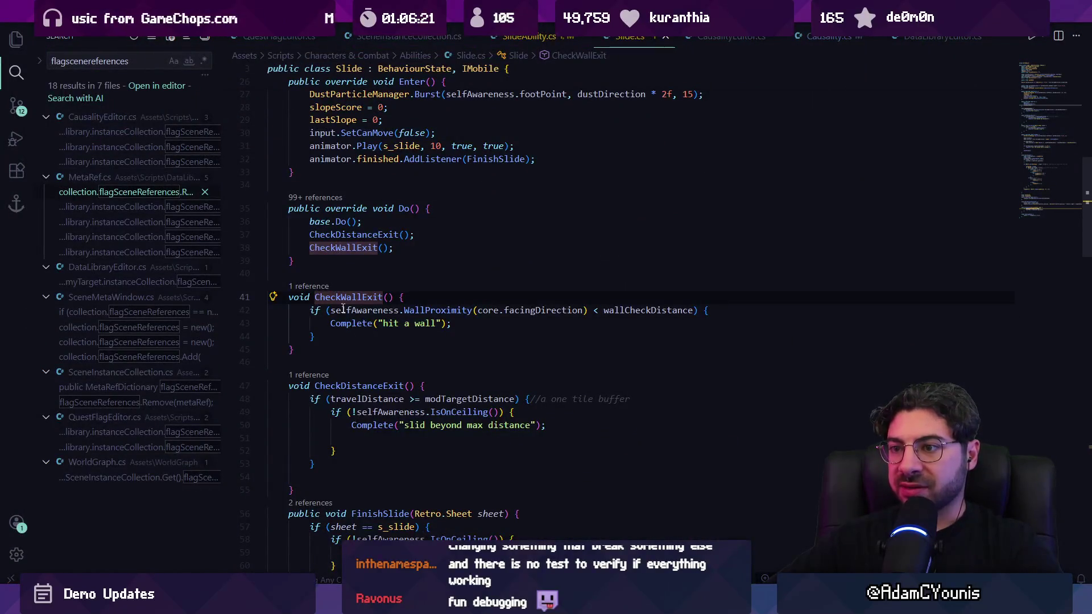
click(391, 339)
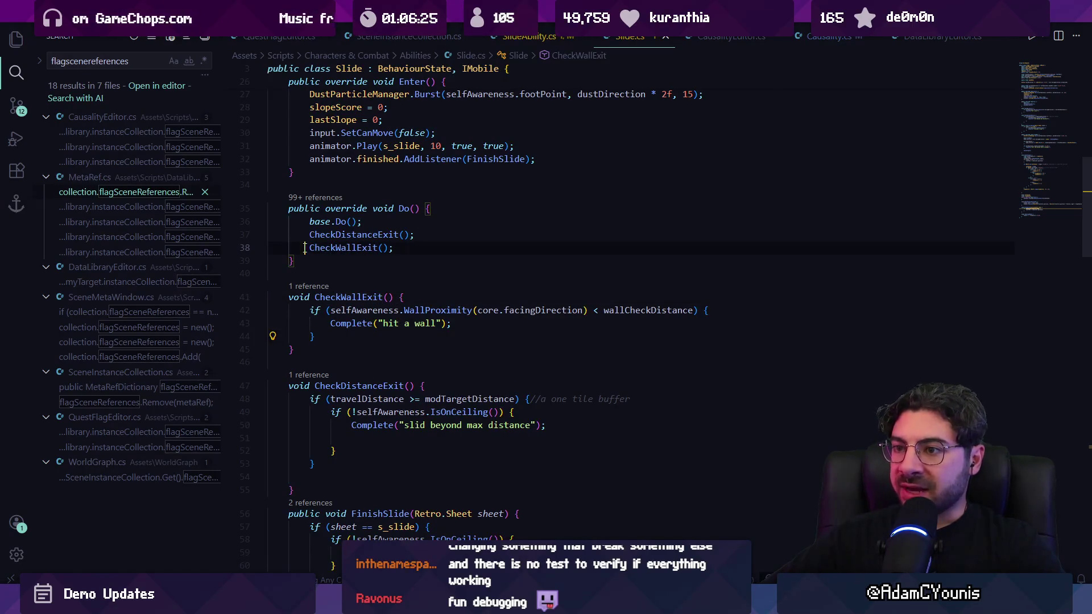
key(ctrl+slash)
key(alt+Tab)
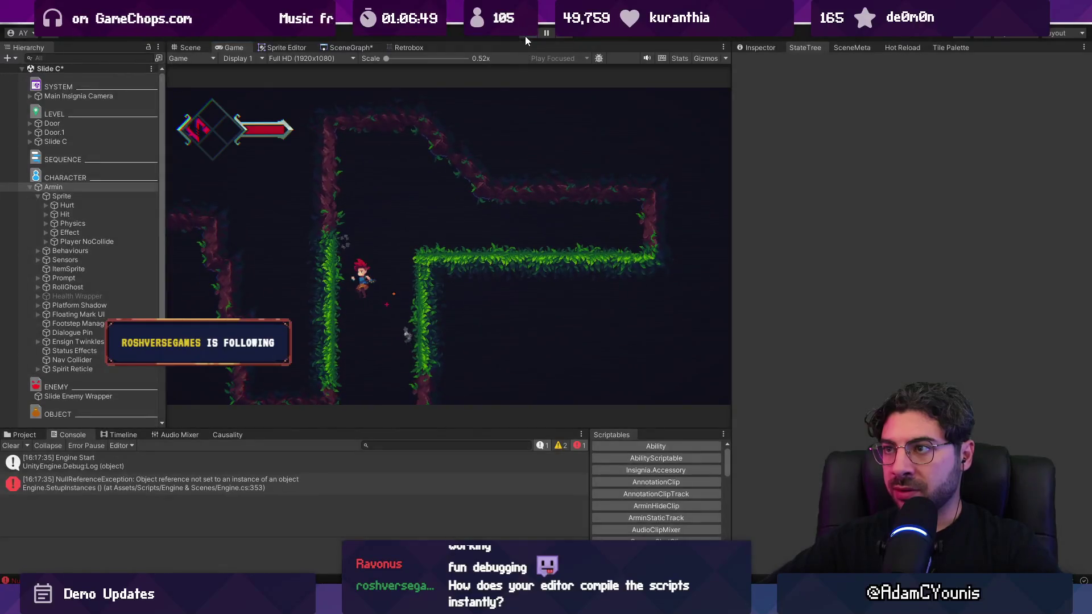
click(524, 35)
key(alt+Tab)
Restore CheckWallExit and add a TODO above it about keeping it for sliding under small gaps
key(Tab)
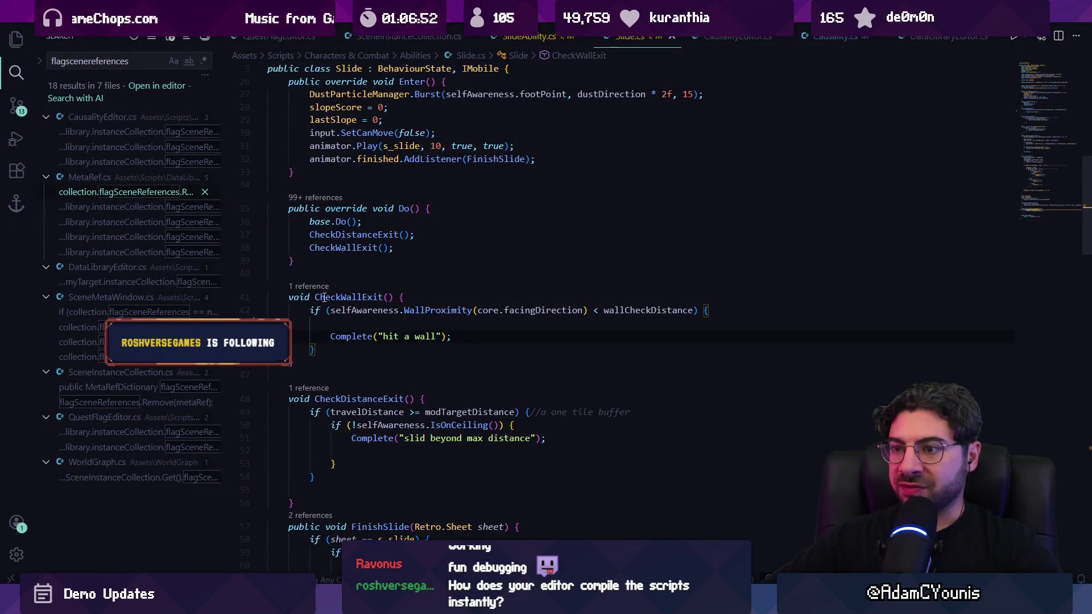
key(BackSpace)
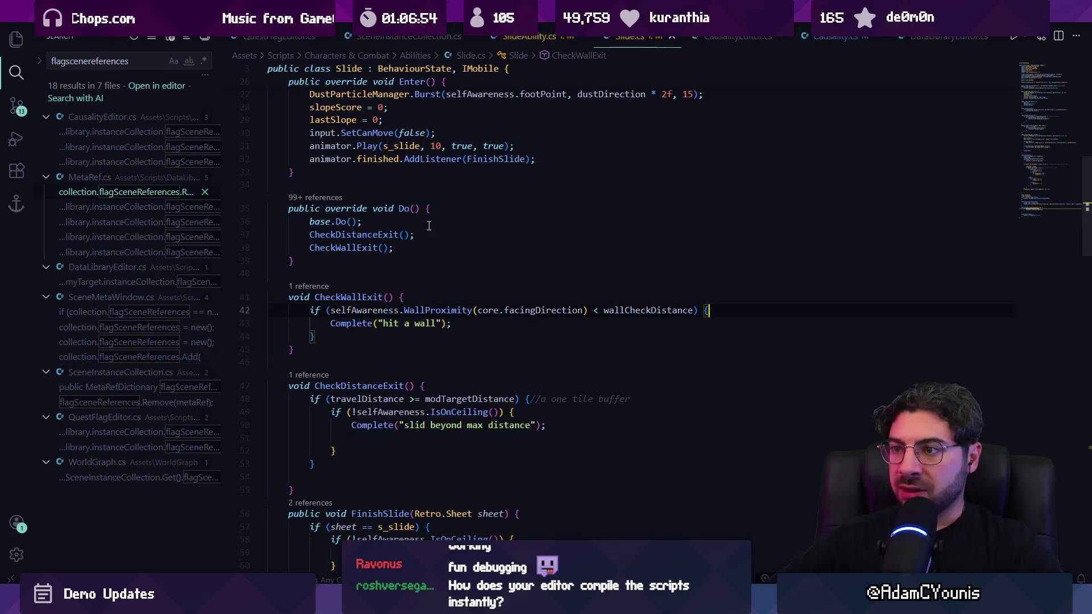
key(Return)
key(Return)
text(//O)
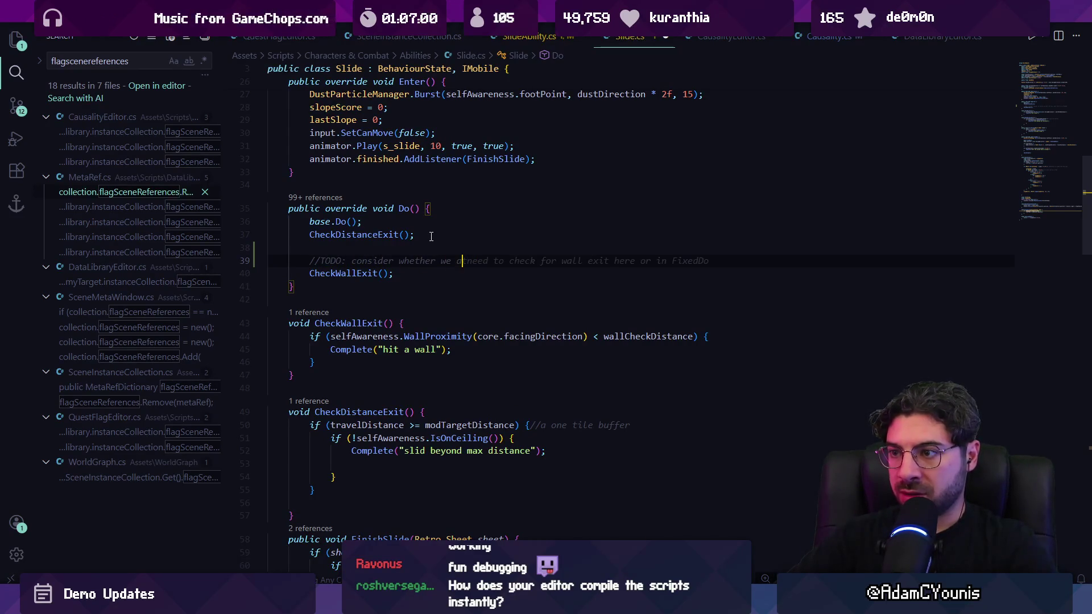
text(antg this around for sliding under small gaps)
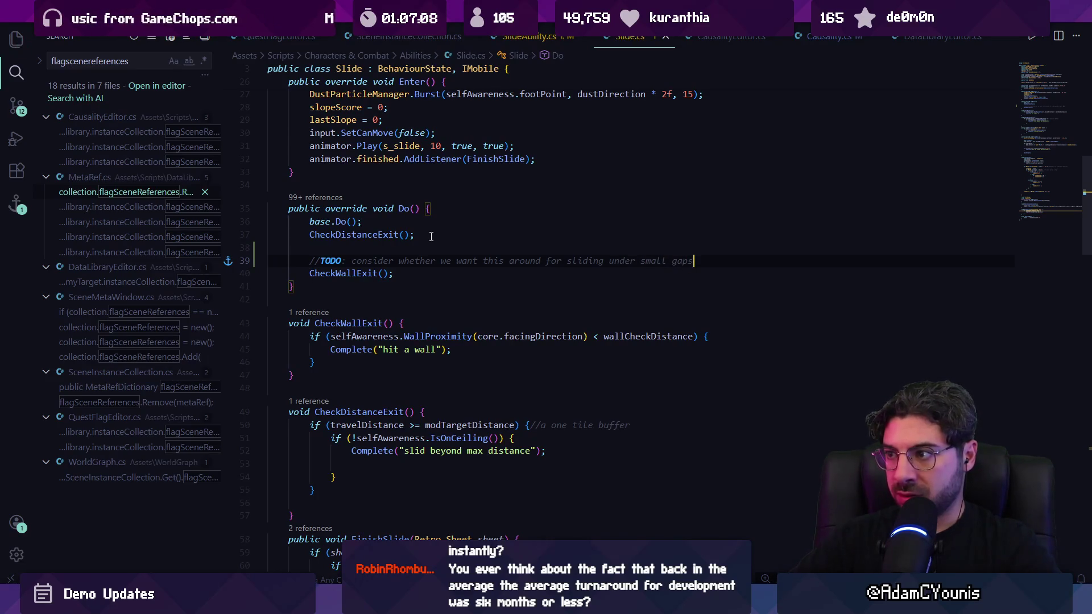
key(alt+Tab)
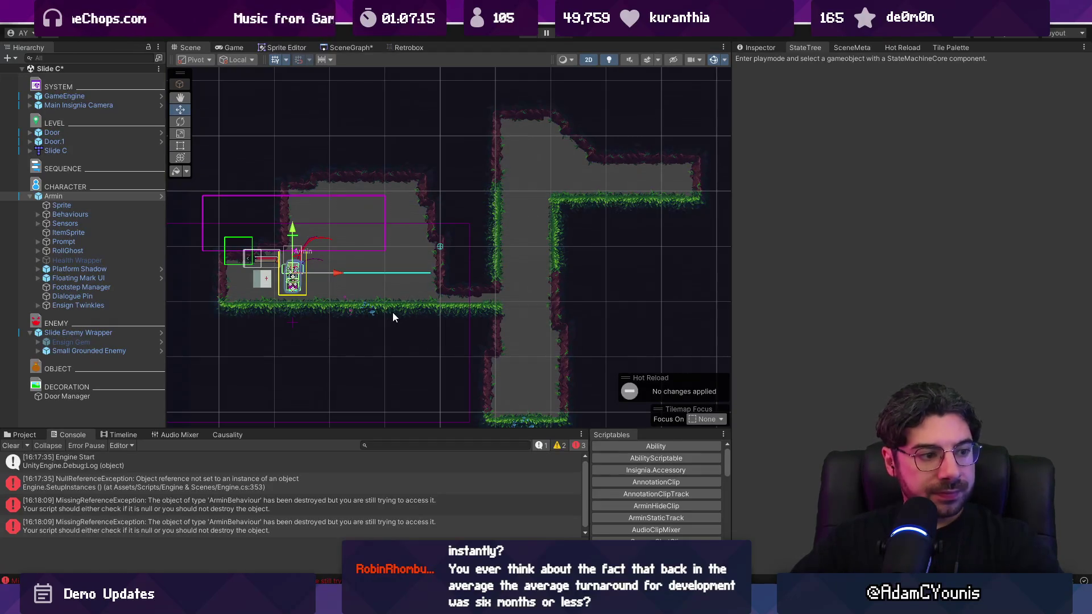
Clear the console log, deselect Armin, and briefly check the scene graph overview
scroll(443, 324, down, 2)
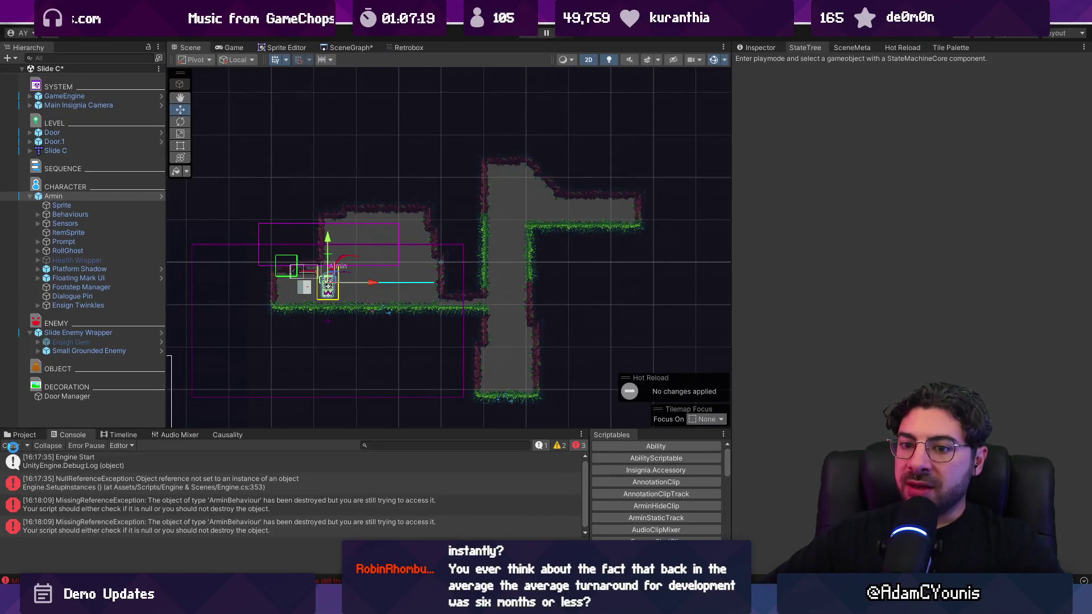
click(12, 446)
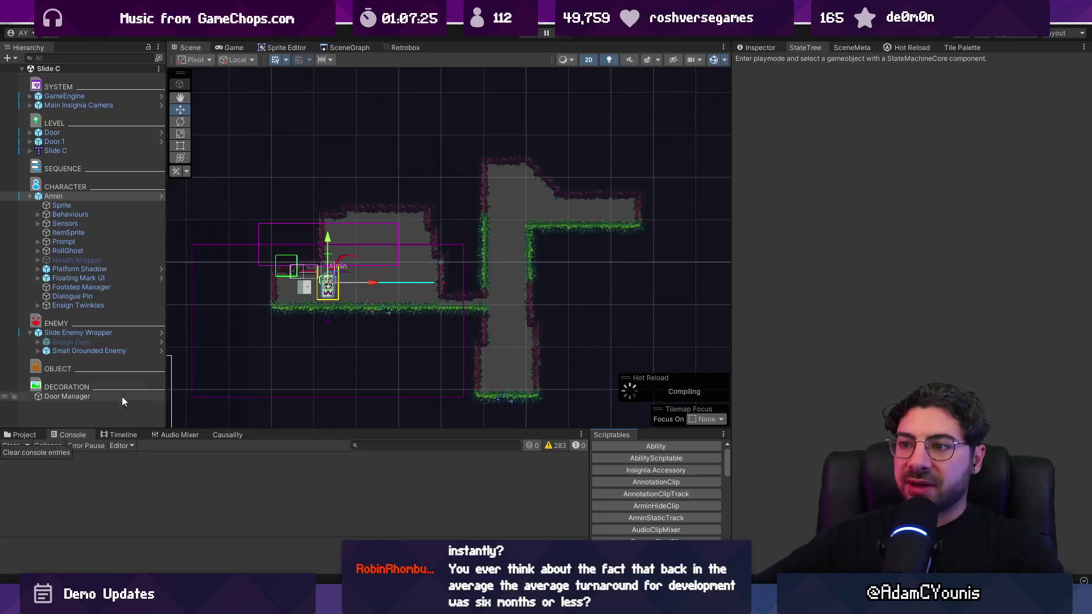
click(460, 227)
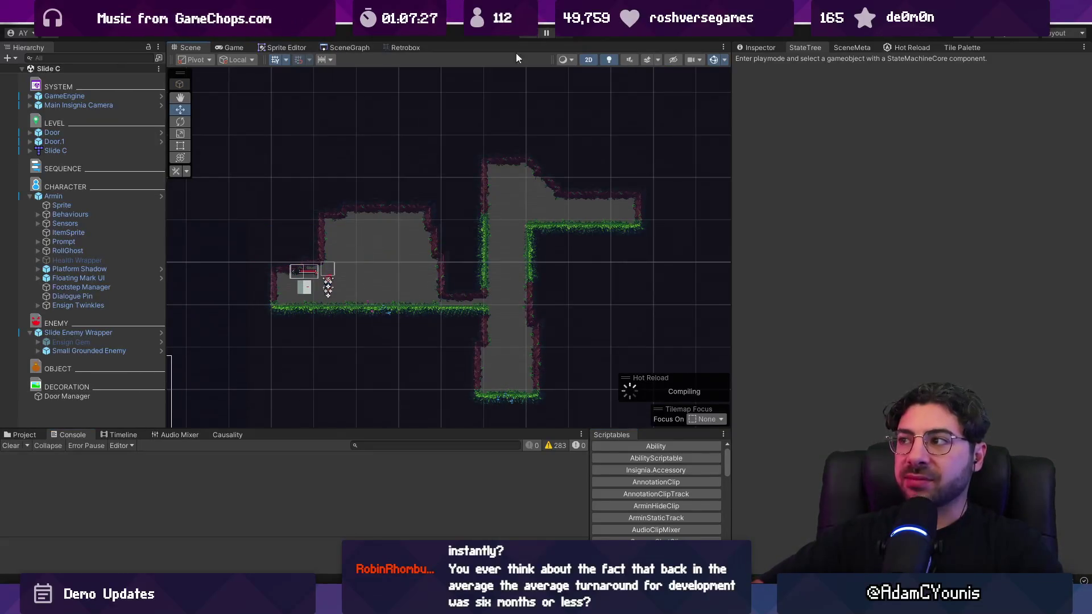
click(363, 49)
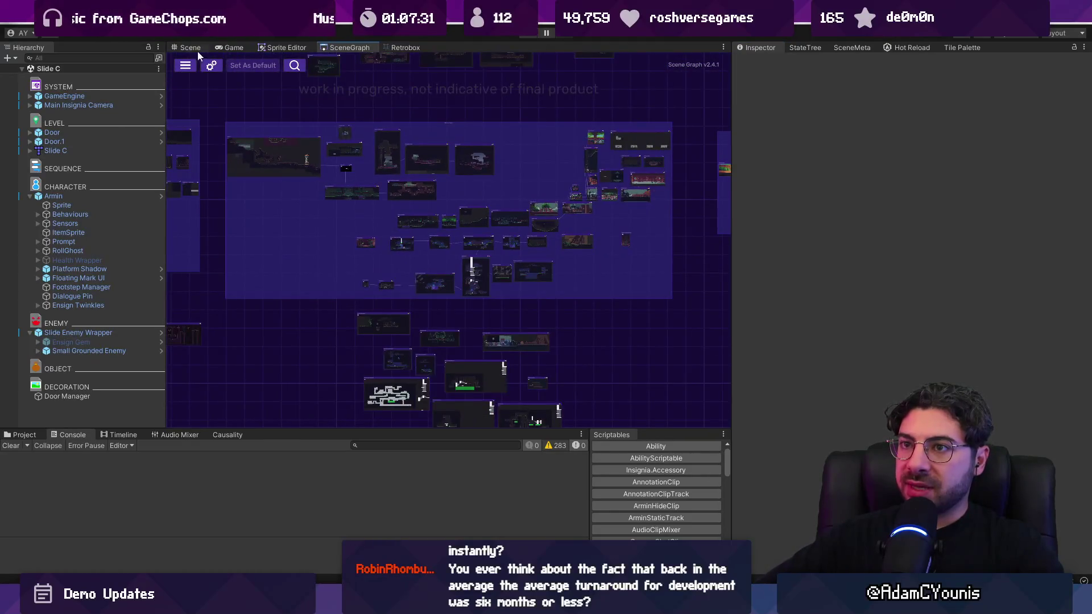
click(192, 48)
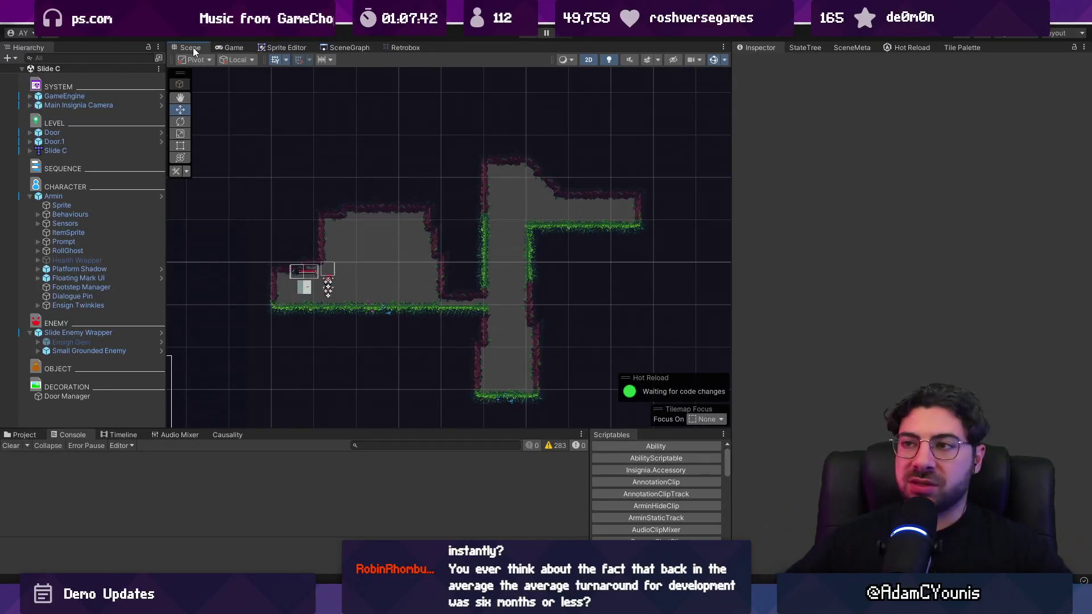
Show the SceneGraph in the main view, pan around the level rooms, and widen it
click(356, 44)
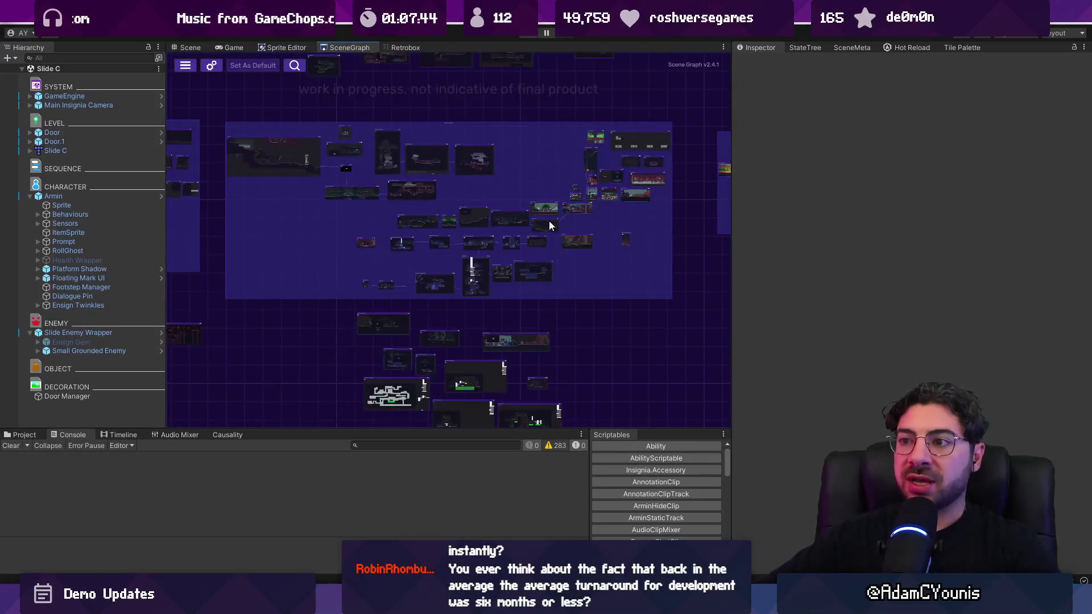
scroll(581, 237, up, 3)
mouse_move(528, 182)
mouse_down()
mouse_move(603, 254)
mouse_move(585, 200)
mouse_up()
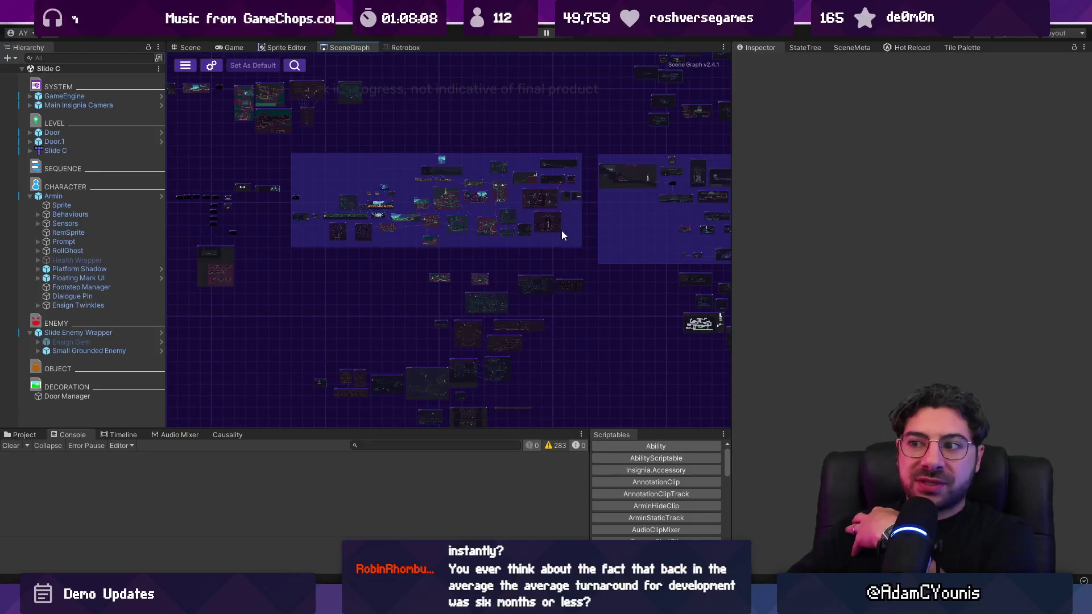
scroll(565, 325, up, 3)
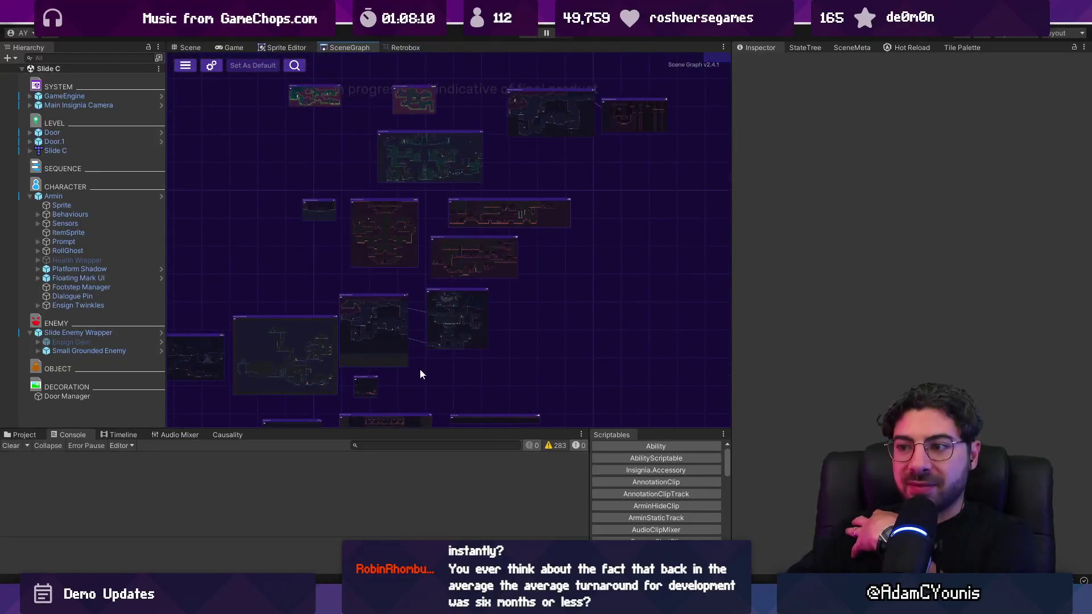
scroll(397, 261, down, 3)
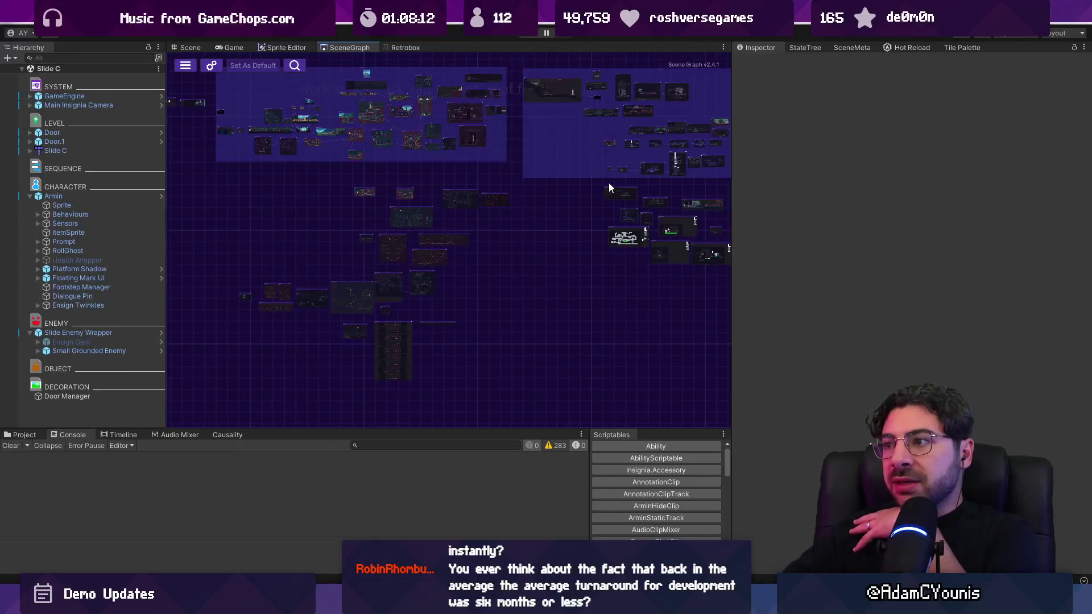
drag(609, 185, 692, 341)
scroll(389, 274, up, 4)
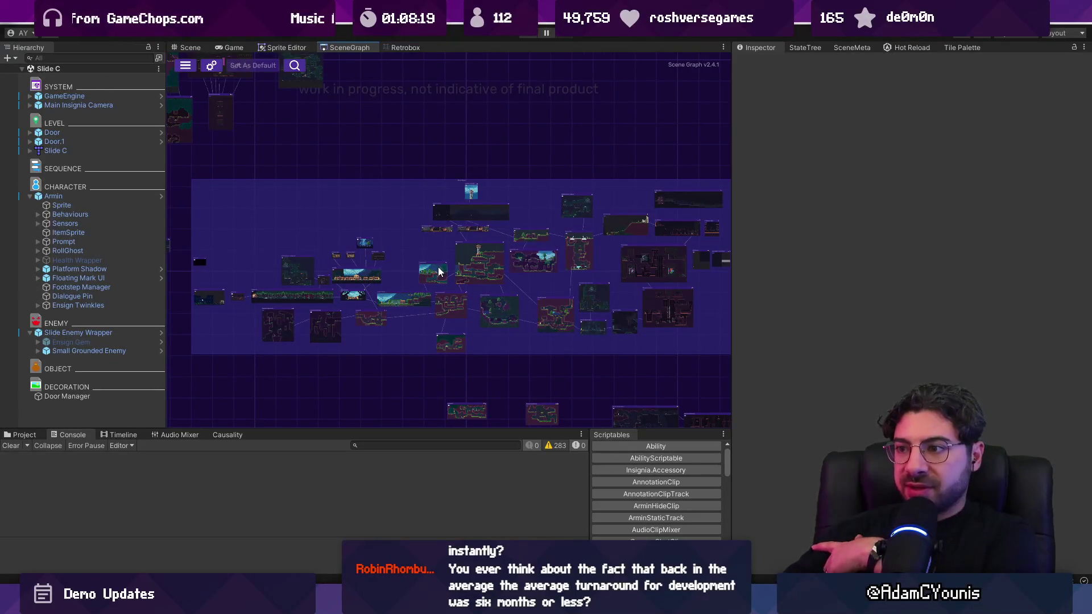
drag(734, 226, 809, 223)
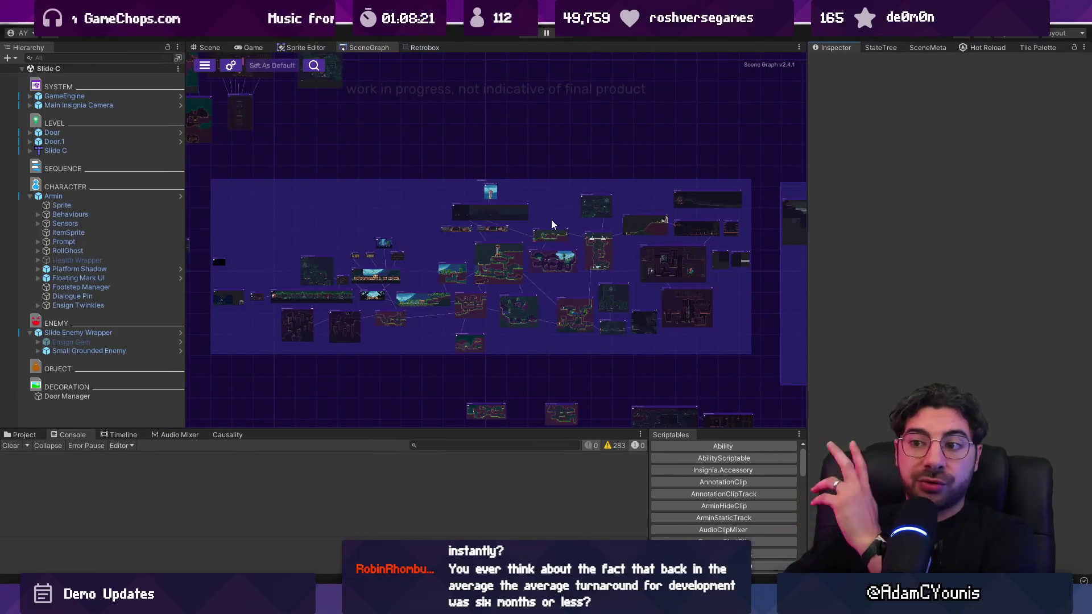
scroll(569, 206, down, 2)
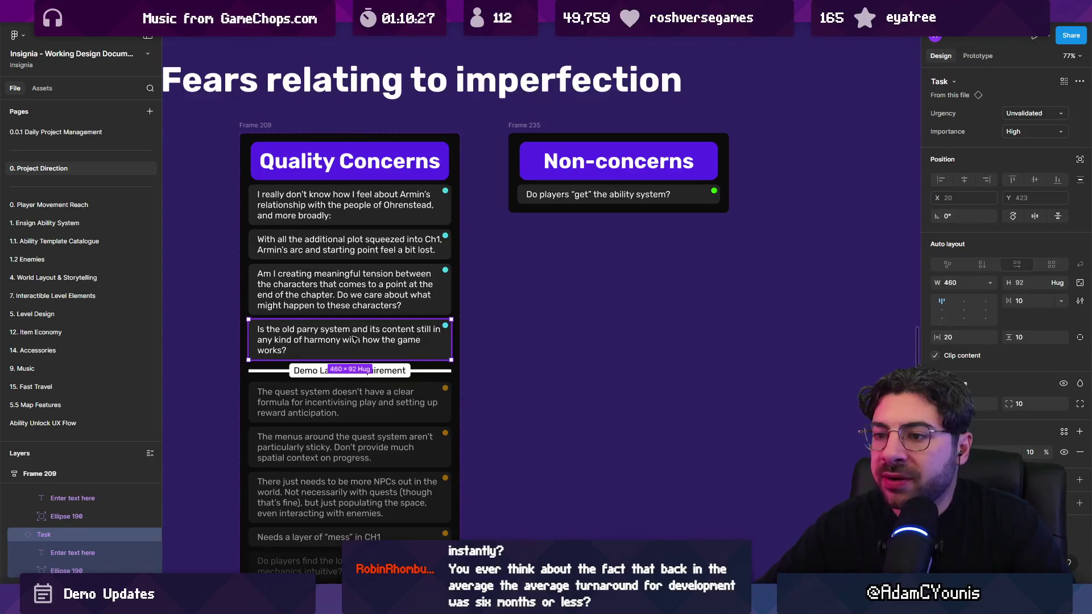
Zoom in on the parry-system task card in Quality Concerns, then return to Unity
scroll(279, 344, up, 5)
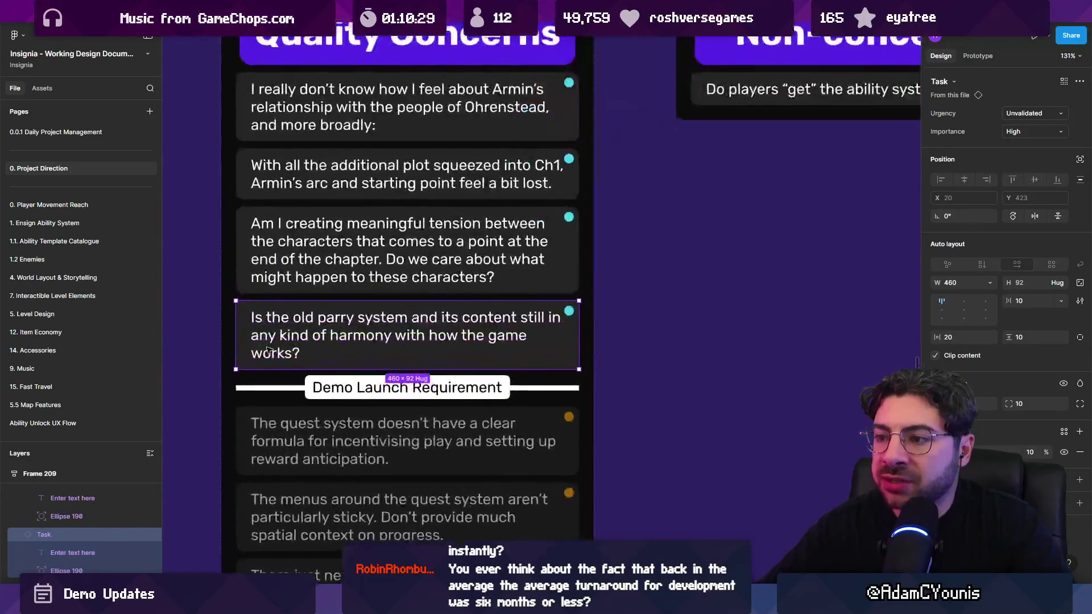
key(alt+Tab)
scroll(363, 231, up, 5)
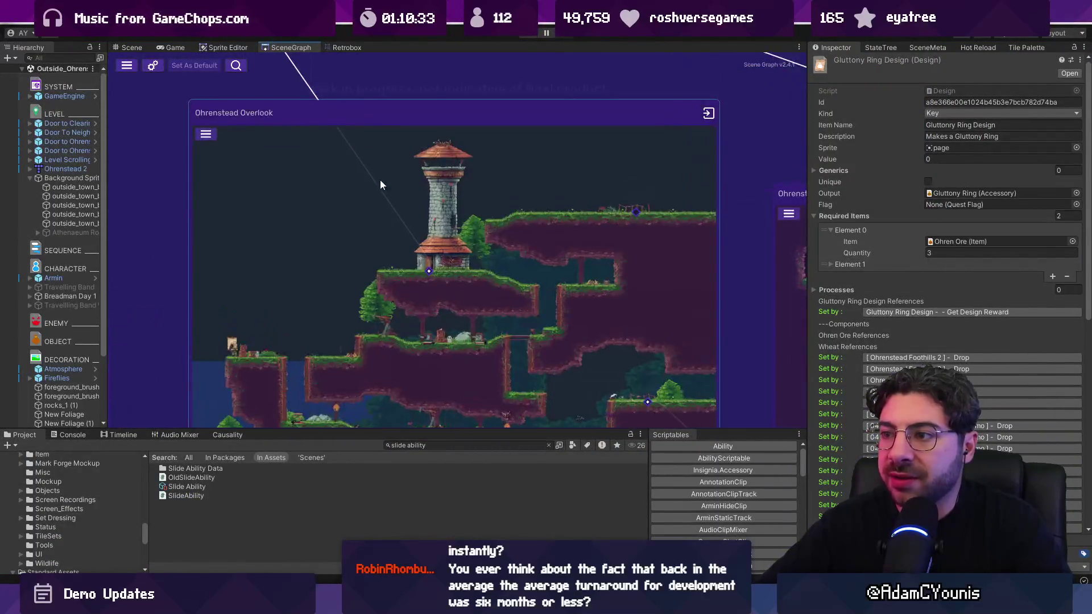
Load Ohrenstead Overlook from the SceneGraph and show its Causality references
double_click(397, 196)
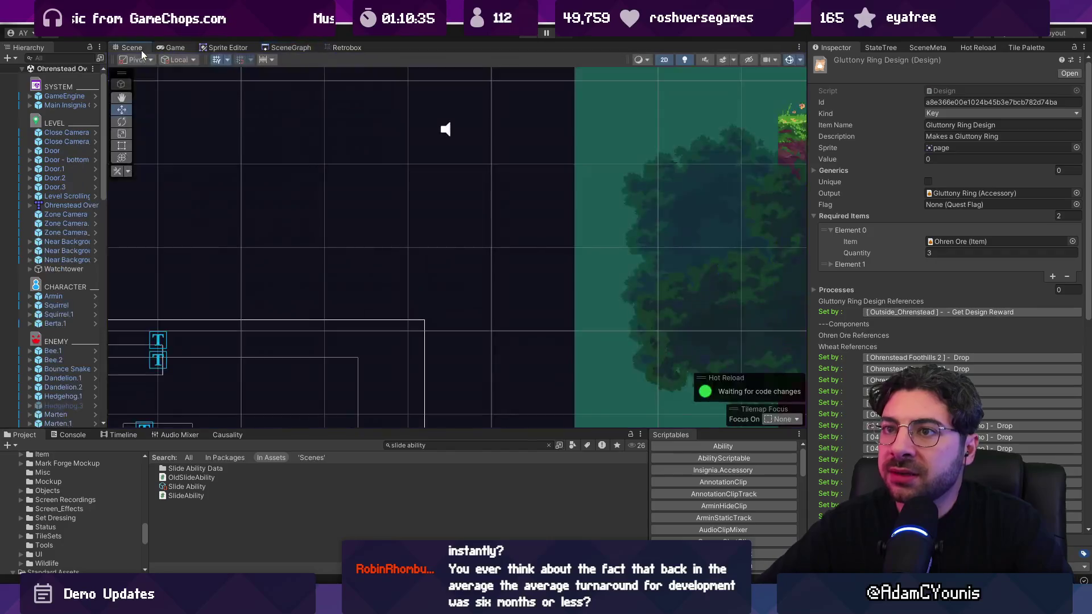
scroll(497, 215, down, 5)
scroll(643, 177, down, 2)
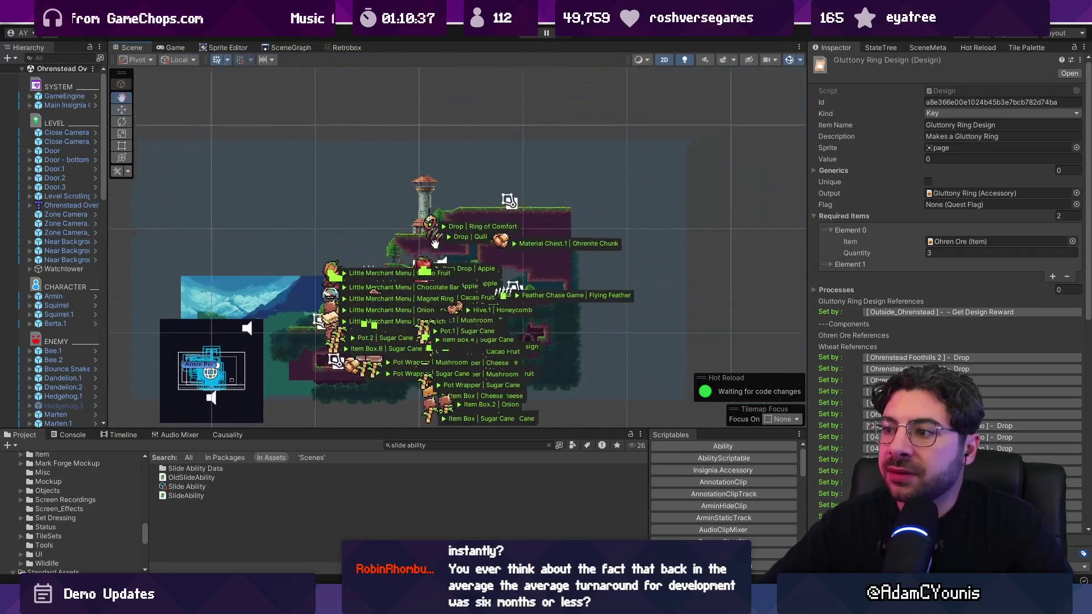
scroll(341, 284, up, 3)
click(225, 437)
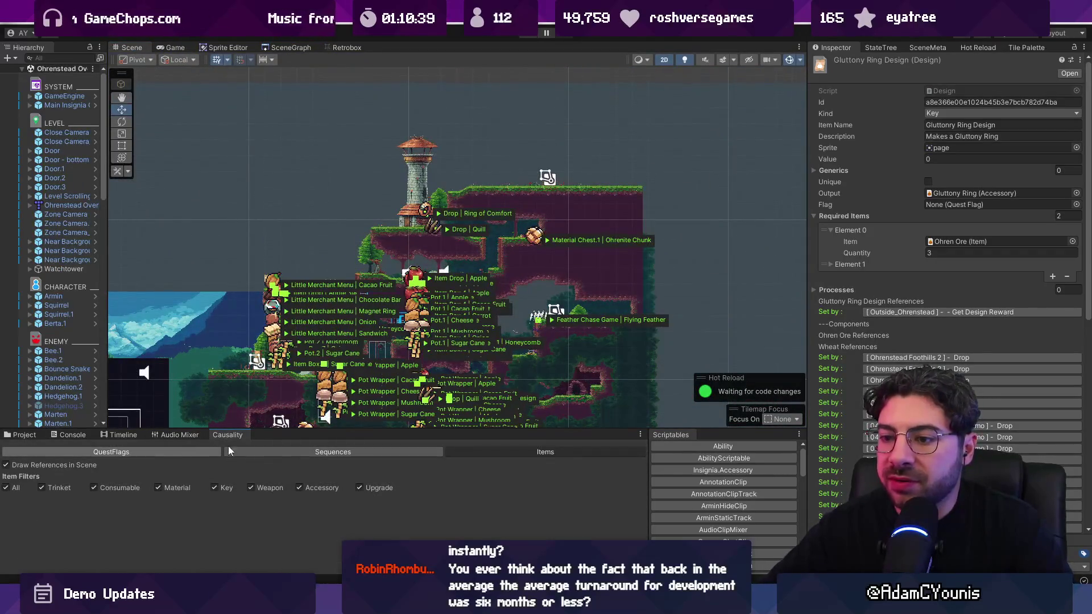
scroll(314, 378, up, 3)
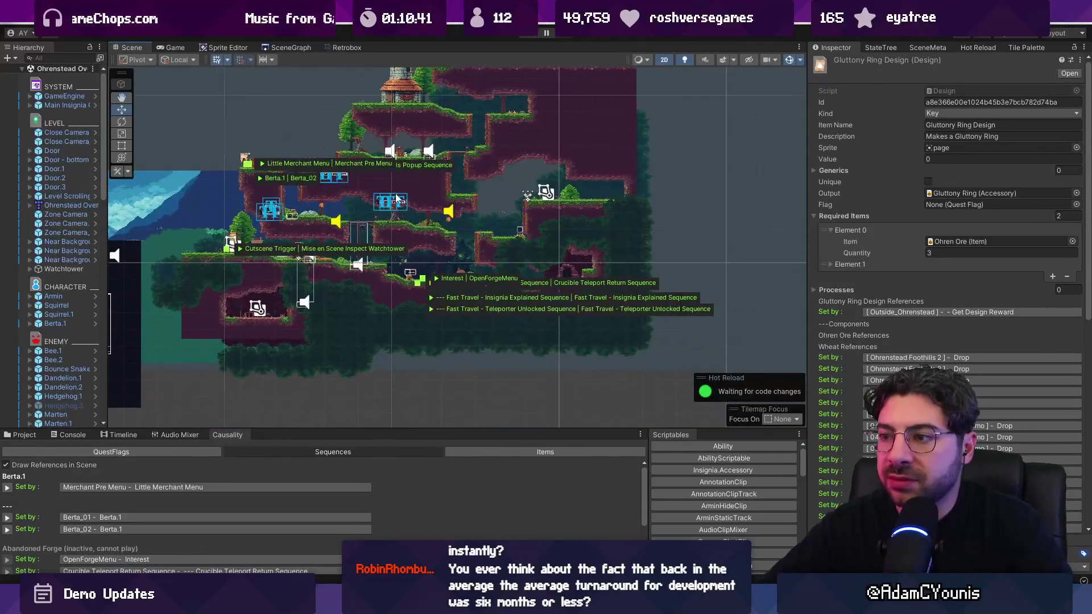
Turn off Draw References in Scene and shrink the bottom panel to enlarge the scene
click(67, 467)
scroll(364, 341, up, 2)
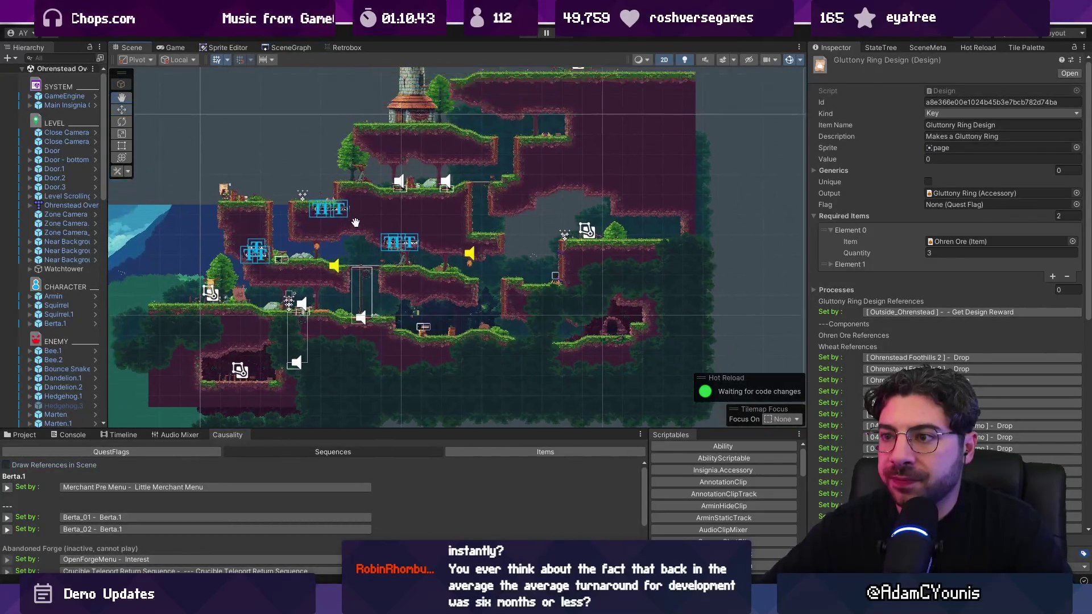
drag(456, 429, 456, 477)
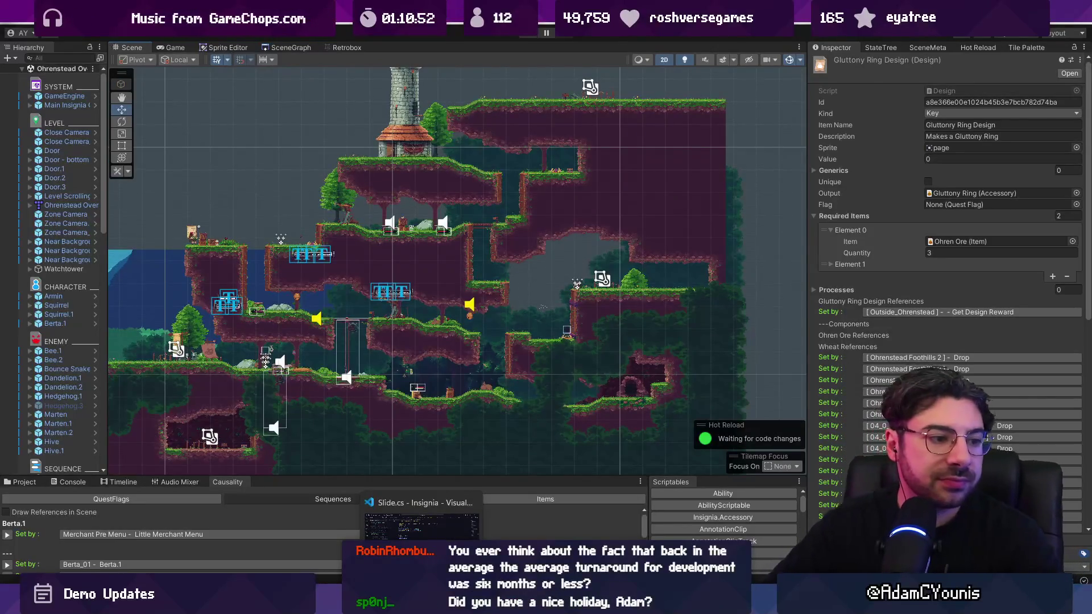
key(alt+Tab)
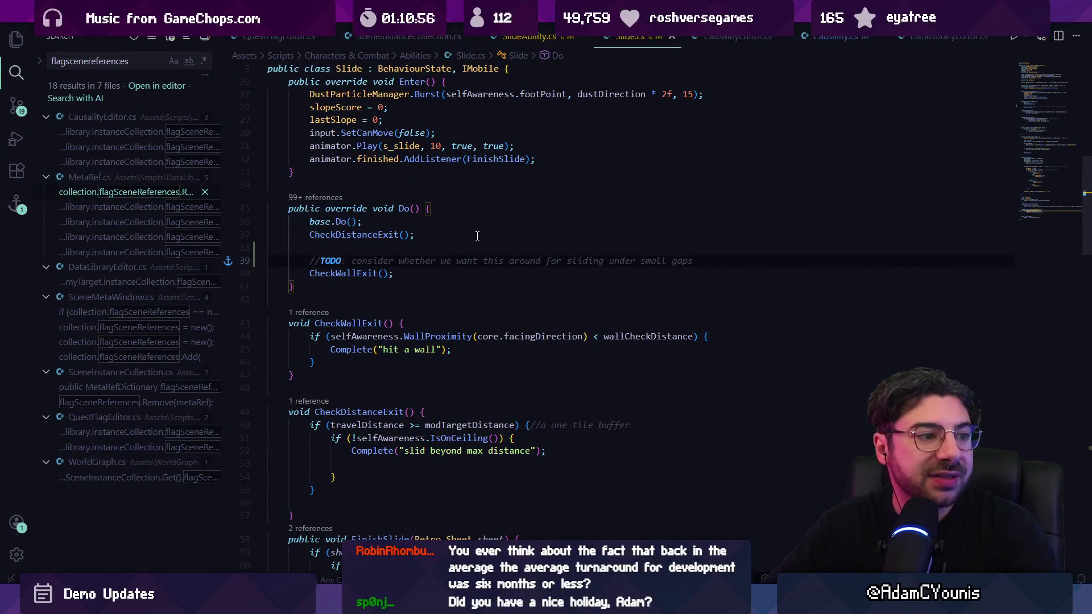
Close Slide.cs and SlideAbility.cs, leaving SceneInstanceCollection.cs with sceneMetas highlighted
scroll(450, 228, up, 8)
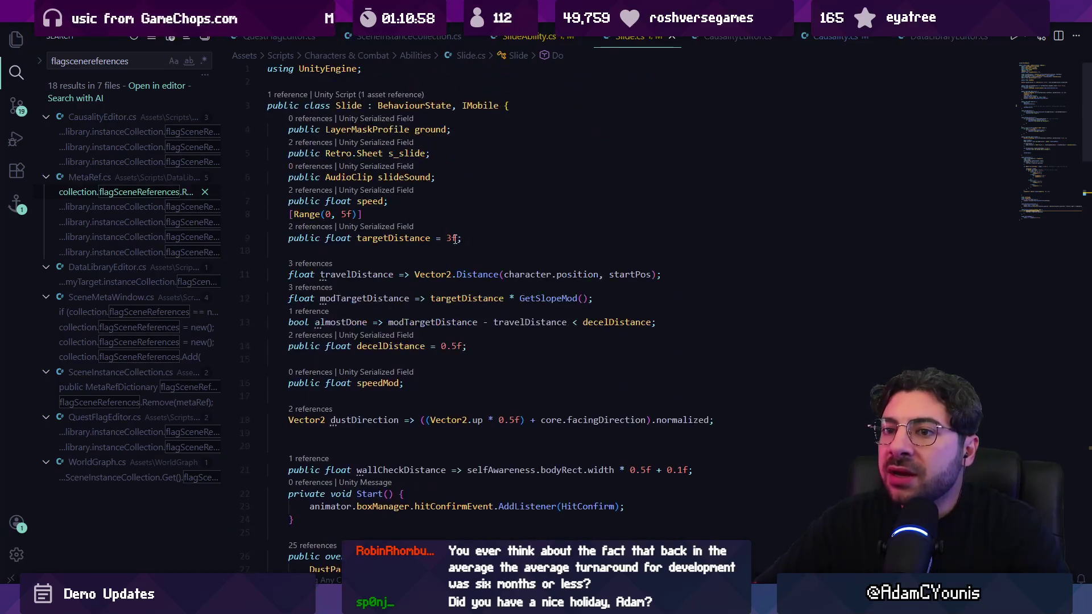
middle_click(616, 41)
middle_click(494, 44)
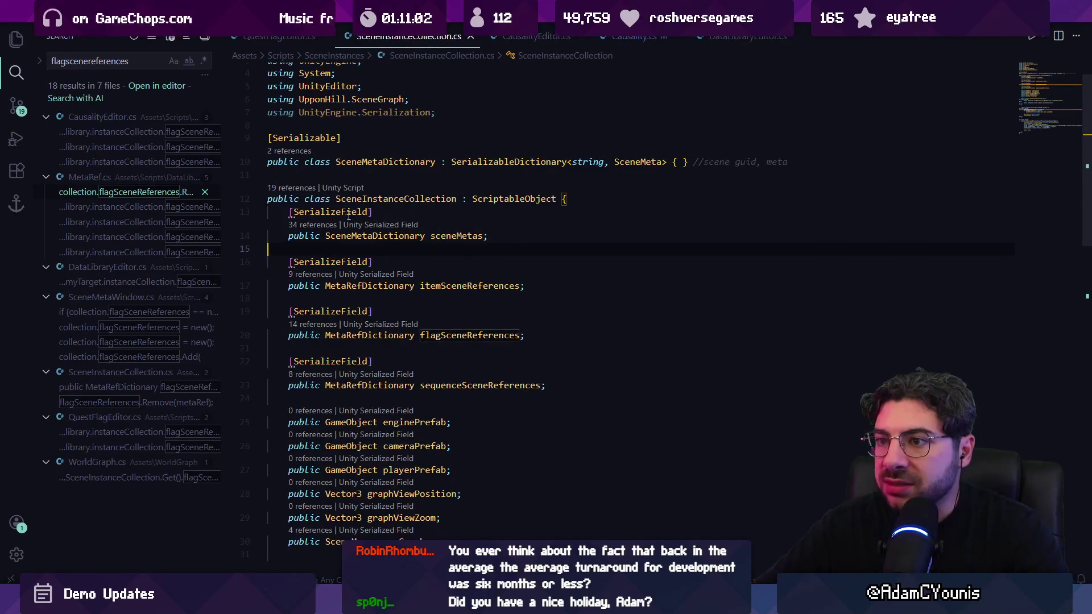
click(451, 239)
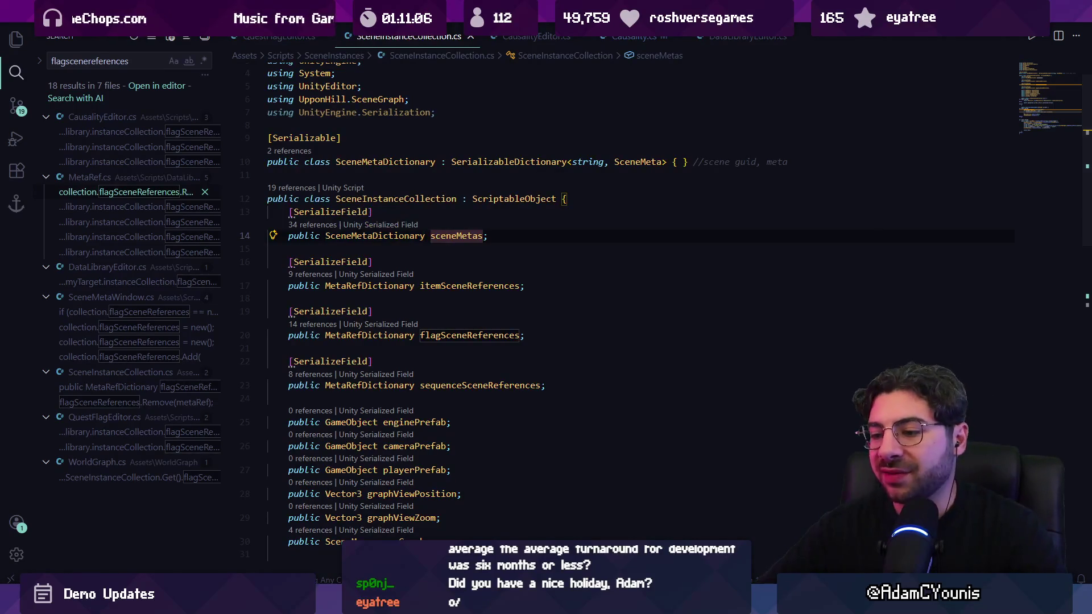
key(alt+Tab)
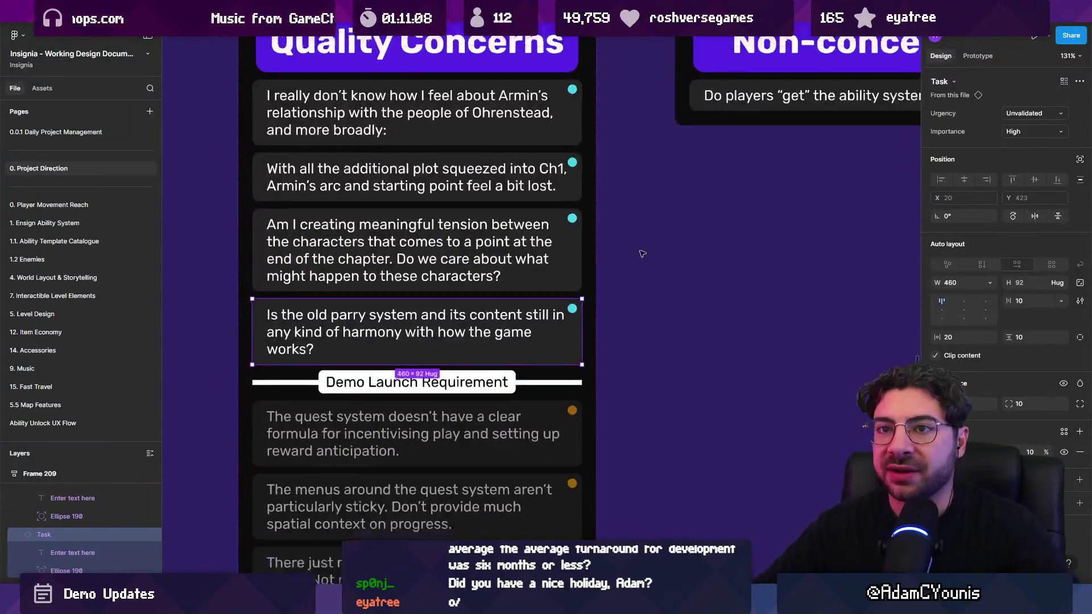
Search the design file for 'causality' and go to the 11. Quest System & Causality page
ctrl+scroll(569, 305, down, 5)
click(533, 332)
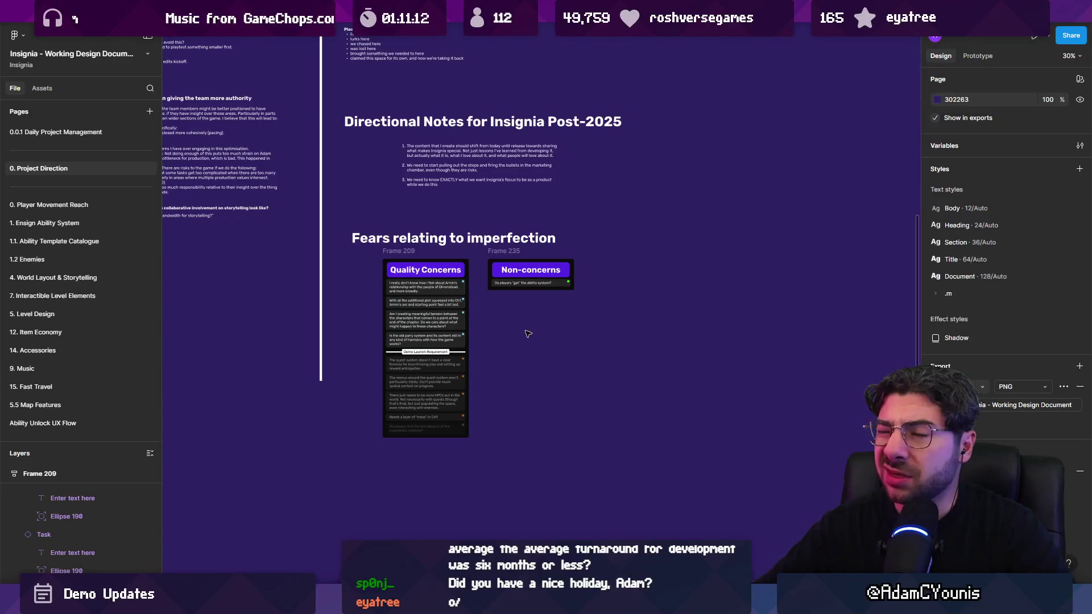
key(ctrl+f)
text(causality)
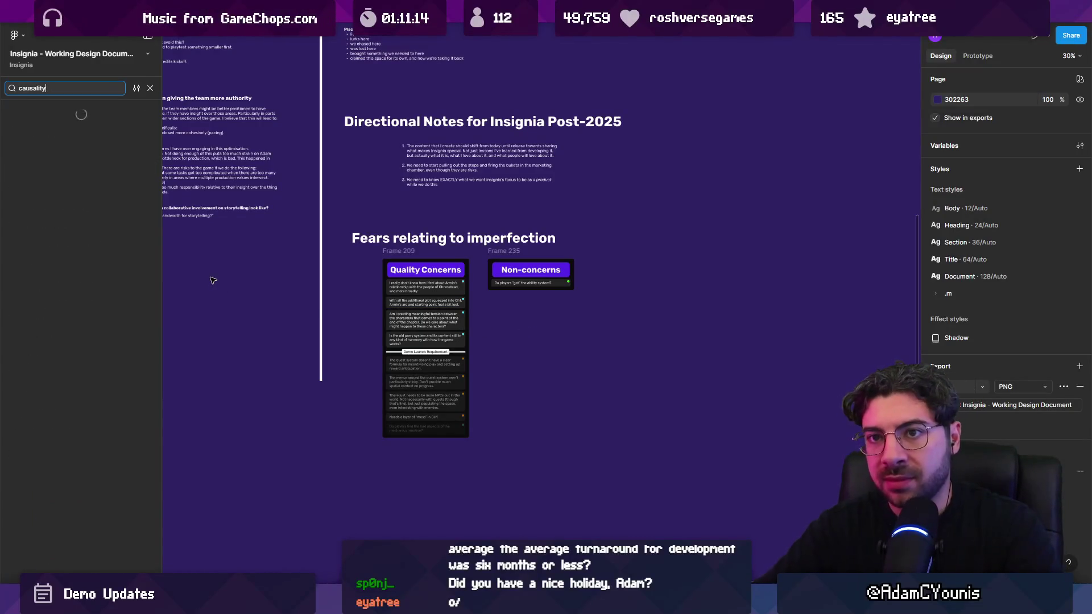
click(79, 147)
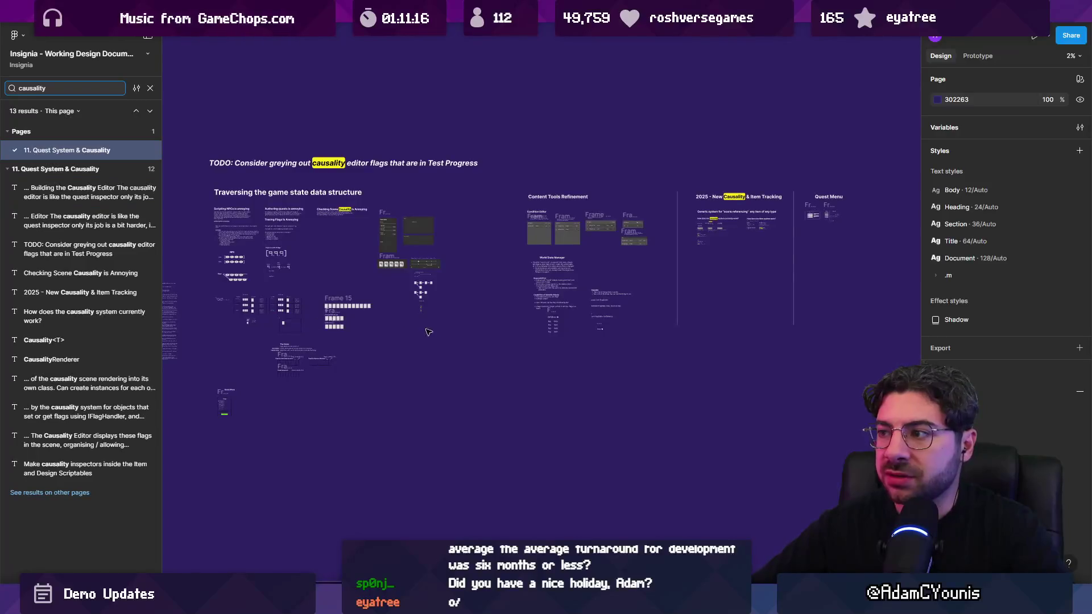
Close the search results and switch to The Desktop task board file
ctrl+scroll(765, 236, up, 3)
ctrl+scroll(802, 227, down, 2)
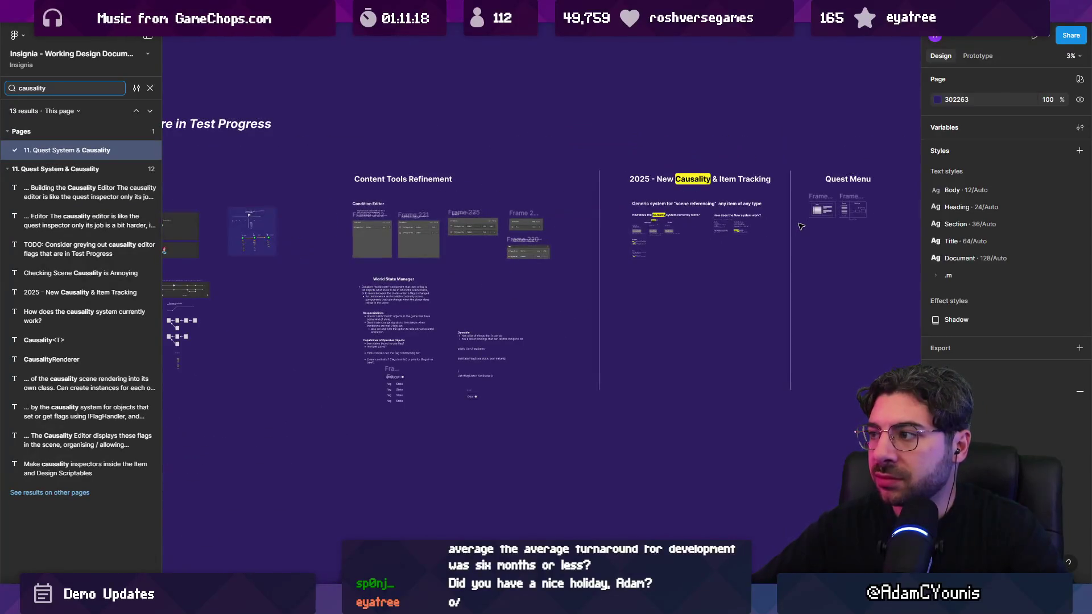
scroll(882, 273, left, 8)
click(961, 320)
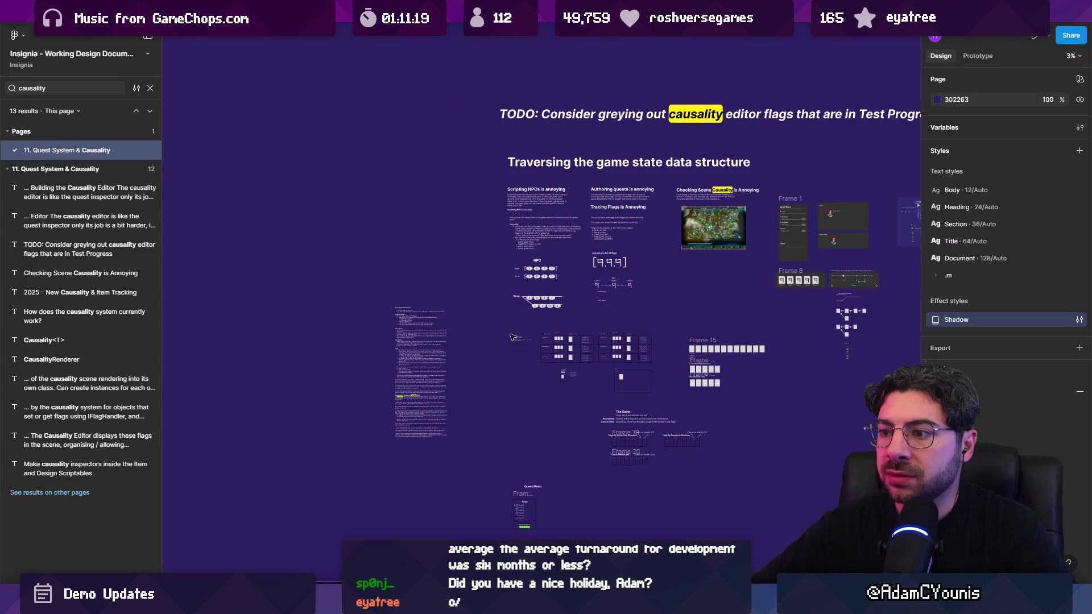
click(149, 87)
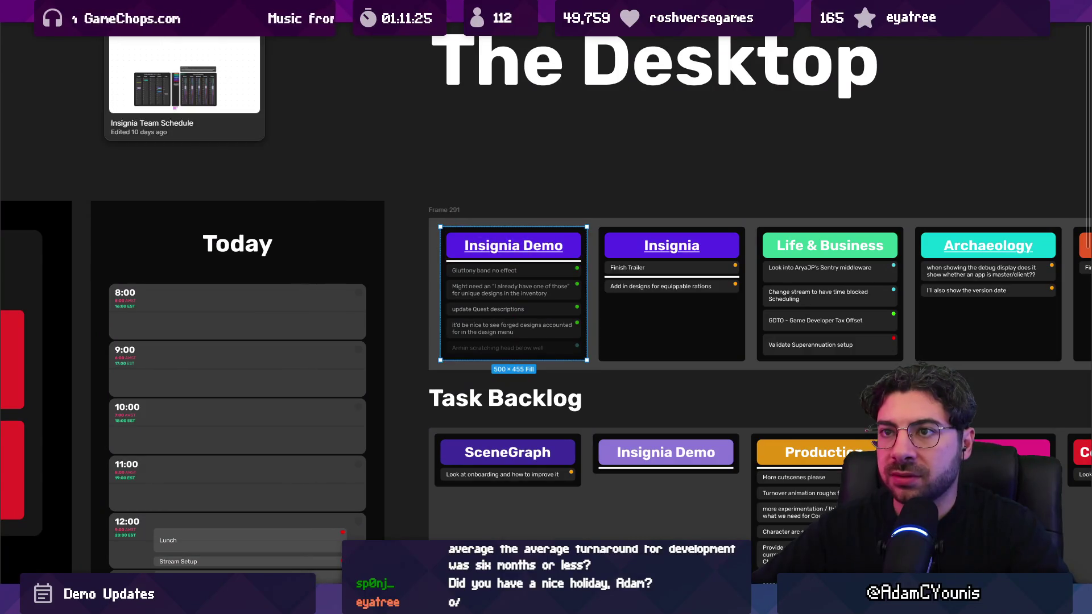
Return to the design document and navigate around the 11. Quest System & Causality page
click(313, 11)
scroll(766, 162, down, 2)
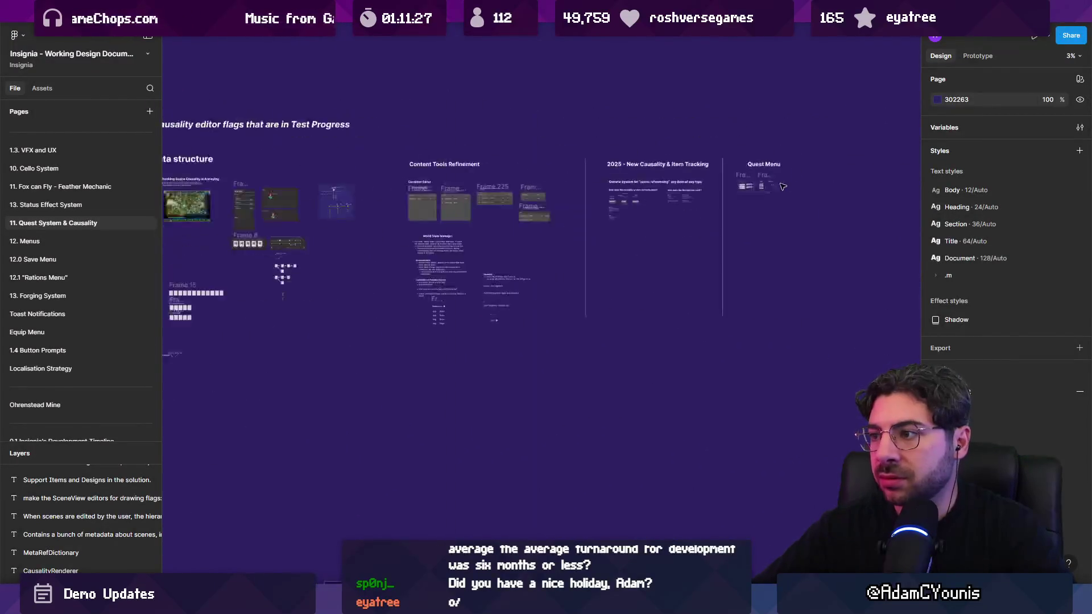
scroll(694, 215, left, 5)
scroll(595, 277, up, 5)
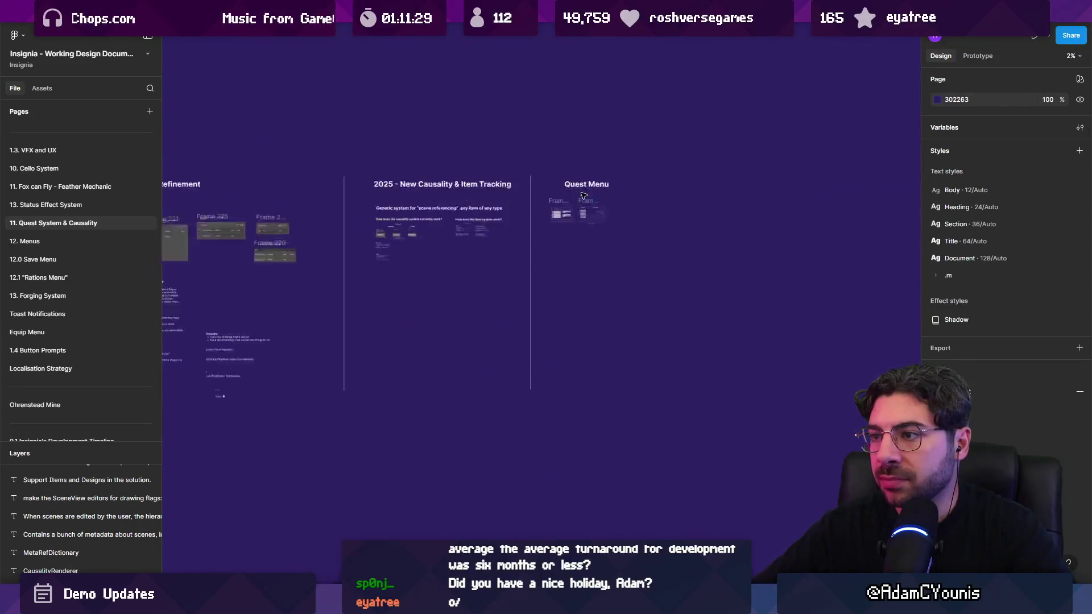
scroll(596, 277, up, 5)
scroll(625, 261, down, 3)
scroll(655, 242, up, 5)
scroll(414, 225, down, 3)
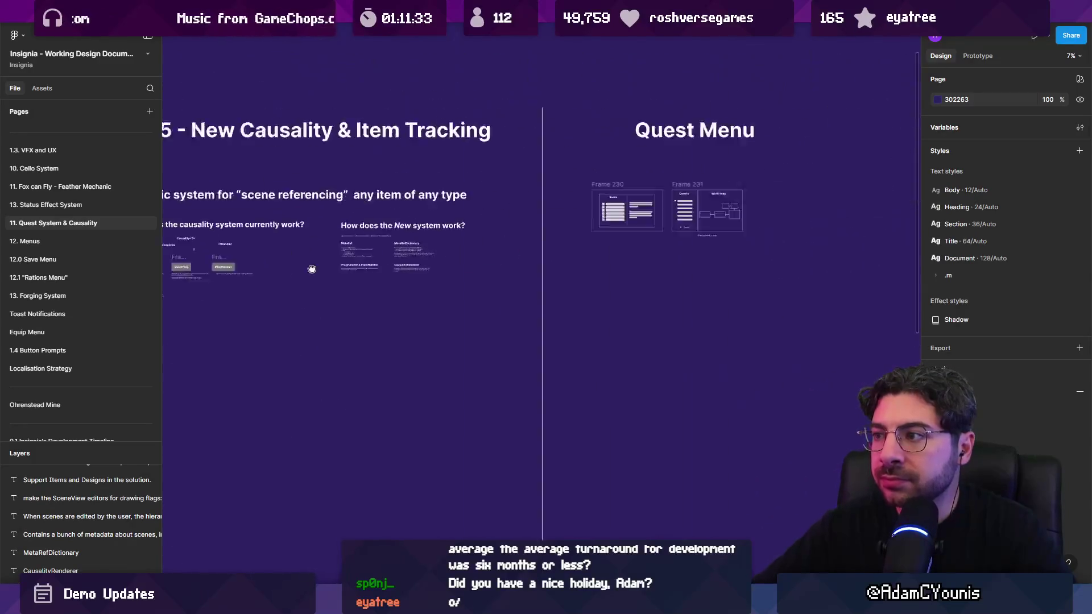
scroll(444, 210, up, 3)
scroll(479, 232, down, 2)
scroll(668, 217, down, 3)
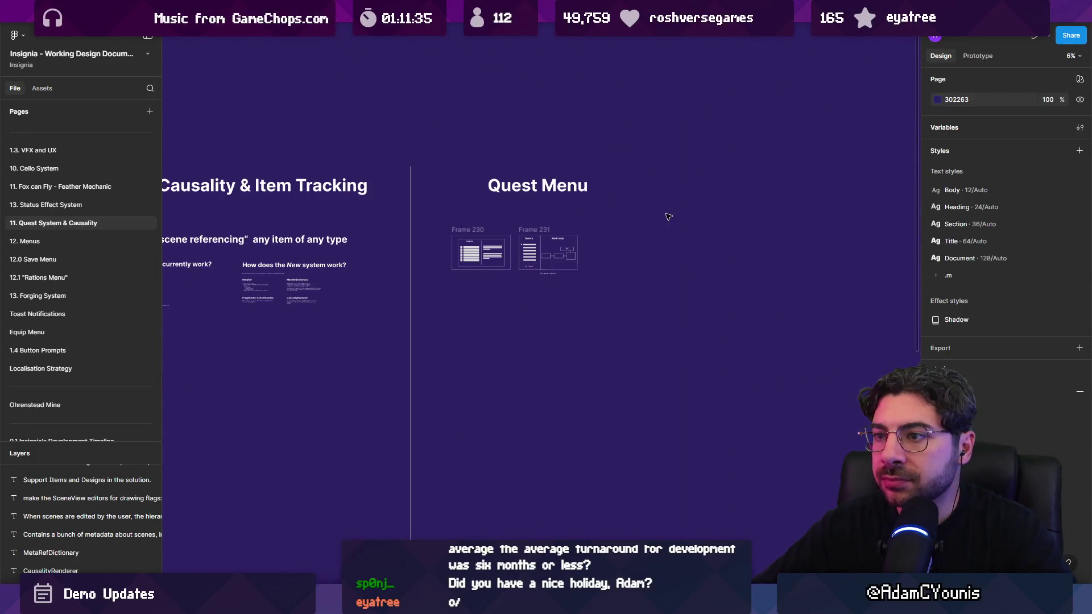
scroll(333, 275, left, 5)
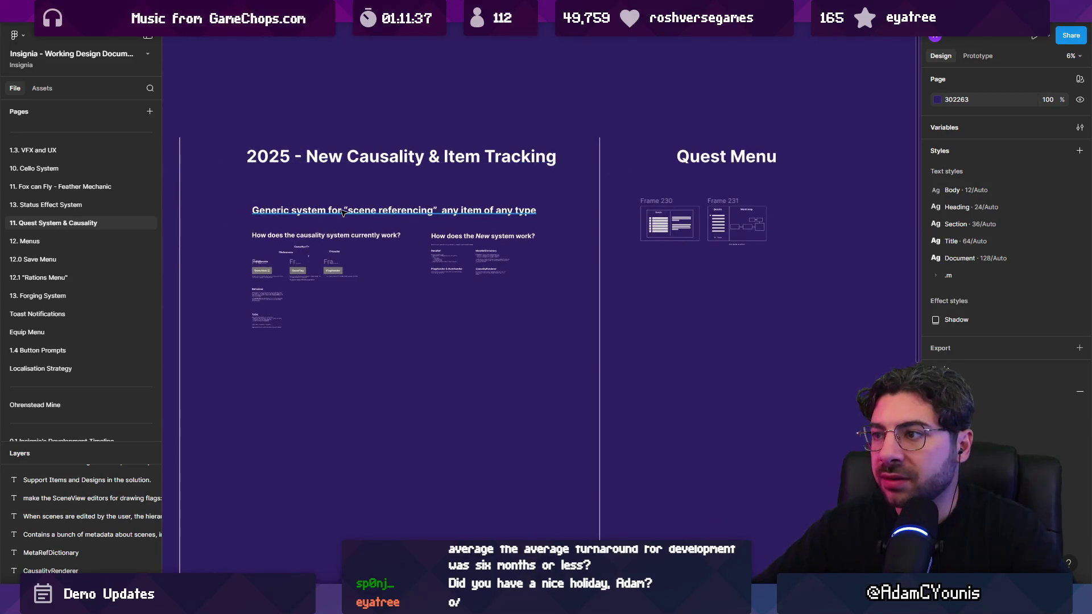
scroll(706, 216, up, 5)
scroll(720, 203, down, 3)
scroll(569, 273, left, 5)
scroll(452, 349, up, 5)
Paste the task-list frame, move it above the boards, and marquee-select all page content
key(ctrl+v)
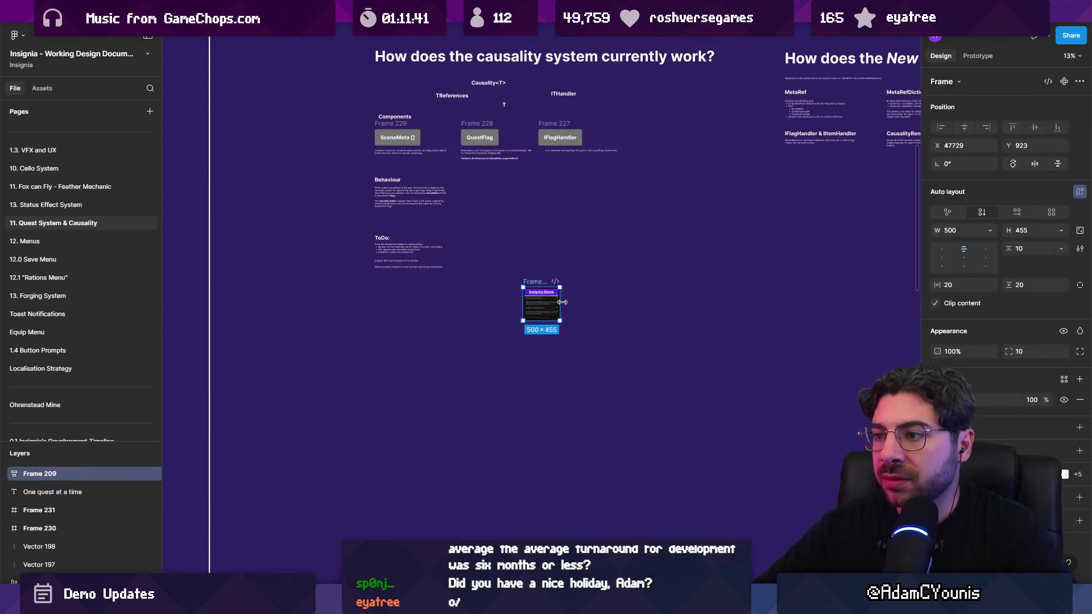
drag(542, 284, 317, 123)
scroll(317, 127, down, 5)
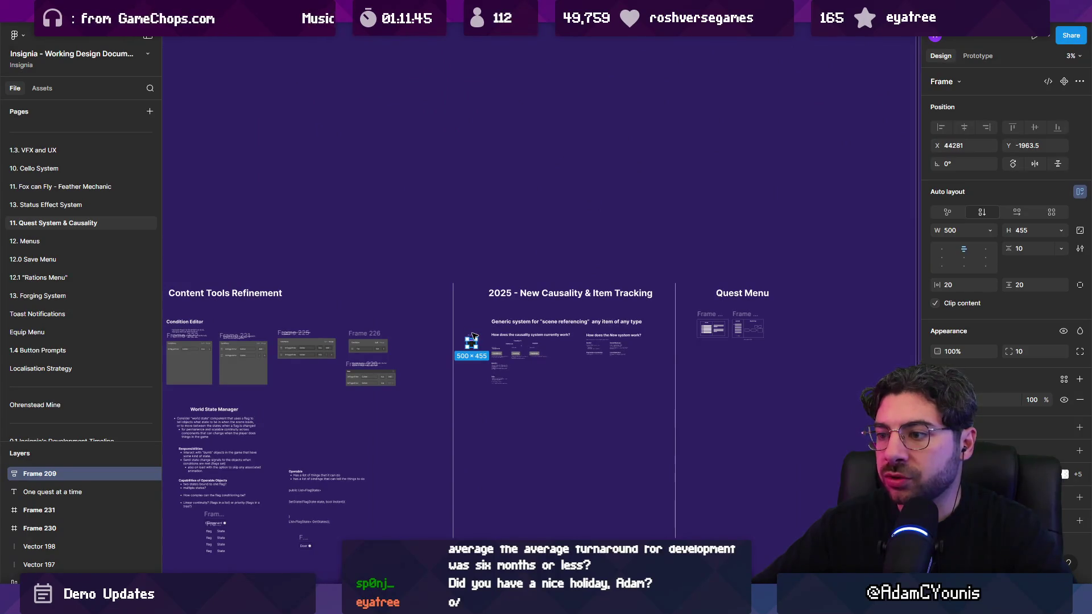
drag(472, 335, 469, 237)
scroll(468, 236, down, 2)
scroll(415, 224, left, 10)
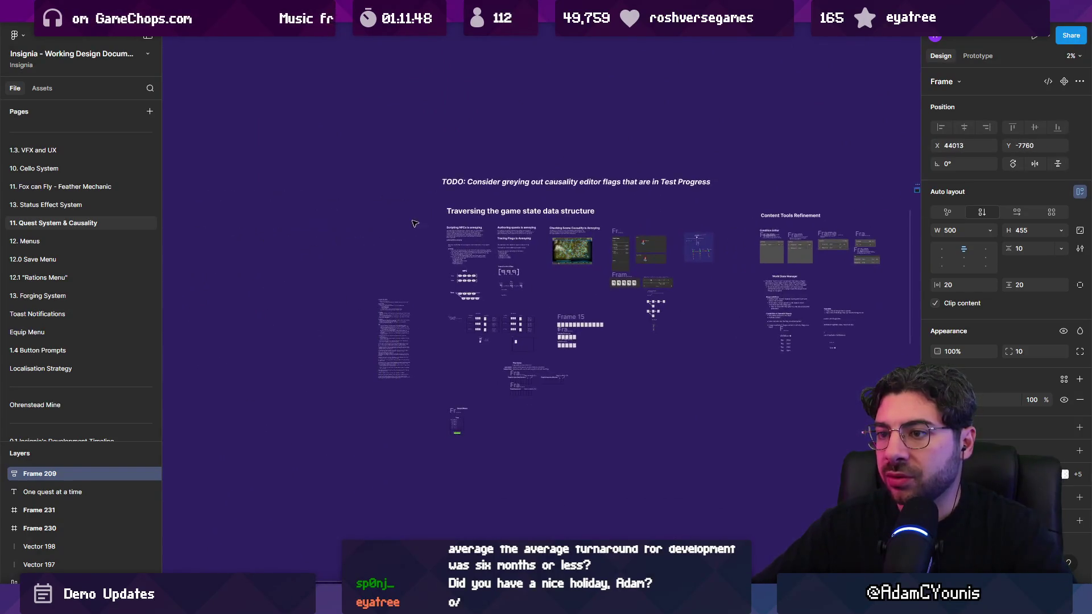
scroll(456, 225, right, 5)
mouse_move(227, 142)
mouse_down()
mouse_move(910, 443)
mouse_move(844, 448)
mouse_up()
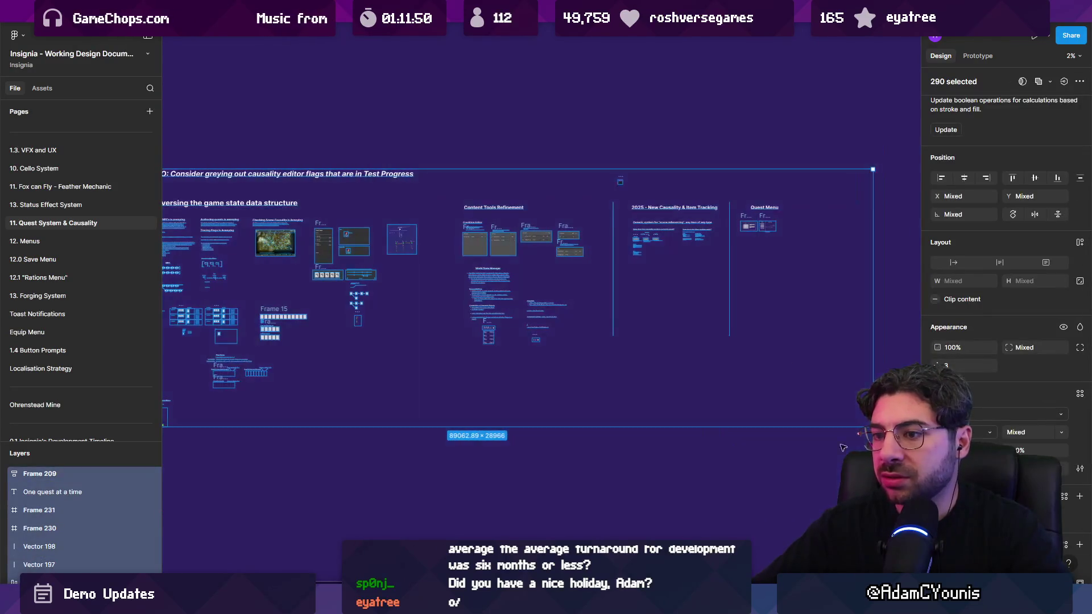
Scale every board except Frame 209 down to 0.48x
shift+click(644, 200)
key(k)
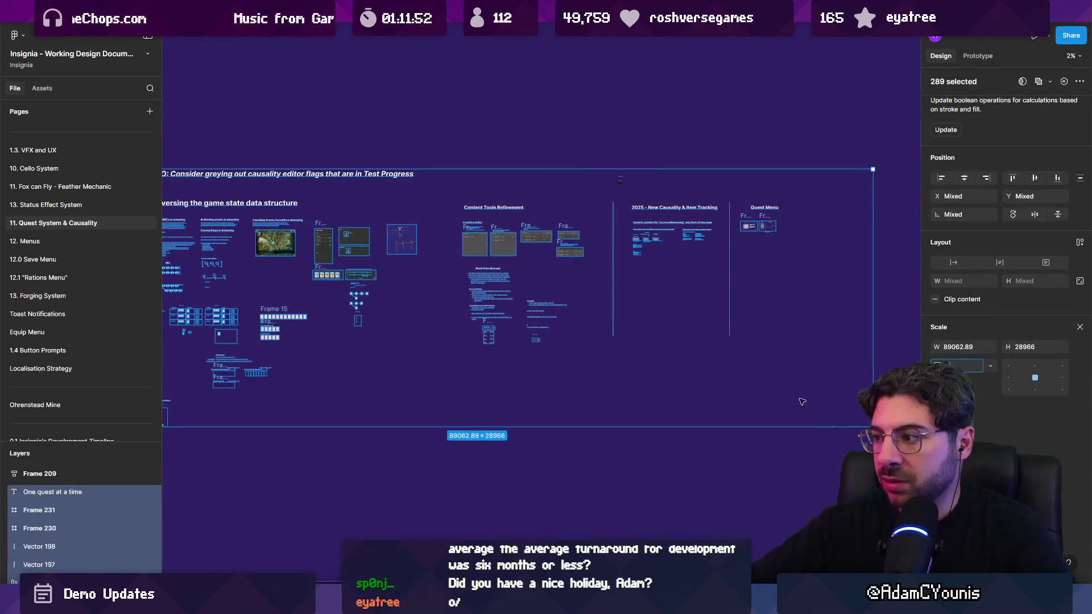
drag(747, 380, 649, 346)
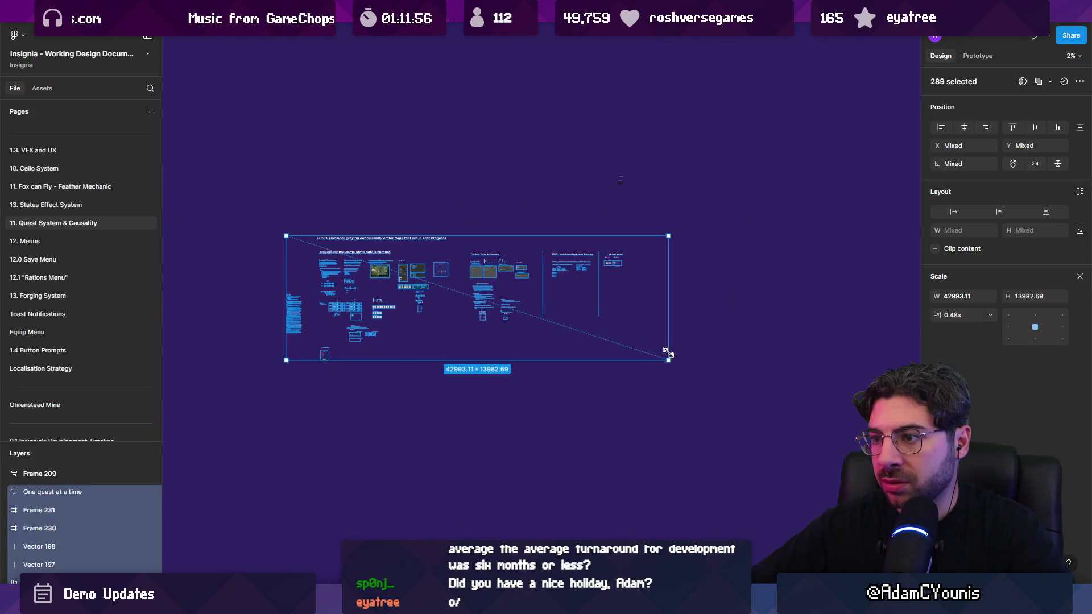
scroll(533, 315, down, 2)
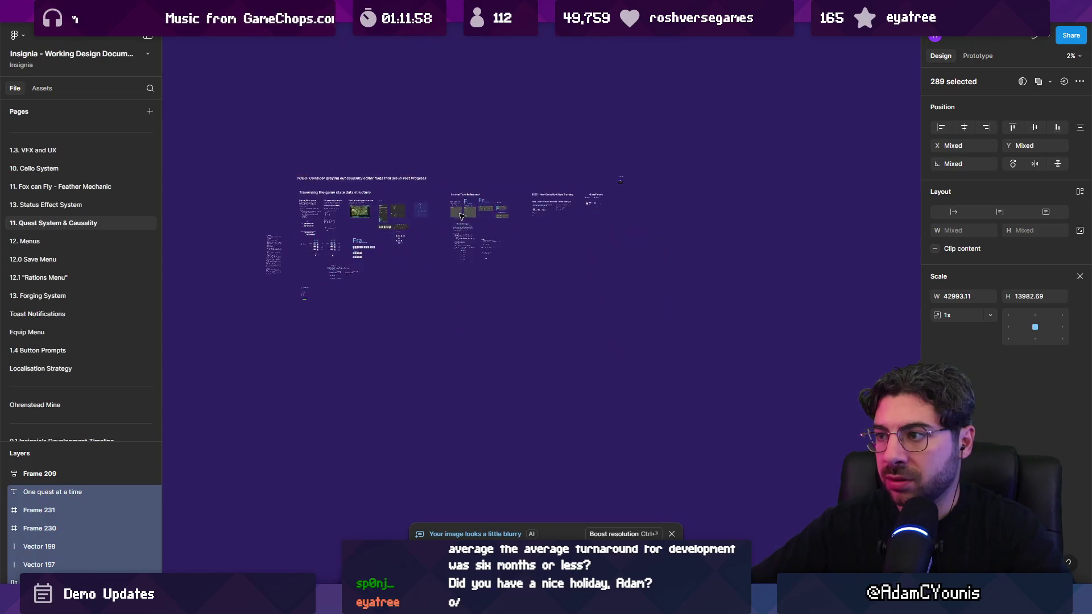
scroll(467, 175, up, 5)
Move Frame 209 above the shrunken boards
click(500, 136)
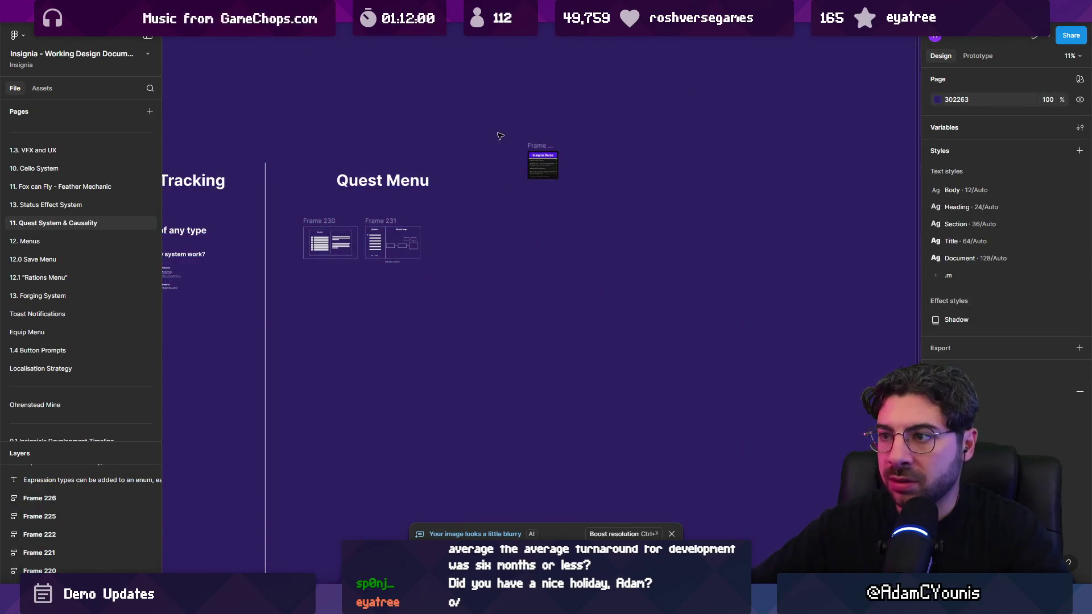
click(532, 147)
scroll(761, 330, up, 4)
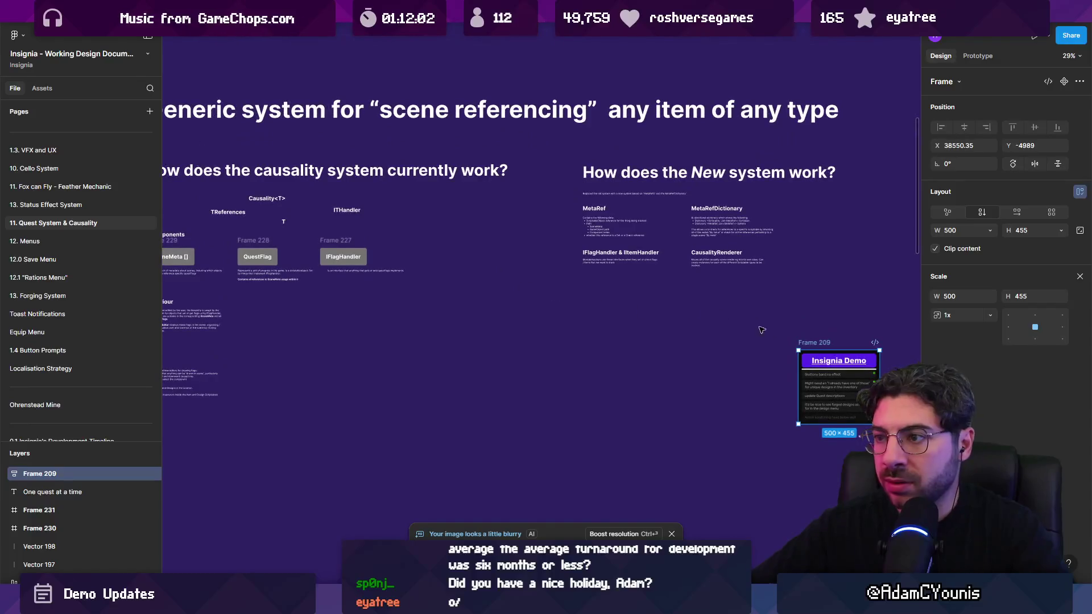
mouse_move(813, 358)
mouse_down()
mouse_move(420, 346)
mouse_move(371, 125)
mouse_move(372, 135)
mouse_up()
scroll(452, 333, down, 4)
scroll(685, 283, down, 4)
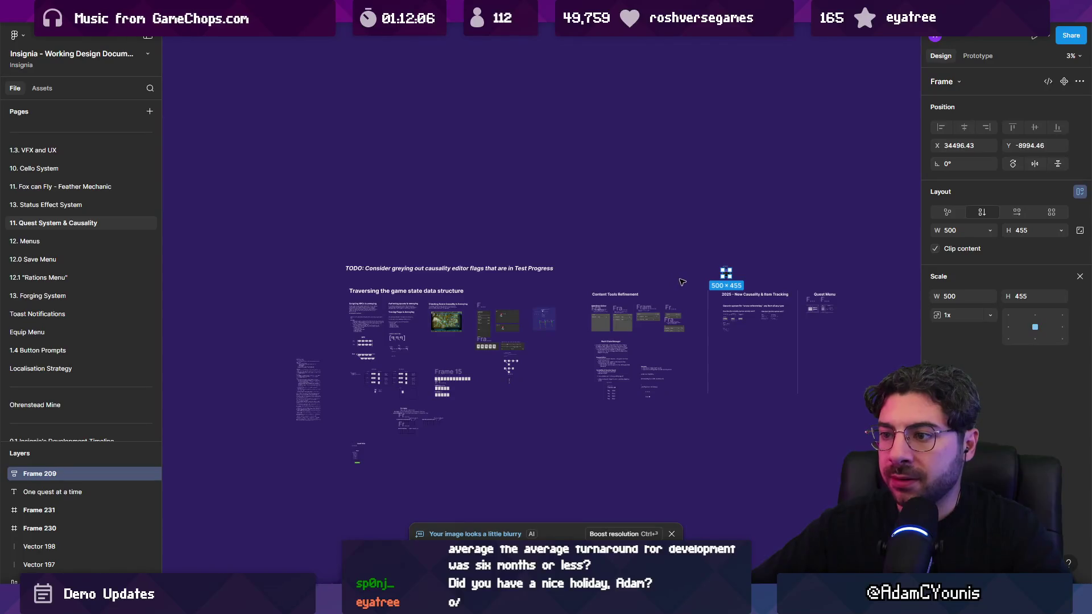
scroll(422, 264, up, 2)
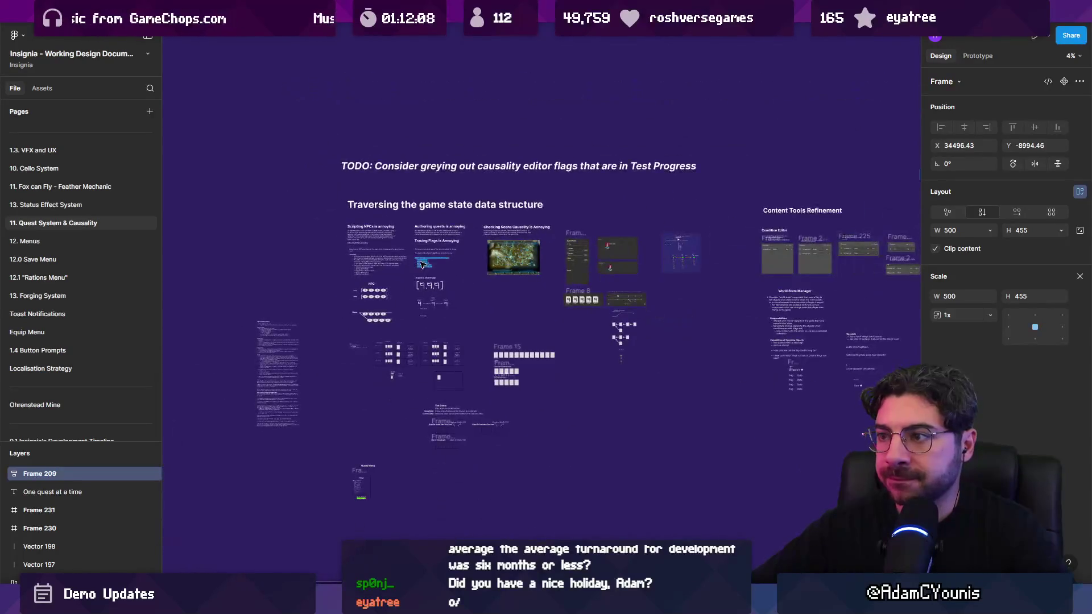
scroll(444, 293, up, 3)
scroll(512, 287, down, 3)
scroll(644, 280, right, 5)
scroll(644, 280, up, 3)
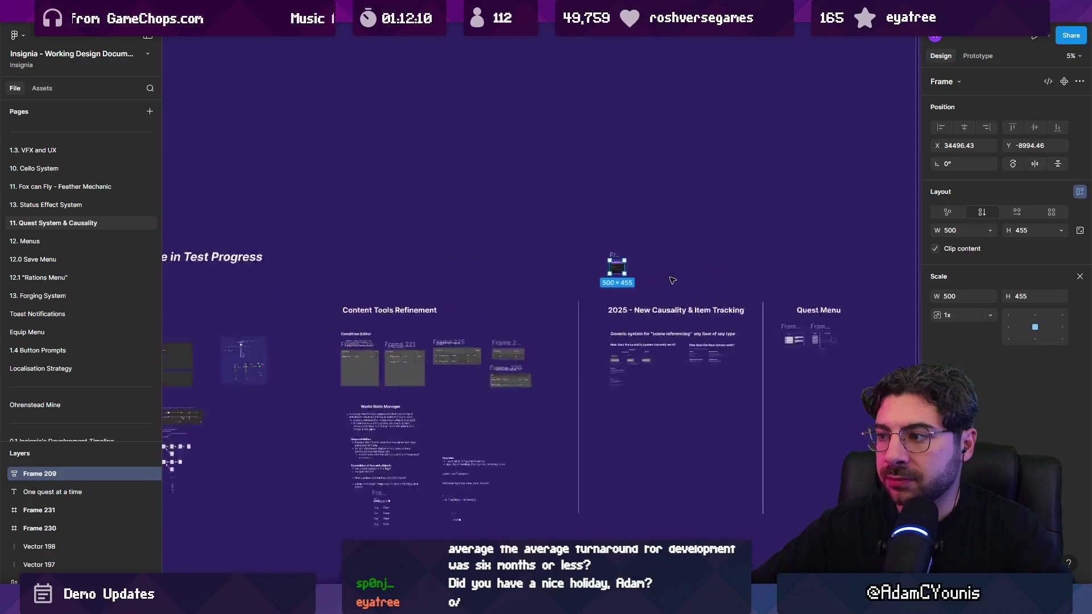
scroll(609, 269, up, 5)
Trim Frame 209 to a single task row and zoom to fit it
click(438, 264)
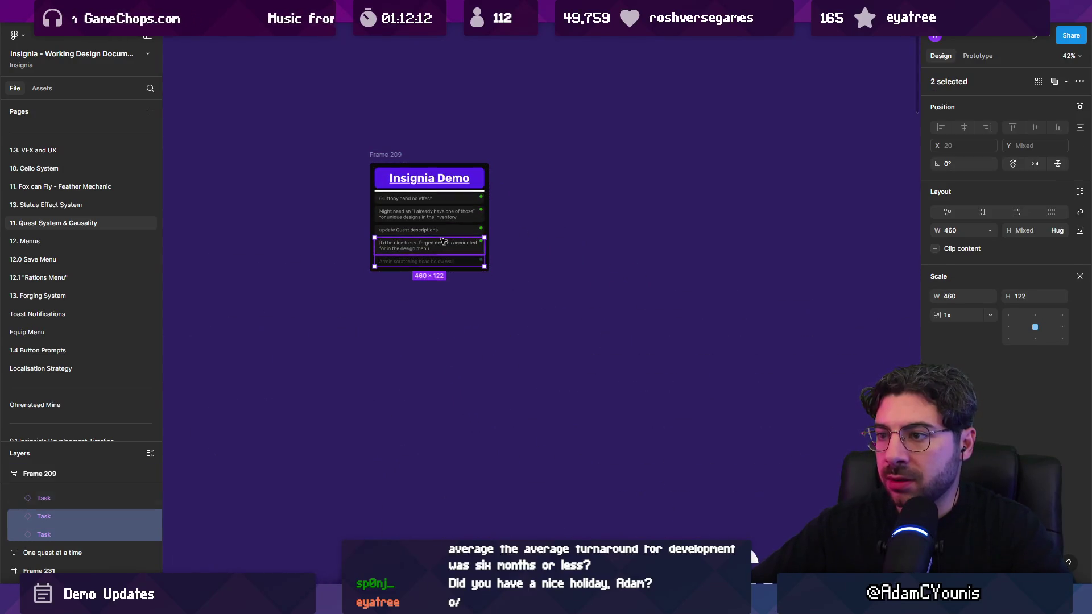
key(Escape)
key(Escape)
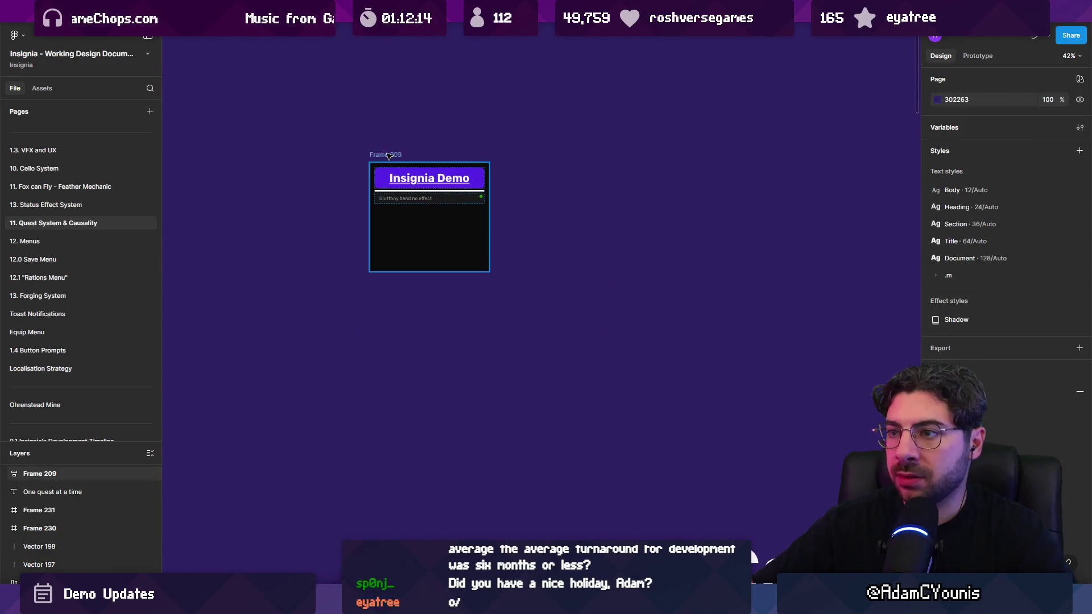
click(421, 216)
key(shift+2)
double_click(537, 225)
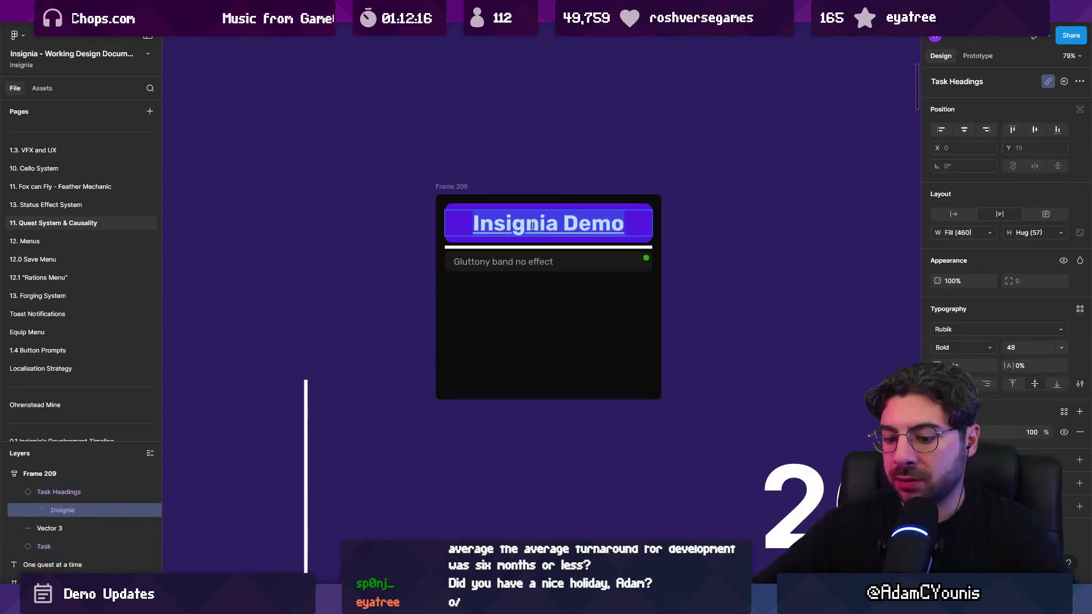
Rename the frame heading to 'Causality To Do'
text(Casuality)
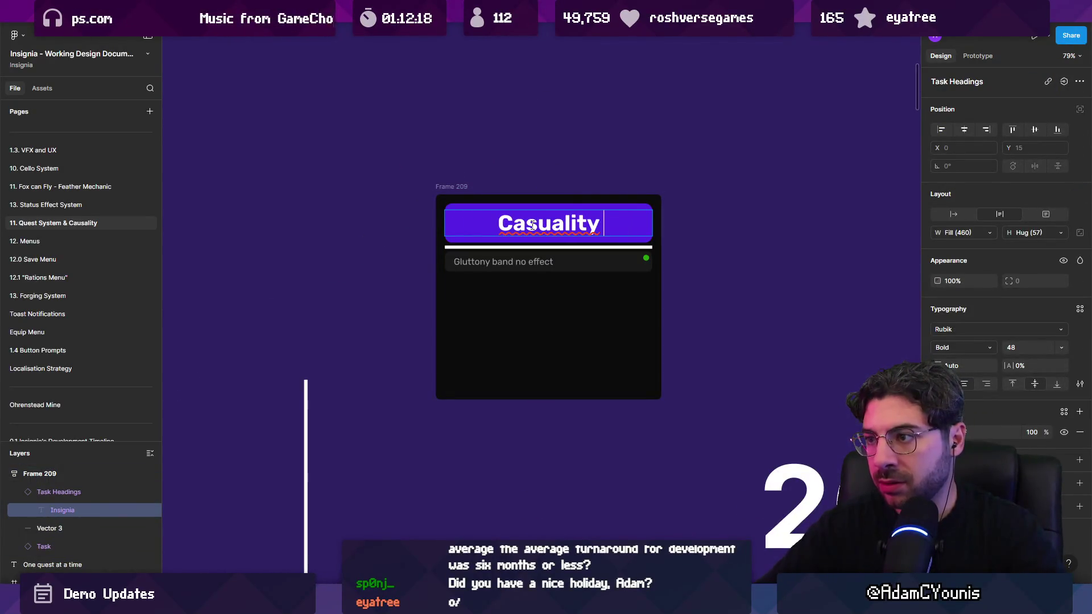
key(BackSpace)
key(BackSpace)
key(BackSpace)
text(lity)
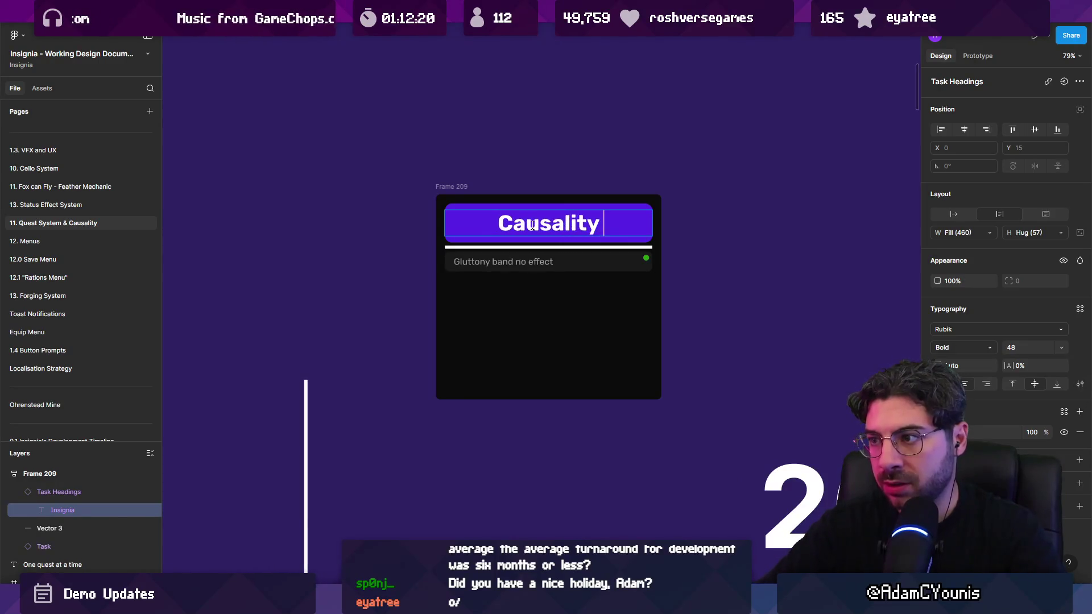
text( To DO)
key(Escape)
double_click(620, 225)
key(BackSpace)
text(o)
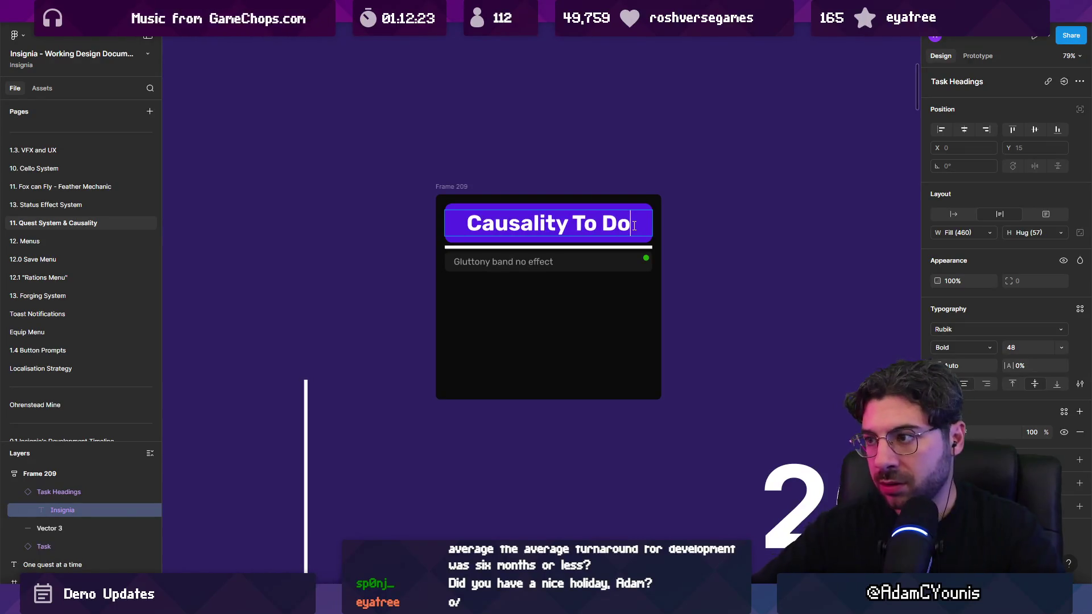
Rewrite the task as omitting non-level scenes so item existence can be scanned
click(530, 262)
key(Return)
scroll(578, 270, up, 5)
text(Should hav)
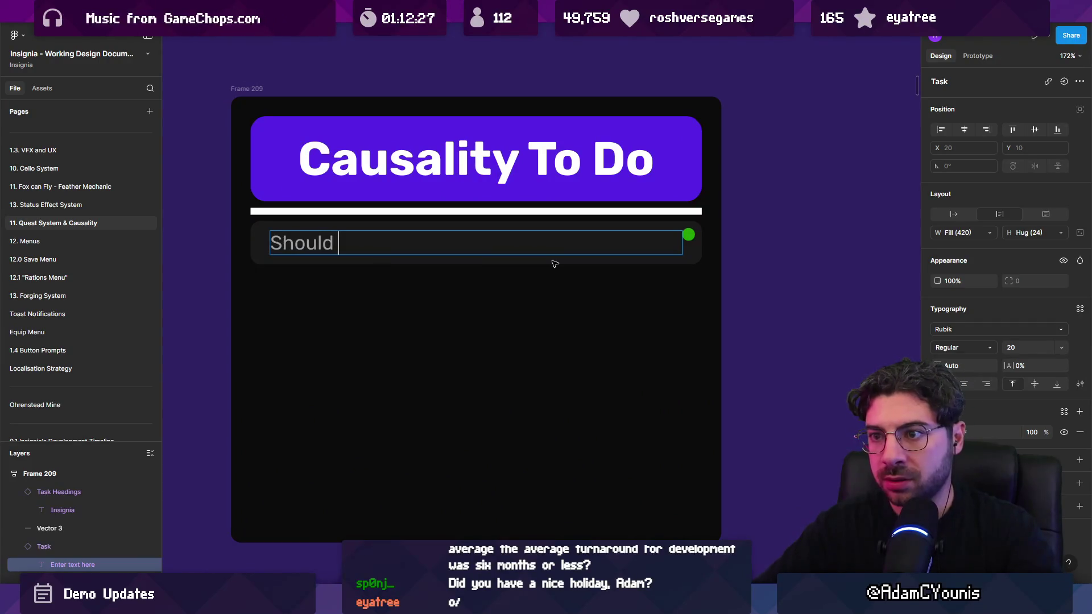
text(e some way of omi)
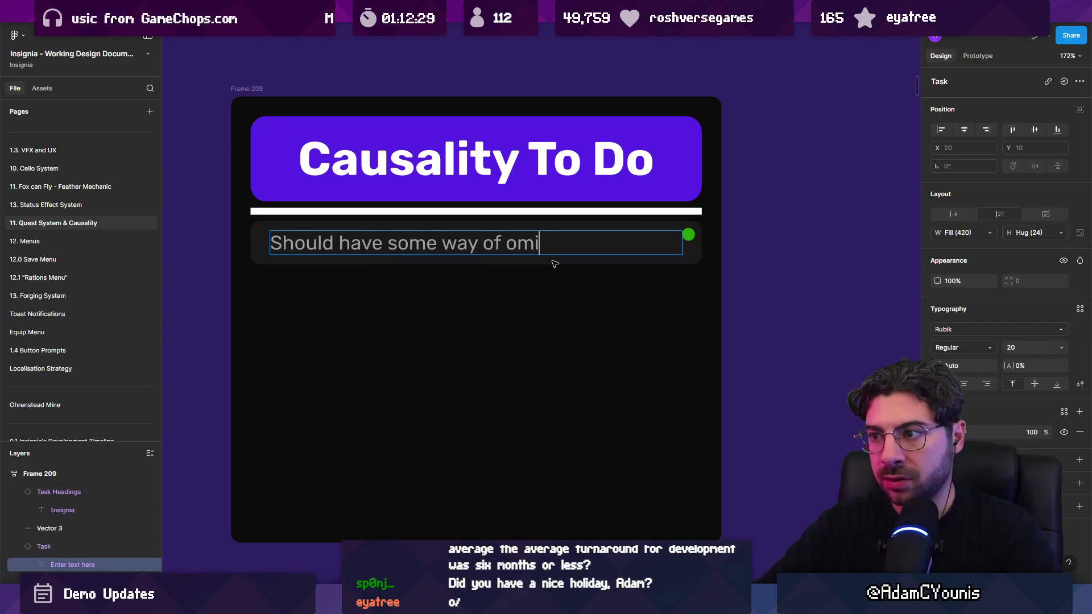
text(tting scenes)
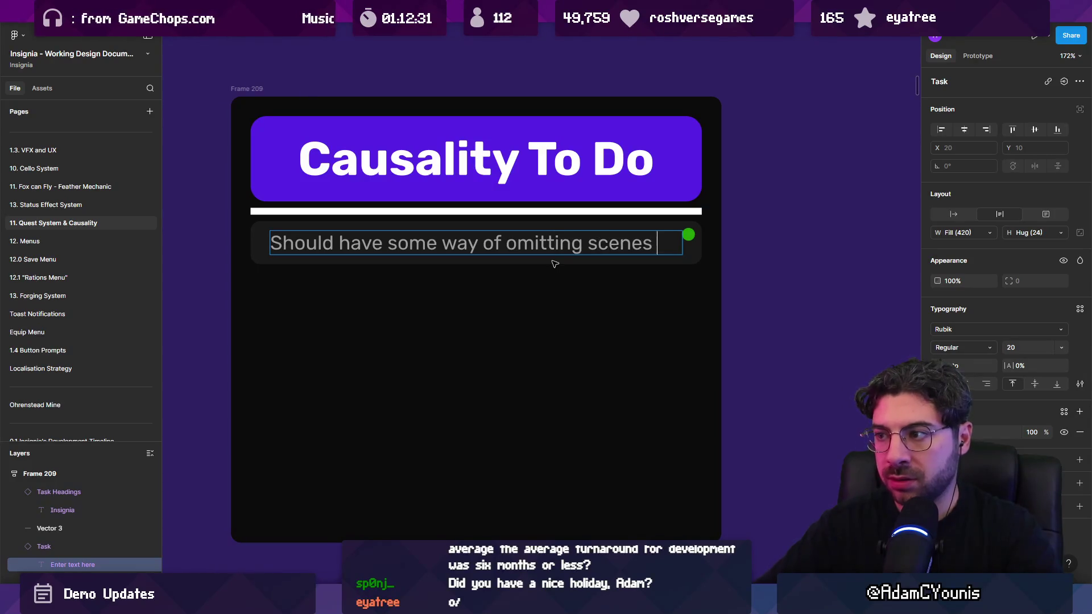
text(that tr)
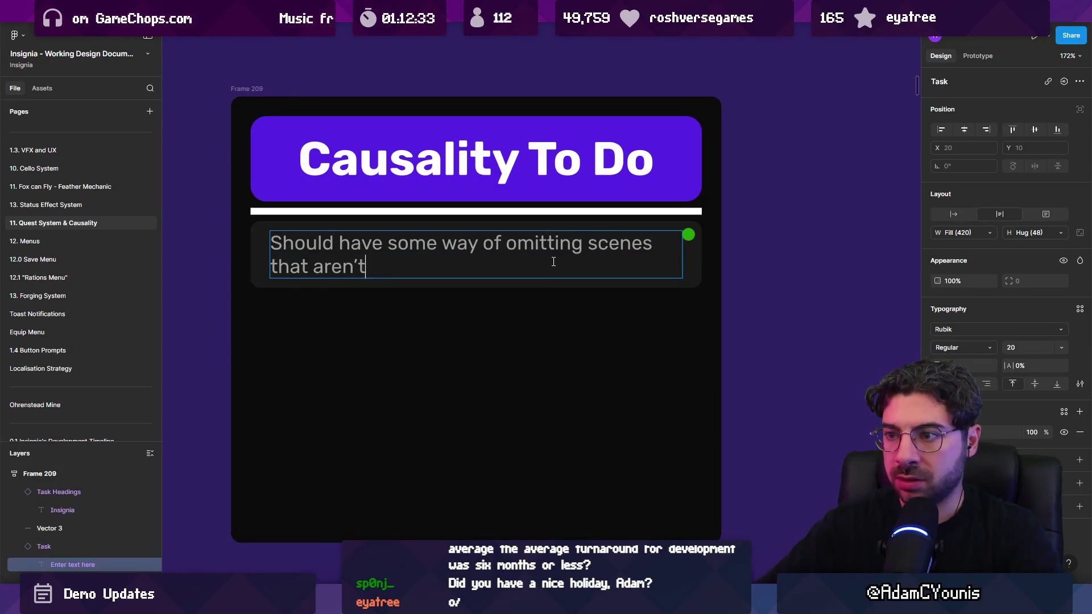
text(n the actua)
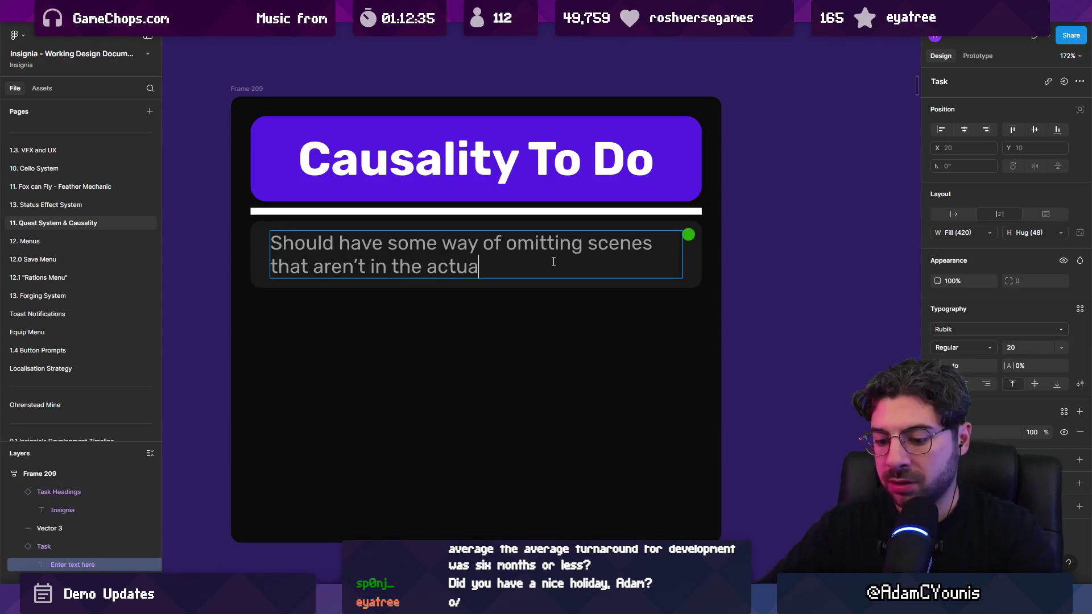
text(e lebvel)
text(vels s)
text( can)
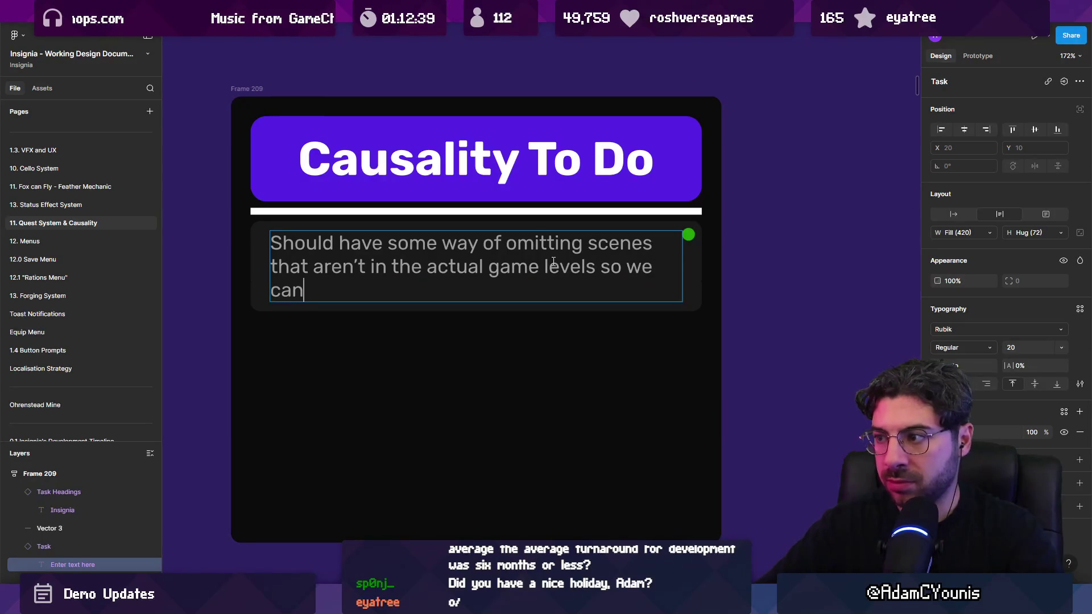
text(scan over)
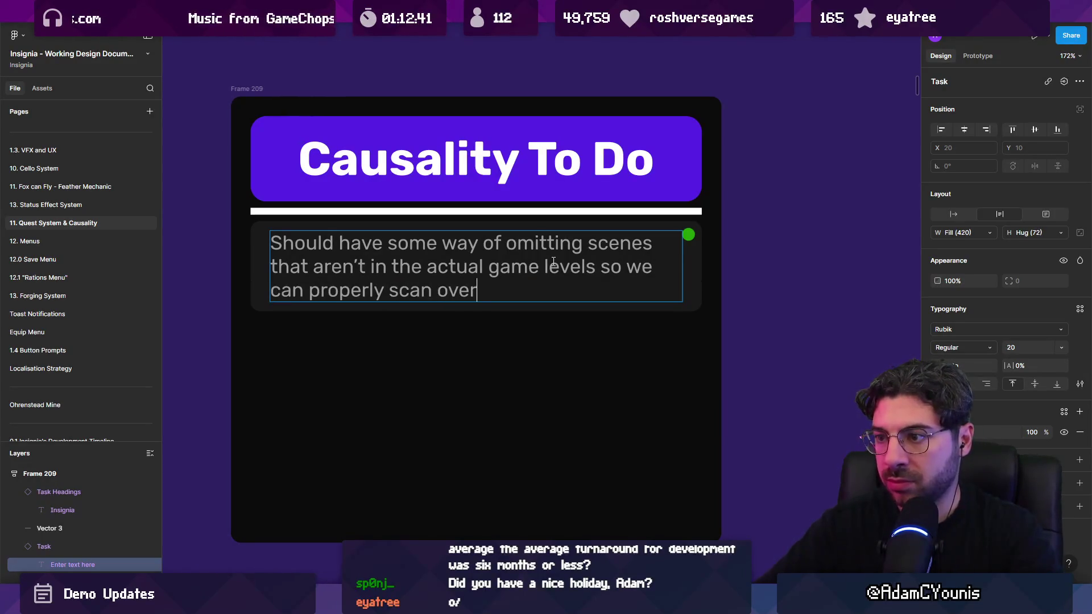
text( item)
text(s etc)
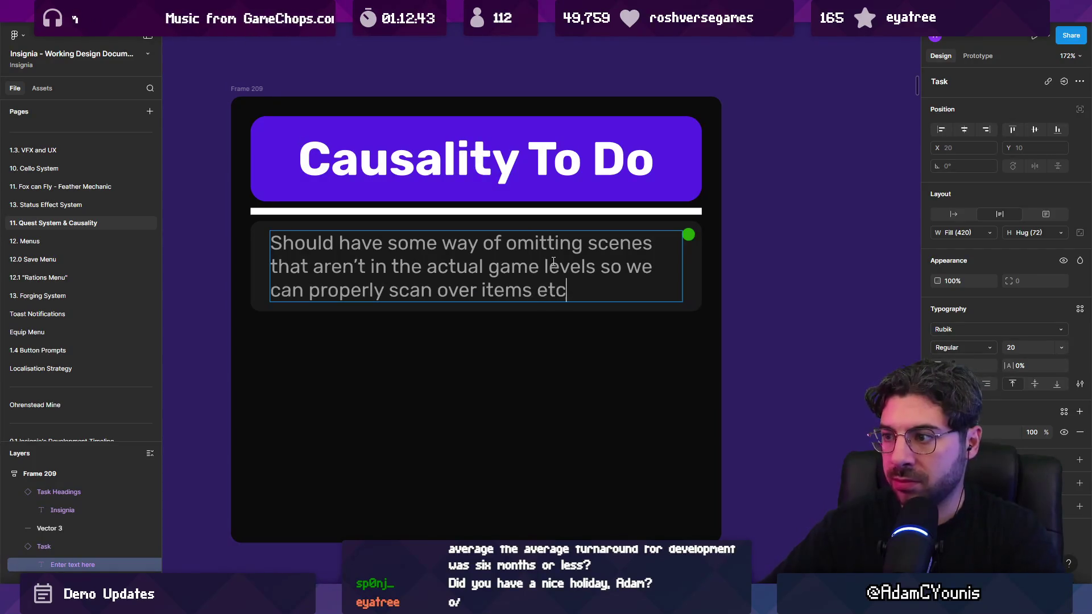
key(ctrl+shift+Left)
key(BackSpace)
key(BackSpace)
text(e)
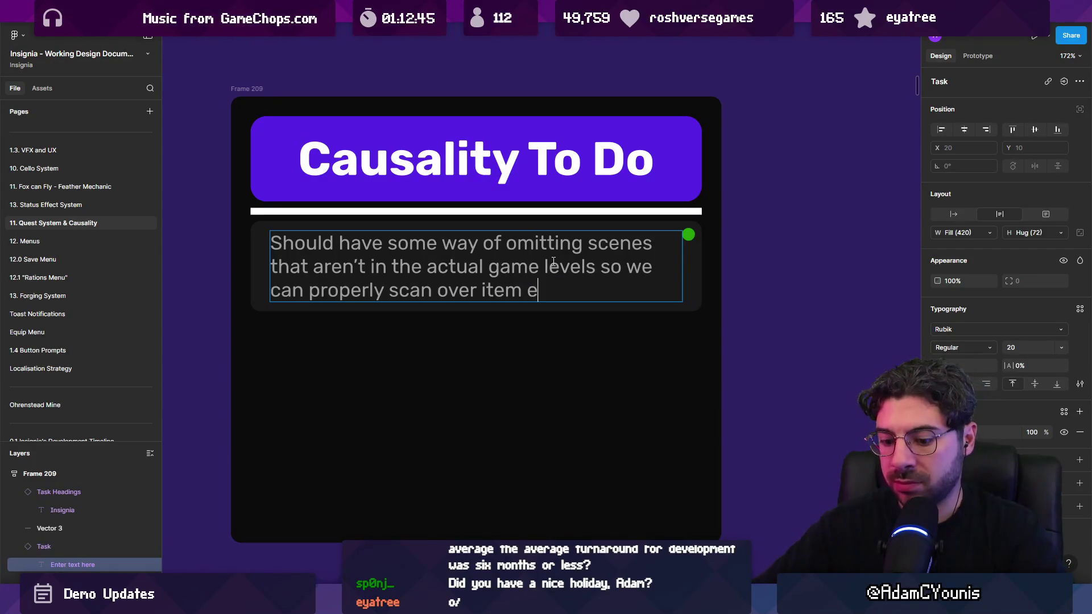
key(BackSpace)
key(BackSpace)
text(s)
text(tance)
key(Escape)
Correct 'existance' to 'existence' and duplicate the task card below
key(Return)
click(577, 292)
key(BackSpace)
text(e)
key(Escape)
key(Escape)
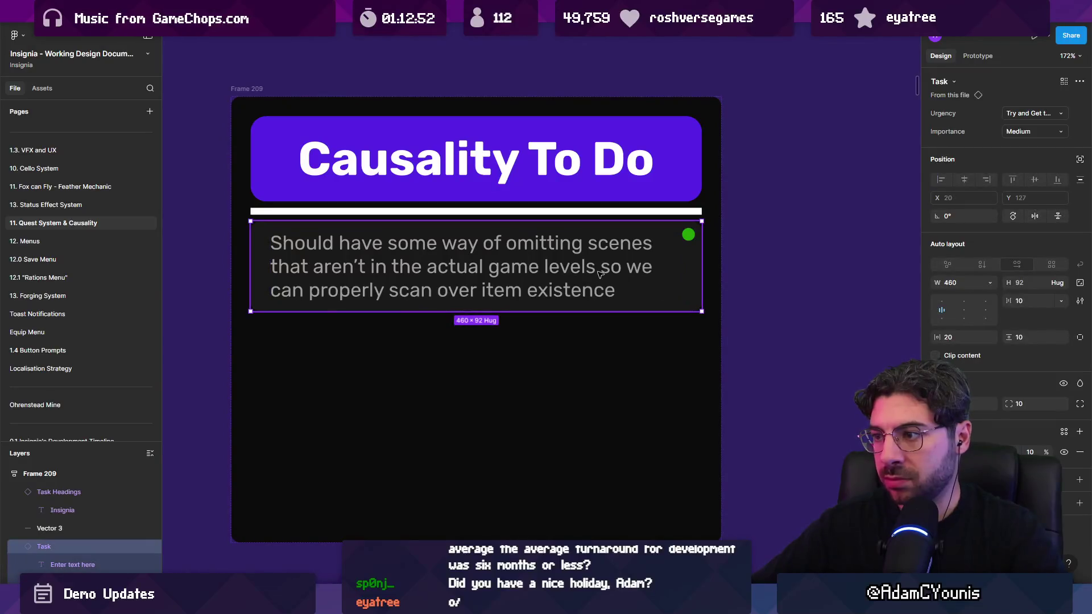
key(ctrl+d)
key(ctrl+d)
key(ctrl+z)
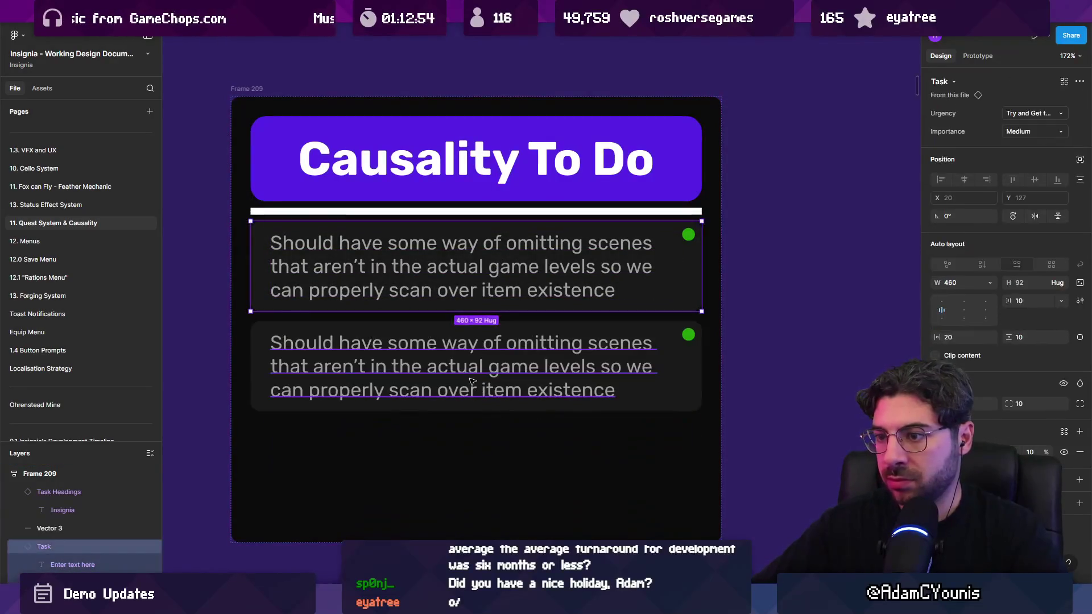
Clear the duplicated card's text and begin the new request with 'Would something that'
double_click(472, 381)
text(ShoW)
key(ctrl+a)
key(BackSpace)
text(Would )
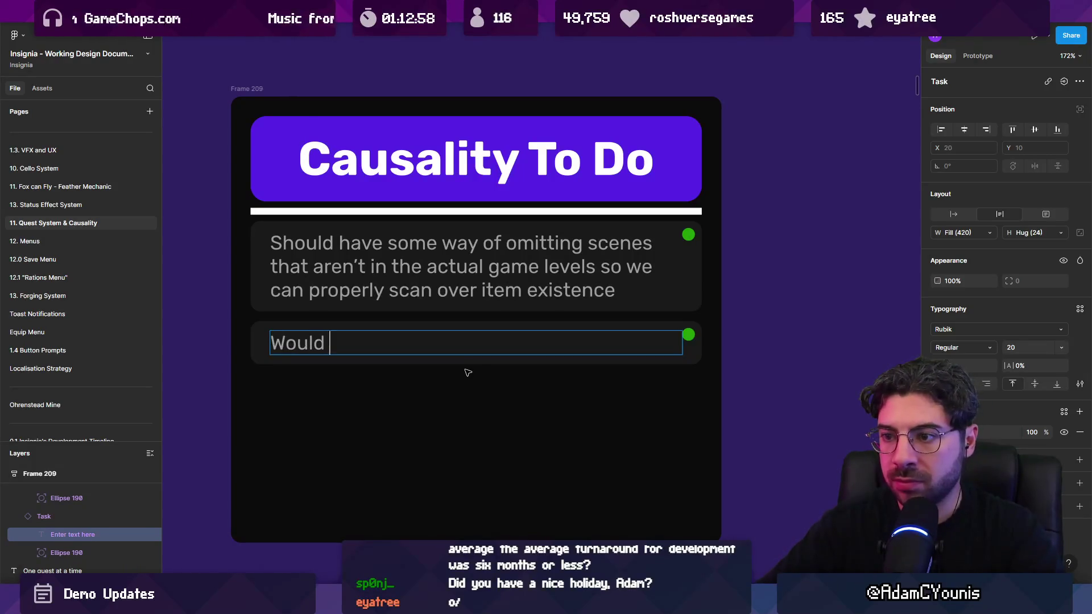
text(somethb)
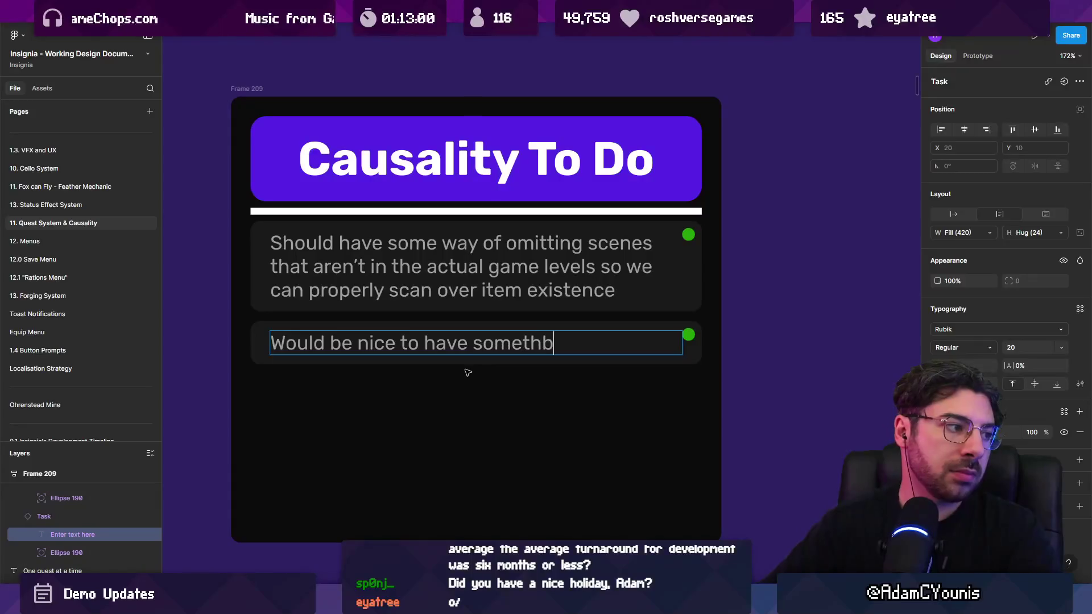
text(that)
key(ctrl+a)
key(End)
key(ctrl+shift+Left)
key(ctrl+shift+Left)
key(BackSpace)
Finish the request: hover an item in SceneGraph to see the scenes it was found in
text(someth)
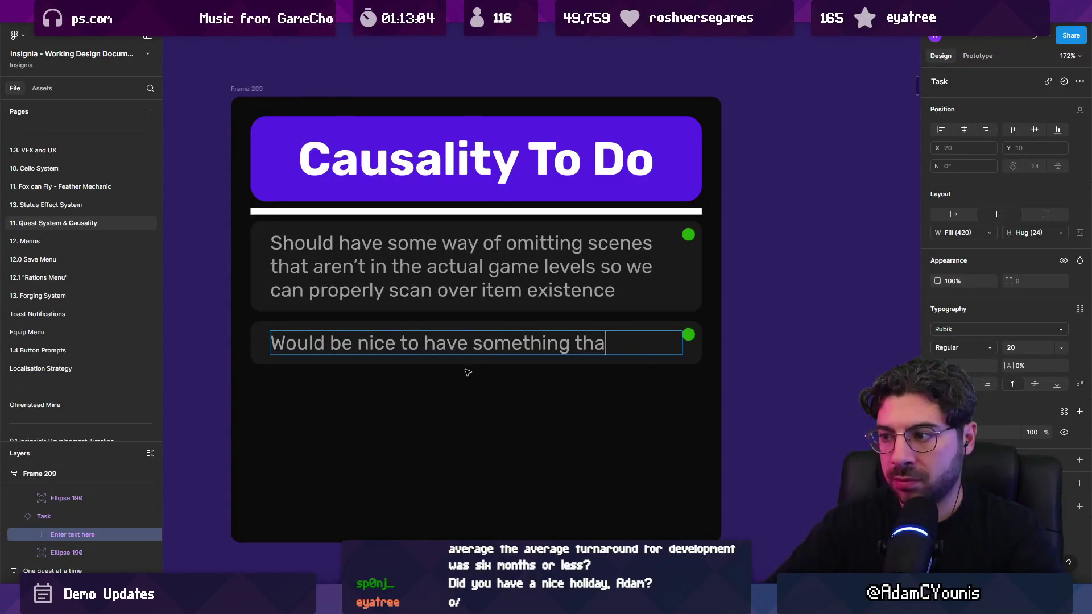
text(allowed us to hover )
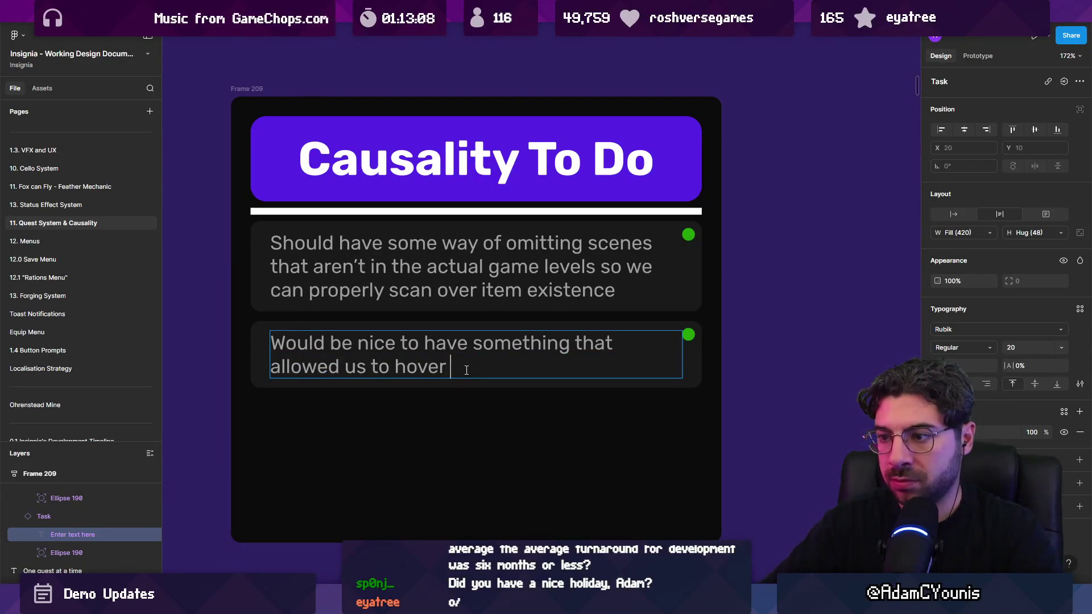
text(over an item in)
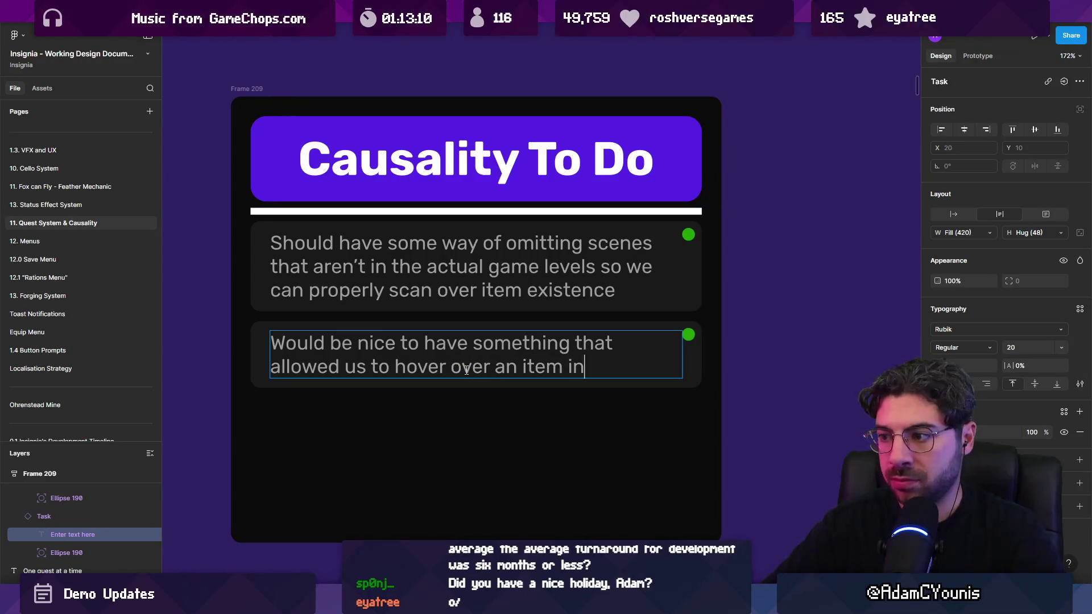
text( SceneGraph)
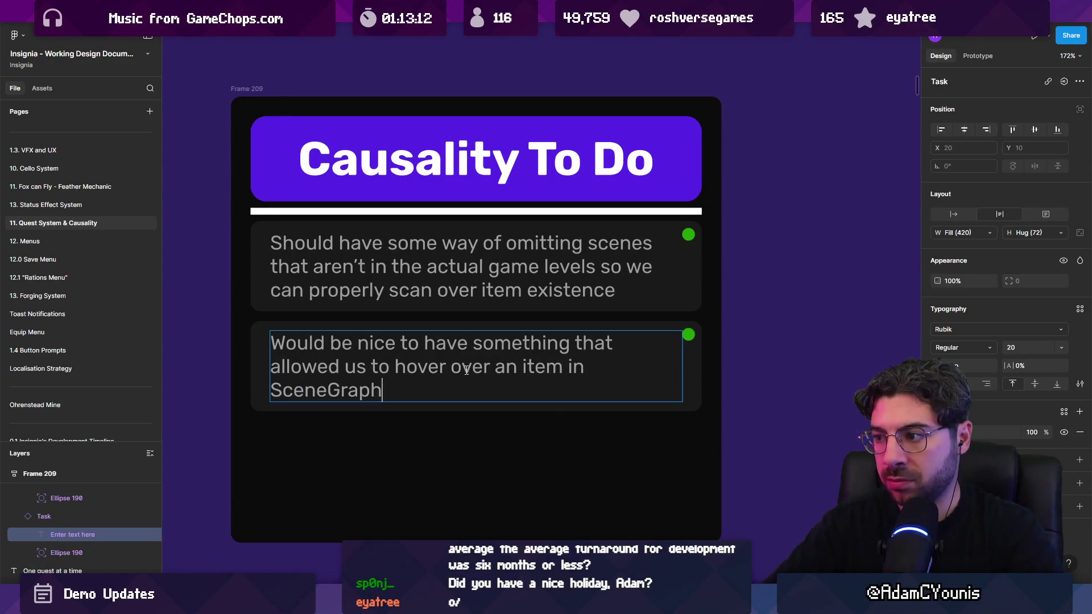
text(llot)
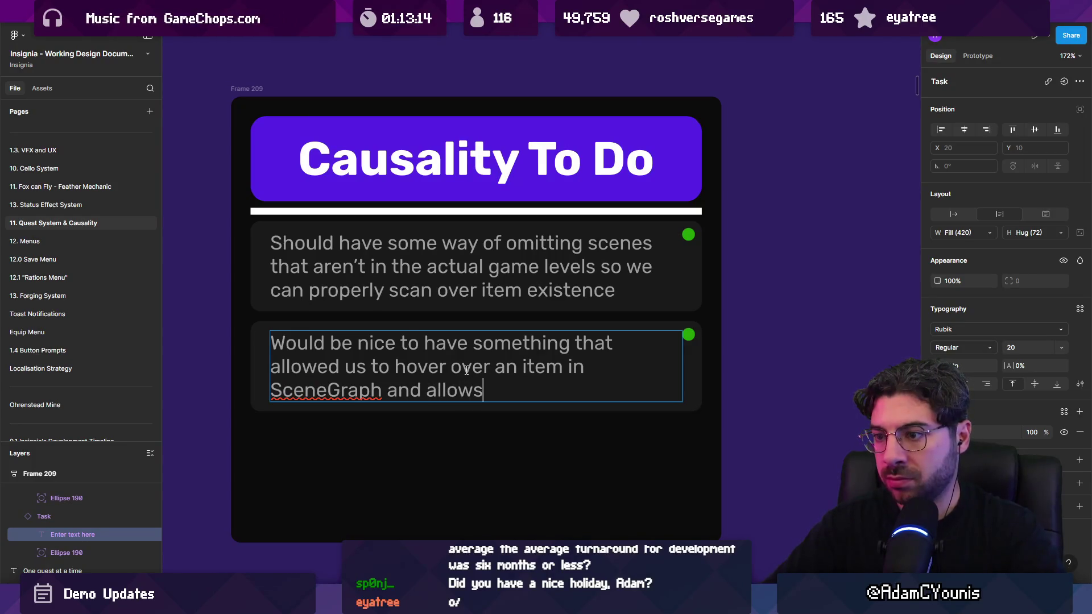
text( us toi)
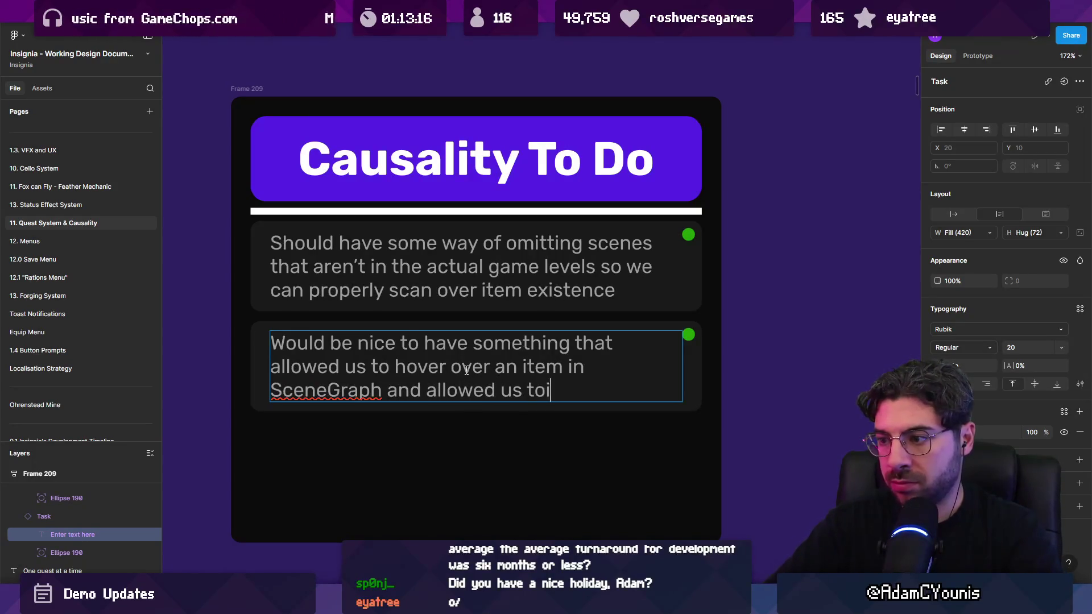
key(BackSpace)
text(see the scenes it was)
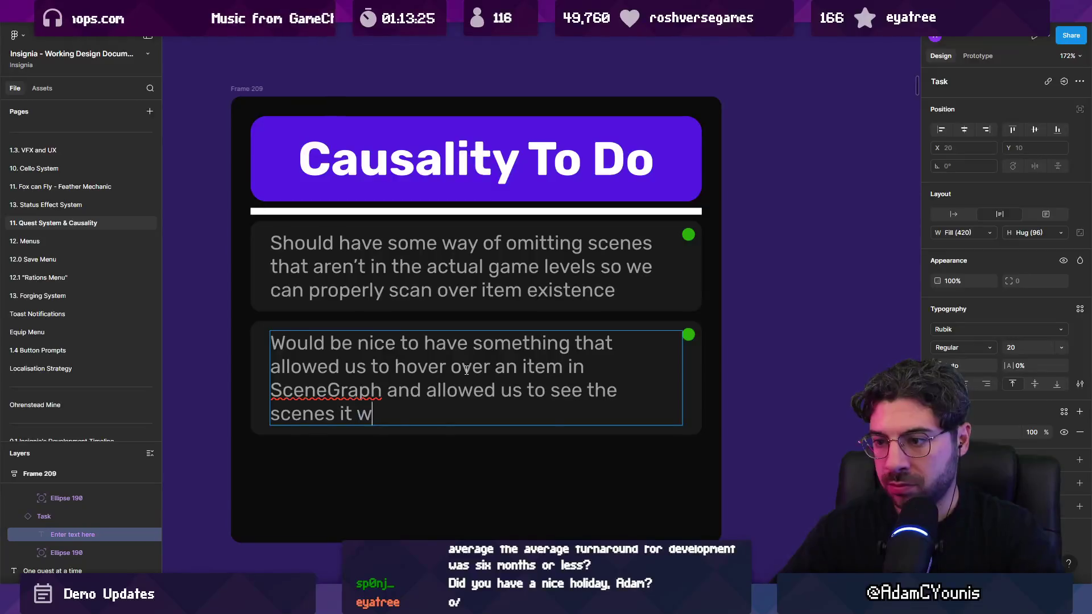
key(Escape)
key(Escape)
key(Escape)
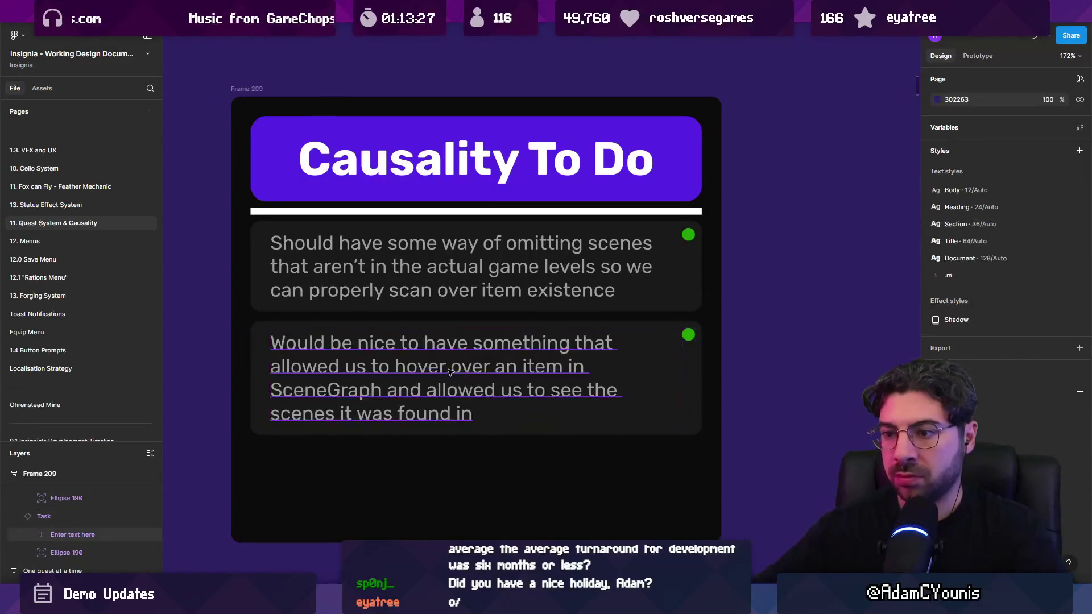
Go to the 0. Project Direction page and scroll to the Fears relating to imperfection section
scroll(467, 370, down, 5)
scroll(466, 436, down, 10)
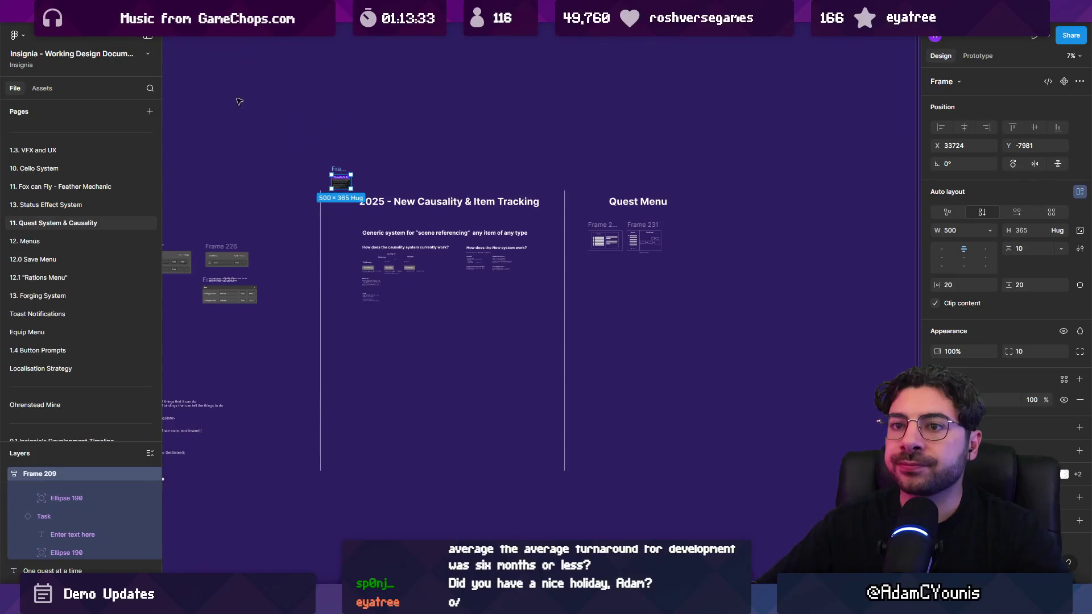
scroll(80, 160, up, 5)
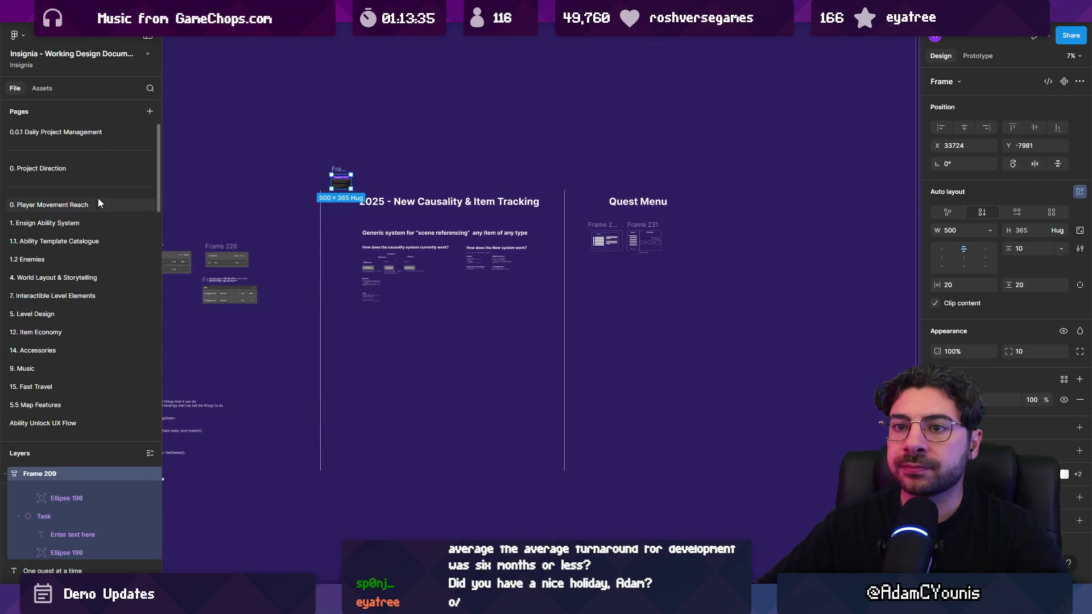
click(95, 170)
scroll(455, 364, up, 5)
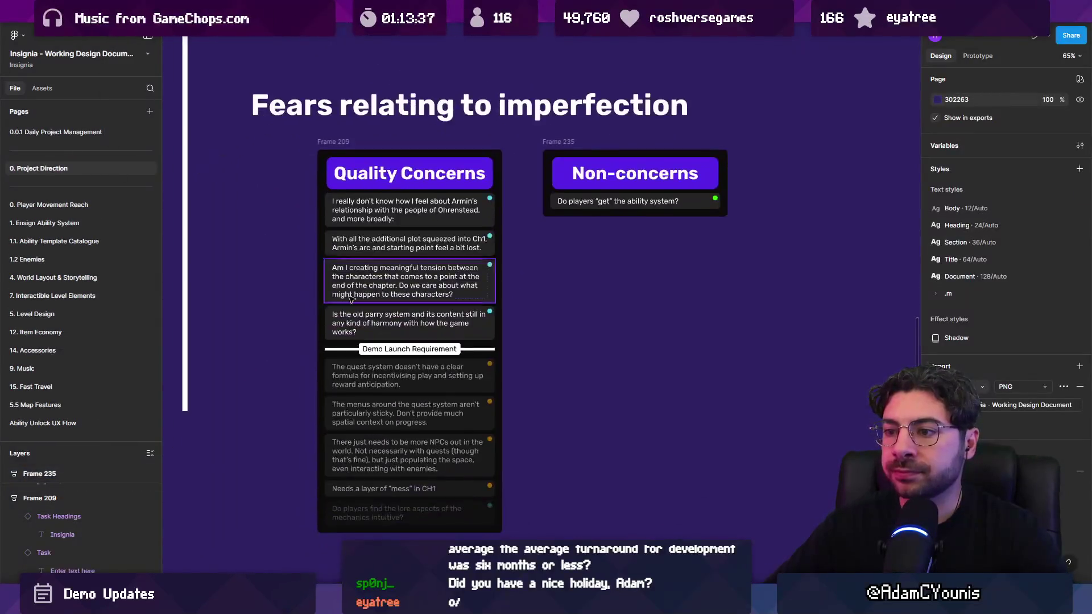
scroll(352, 299, up, 5)
scroll(398, 302, down, 4)
Undo a stray change and duplicate the Quality Concerns frame to its left
click(468, 316)
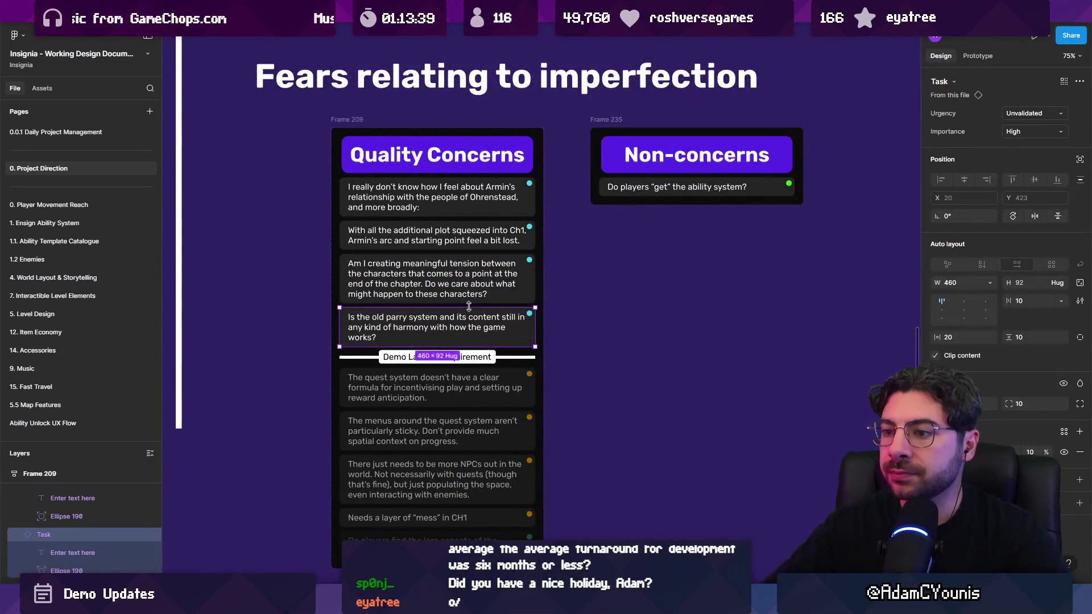
scroll(454, 329, up, 3)
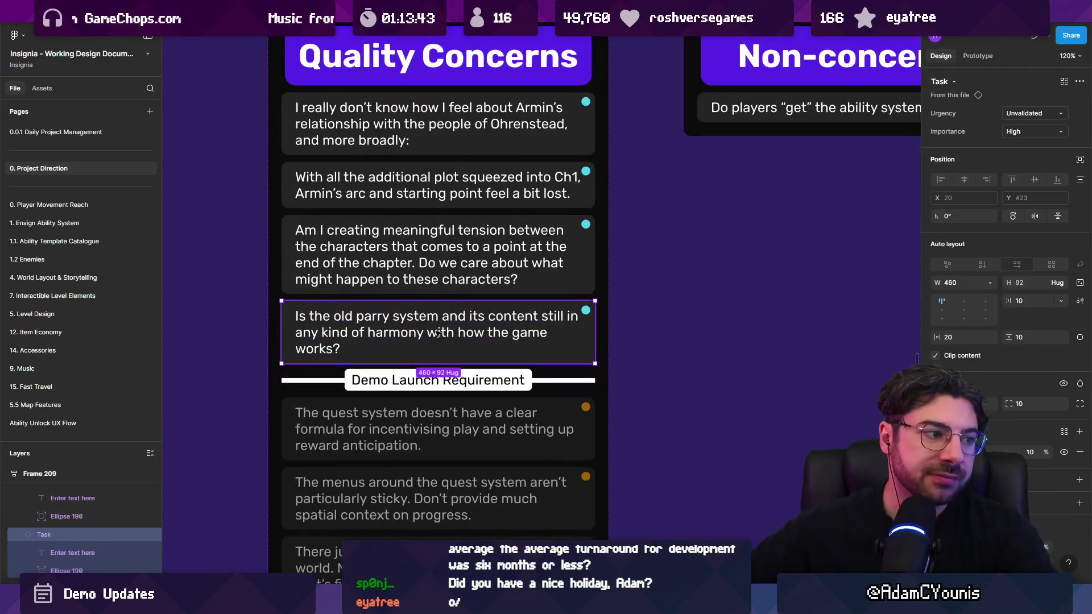
scroll(473, 293, down, 5)
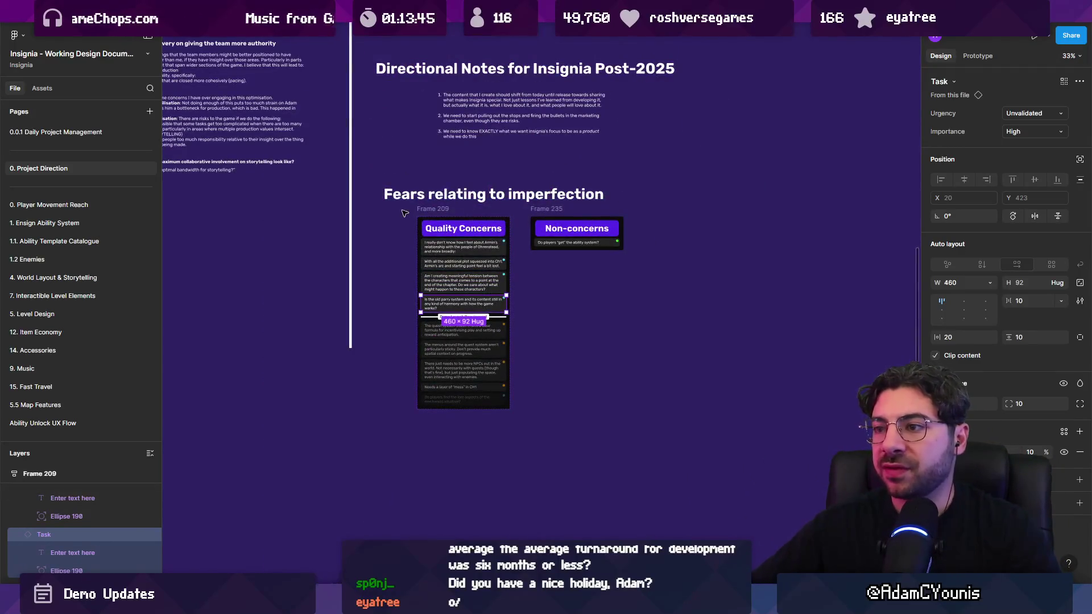
key(ctrl+z)
key(ctrl+z)
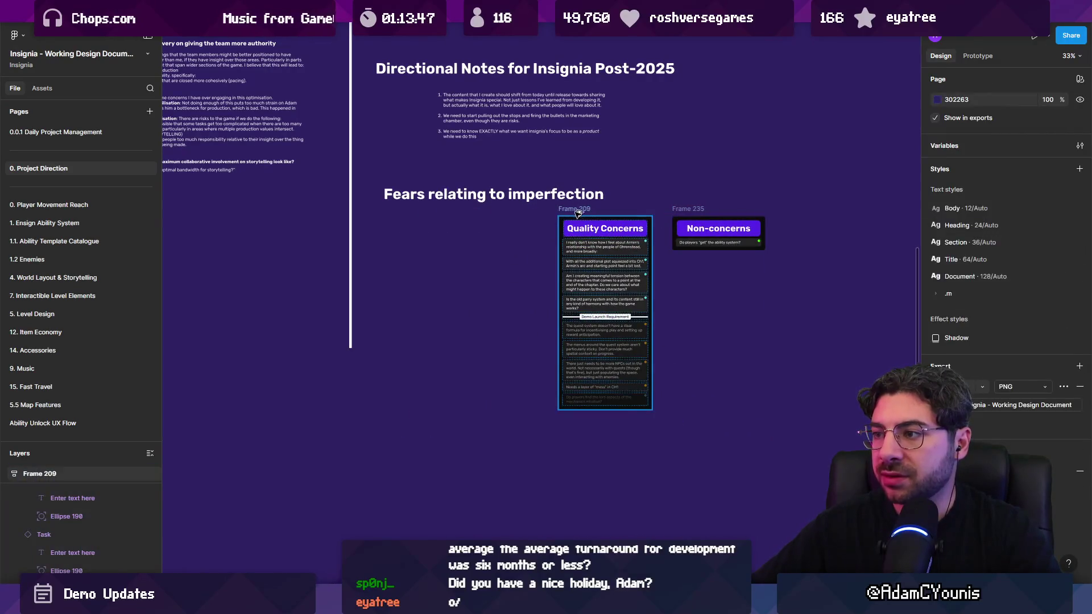
drag(614, 285, 499, 285)
scroll(498, 236, up, 5)
Retitle the copied frame's heading to 'Gameplay Feature Concerns'
double_click(463, 224)
text(Featyur)
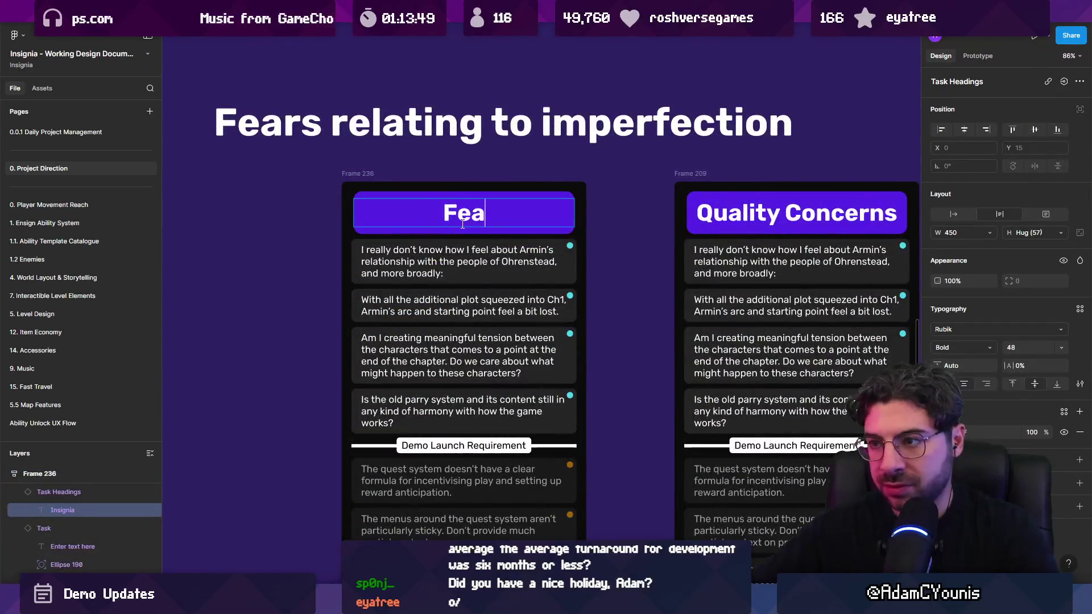
key(BackSpace)
key(BackSpace)
key(BackSpace)
text(ure Concerns)
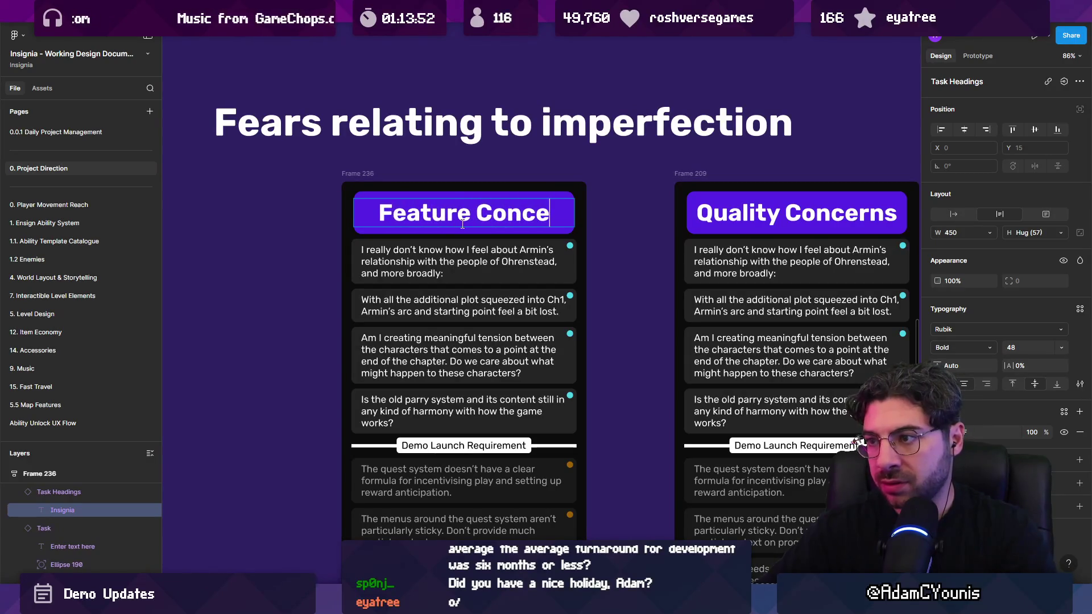
key(shift+Home)
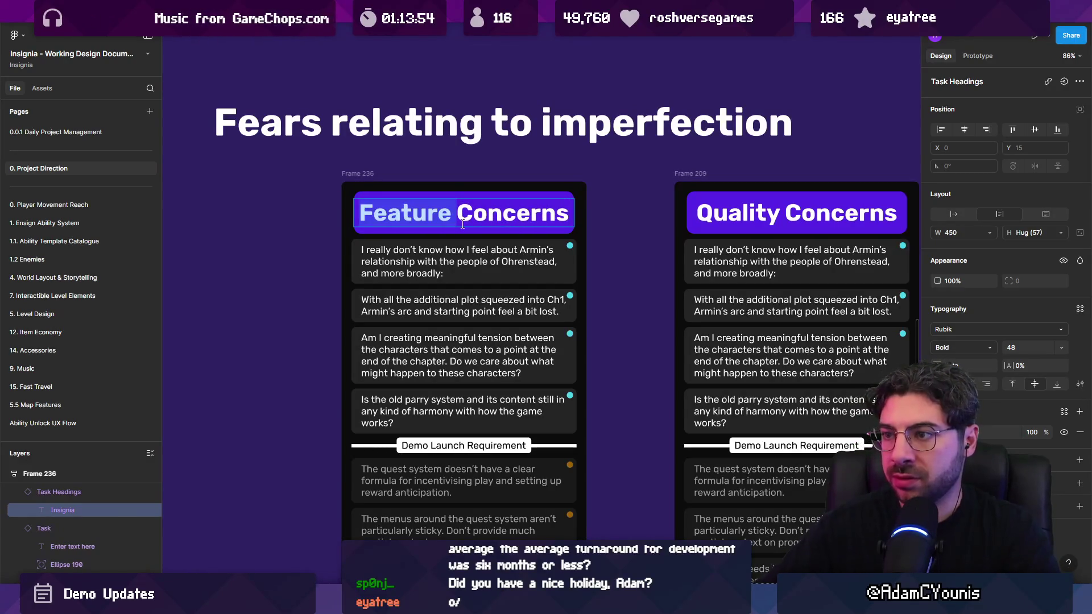
text(Gameplay Feature)
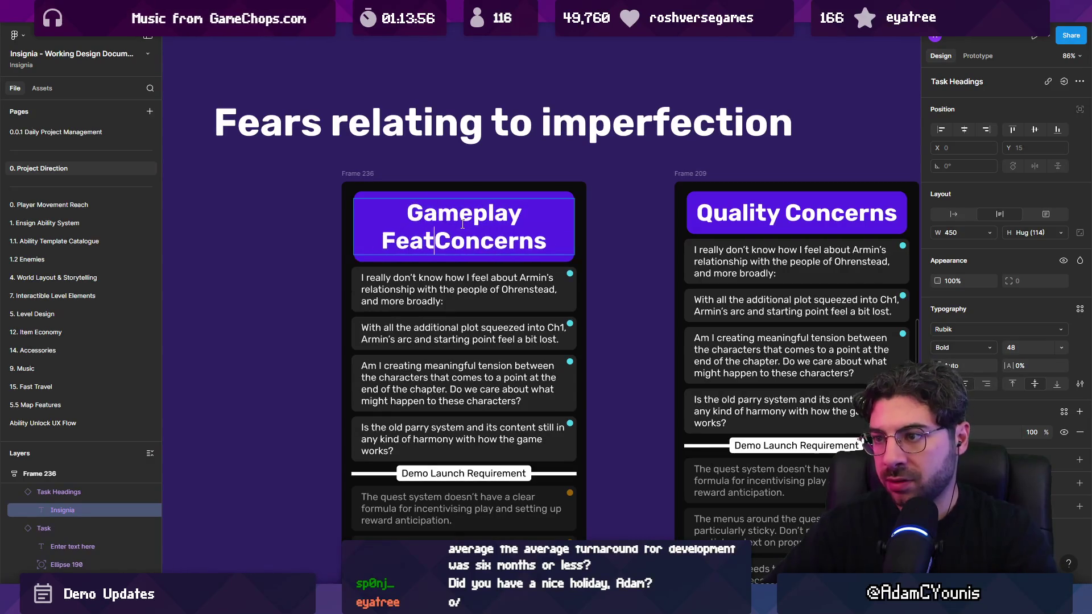
key(Escape)
key(Escape)
Select the seven copied task cards in the new frame and delete them
scroll(484, 325, down, 2)
ctrl+scroll(484, 324, down, 4)
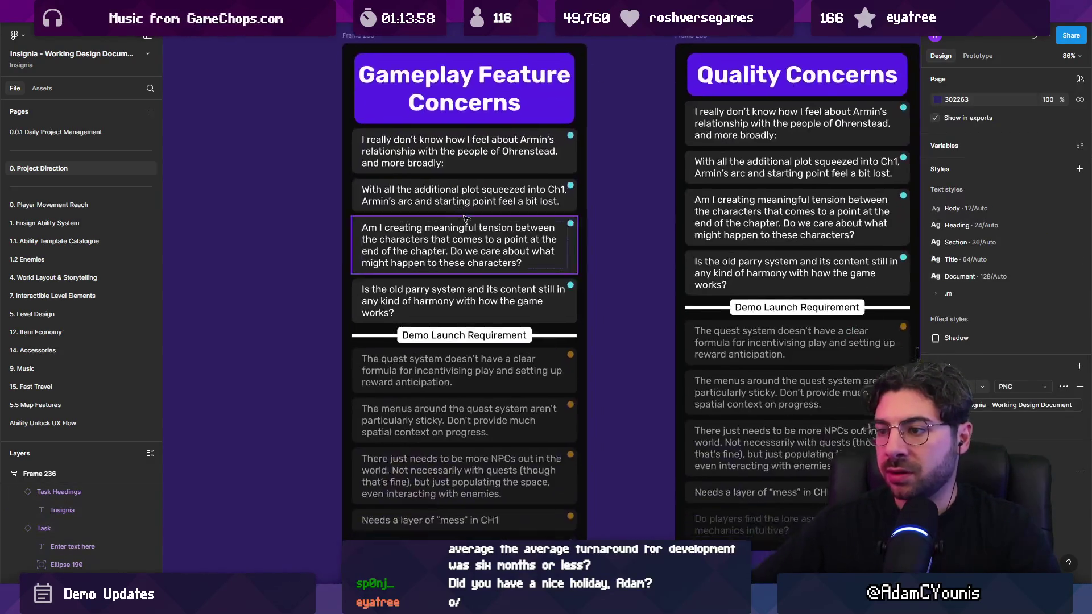
click(484, 325)
shift+click(460, 349)
shift+click(461, 384)
shift+click(456, 412)
shift+click(455, 432)
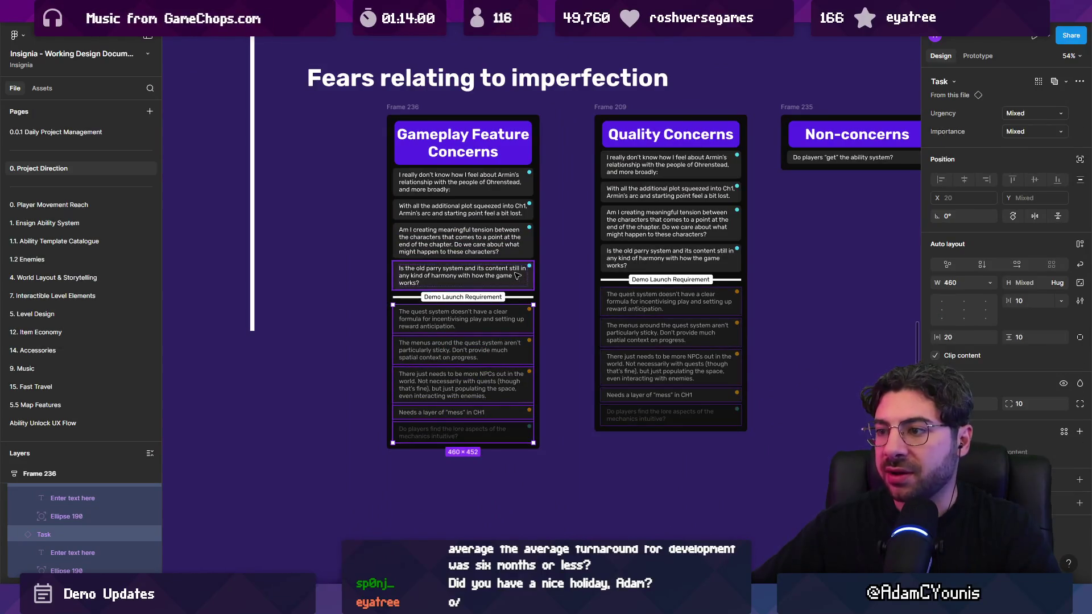
shift+click(463, 276)
shift+click(463, 241)
key(Delete)
Begin replacing the remaining card's text with a new first entry
ctrl+scroll(472, 182, up, 5)
double_click(395, 166)
key(Return)
text(U)
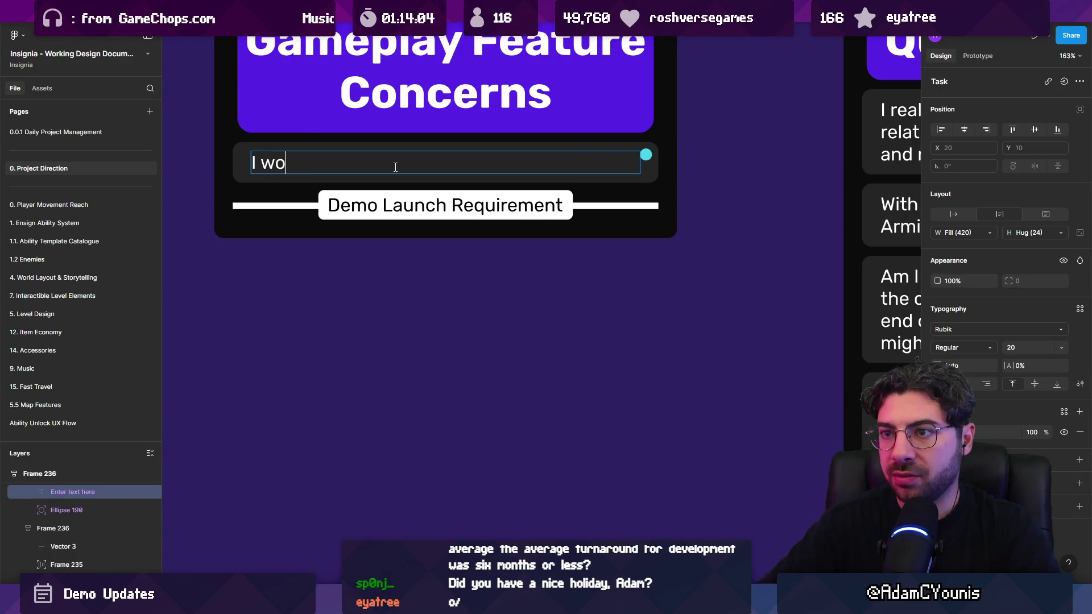
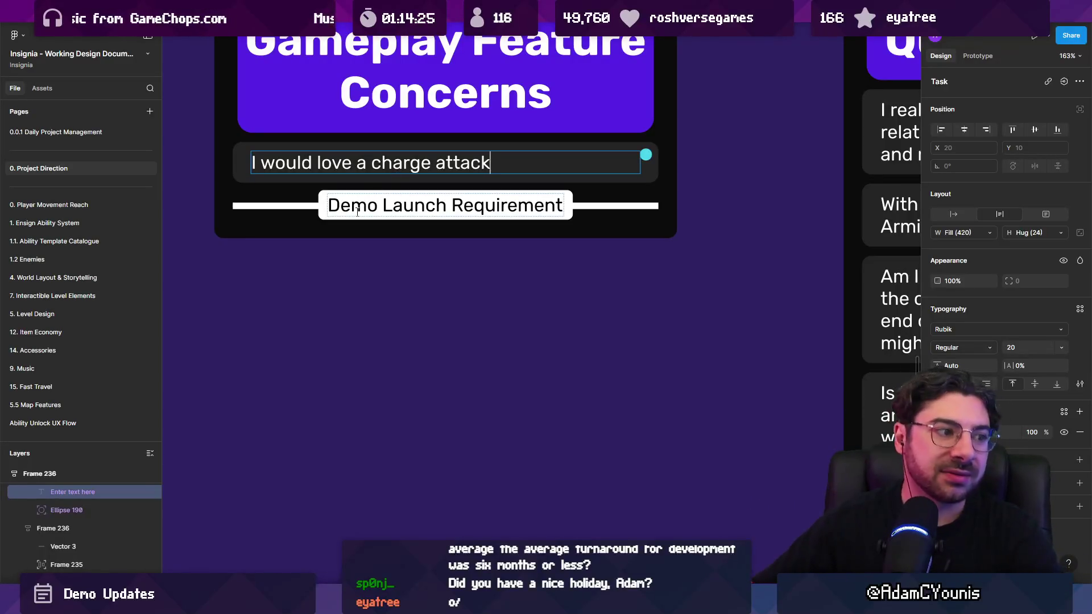
Duplicate the charge-attack task and change 'love' to 'LOVE' in the first copy
scroll(431, 180, up, 3)
key(Escape)
key(Escape)
key(ctrl+d)
key(Return)
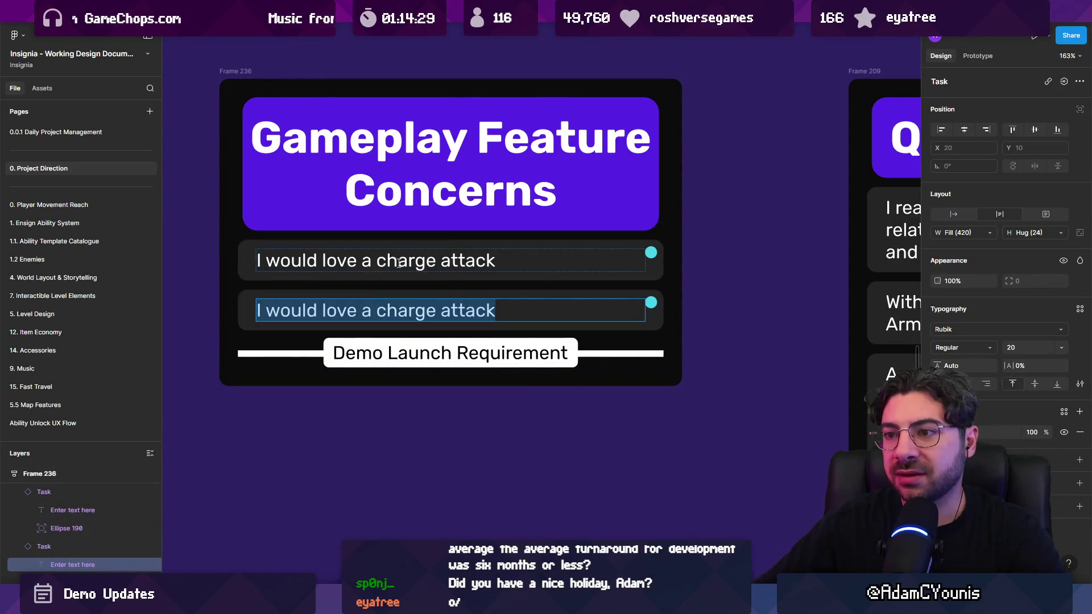
double_click(340, 262)
text(LOVE)
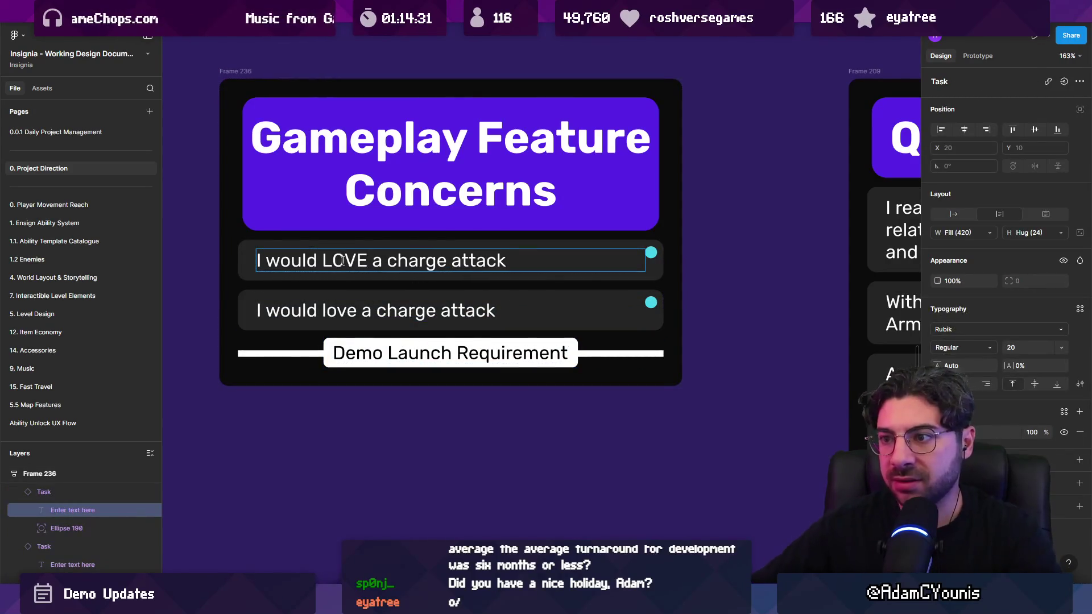
Select the second task's text, then delete the duplicate task card
click(372, 314)
key(Return)
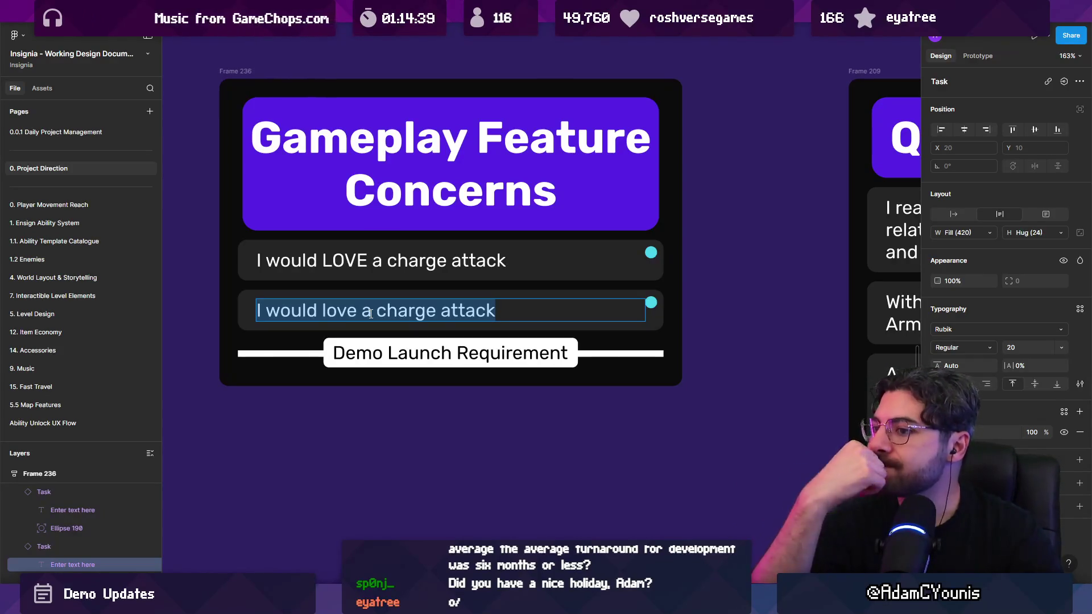
key(Escape)
key(Escape)
click(380, 302)
key(Delete)
Move the charge-attack task below the Demo Launch Requirement divider and set Importance to Medium
click(381, 267)
key(Down)
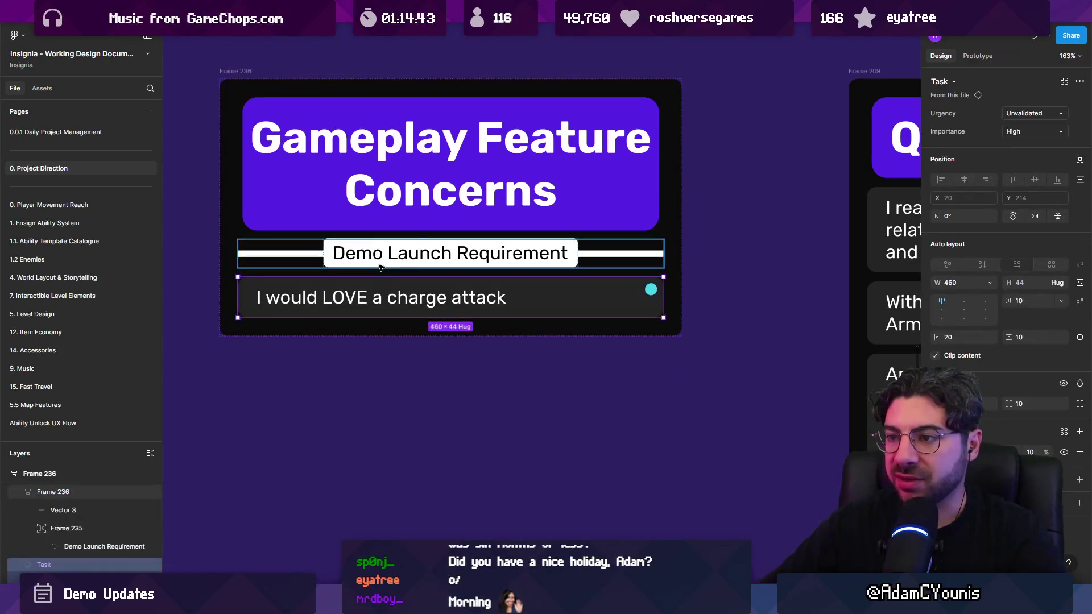
click(1033, 132)
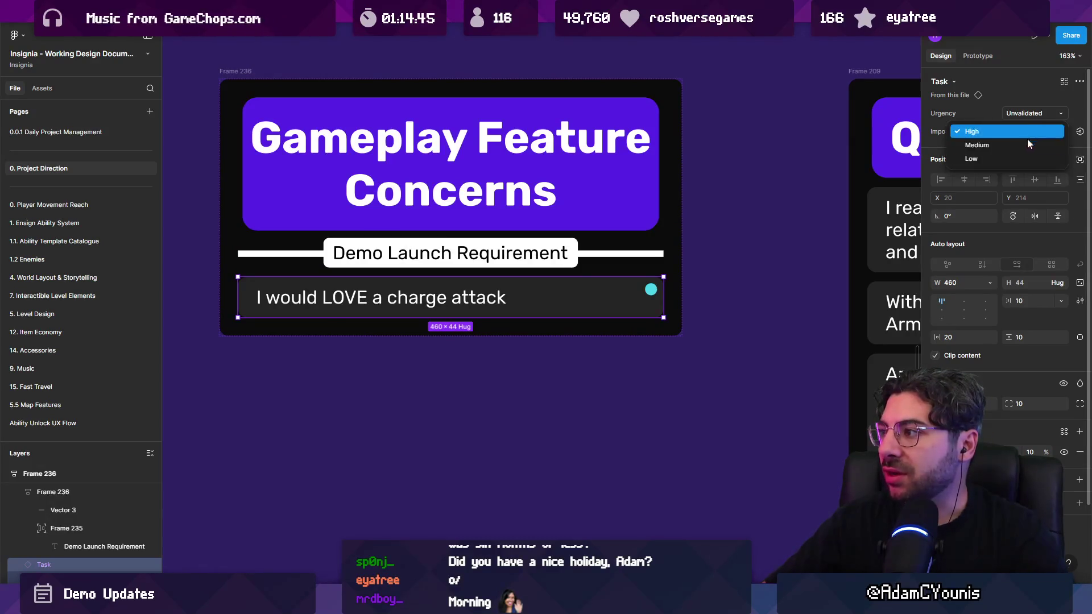
click(1027, 141)
Check the outer concerns card and reselect the 'I would LOVE a charge attack' task
click(620, 349)
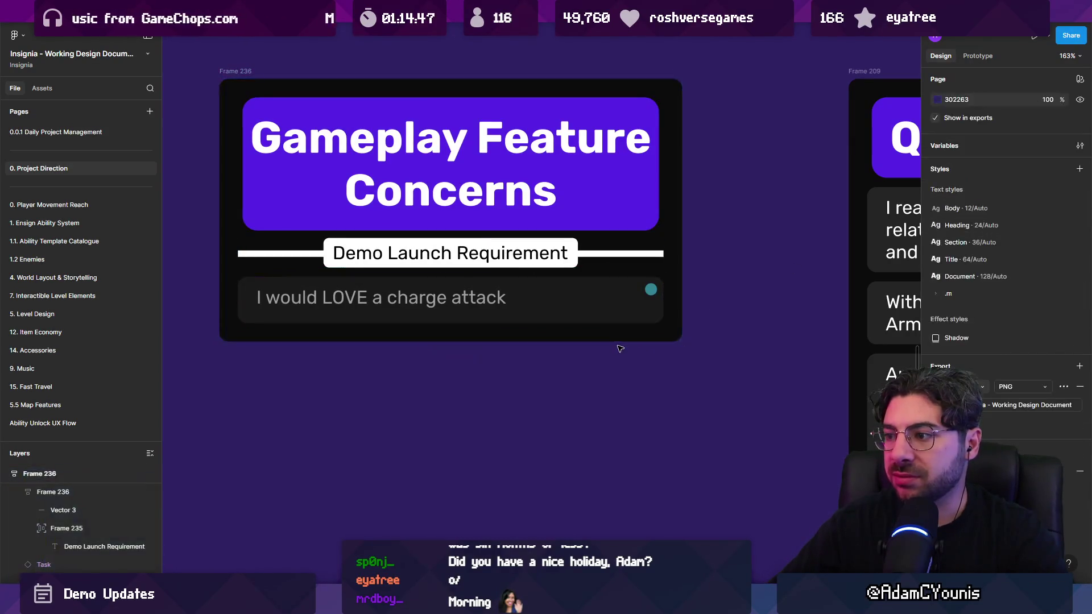
click(616, 339)
click(621, 370)
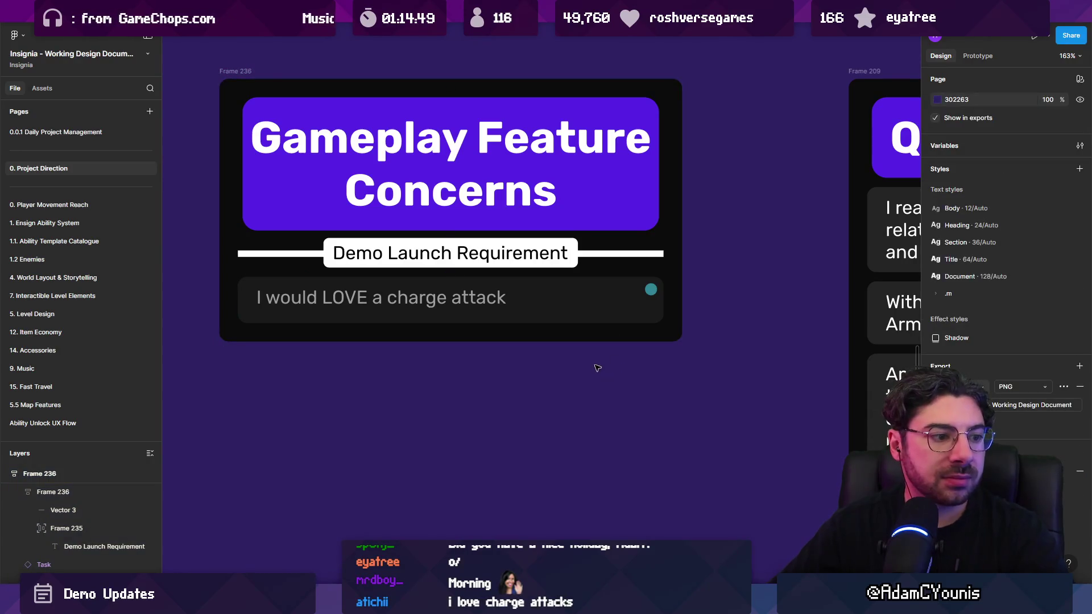
scroll(597, 368, right, 3)
click(489, 285)
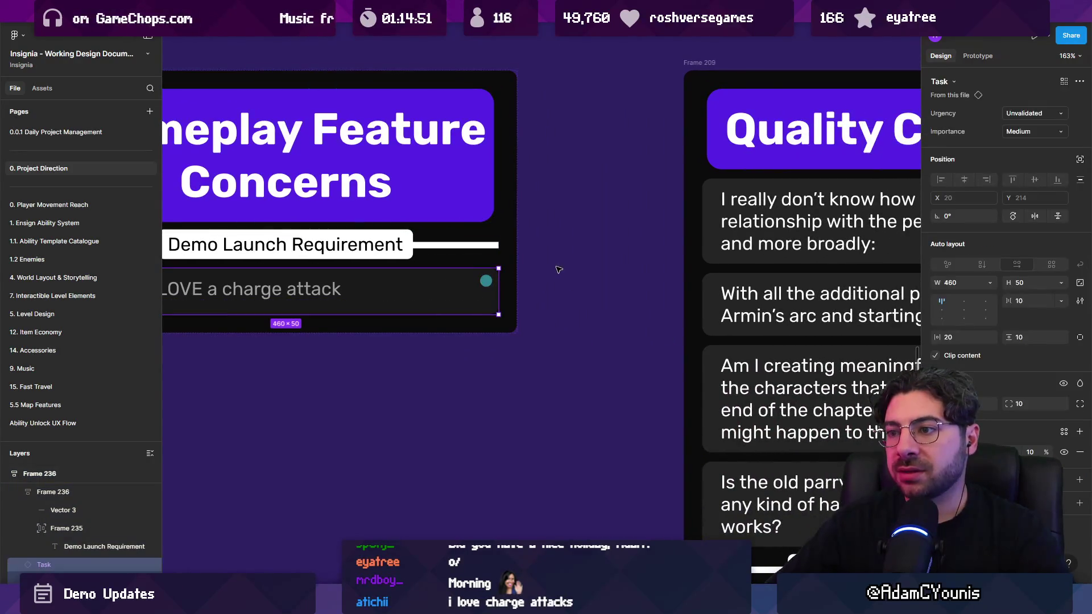
scroll(559, 269, down, 5)
scroll(487, 275, up, 5)
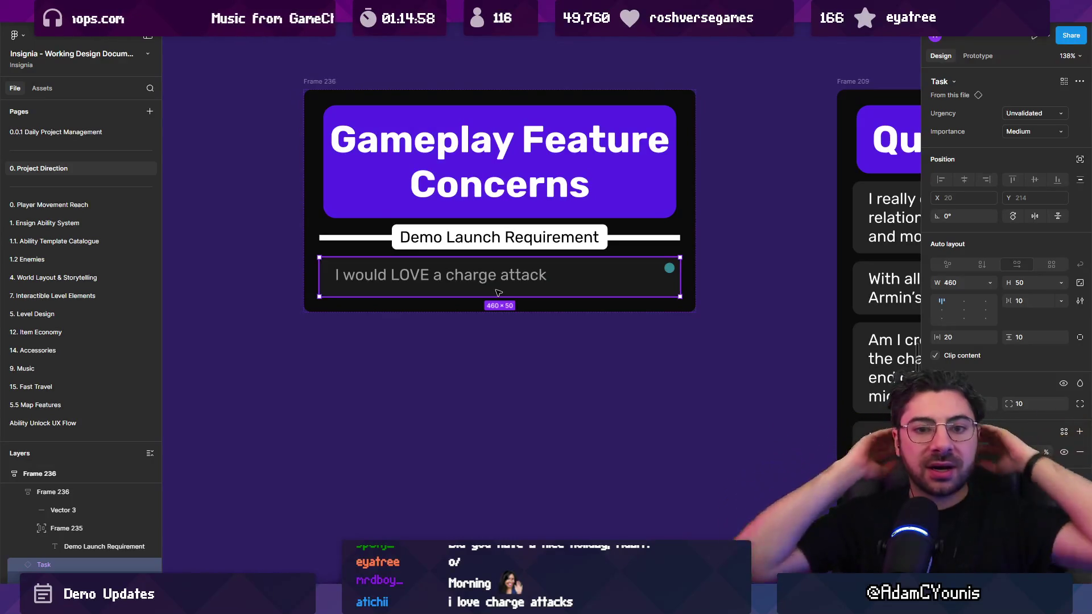
Duplicate the task and rewrite the copy as 'I would love for the game to have some kind of'
key(ctrl+d)
double_click(429, 323)
key(BackSpace)
text(I would love for the game to)
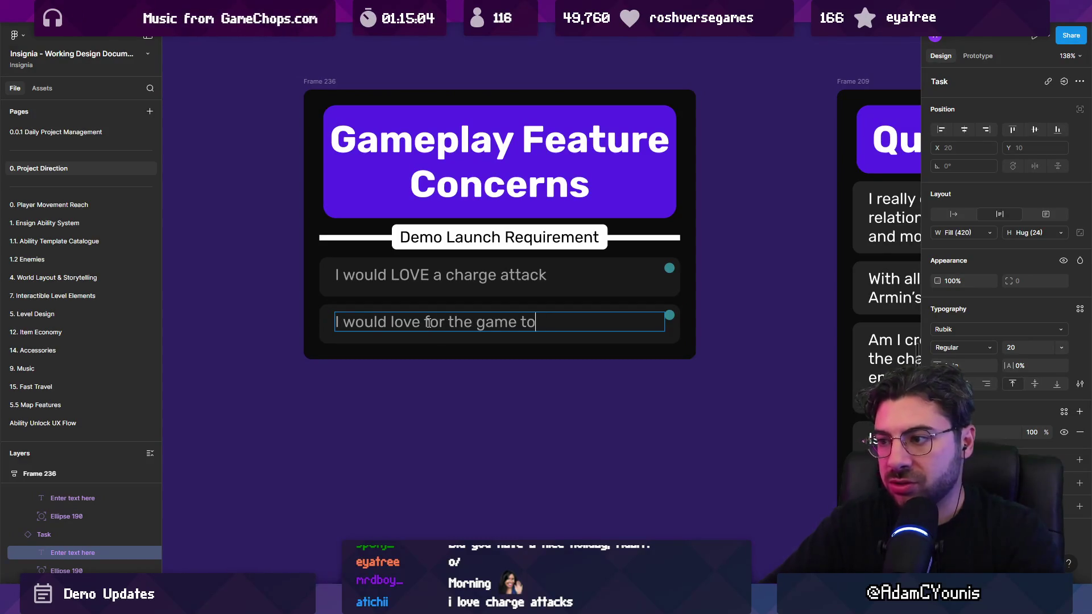
text( have some kind of)
key(Escape)
key(Escape)
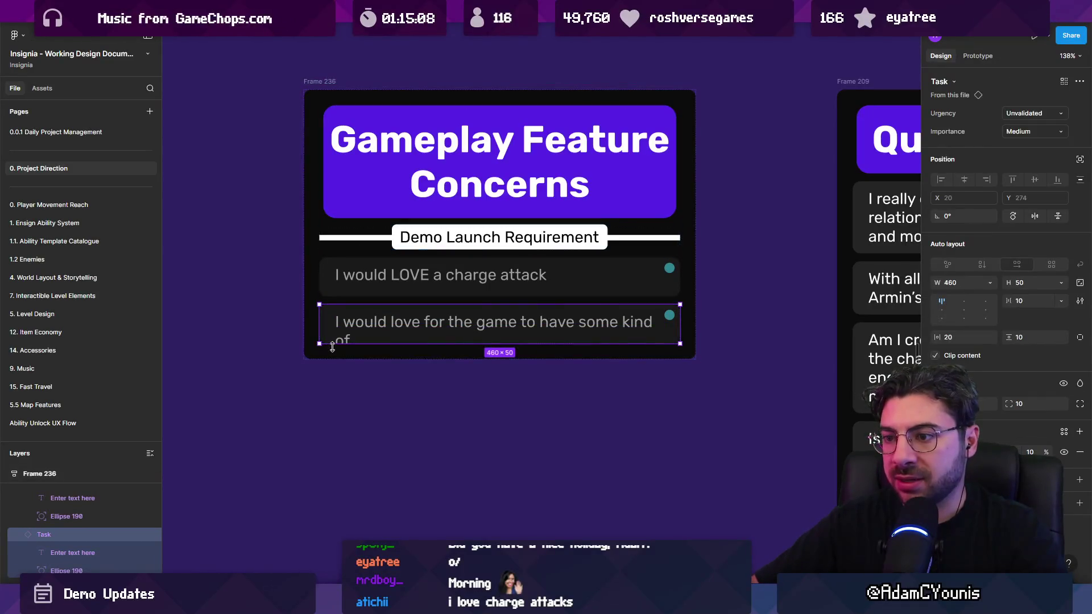
Append 'clearere' to the new task, then go to the 0.0.1 Daily Project Management page
double_click(347, 340)
click(377, 343)
text(clearere)
scroll(391, 392, down, 5)
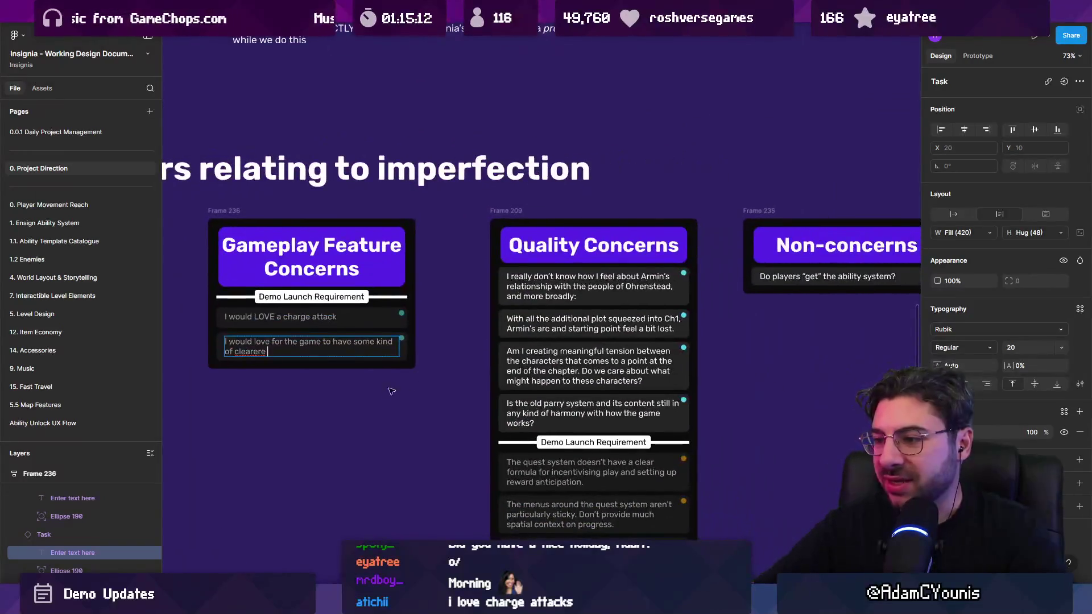
key(Escape)
key(Escape)
key(Page_Up)
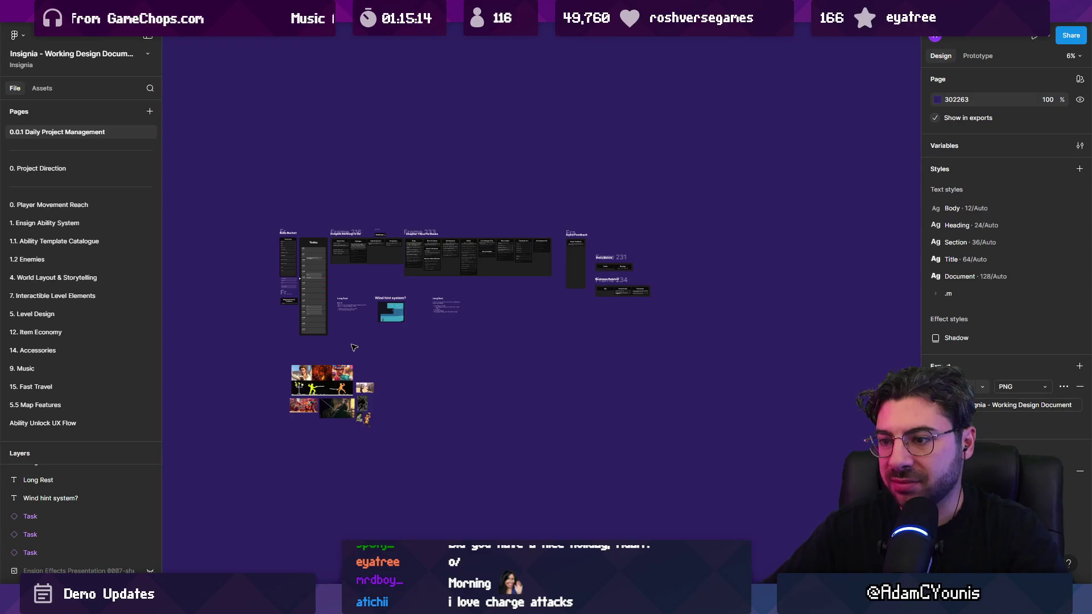
Return to the 0. Project Direction page and select the parry system concern card
key(Page_Down)
scroll(569, 284, down, 5)
scroll(821, 423, up, 4)
scroll(717, 341, up, 5)
click(483, 252)
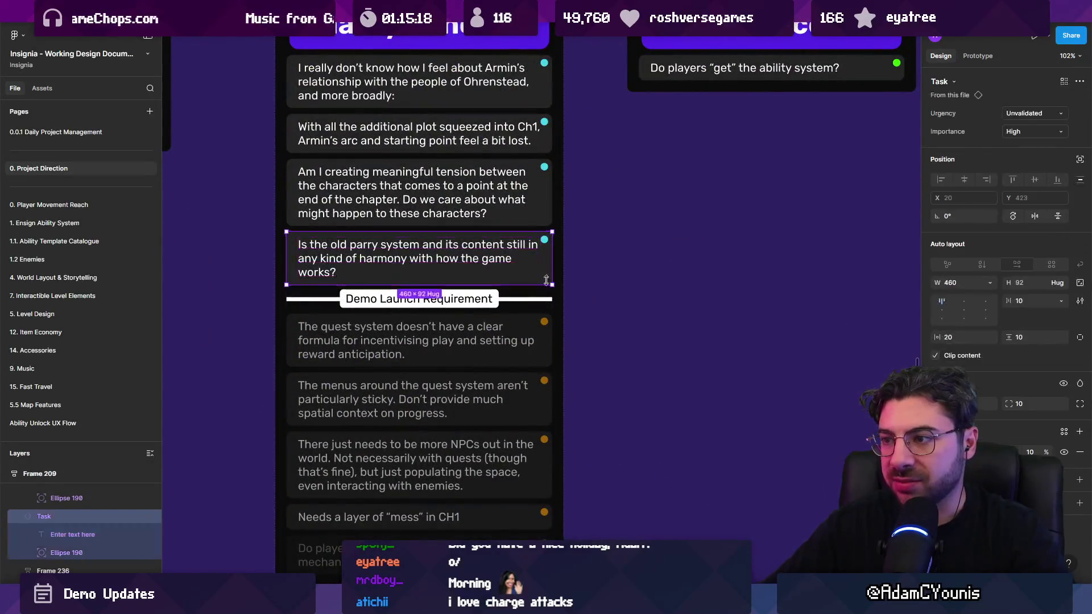
scroll(482, 252, left, 5)
scroll(569, 284, down, 2)
scroll(645, 326, up, 3)
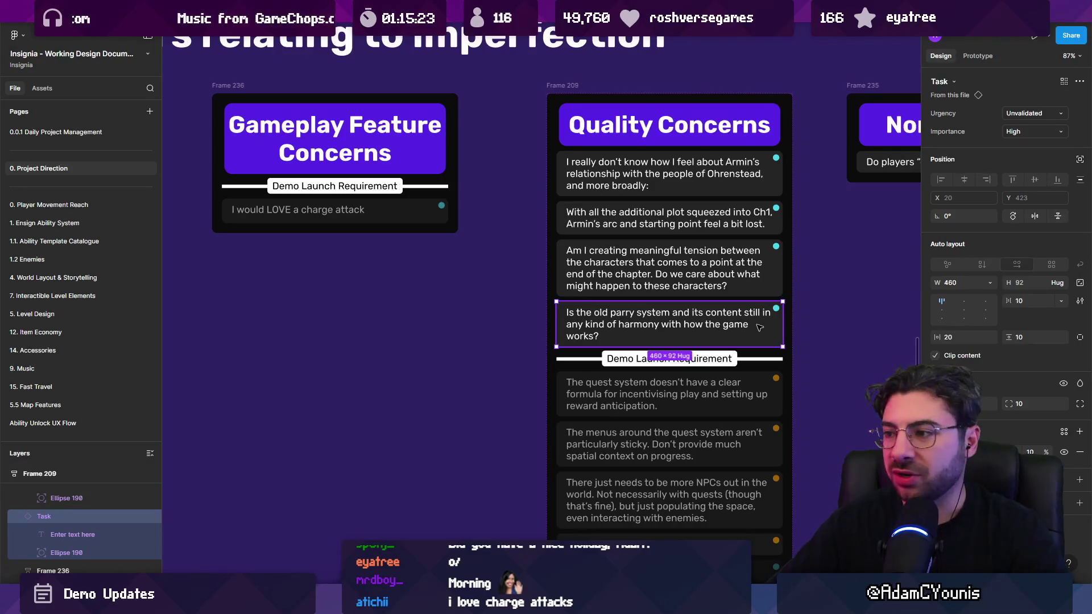
Exit the parry card's text, zoom out over the whole Fears section, and switch to Unity
double_click(685, 329)
key(Escape)
click(492, 333)
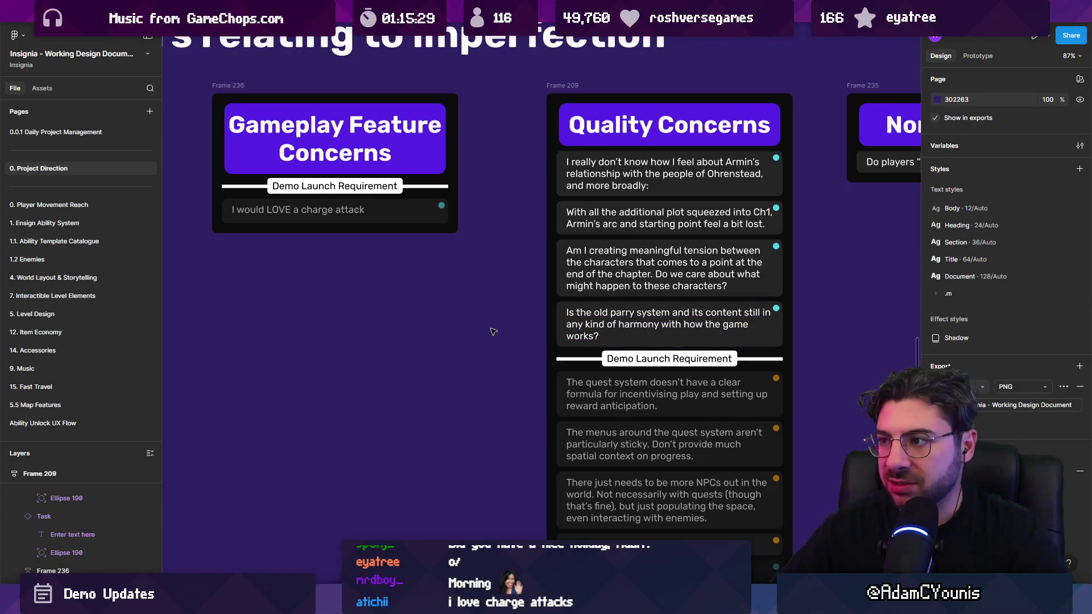
scroll(494, 332, down, 5)
scroll(654, 324, right, 2)
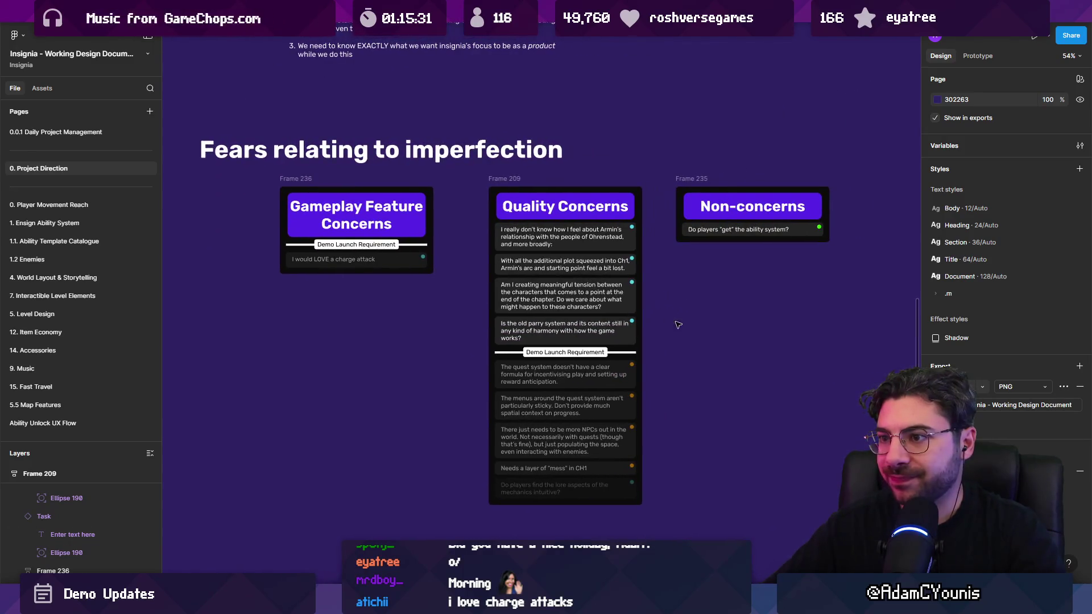
key(alt+Tab)
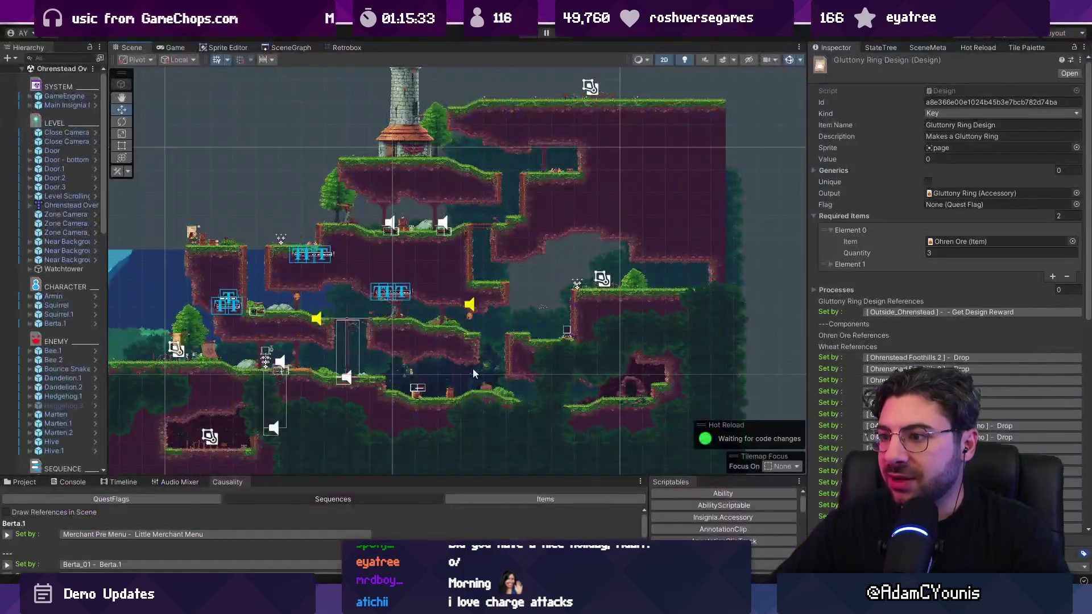
Shift the Unity level map view and enlarge the bottom panel to show project files
scroll(472, 368, down, 3)
drag(218, 294, 204, 290)
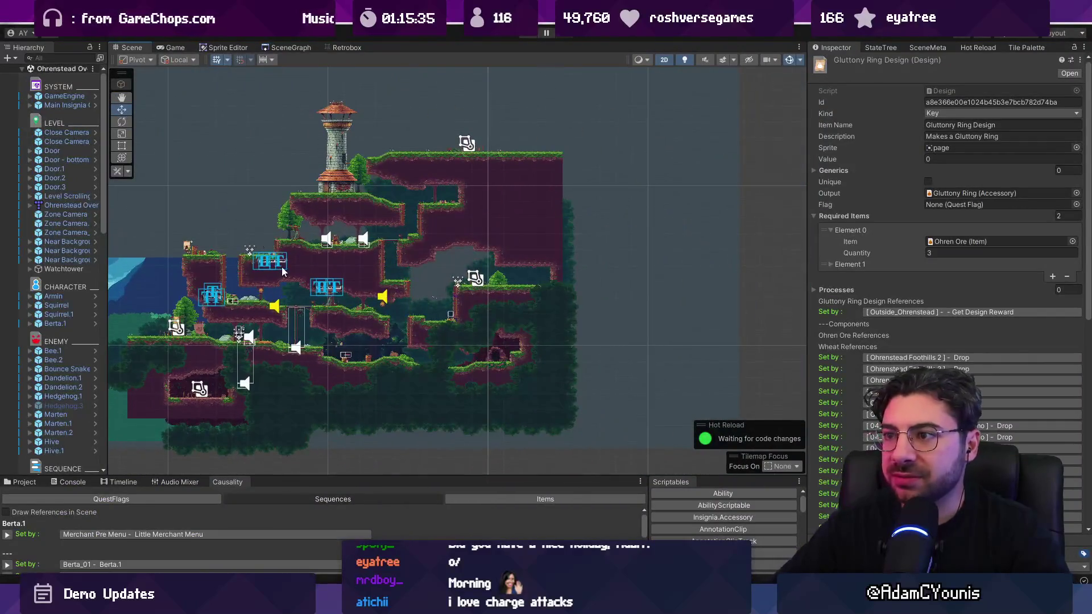
scroll(351, 275, up, 2)
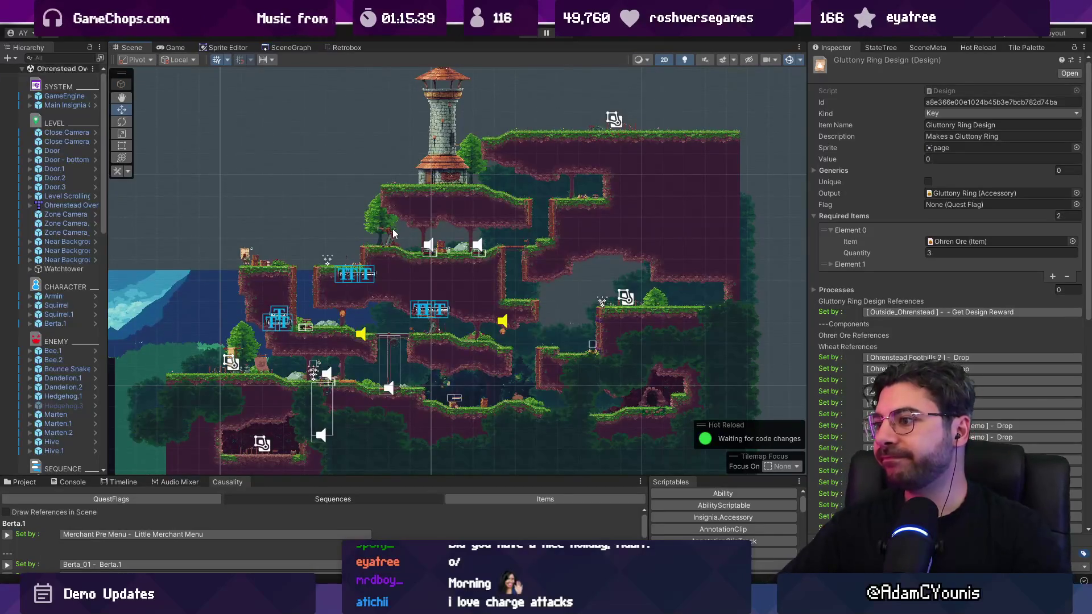
mouse_move(347, 475)
mouse_down()
mouse_move(273, 450)
mouse_move(114, 438)
mouse_up()
click(22, 444)
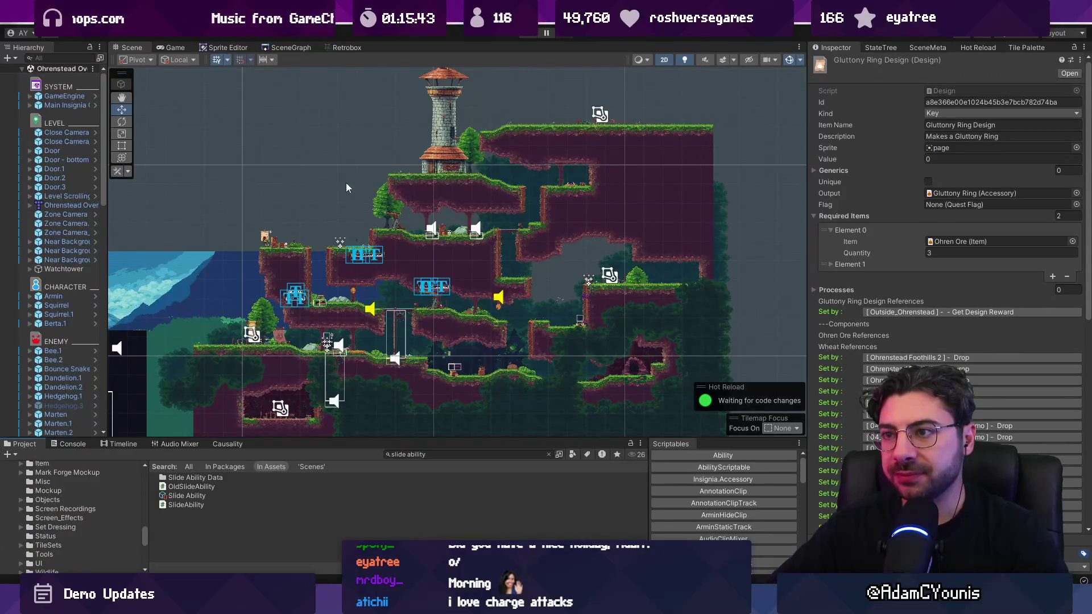
Playtest the level, opening the journal and settings and running left, then return to Figma
click(521, 36)
key(Right)
key(z)
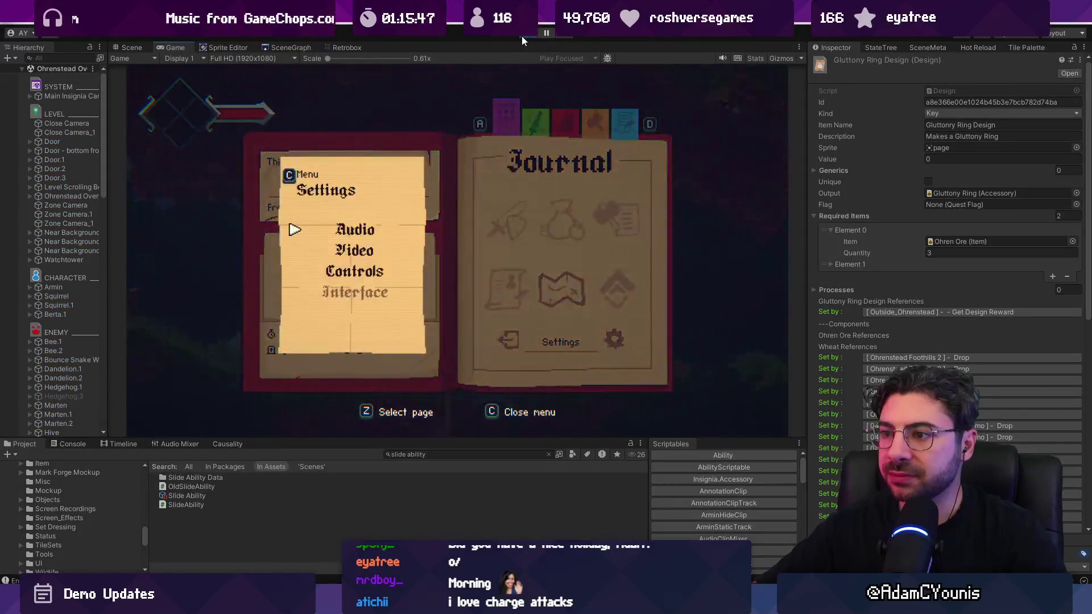
key(c)
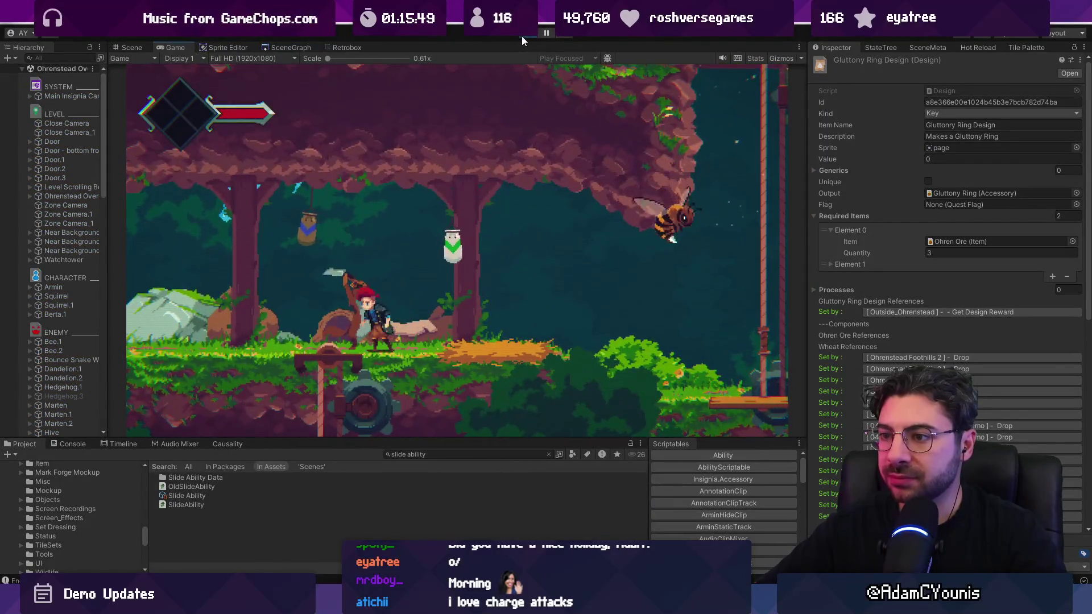
key(Left)
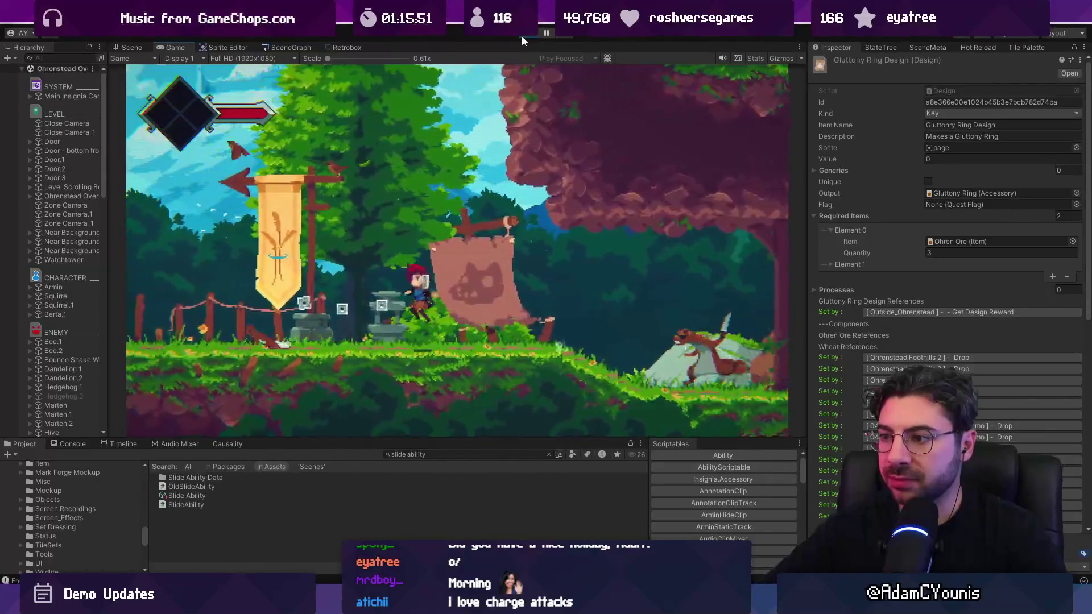
click(521, 35)
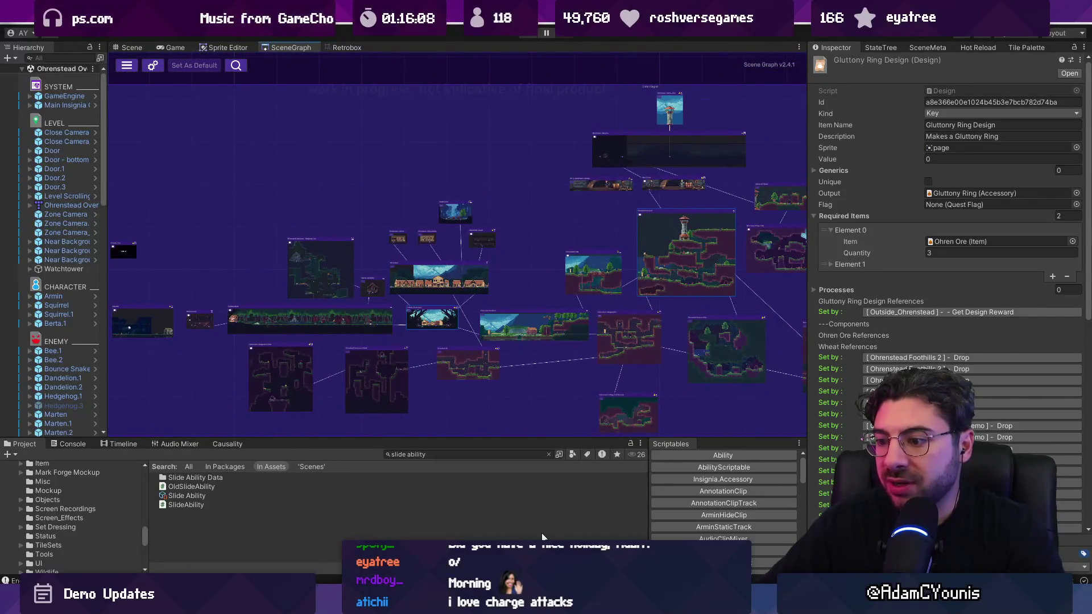
key(alt+Tab)
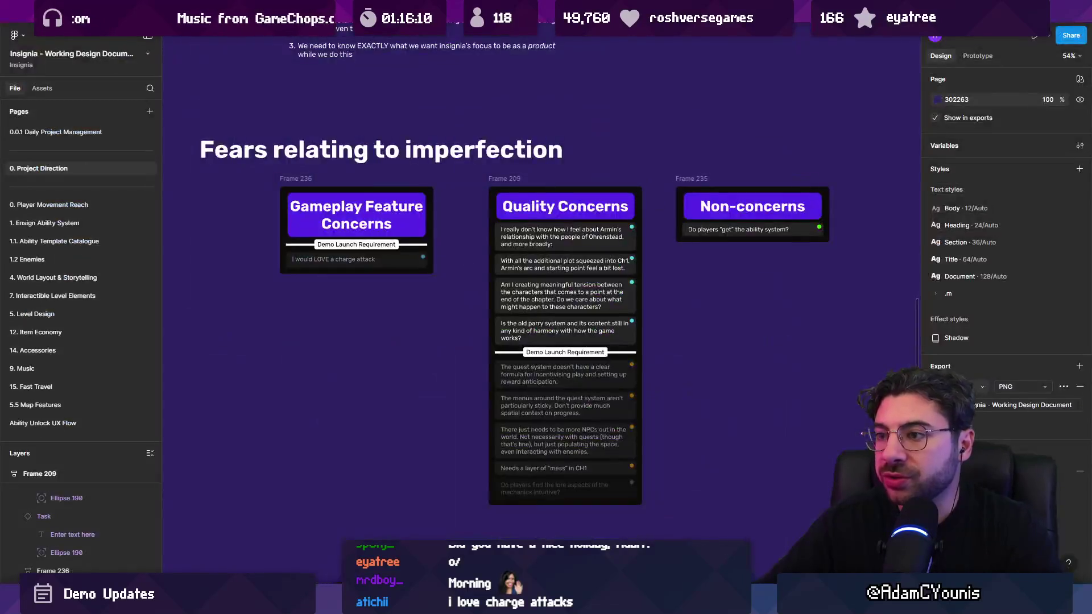
Shift the Quality Concerns and Non-concerns cards left toward Gameplay Feature Concerns
drag(459, 197, 683, 378)
key(shift+Left)
key(shift+Left)
key(shift+Left)
key(alt+Tab)
key(alt+Tab)
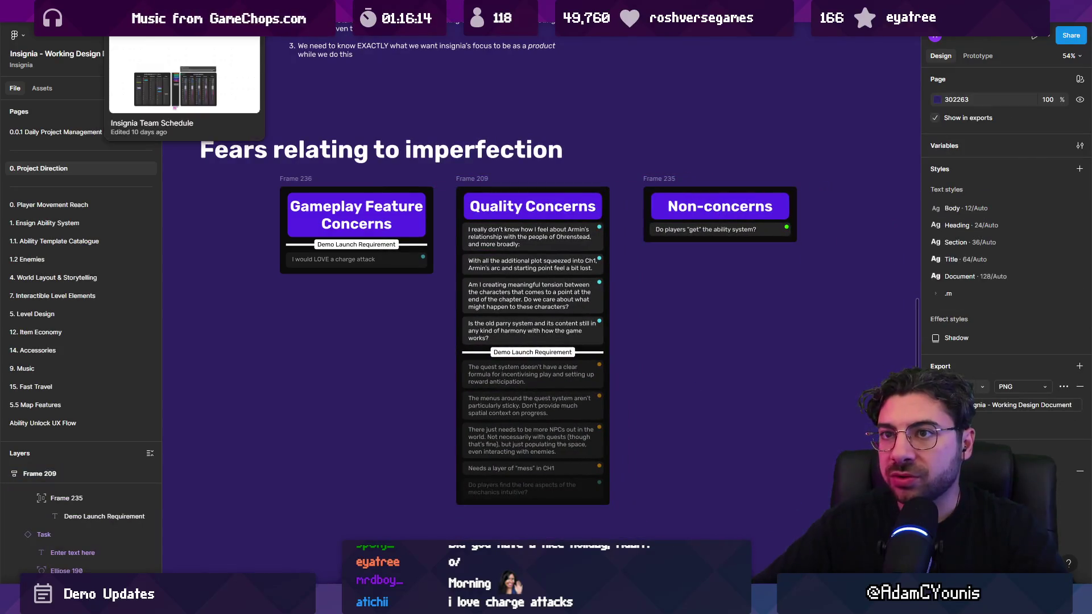
Browse The Desktop task board, then return to the design document
scroll(514, 306, up, 3)
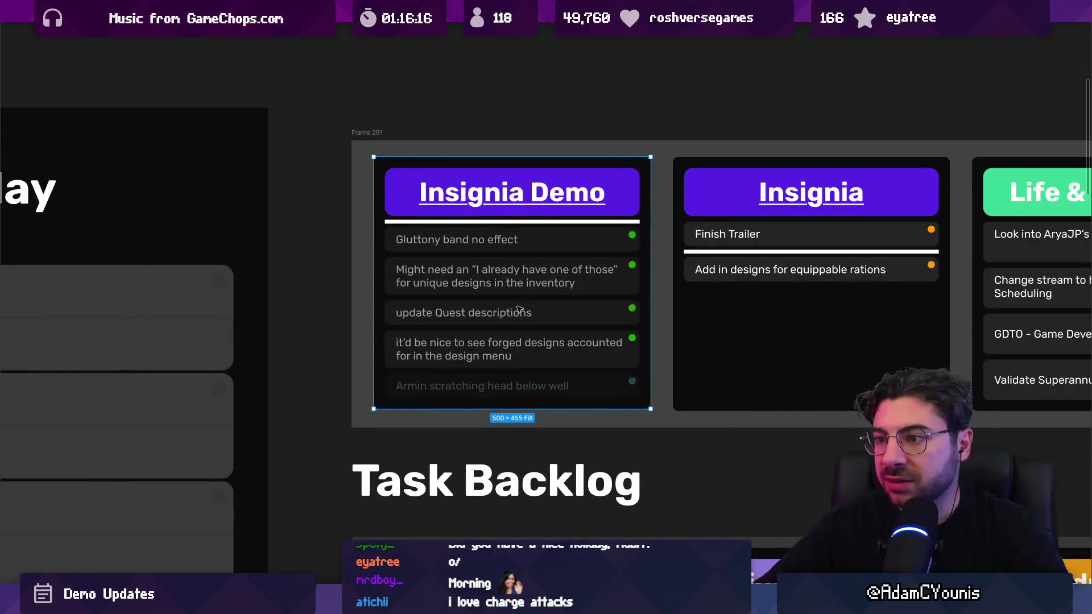
scroll(495, 398, down, 3)
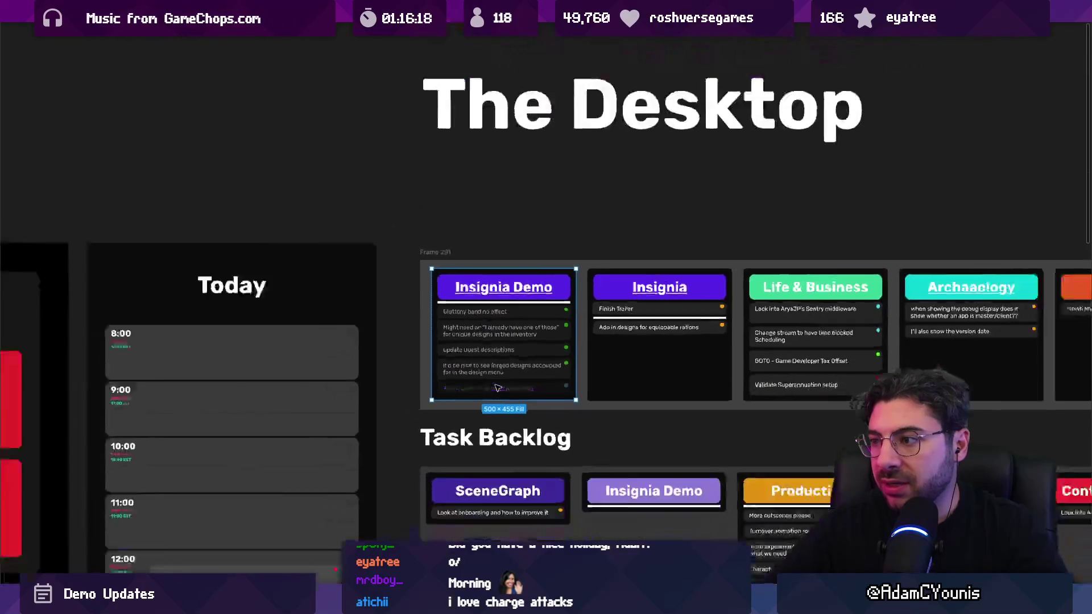
scroll(556, 299, up, 3)
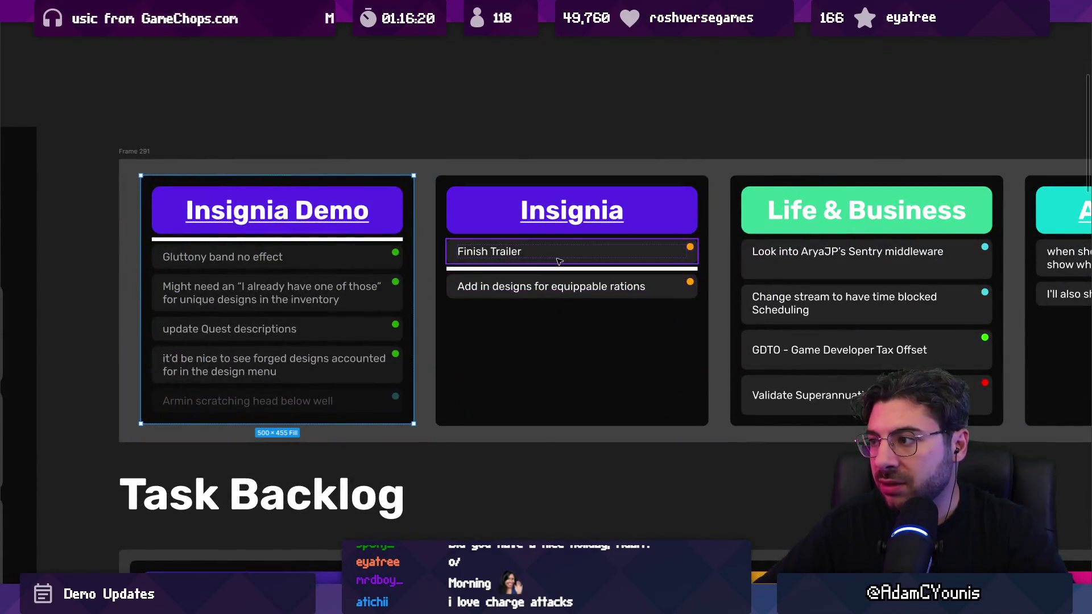
scroll(556, 296, down, 3)
click(285, 12)
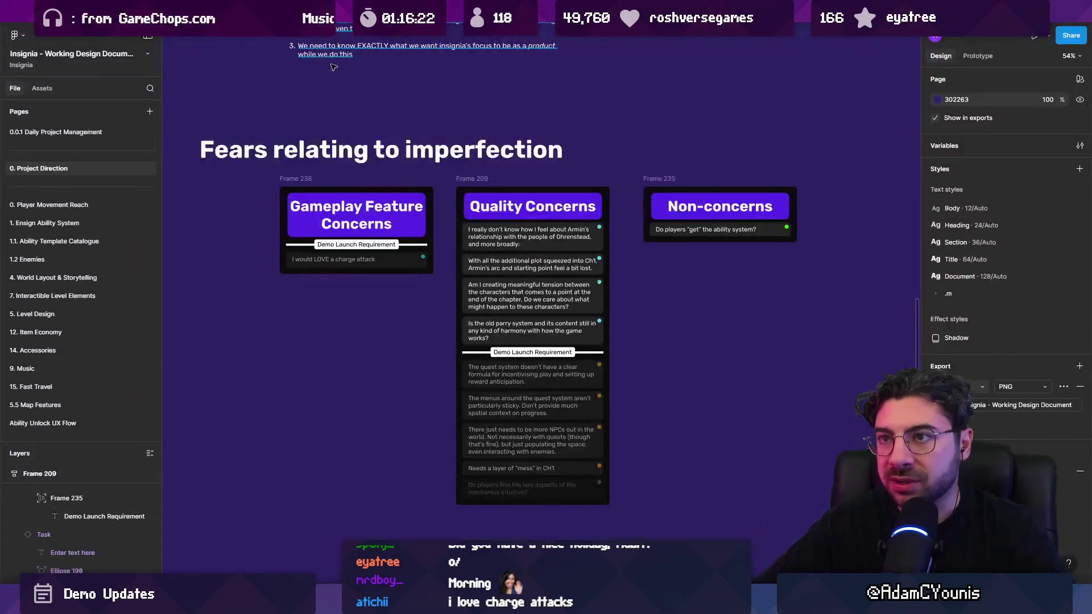
scroll(437, 247, down, 2)
scroll(436, 248, up, 2)
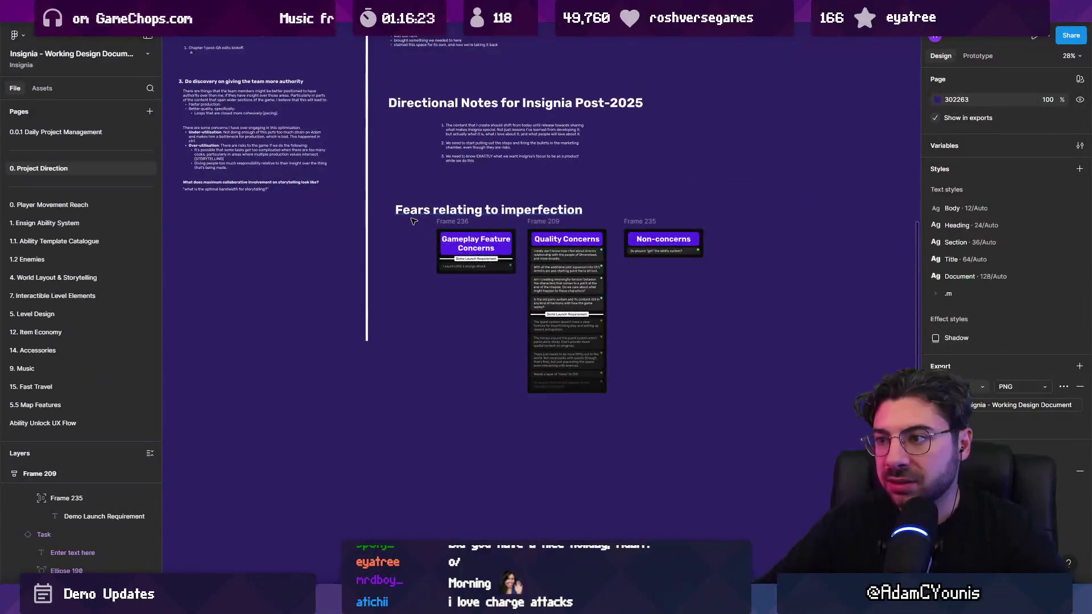
Cut the Fears relating to imperfection section and paste it onto the 0.0.1 Daily Project Management page
click(394, 206)
key(ctrl+x)
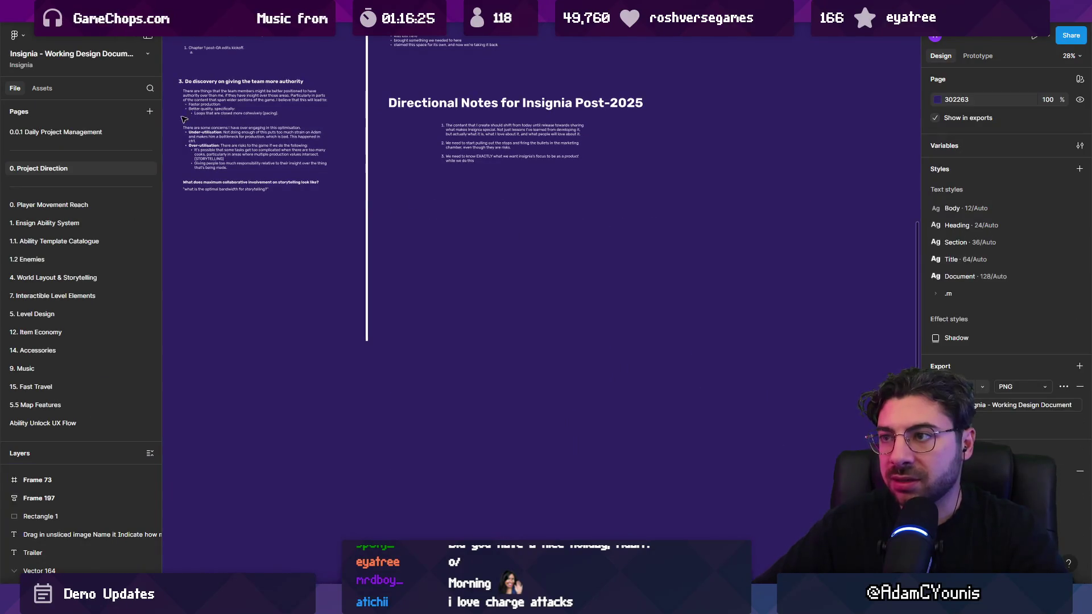
click(53, 132)
scroll(589, 254, up, 5)
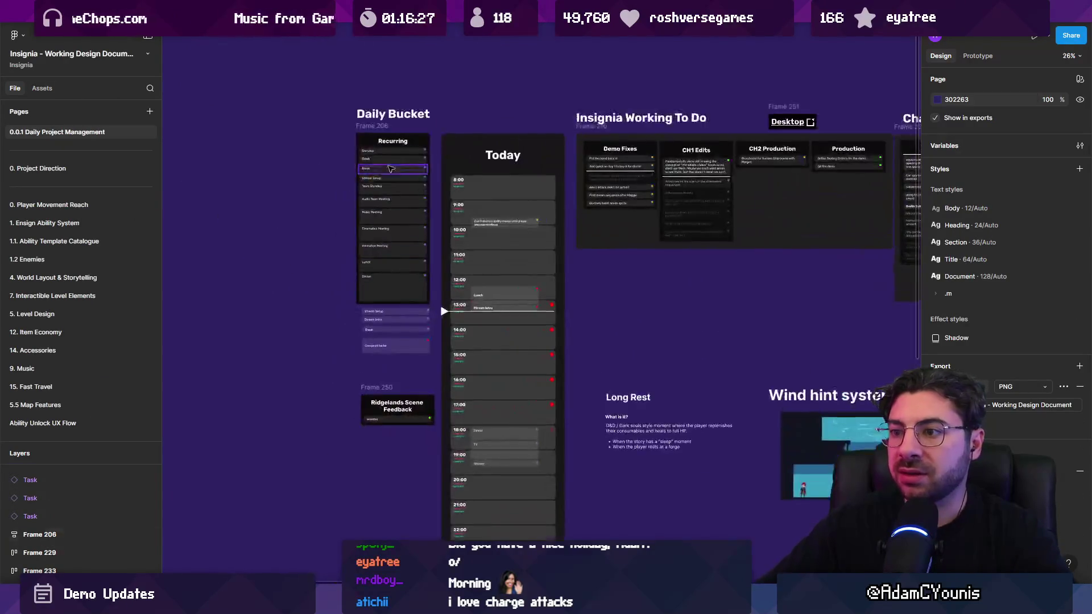
scroll(589, 254, up, 3)
scroll(589, 254, right, 5)
key(ctrl+v)
Position the Fears section above the to-do boards and Chapter 1 Nice To Haves
mouse_move(495, 256)
mouse_down()
mouse_move(401, 147)
mouse_move(413, 156)
mouse_up()
scroll(492, 199, down, 5)
scroll(403, 219, right, 3)
scroll(404, 219, up, 4)
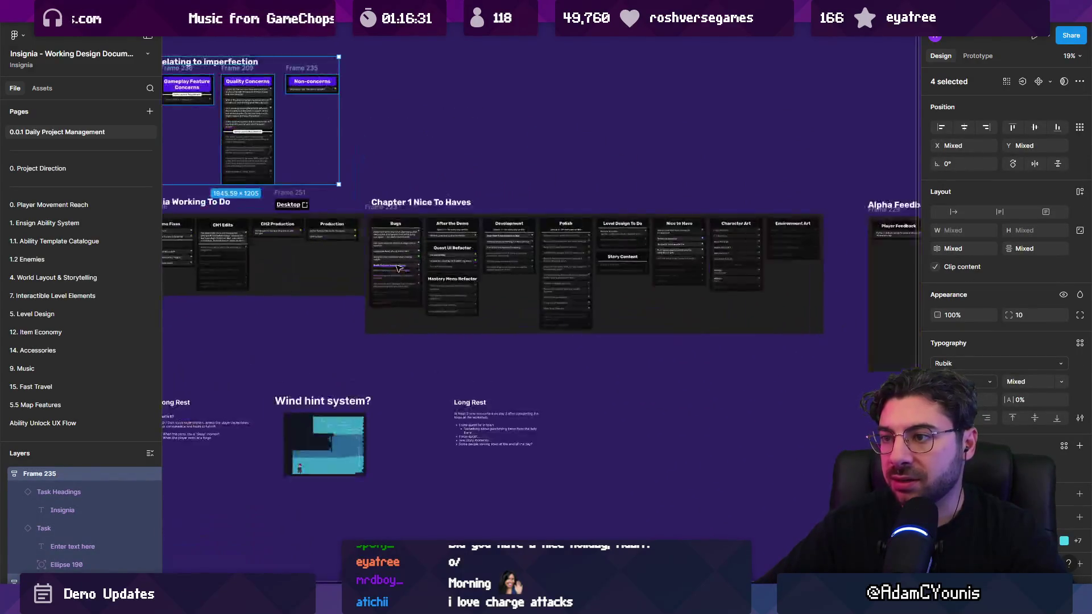
mouse_move(286, 117)
mouse_down()
mouse_move(663, 99)
mouse_move(695, 128)
mouse_up()
scroll(677, 171, up, 5)
click(666, 196)
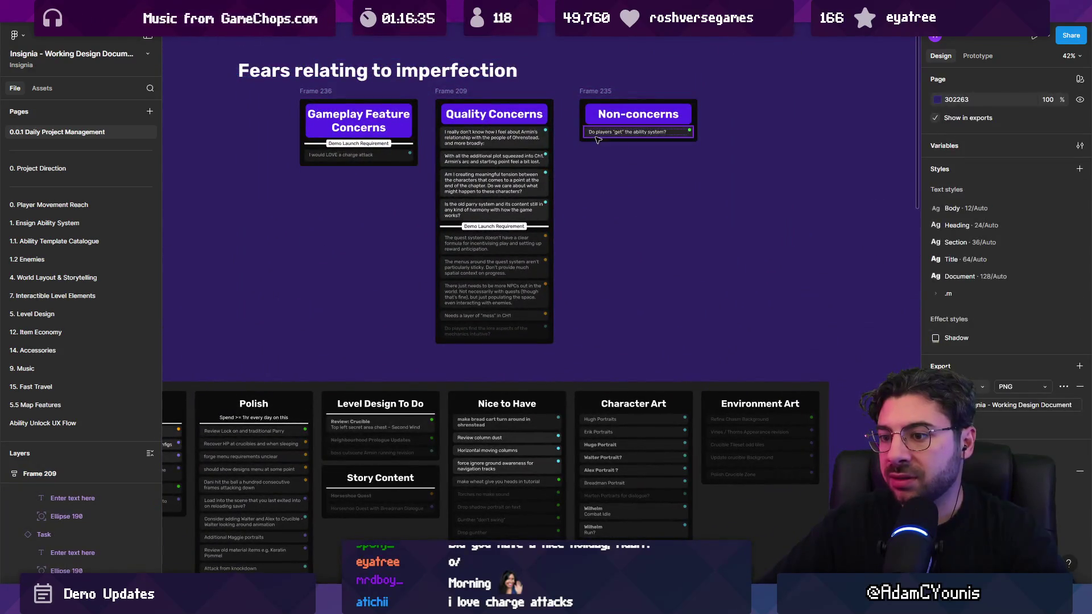
Delete the Non-concerns card and select the charge-attack task
click(603, 93)
key(Delete)
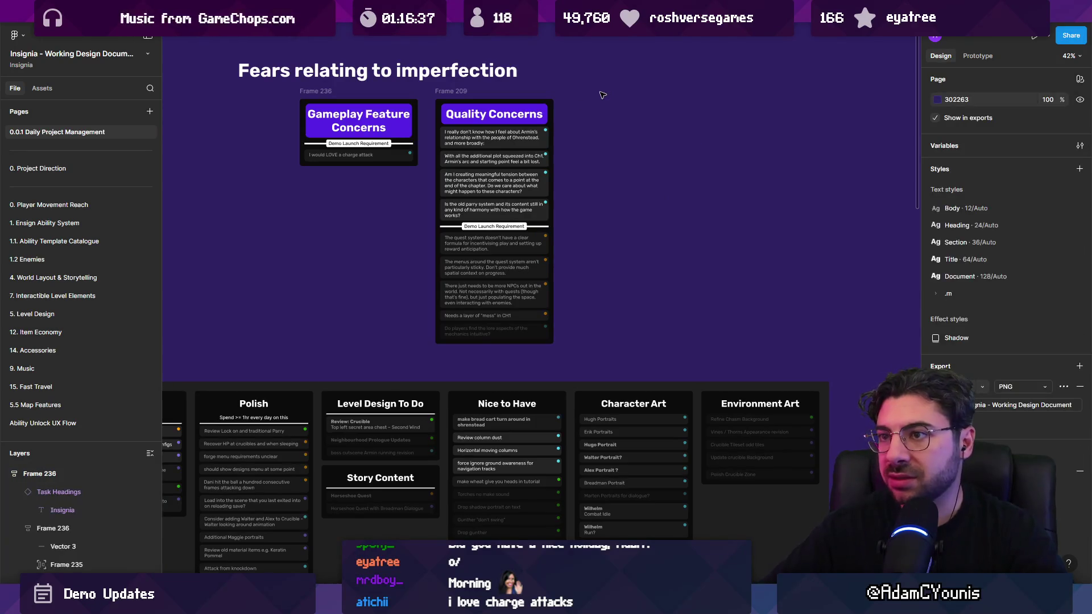
scroll(435, 150, up, 3)
click(435, 149)
Duplicate the charge-attack task and reword the copy to 'I would LOVE to see a way to list quests on the map'
mouse_move(467, 149)
mouse_down()
mouse_move(569, 281)
mouse_move(648, 288)
mouse_move(484, 151)
mouse_move(449, 152)
mouse_up()
ctrl+scroll(432, 167, down, 5)
ctrl+scroll(383, 181, up, 5)
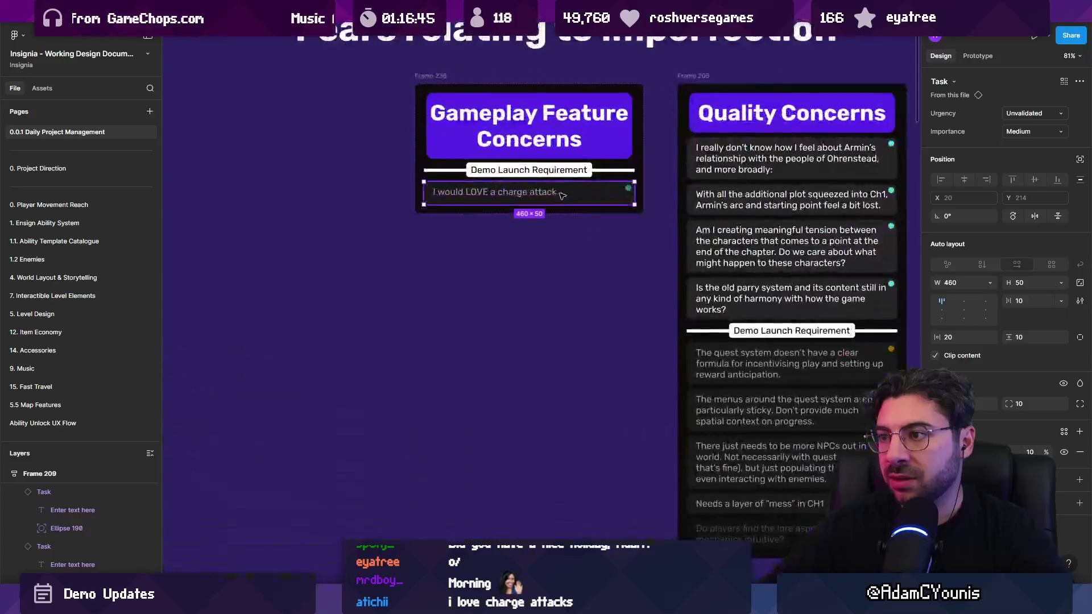
key(ctrl+d)
key(Return)
key(Return)
key(End)
key(ctrl+shift+Left)
key(ctrl+shift+Left)
key(ctrl+shift+Left)
text(to)
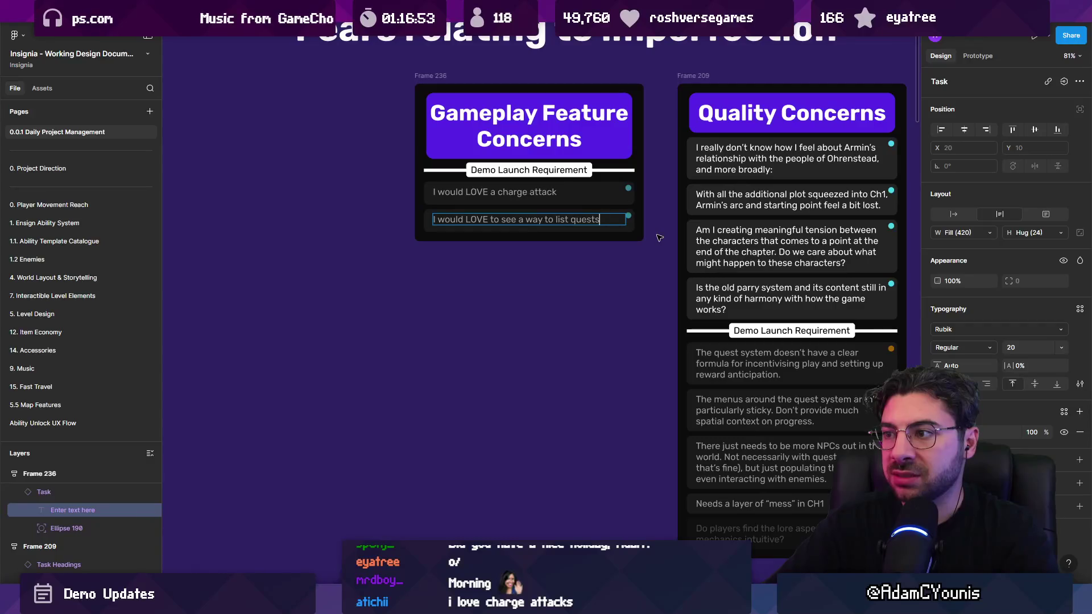
text(e map)
key(Escape)
key(Escape)
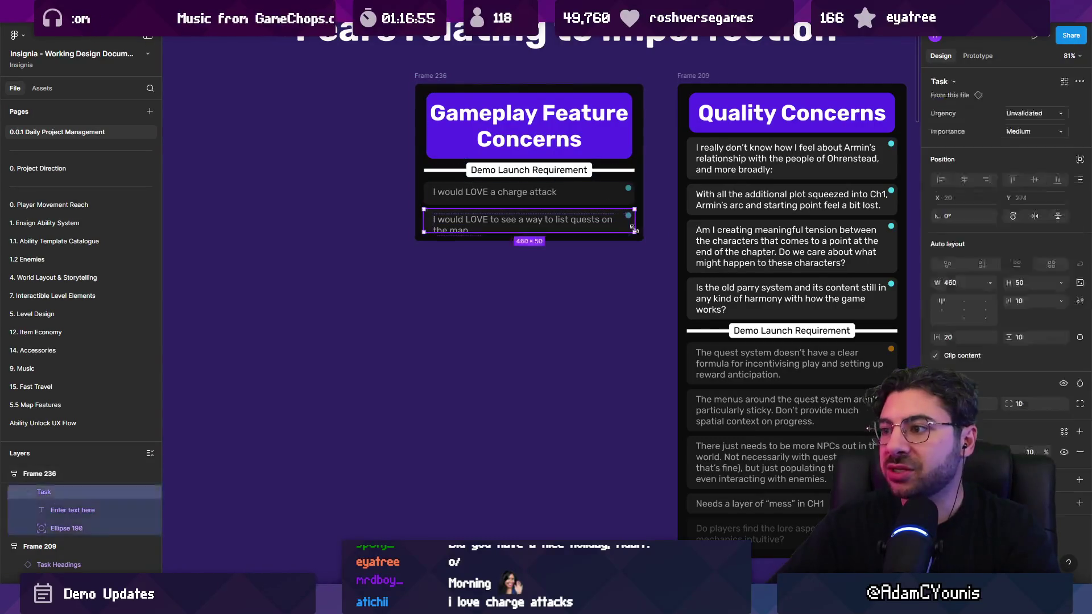
key(Escape)
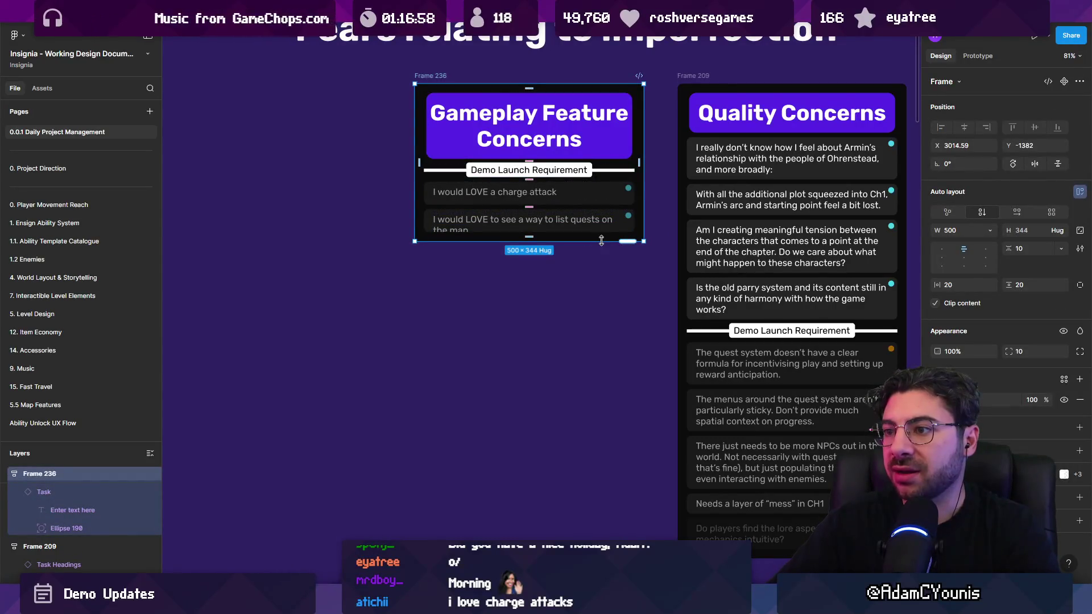
click(587, 233)
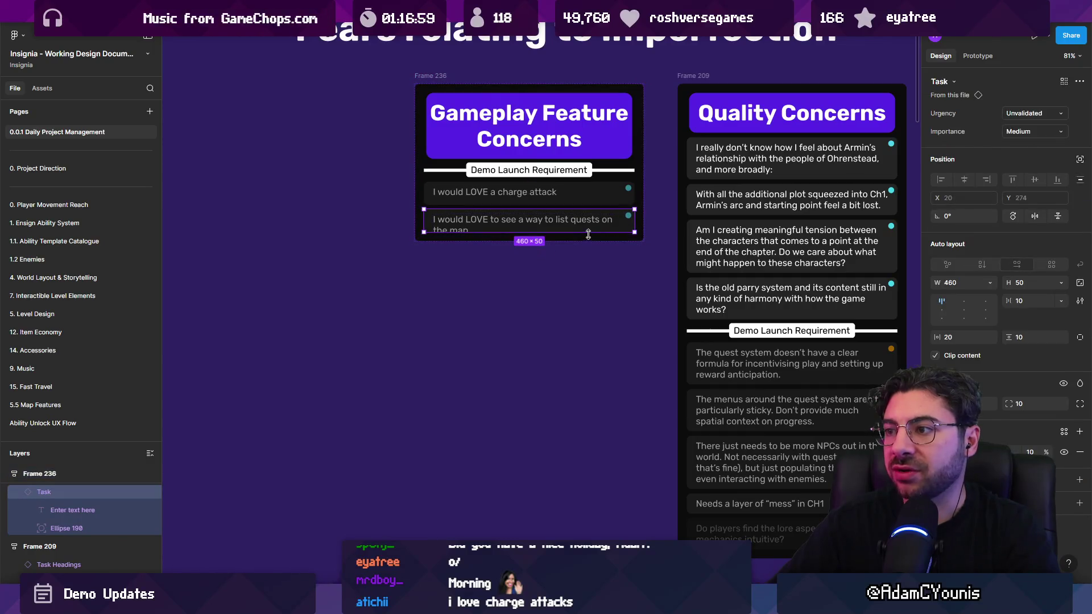
Find and select the 'Add quest on day 1' task in Demo Fixes, then switch to Unity
click(588, 288)
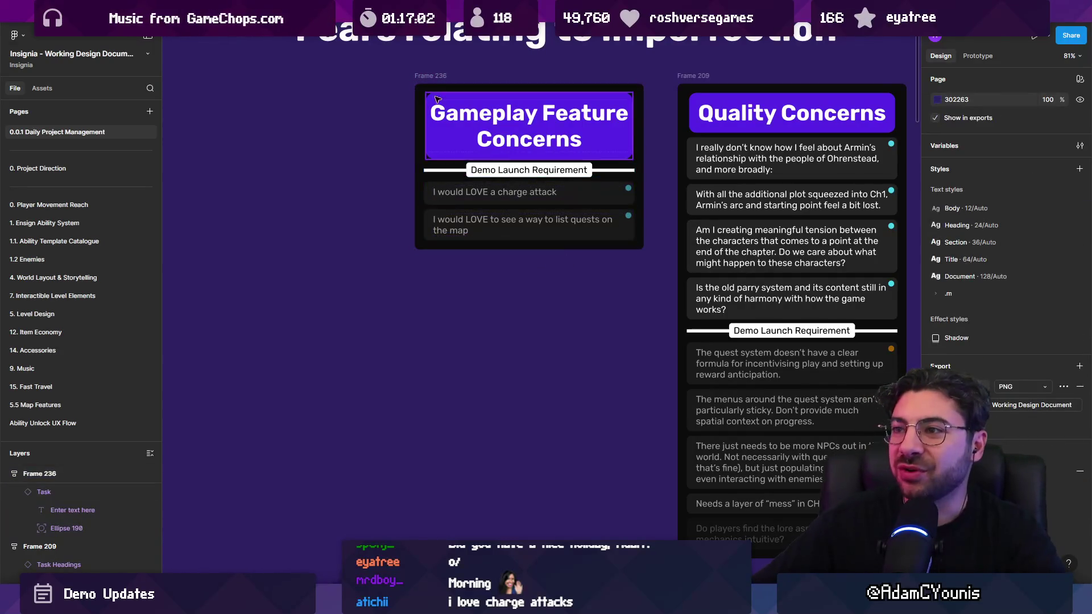
scroll(586, 182, down, 5)
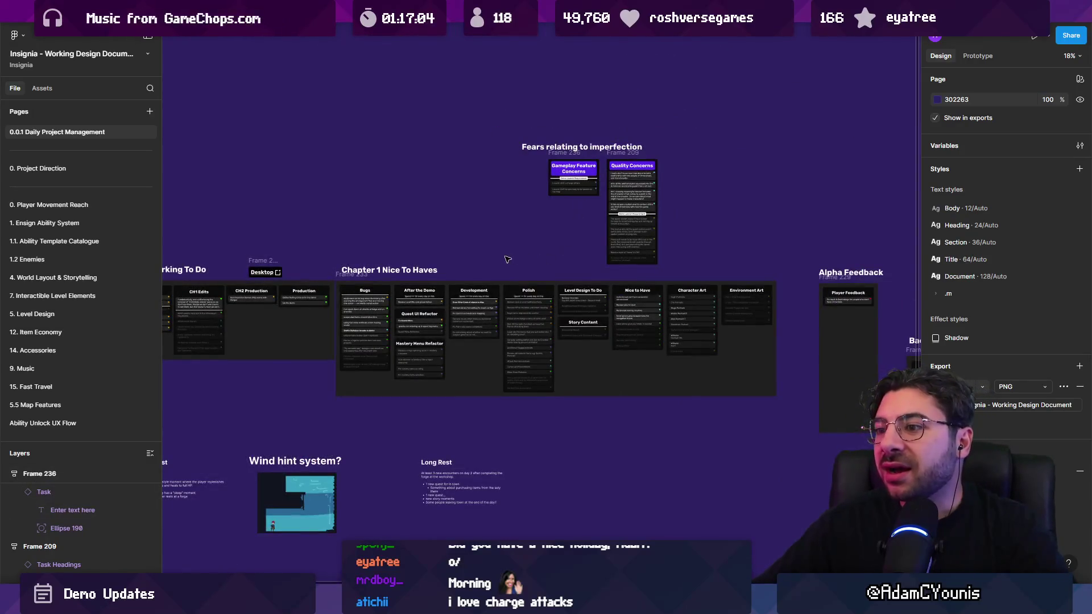
scroll(293, 332, up, 5)
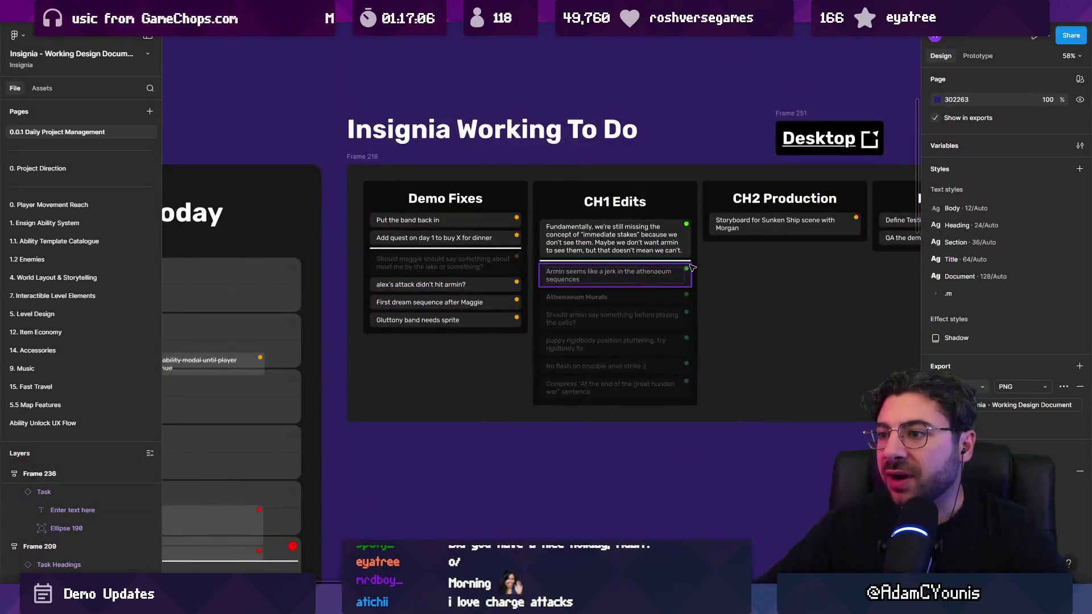
scroll(293, 253, up, 3)
scroll(292, 252, down, 2)
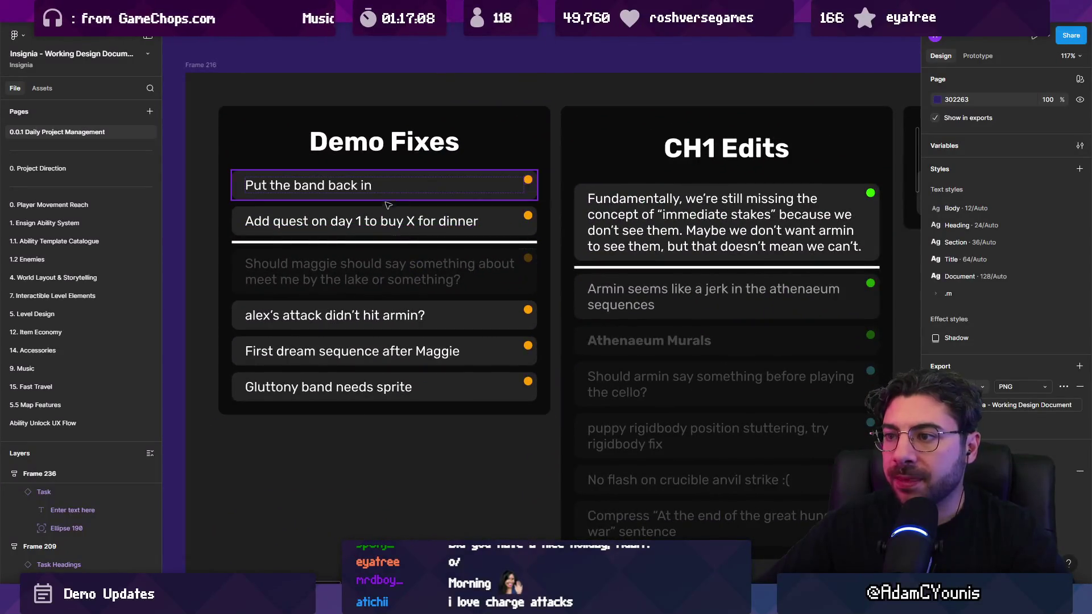
click(391, 213)
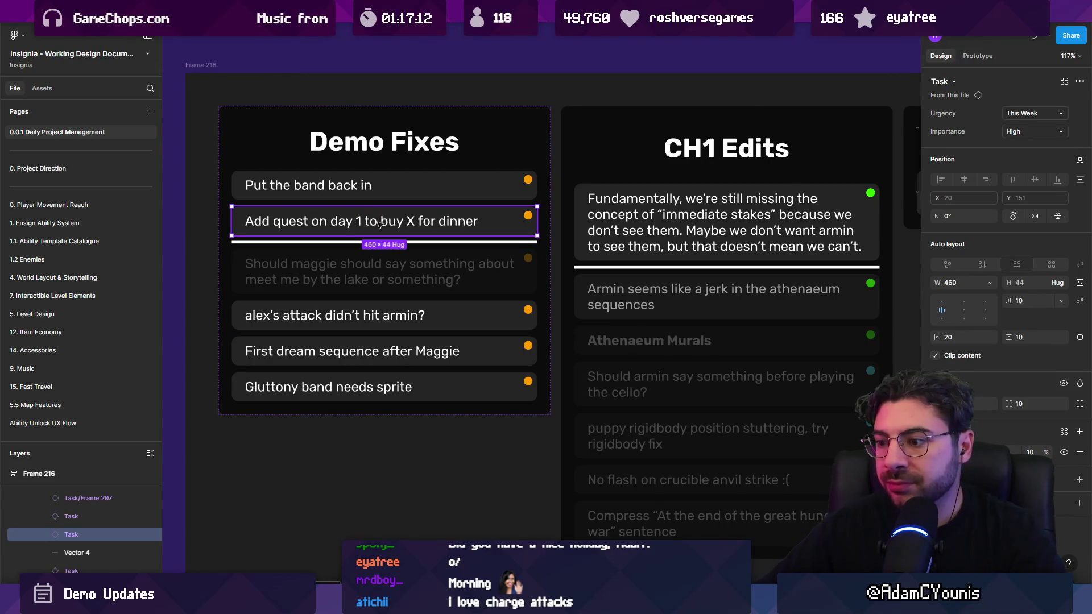
scroll(418, 239, down, 5)
scroll(663, 249, up, 3)
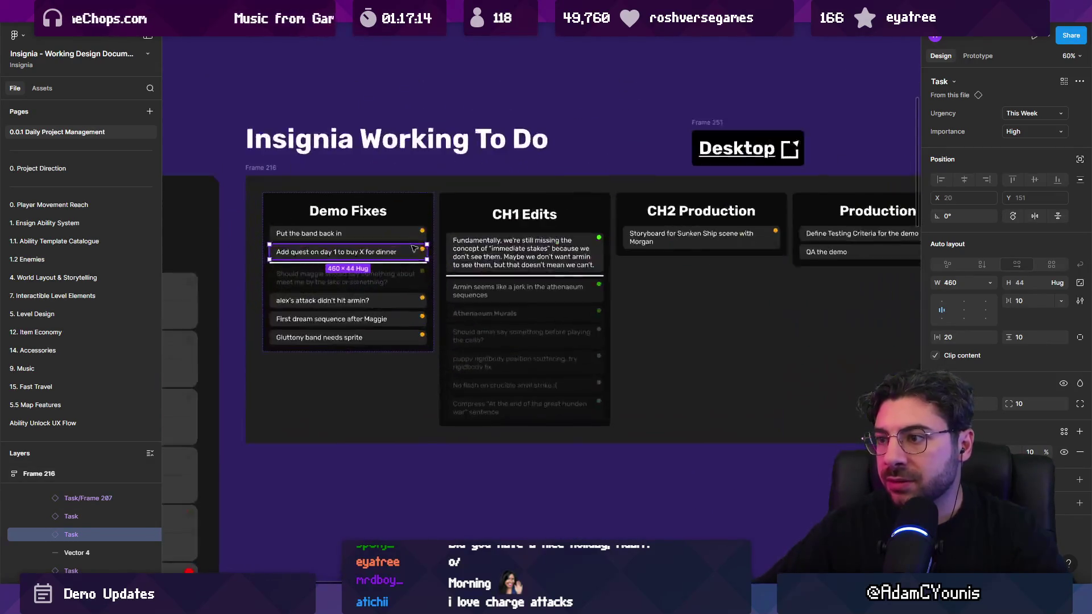
key(alt+Tab)
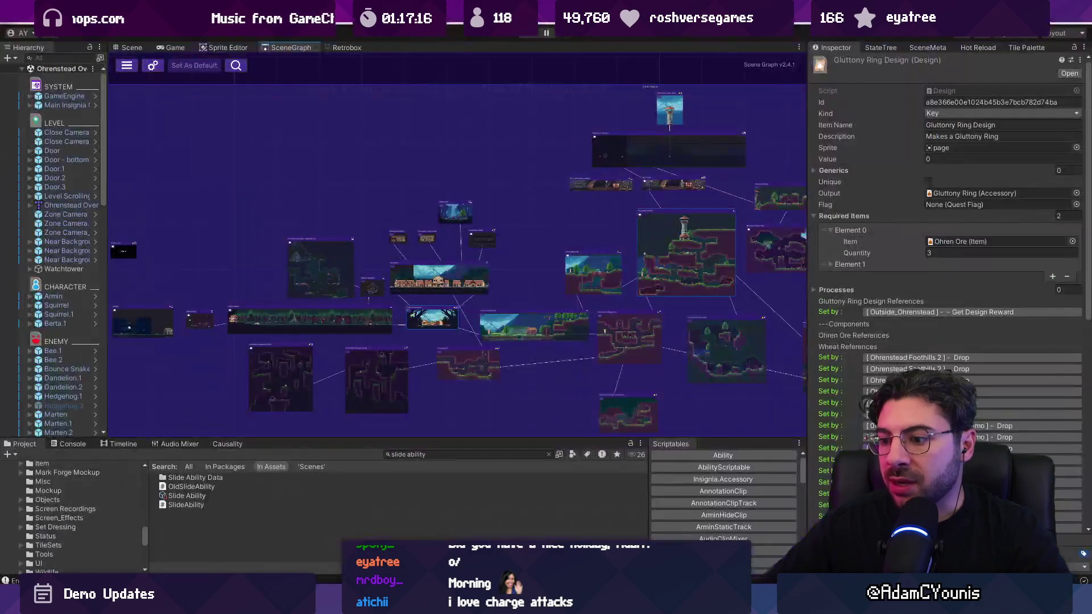
Open the Armins House scene, play-test it briefly, inspect GameEngine, then return to Figma
drag(302, 247, 466, 234)
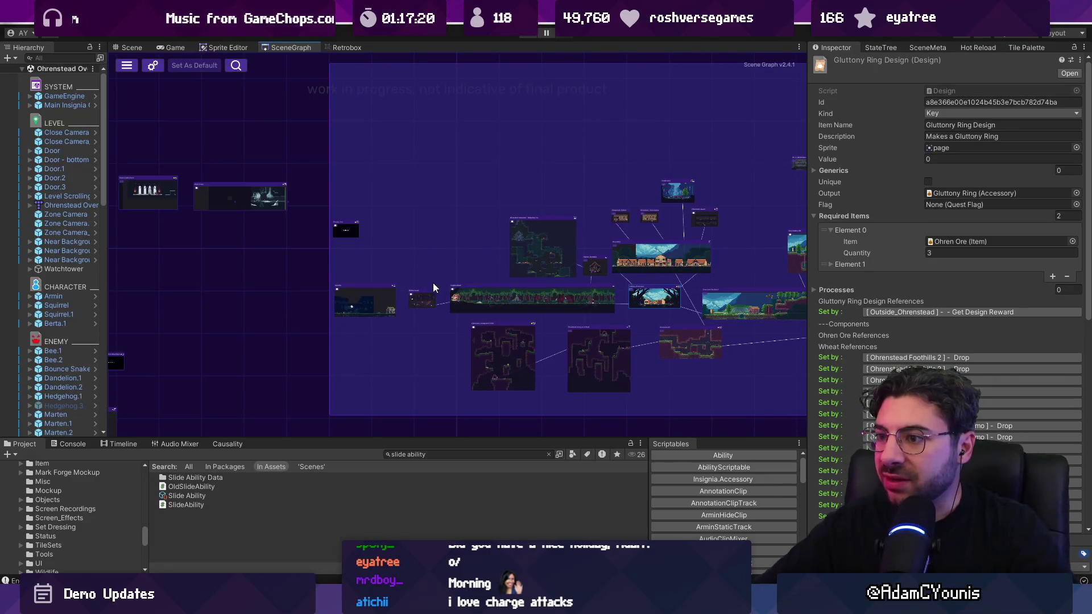
scroll(423, 298, up, 3)
double_click(423, 298)
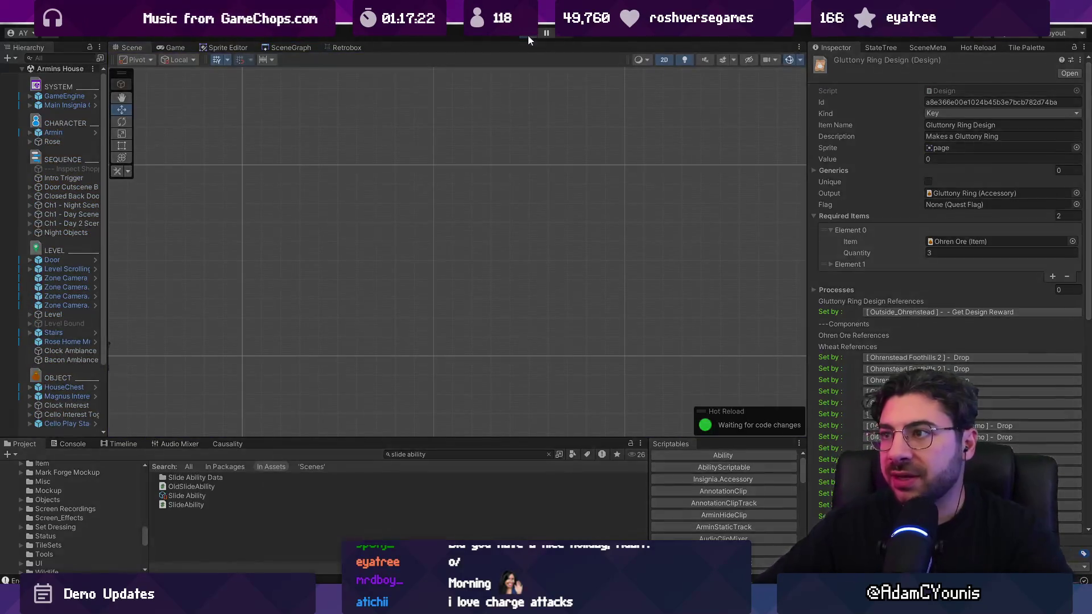
key(ctrl+p)
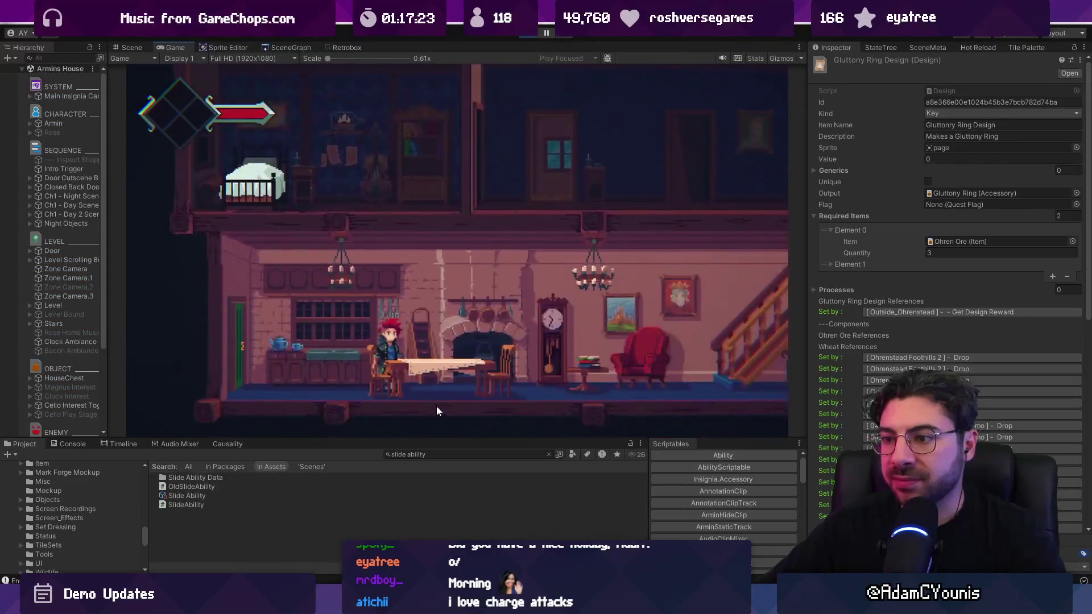
click(521, 37)
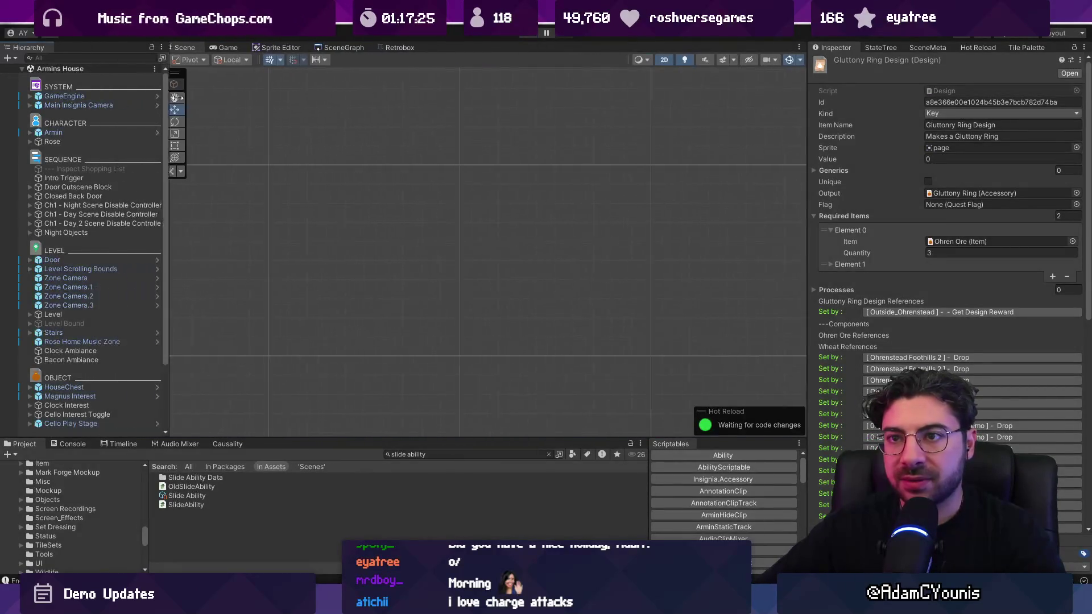
click(105, 96)
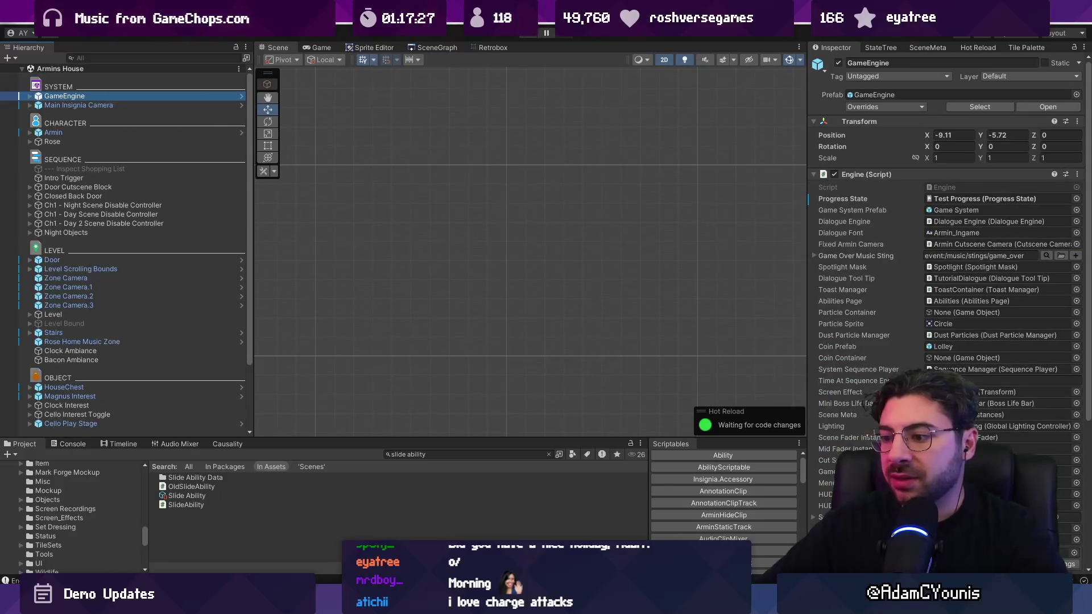
key(alt+Tab)
scroll(550, 198, down, 5)
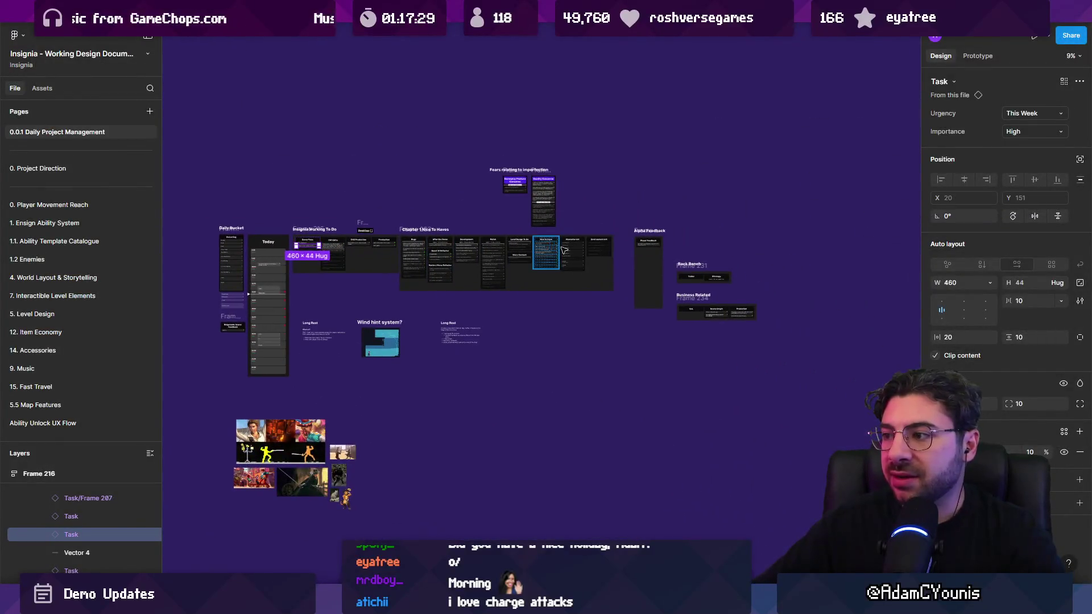
Select the quest-system concern card and drag it out of the Quality Concerns list
scroll(551, 198, up, 5)
ctrl+scroll(550, 198, up, 5)
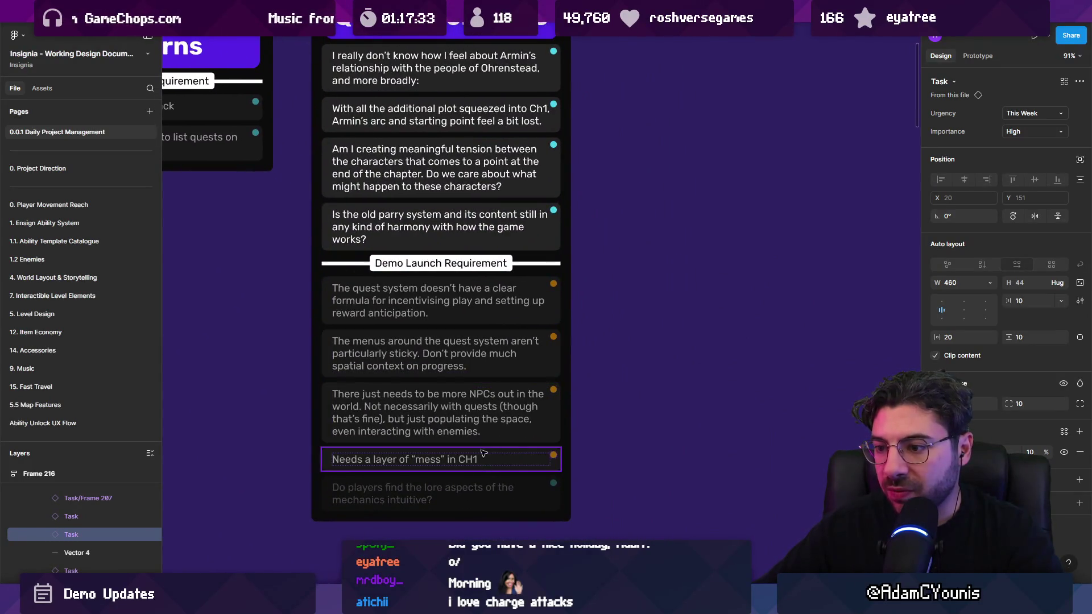
click(408, 306)
ctrl+scroll(407, 306, down, 5)
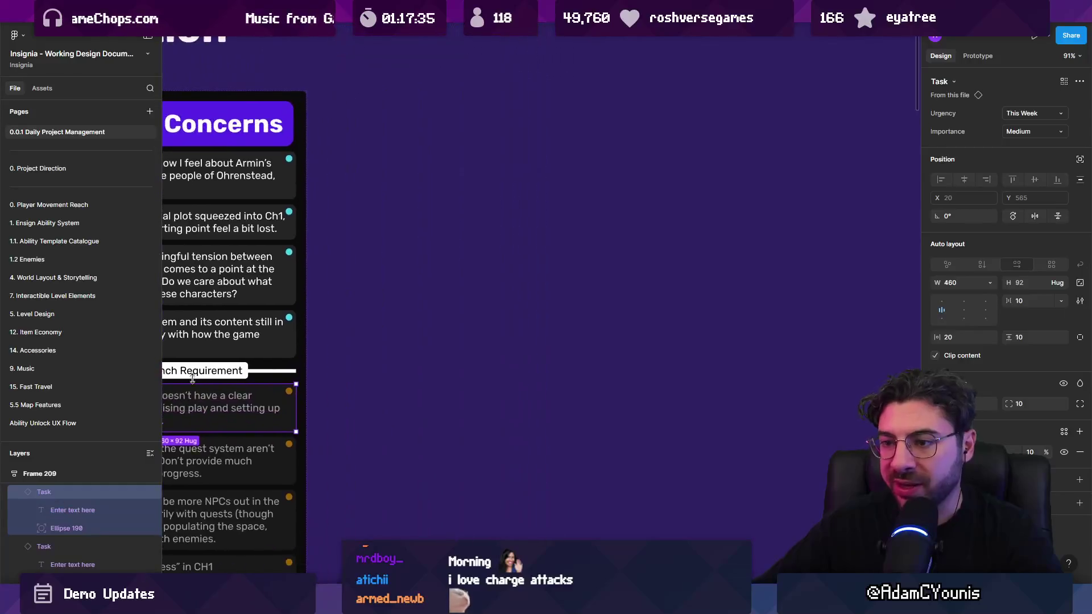
drag(211, 398, 426, 274)
scroll(404, 279, up, 5)
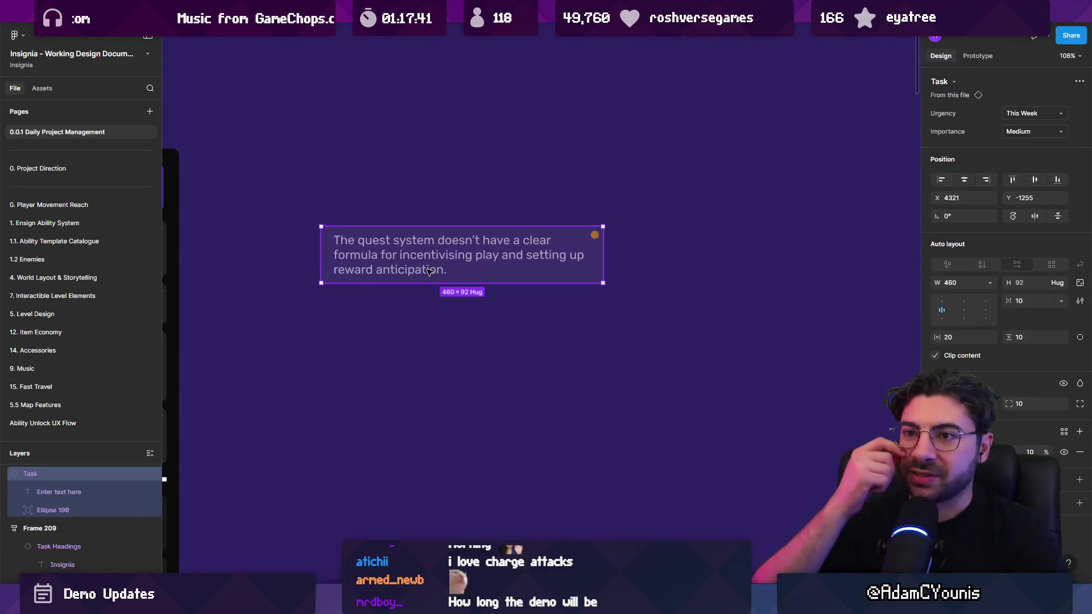
drag(466, 273, 451, 275)
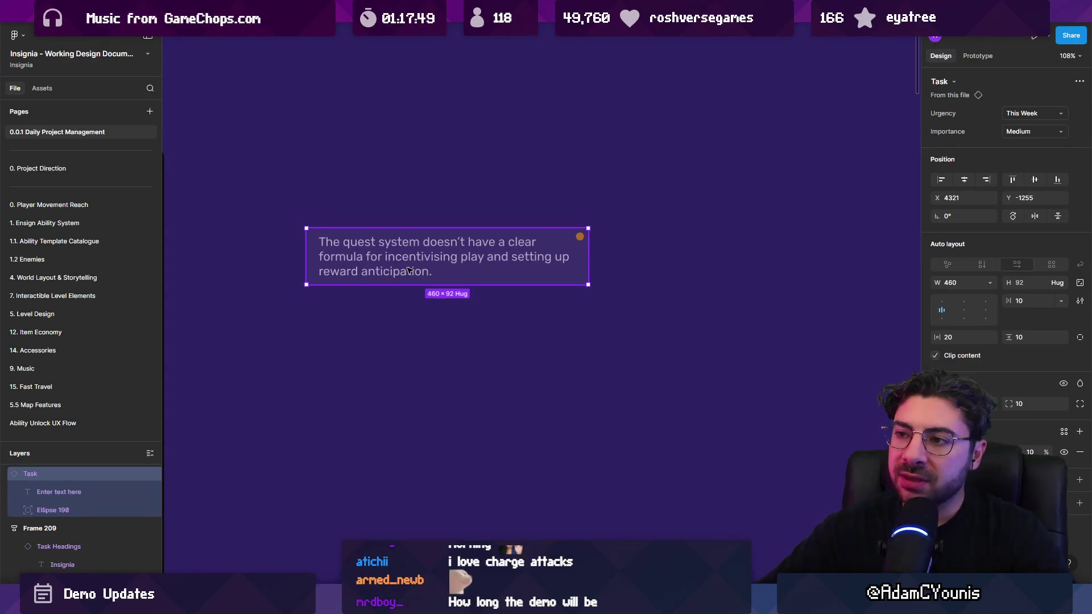
Place the quest-system card on a clear area of the canvas and deselect it
scroll(410, 271, down, 5)
mouse_move(409, 271)
mouse_down()
mouse_move(448, 245)
mouse_move(386, 205)
mouse_move(290, 271)
mouse_move(293, 336)
mouse_move(617, 281)
mouse_move(392, 241)
mouse_move(416, 241)
mouse_move(603, 142)
mouse_move(639, 170)
mouse_move(541, 227)
mouse_move(543, 186)
mouse_up()
scroll(449, 246, up, 4)
scroll(617, 282, down, 5)
scroll(543, 186, up, 3)
scroll(544, 186, up, 3)
click(505, 412)
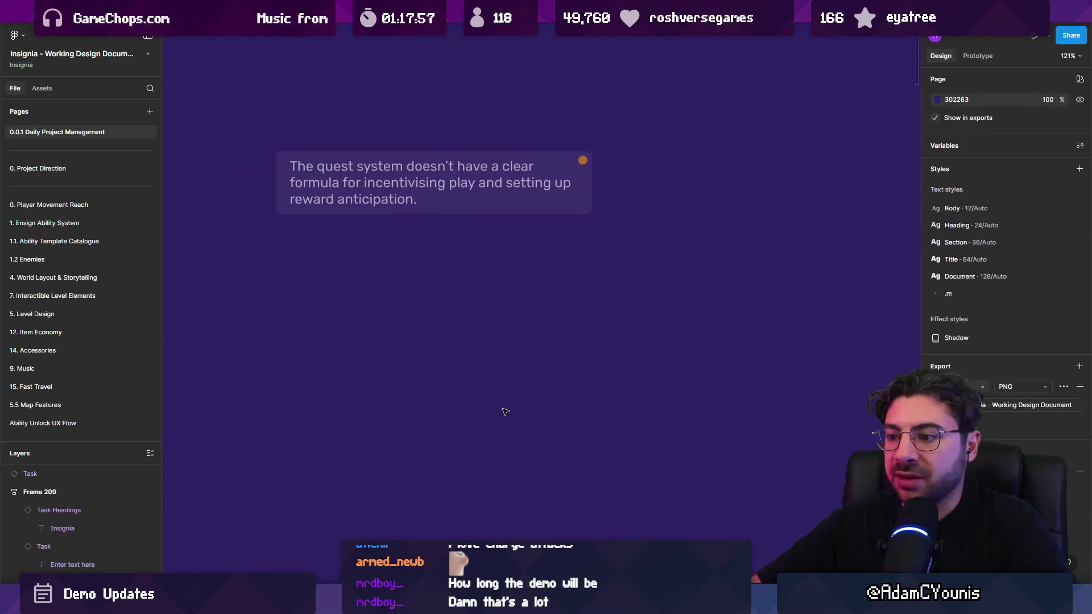
Edit the label below the card to end with 'for Design as a reward', with the key word in bold
click(415, 327)
text(Things you need to get to create)
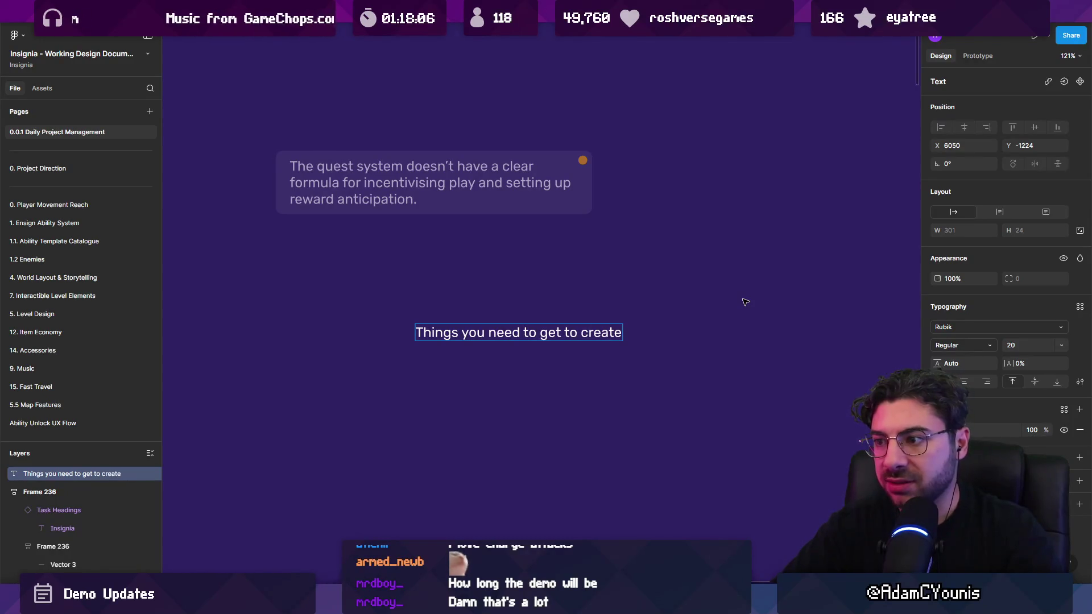
key(ctrl+shift+Left)
key(ctrl+shift+Left)
text(for)
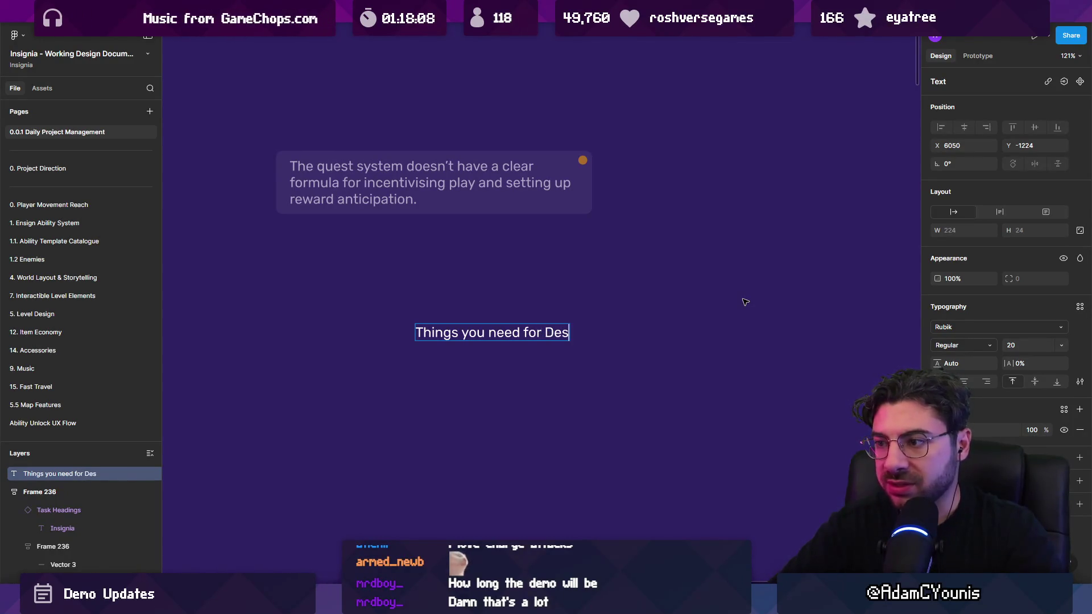
key(ctrl+shift+Left)
key(ctrl+b)
key(Escape)
key(Escape)
Duplicate the label and retype the copy as a bold 'Design as a reward' heading
mouse_move(521, 341)
mouse_down()
mouse_move(336, 318)
mouse_move(615, 307)
mouse_move(592, 307)
mouse_up()
key(Return)
key(BackSpace)
text(Design as a reward)
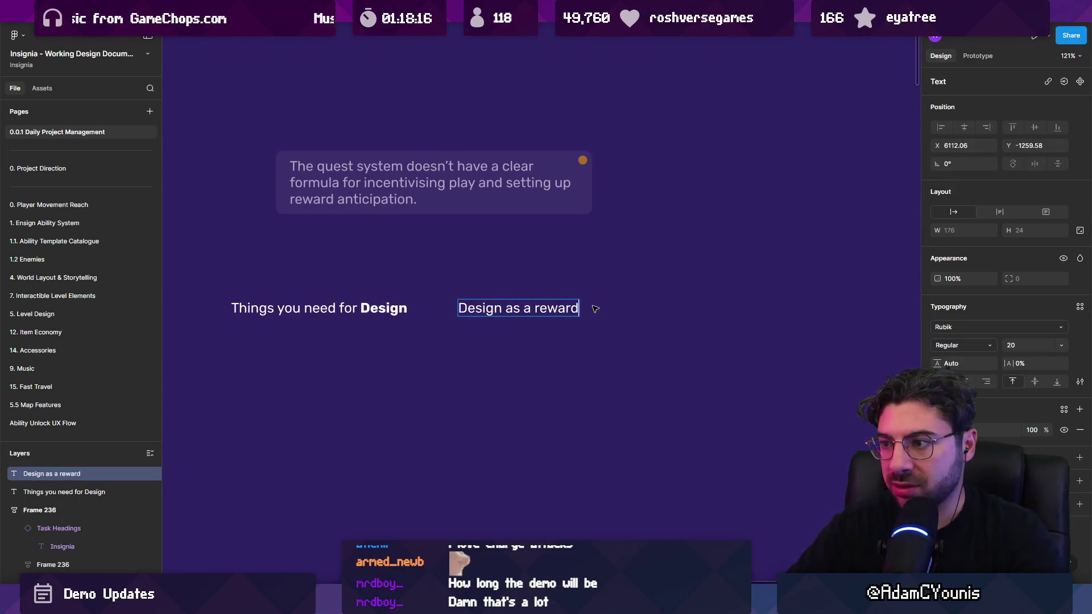
key(Escape)
key(ctrl+b)
Place another copy further right as the 'Quest requirements' heading
alt+drag(525, 308, 704, 311)
key(Return)
key(BackSpace)
text(Quest requirements)
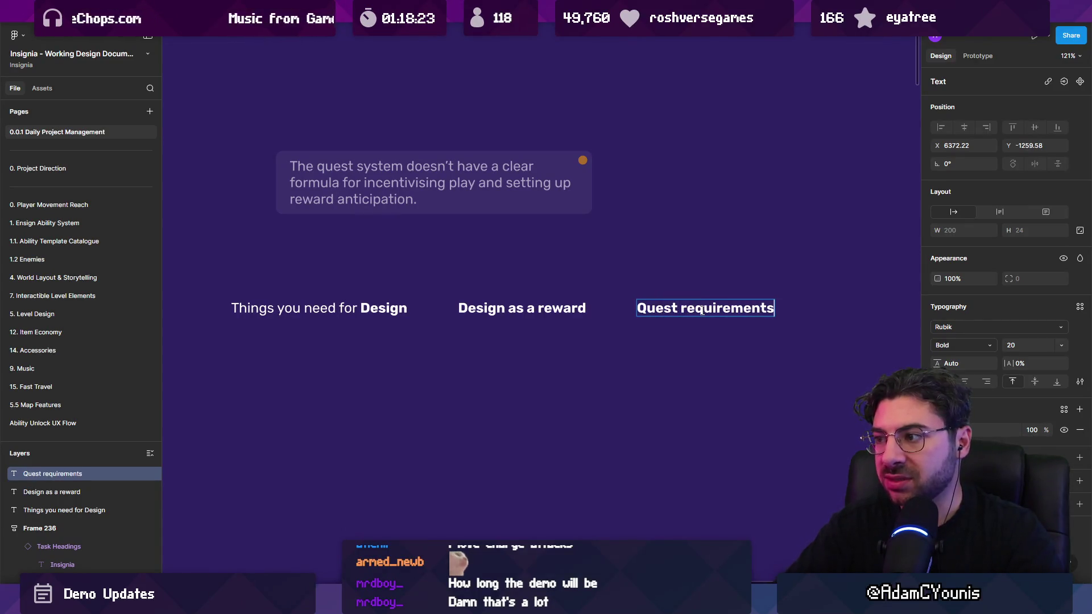
text(requirements)
key(Escape)
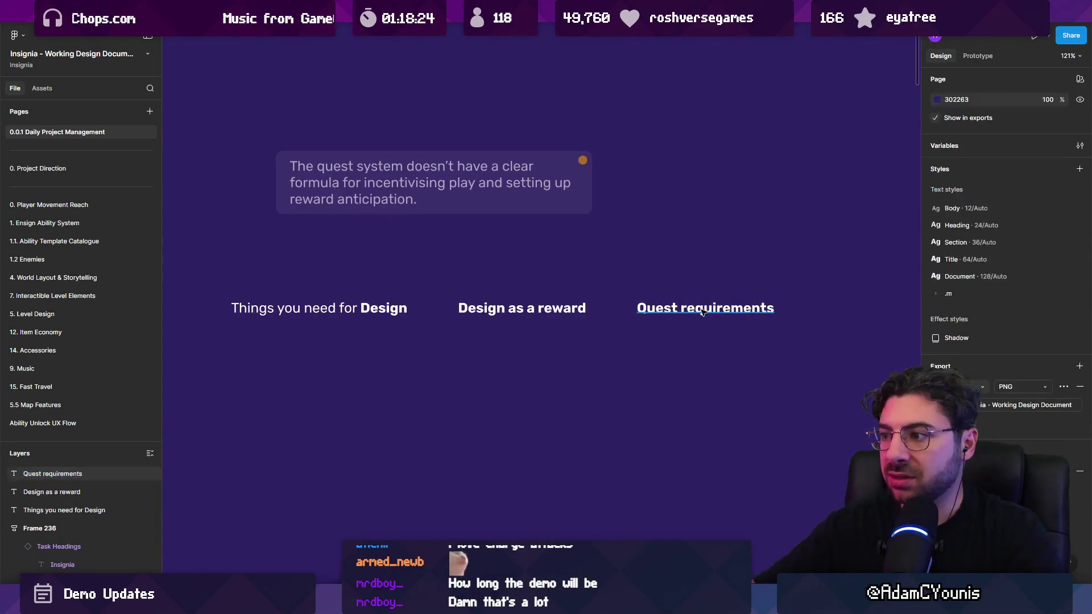
Duplicate Quest requirements to its right and retype it as 'The thing the design crafts'
scroll(702, 312, right, 3)
alt+drag(603, 301, 784, 301)
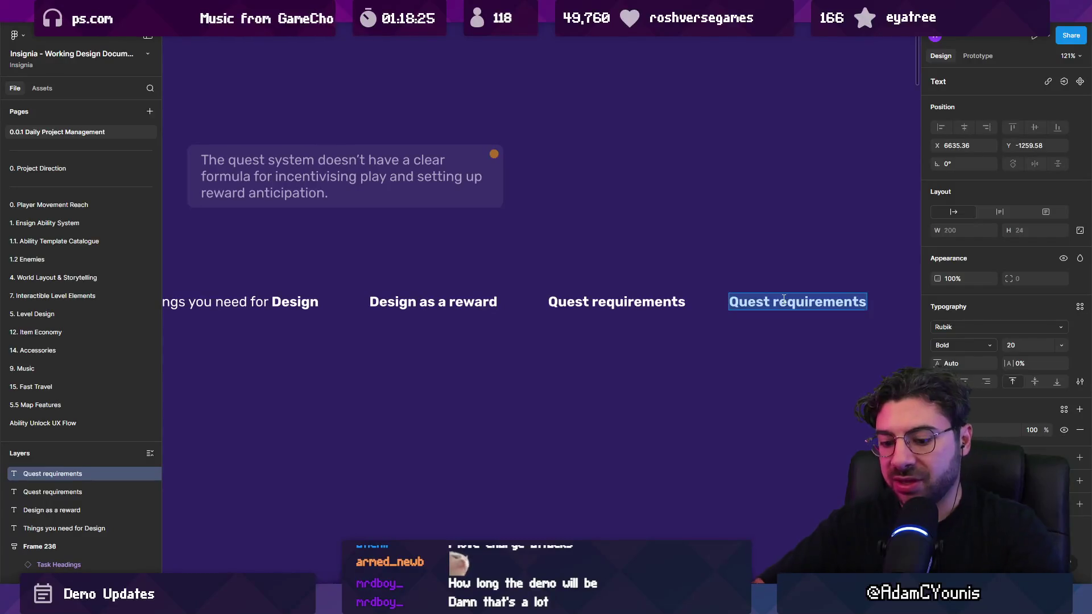
text(The thi)
key(ctrl+shift+Left)
key(ctrl+shift+Left)
text(c)
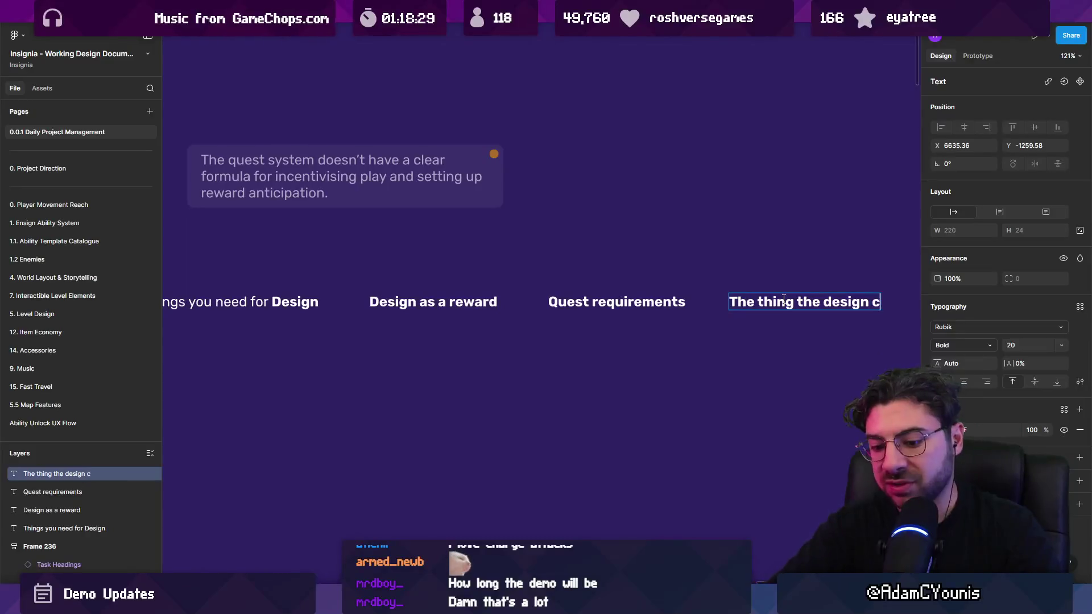
Set 'The thing the' and 'design' to Regular, leaving 'crafts' bold
key(ctrl+a)
key(Right)
key(ctrl+Left)
key(ctrl+Left)
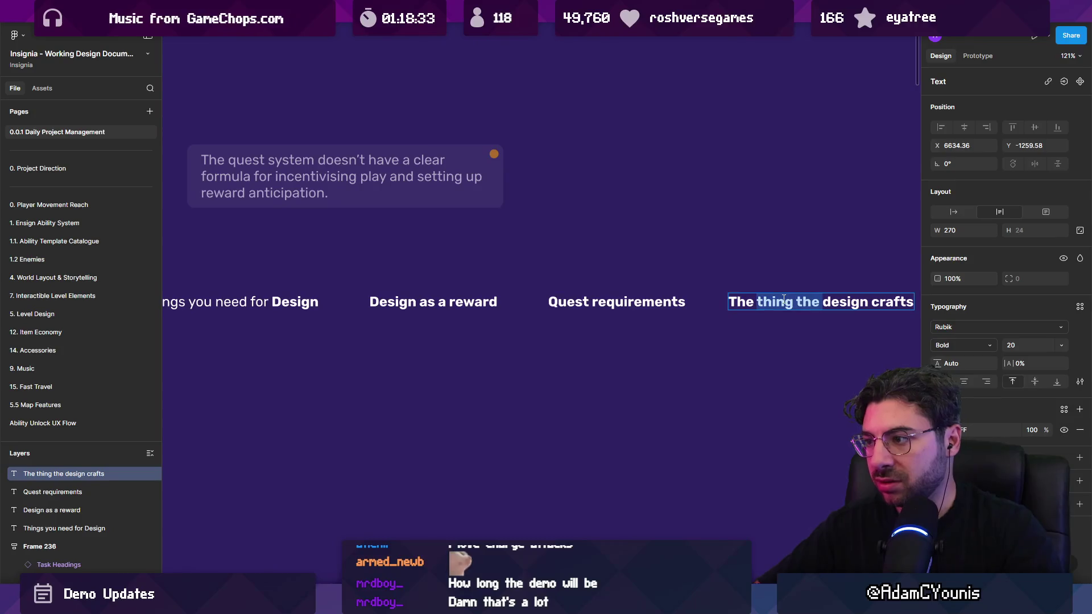
key(ctrl+b)
drag(864, 299, 841, 302)
key(ctrl+b)
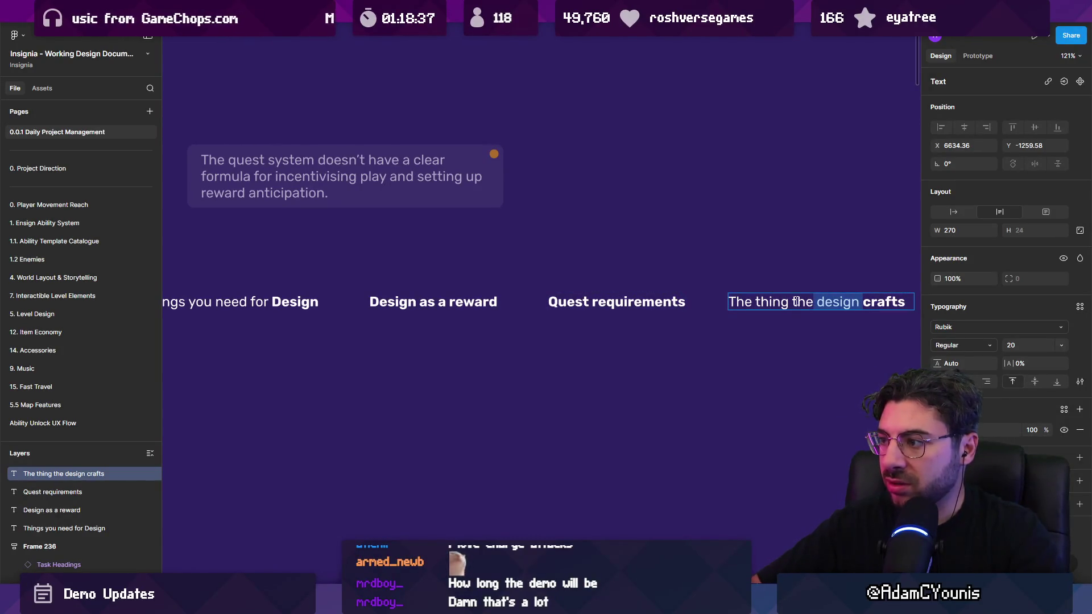
Set 'Quest' and 'as a reward' to Regular, keeping 'requirements' and 'Design' bold
double_click(682, 301)
click(591, 302)
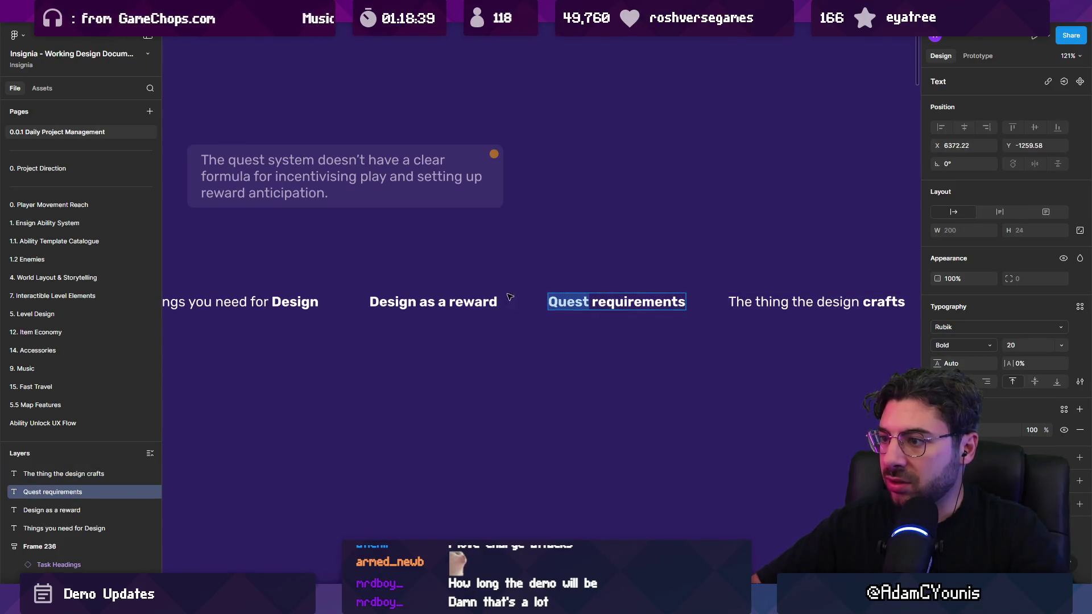
key(ctrl+b)
double_click(474, 301)
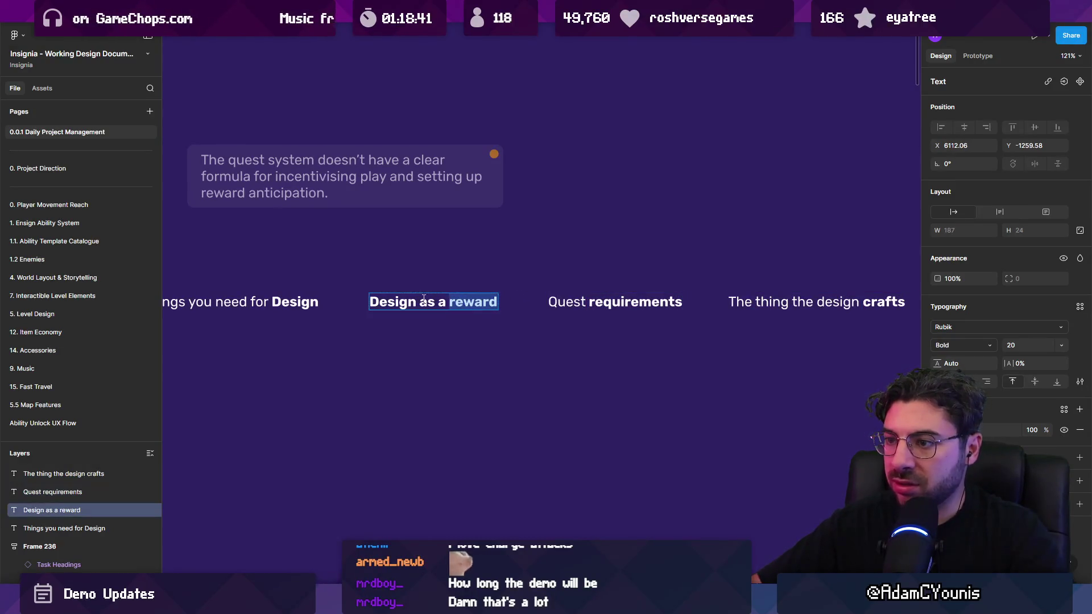
drag(418, 301, 498, 301)
key(ctrl+b)
key(Escape)
Rename the 'Things you need for Design' heading to 'Itinerary for Design'
scroll(473, 337, down, 3)
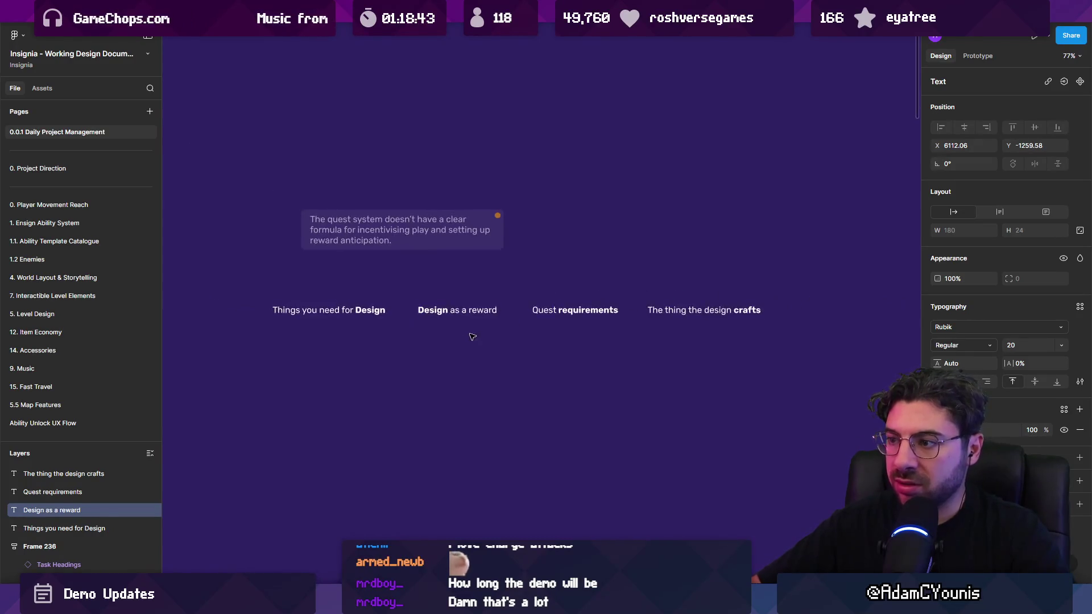
click(380, 308)
double_click(366, 294)
key(ctrl+a)
key(ctrl+b)
key(Escape)
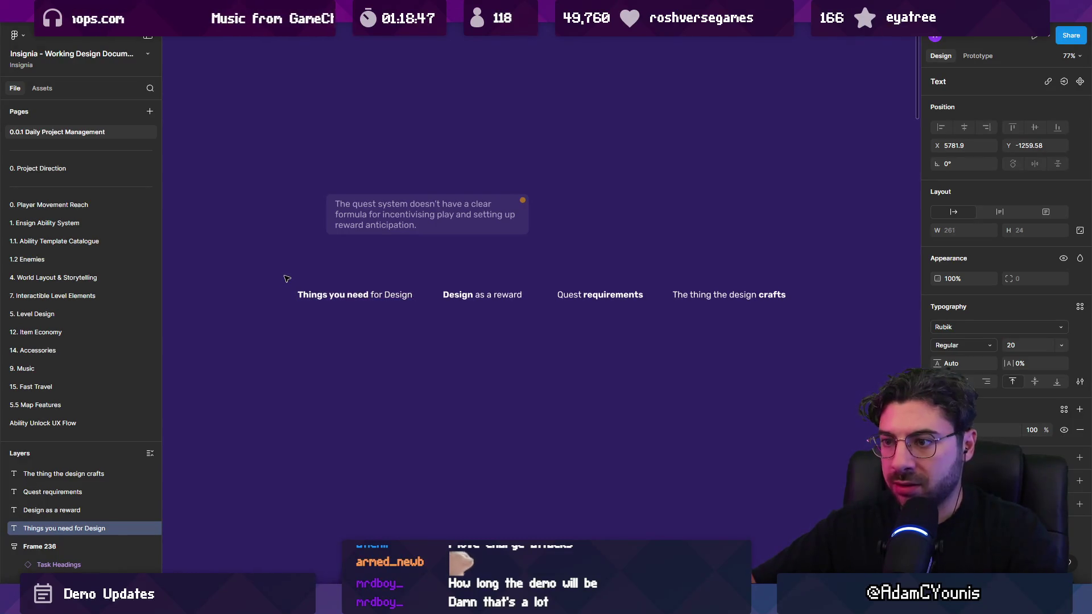
text(Itinerart)
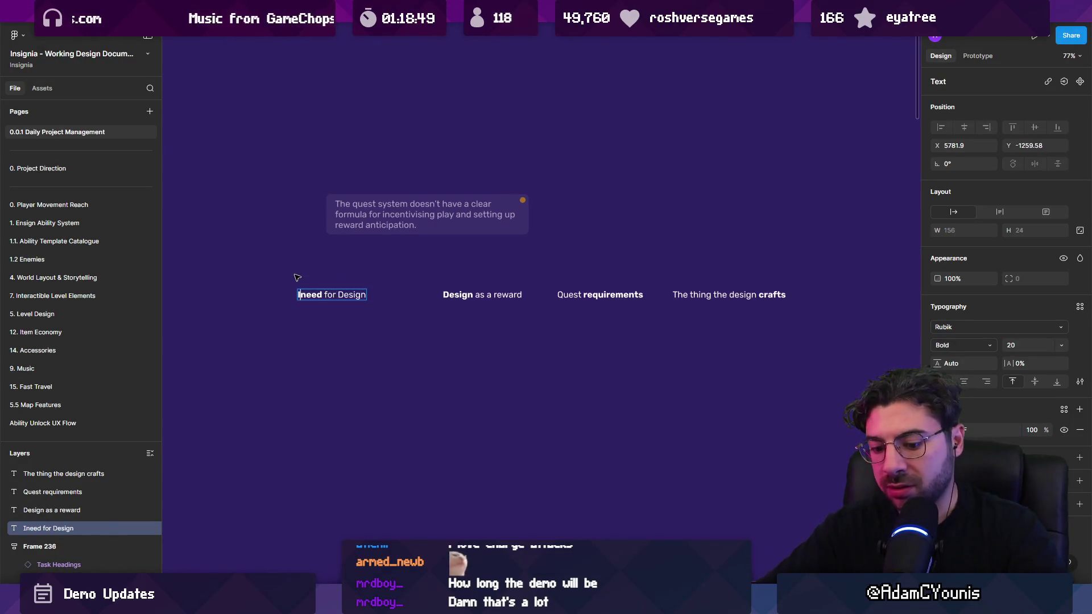
key(BackSpace)
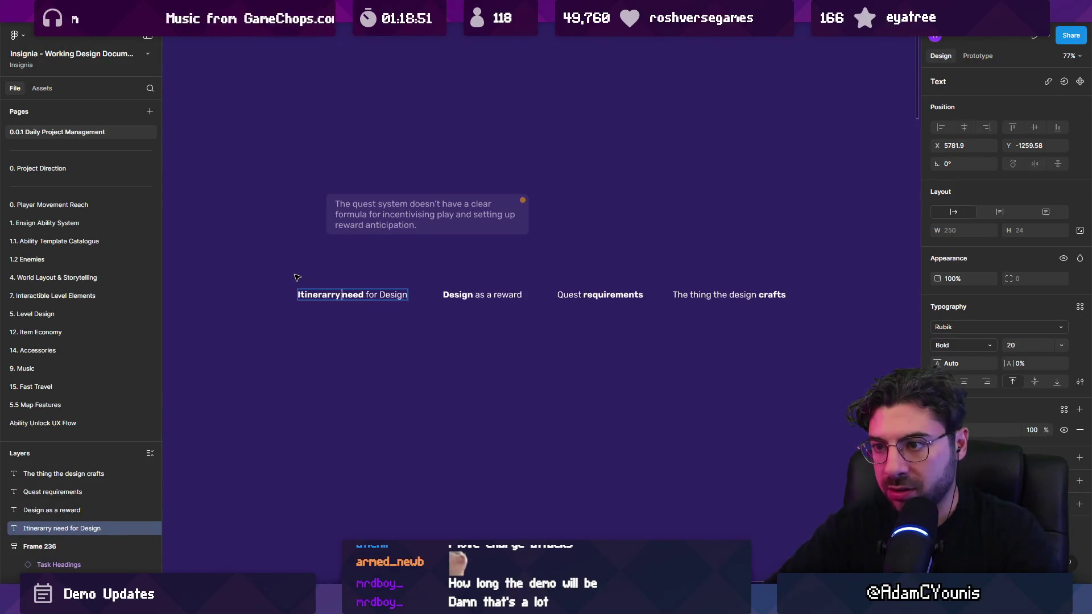
text(yu)
key(BackSpace)
key(Delete)
key(Delete)
key(Delete)
key(Escape)
Hide the UI panels with Ctrl+\ and shift the first heading into a staggered position
click(547, 467)
scroll(451, 366, right, 3)
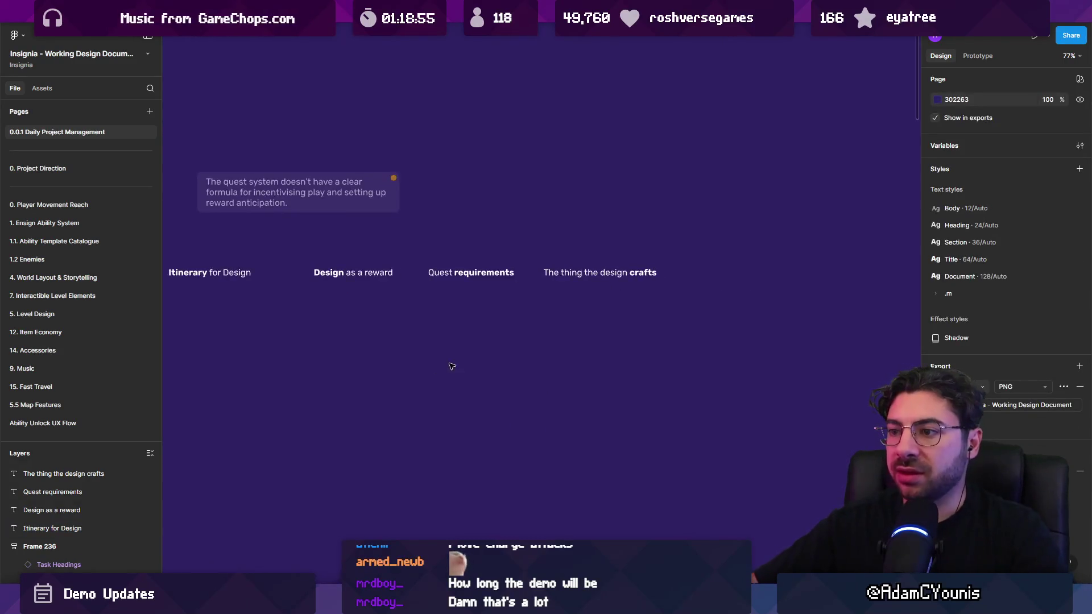
key(ctrl+backslash)
scroll(550, 310, up, 3)
drag(550, 309, 580, 312)
drag(265, 235, 145, 241)
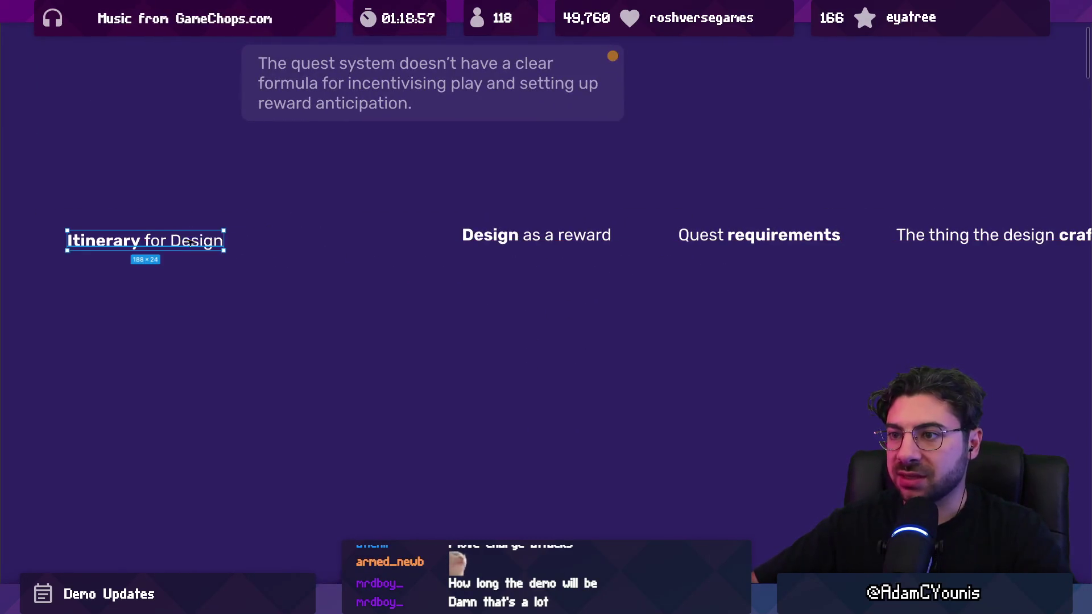
Stagger the headings across the canvas, nudging Design as a reward and The thing the design crafts
drag(536, 235, 368, 255)
drag(760, 235, 573, 240)
drag(950, 235, 704, 285)
scroll(703, 285, down, 3)
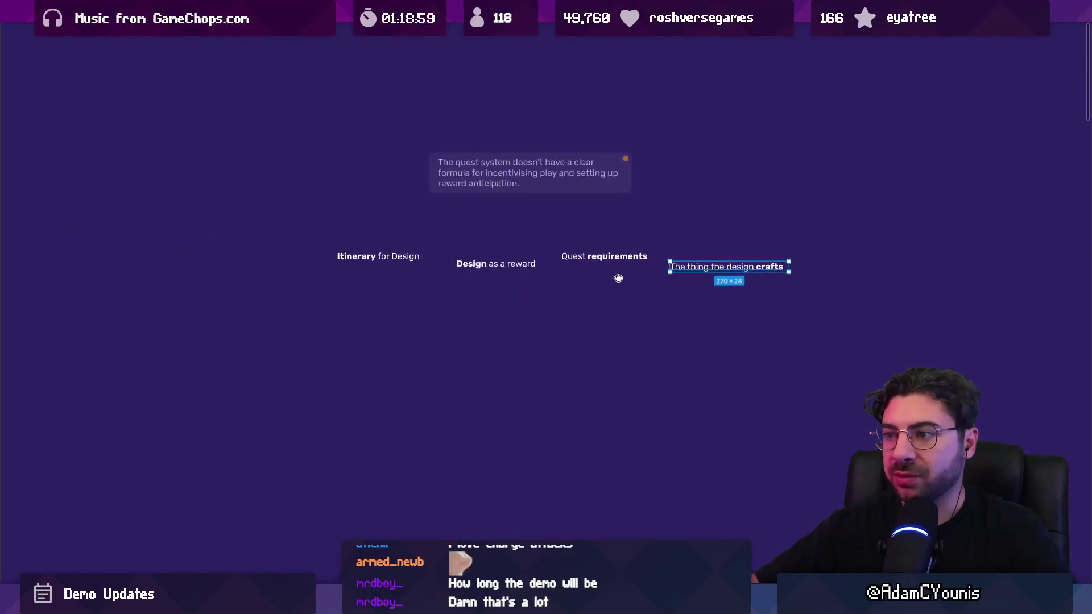
drag(399, 279, 398, 287)
click(288, 257)
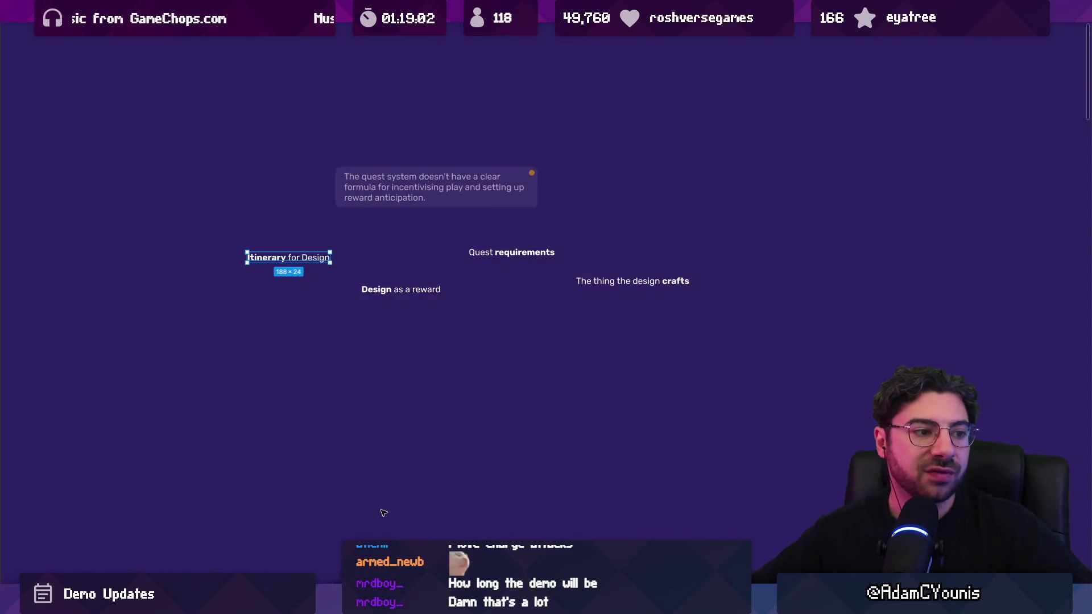
drag(398, 289, 384, 301)
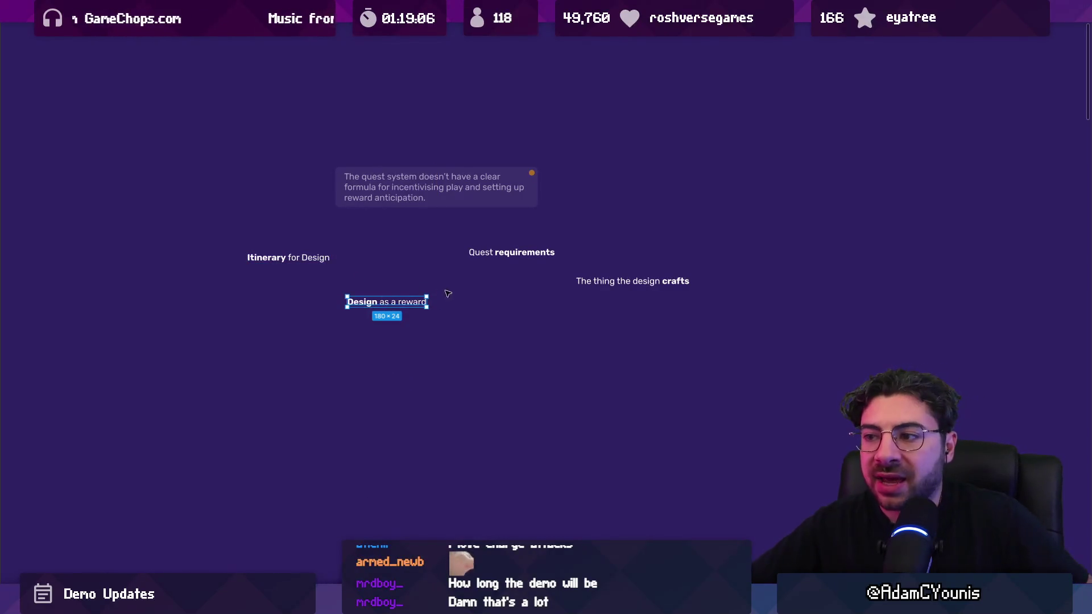
scroll(446, 296, up, 5)
scroll(853, 256, right, 2)
drag(849, 252, 850, 257)
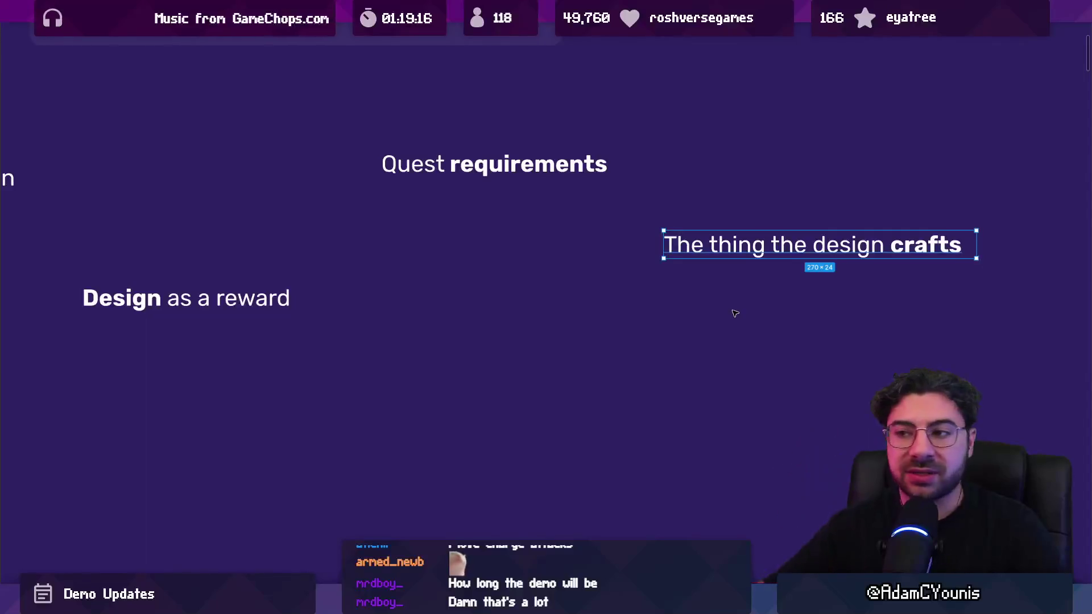
scroll(714, 290, down, 3)
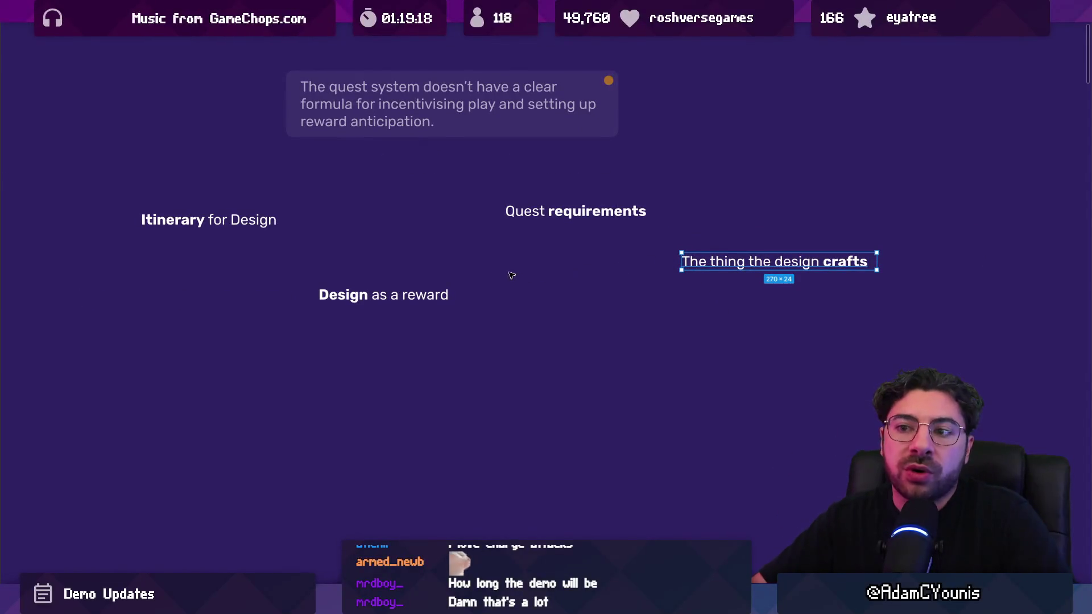
Pull 'reward' out of Design as a reward into its own bold Reward label beside it
double_click(417, 294)
click(405, 296)
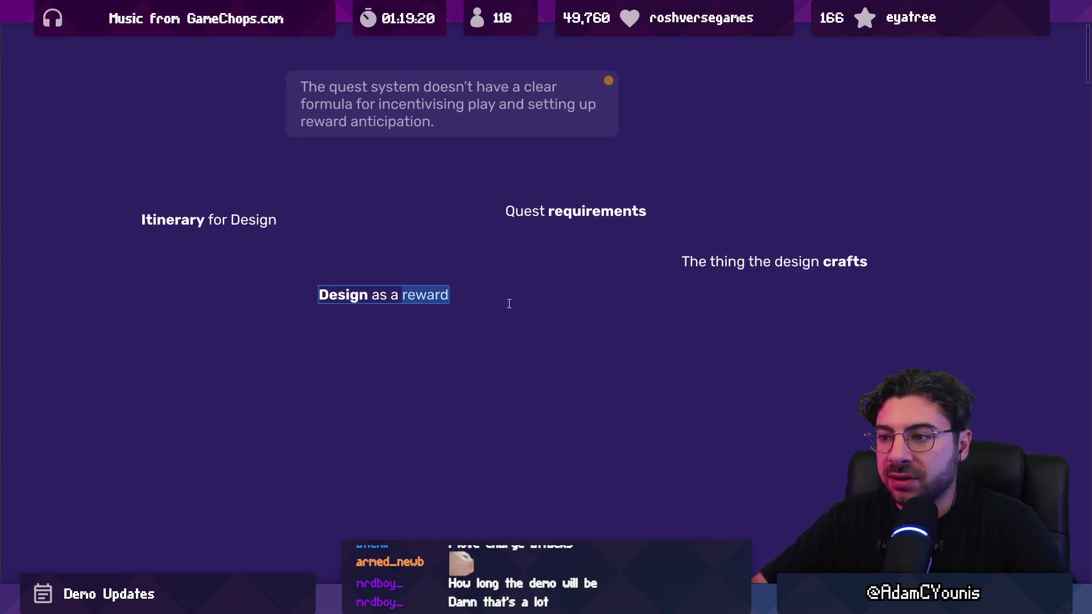
drag(374, 306, 576, 330)
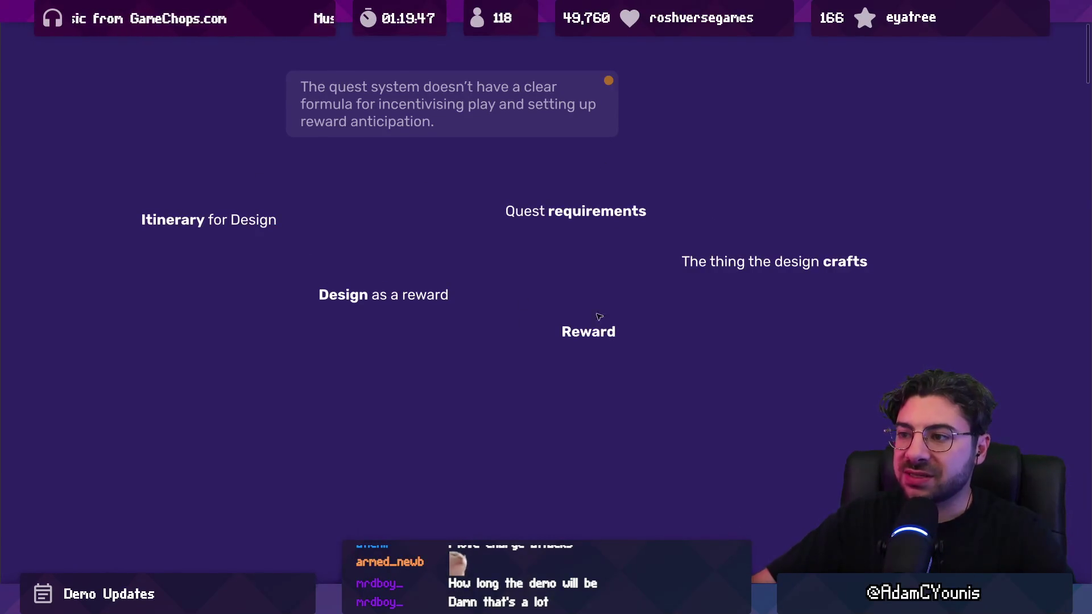
drag(414, 293, 347, 304)
drag(591, 330, 523, 321)
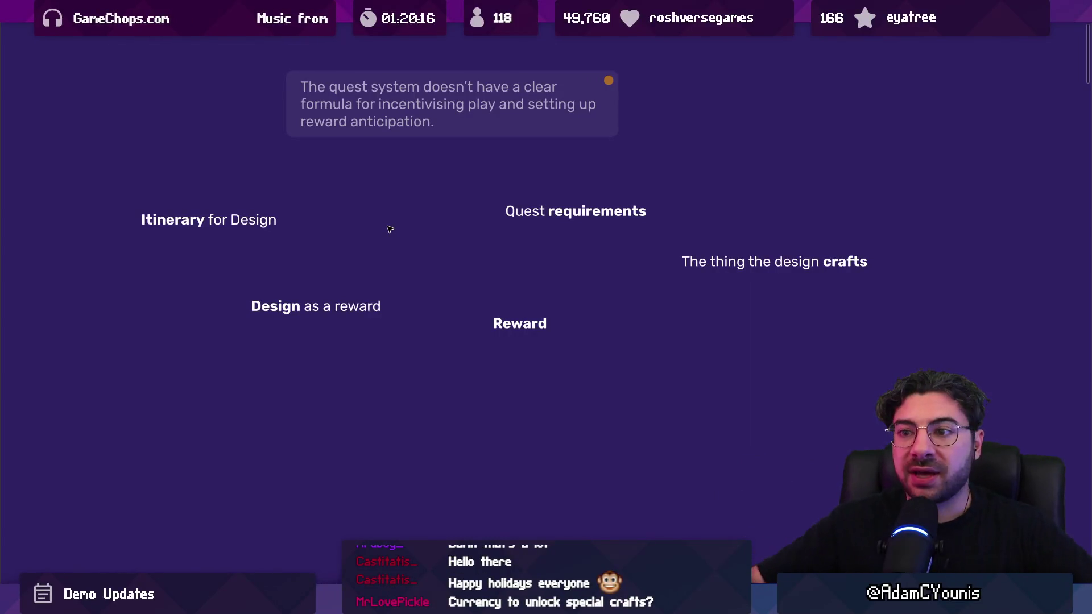
double_click(234, 224)
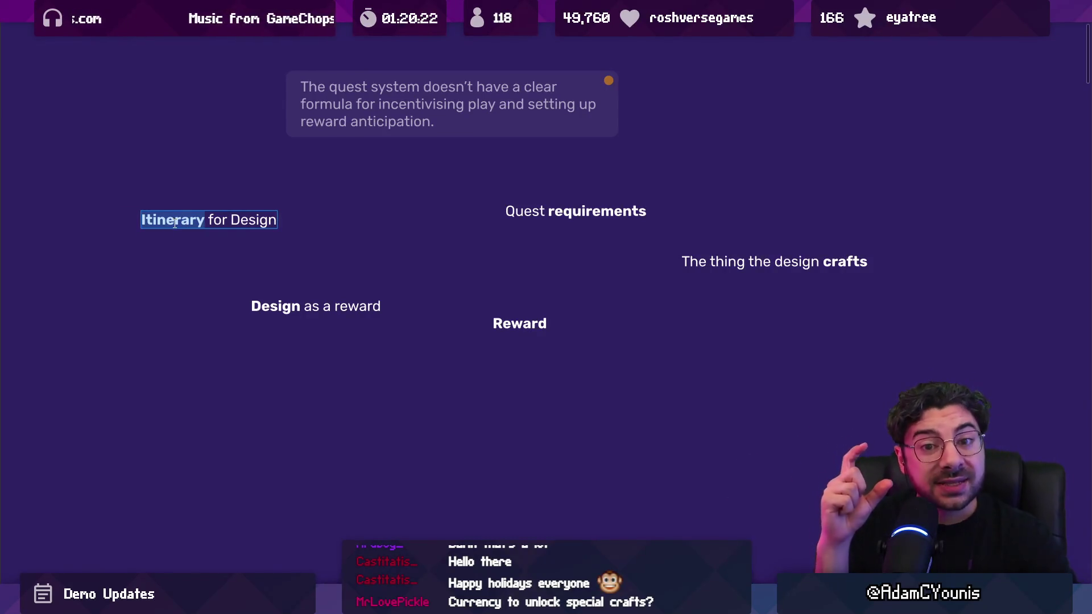
Move Quest requirements up and left, shift The thing the design crafts left, and lower Design as a reward
double_click(233, 220)
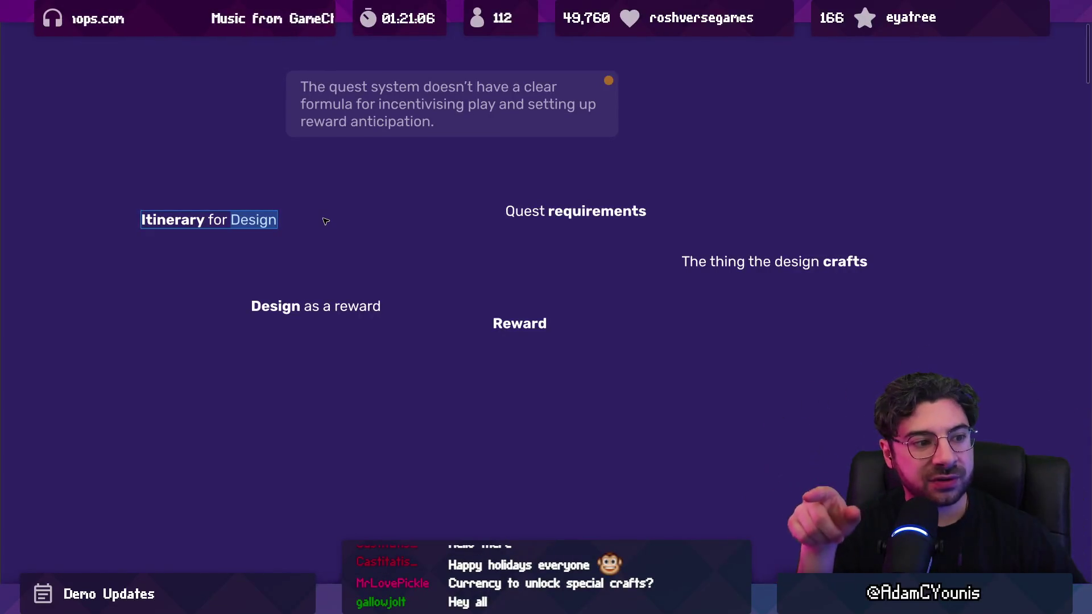
click(328, 308)
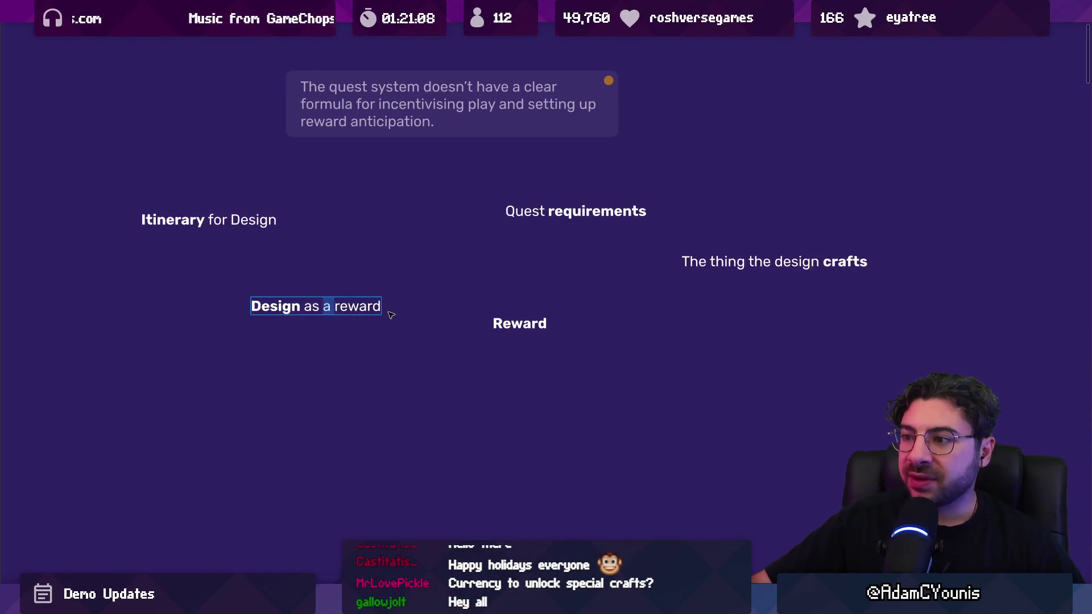
drag(373, 321, 366, 333)
drag(520, 324, 509, 334)
mouse_move(576, 211)
mouse_down()
mouse_move(486, 183)
mouse_move(438, 188)
mouse_up()
drag(689, 262, 558, 261)
drag(364, 319, 358, 329)
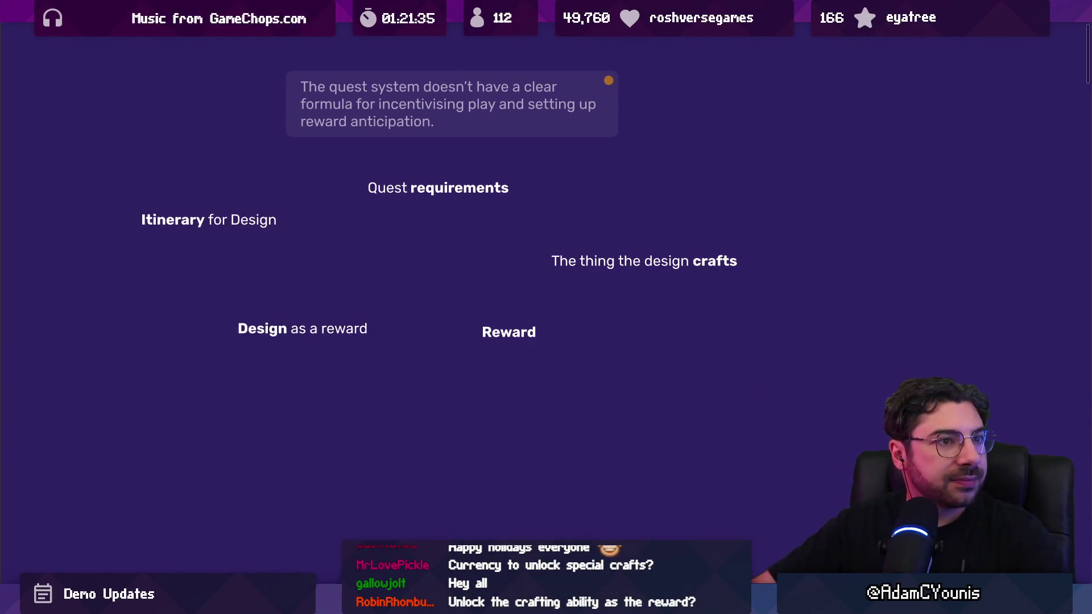
Search YouTube for 'tomba longplay' and open the PSX Longplay Tomba! video
key(alt+Tab)
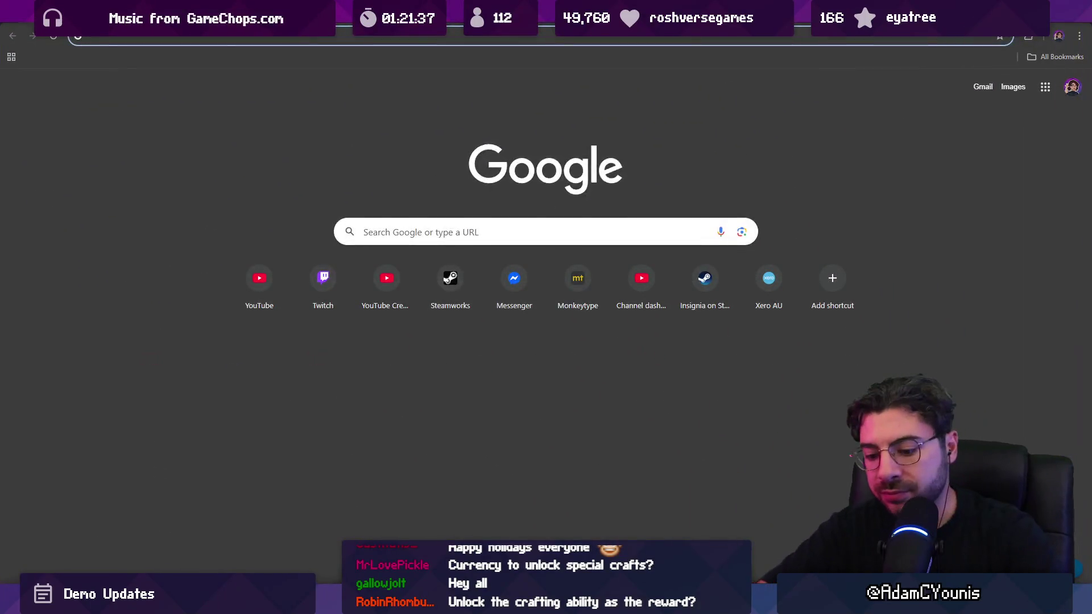
text(tomba longplay)
key(Return)
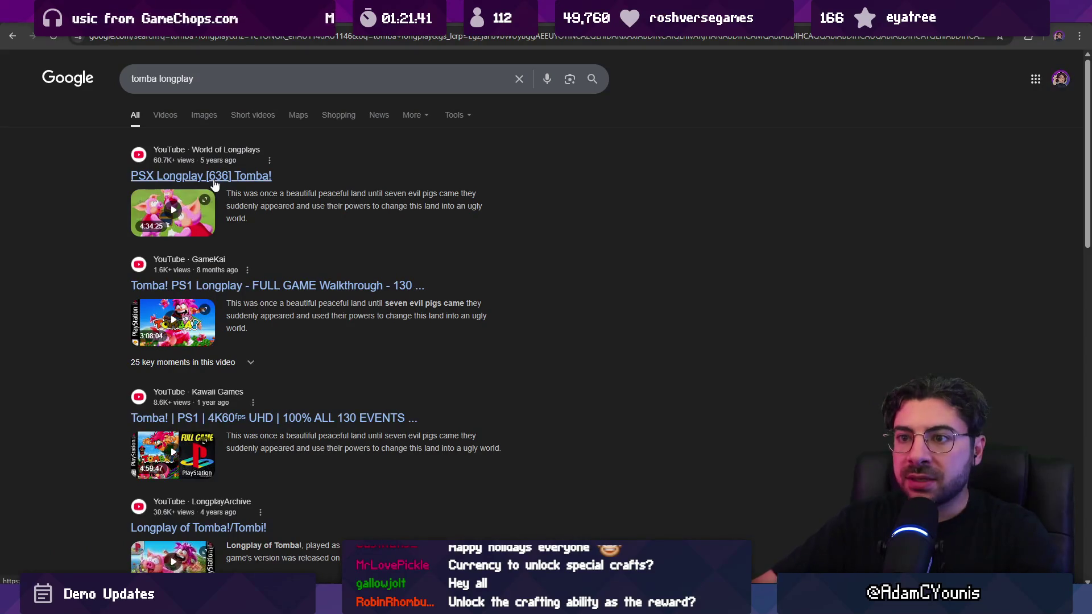
click(214, 179)
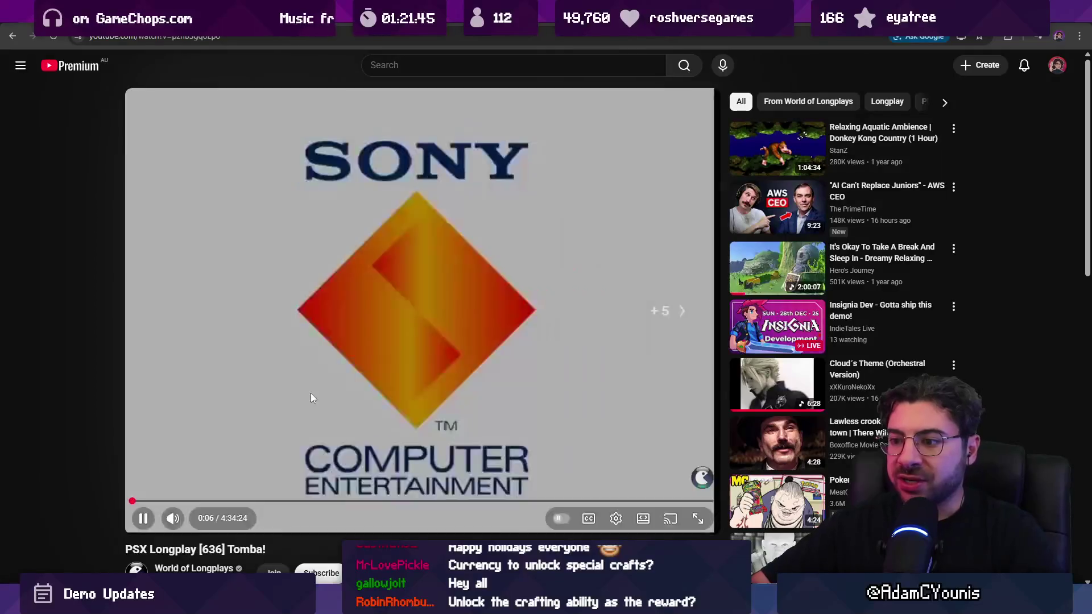
Play the longplay full screen, skipping forward and back to the Wise Man dialogue
key(Right)
key(Right)
key(Right)
double_click(322, 377)
key(Right)
key(Right)
key(Right)
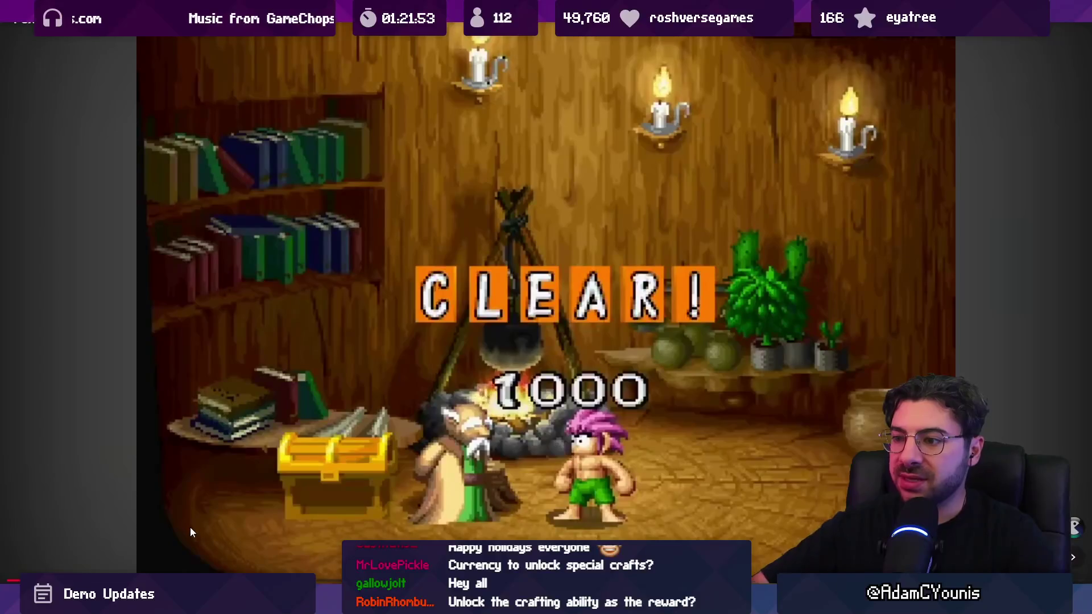
key(Left)
key(Left)
key(Left)
key(Left)
key(Left)
key(Left)
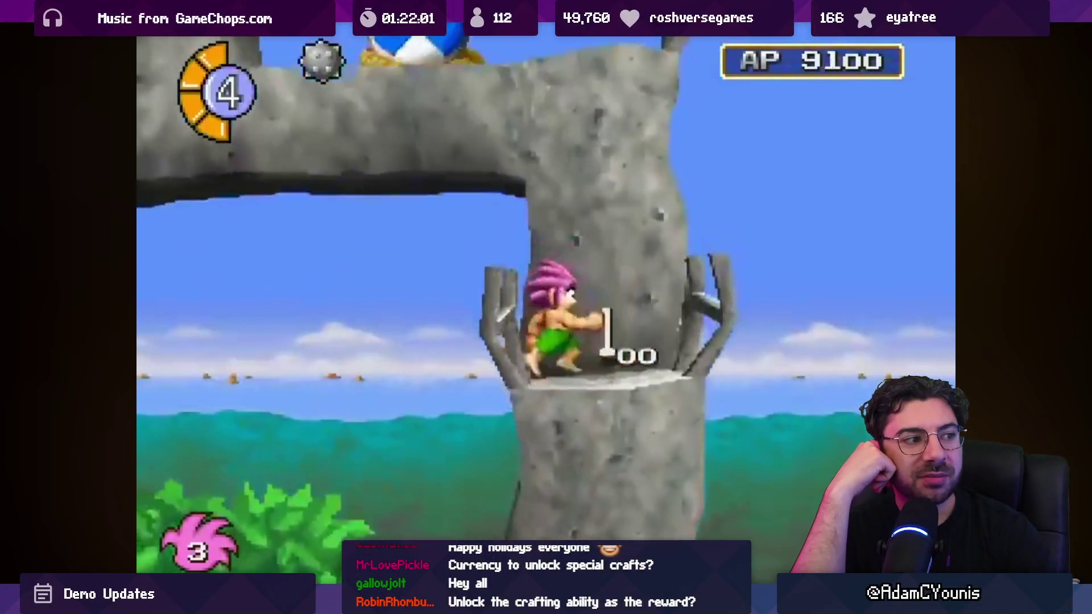
key(Right)
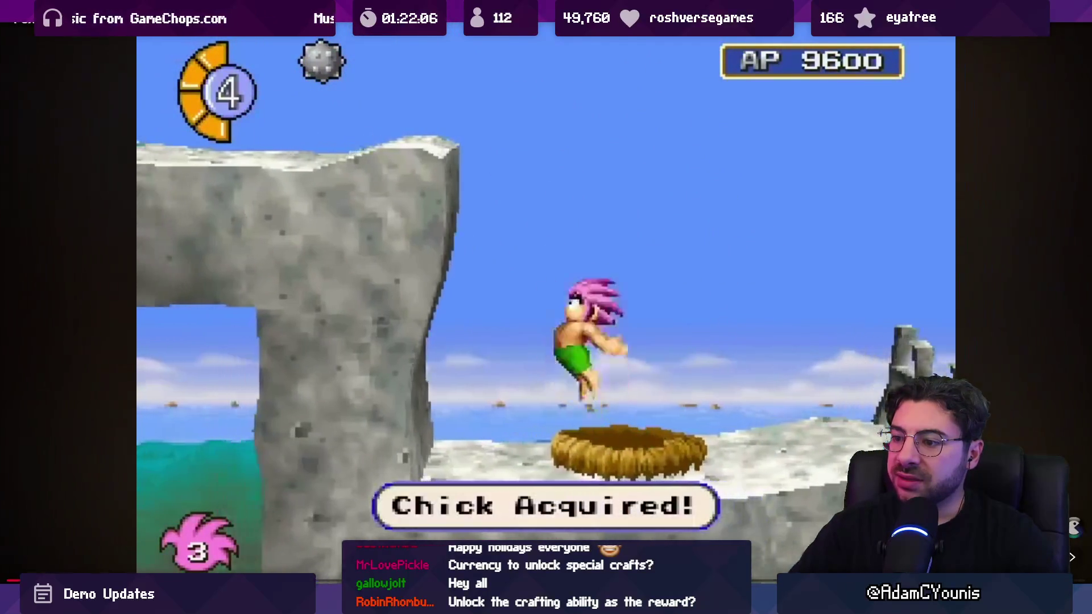
key(k)
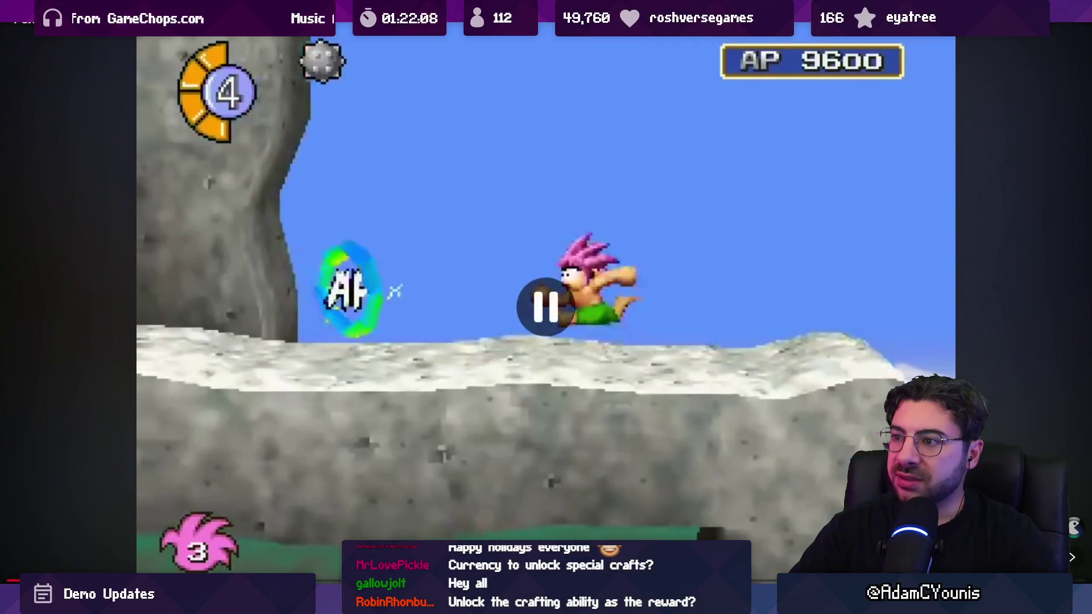
key(k)
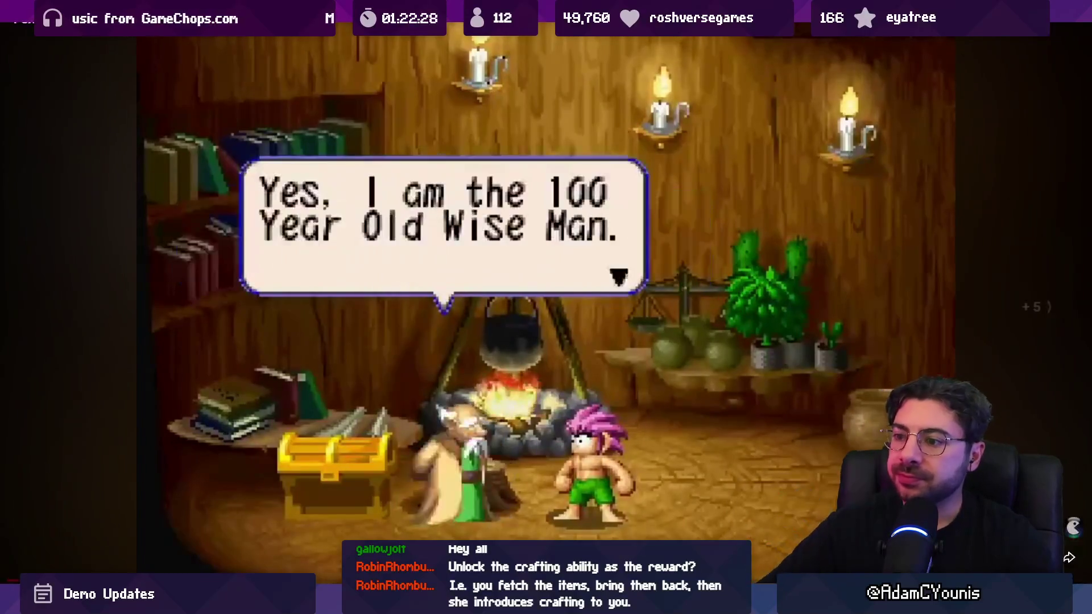
key(Right)
key(Right)
key(Left)
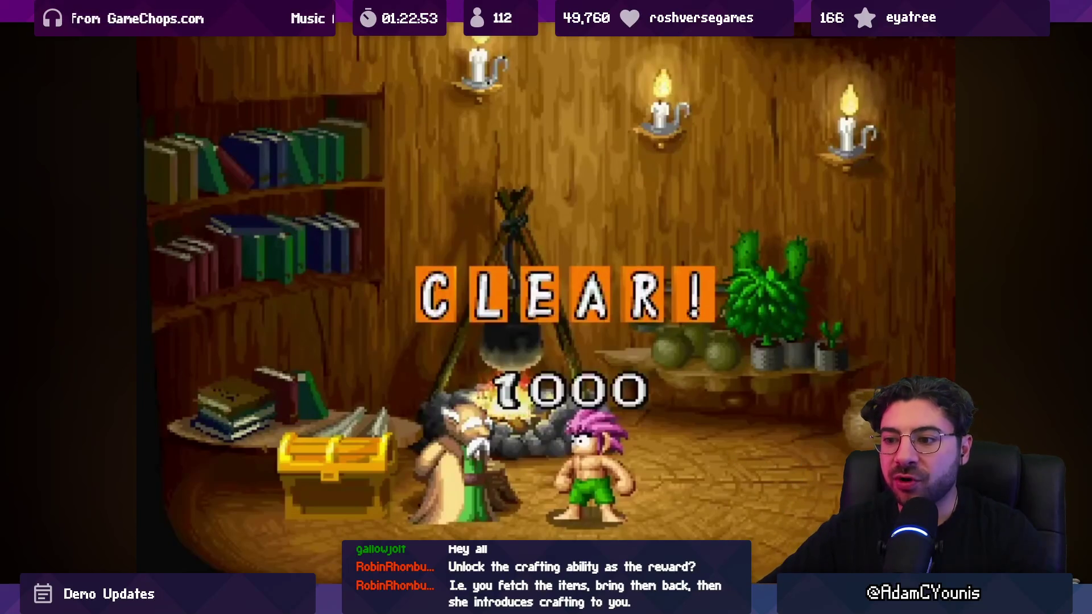
key(Left)
key(Left)
key(Left)
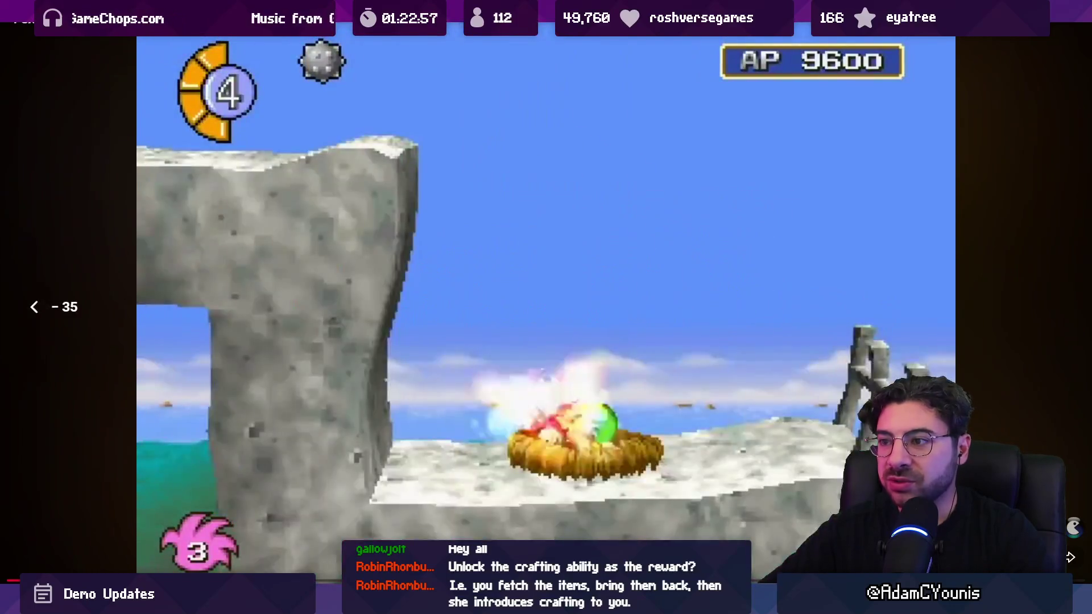
Rewind the longplay about 175 seconds to the village section, pause, and exit full screen
key(Left)
key(Left)
key(Left)
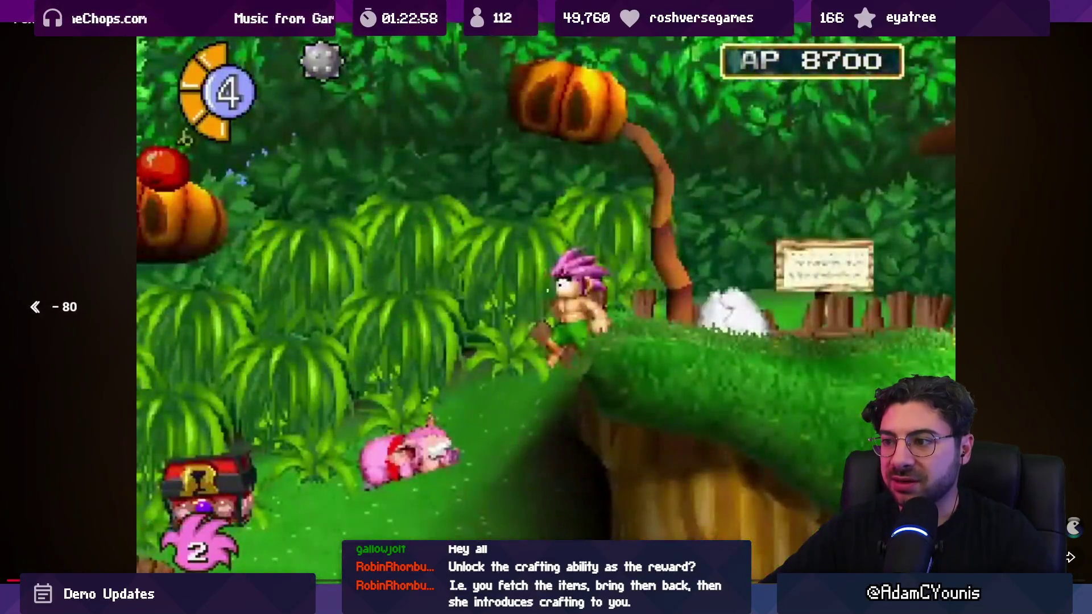
key(Left)
key(Left)
key(Left)
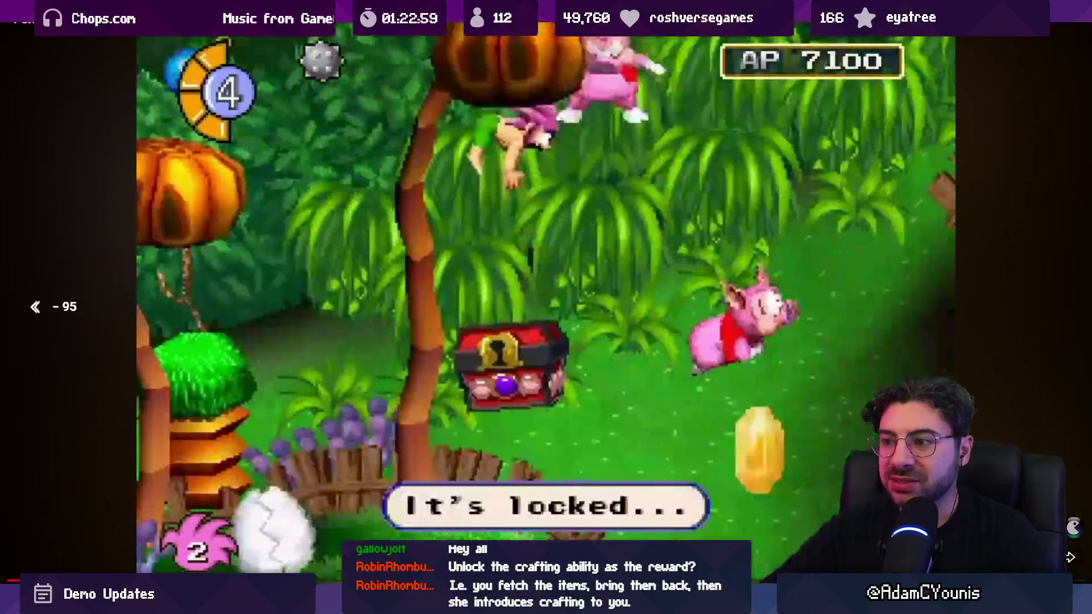
key(Left)
key(Left)
key(Left)
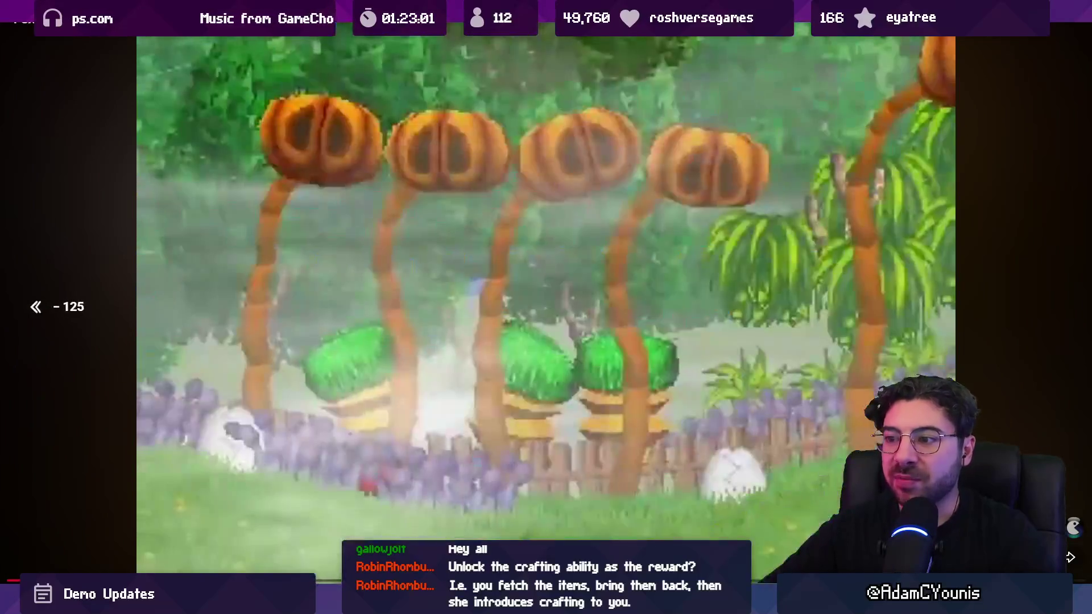
key(Left)
key(Left)
key(Left)
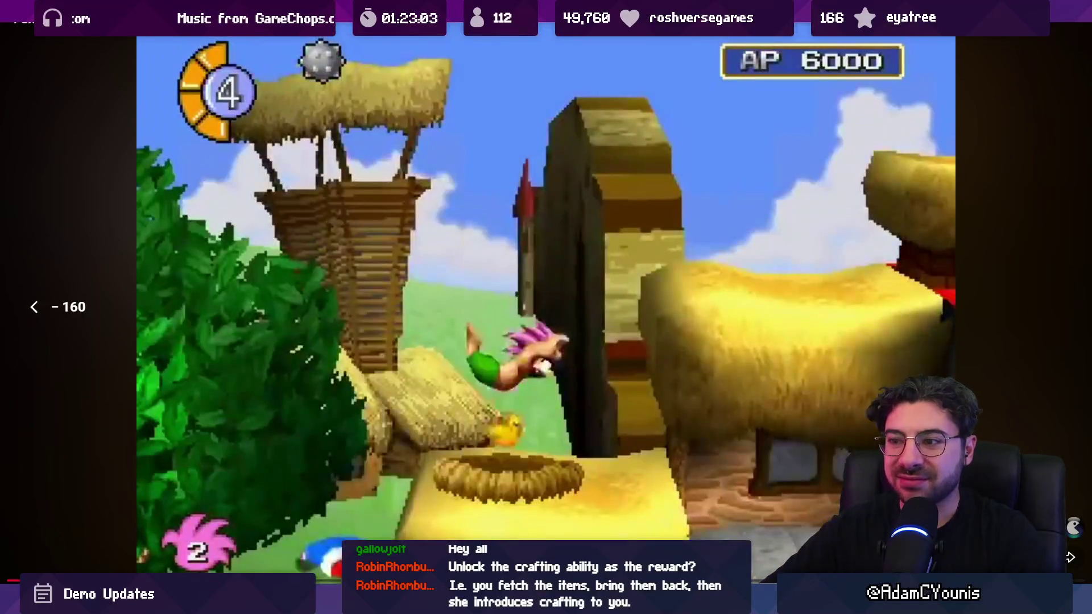
key(Left)
key(Left)
key(Left)
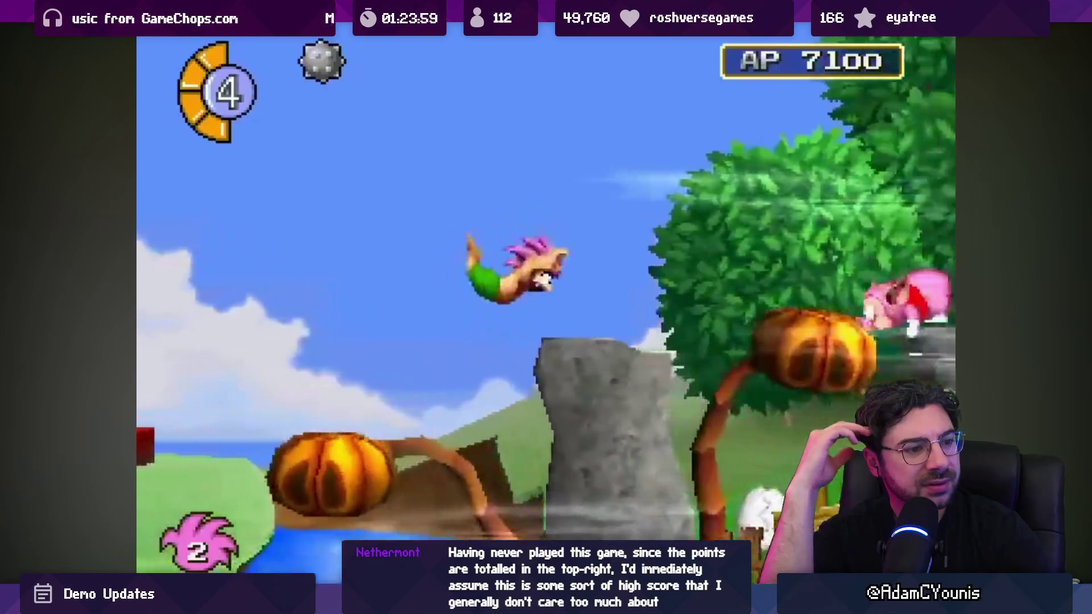
key(space)
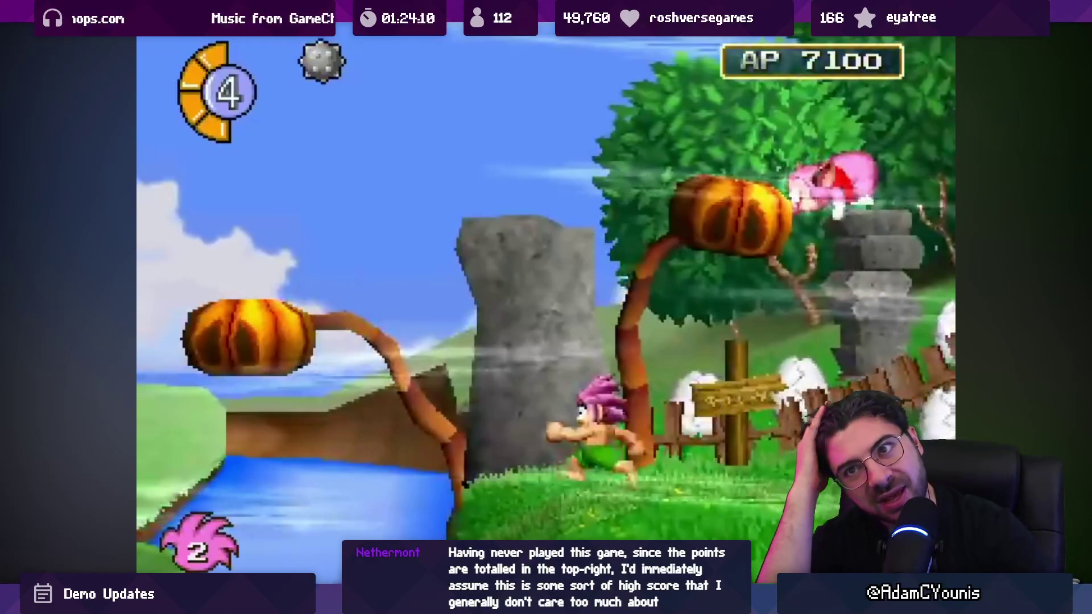
key(Escape)
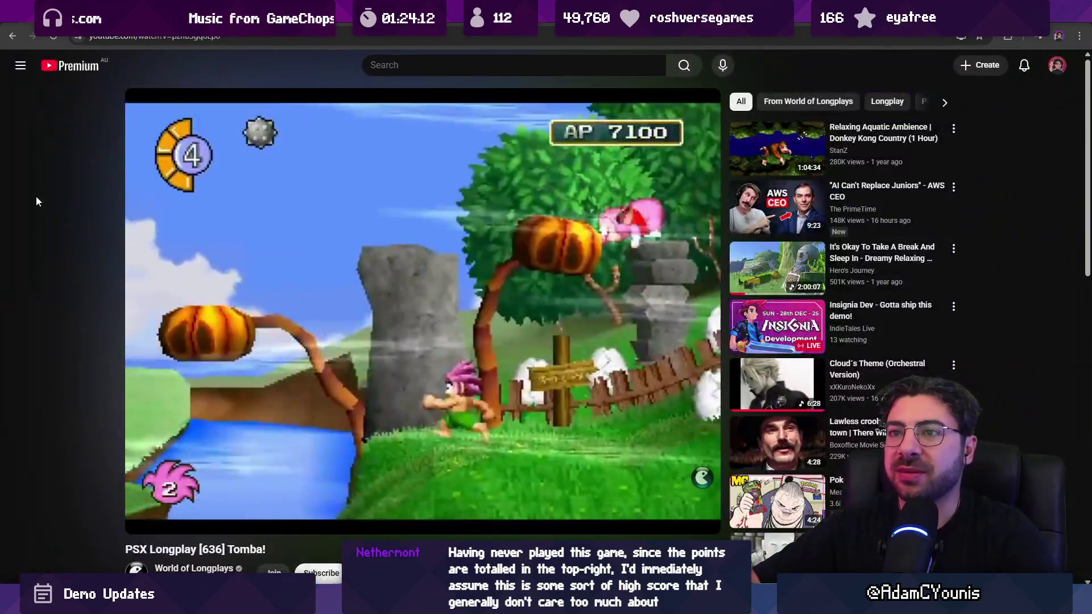
Search Google in a new tab for what AP is used for in Tomba
key(ctrl+t)
text(what do yo)
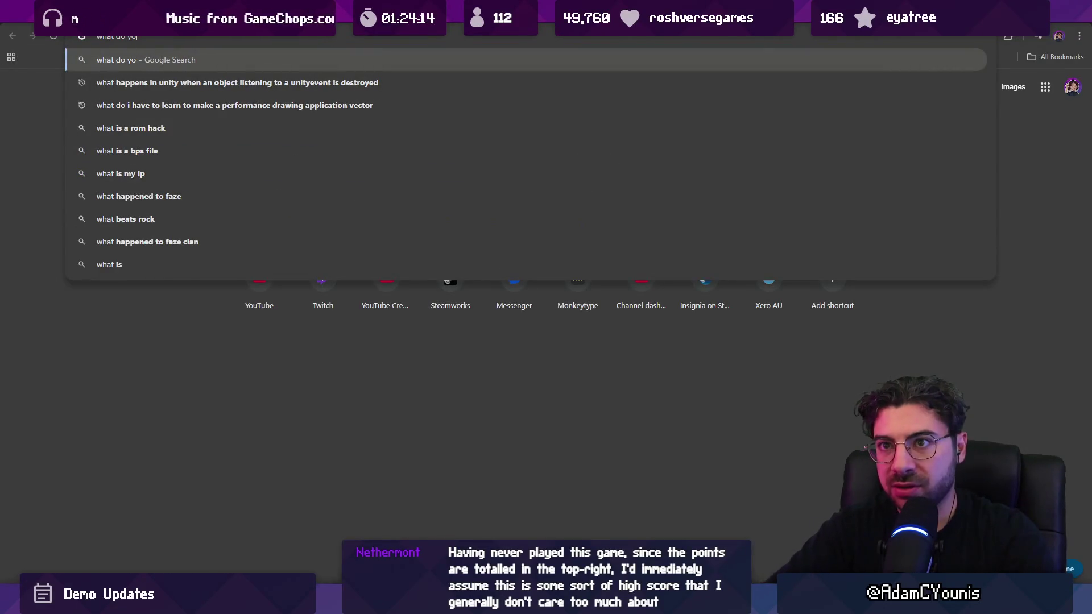
text(n tomi)
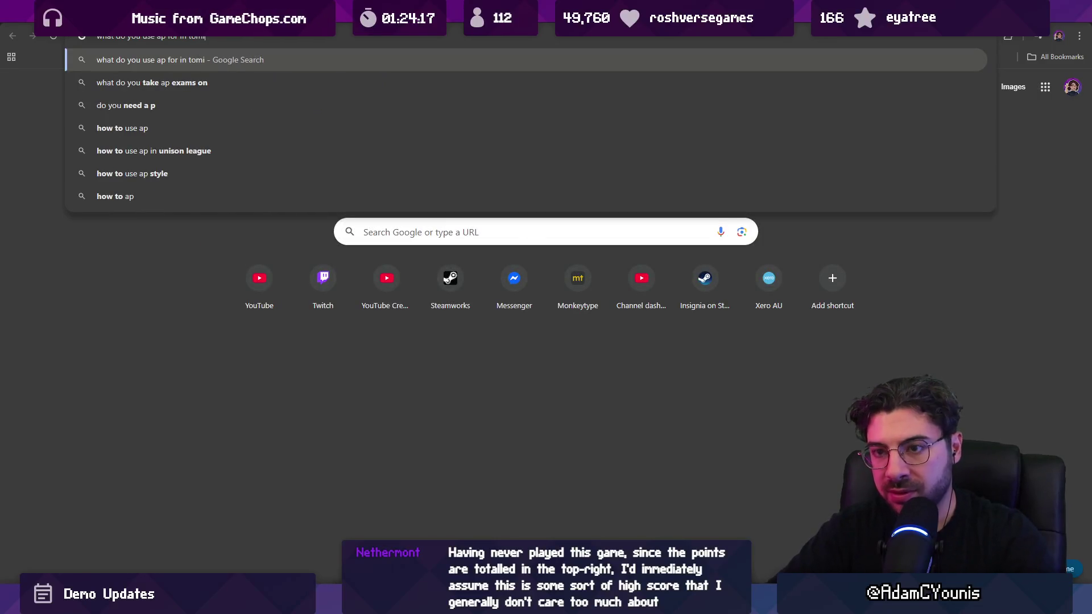
key(BackSpace)
text(bi)
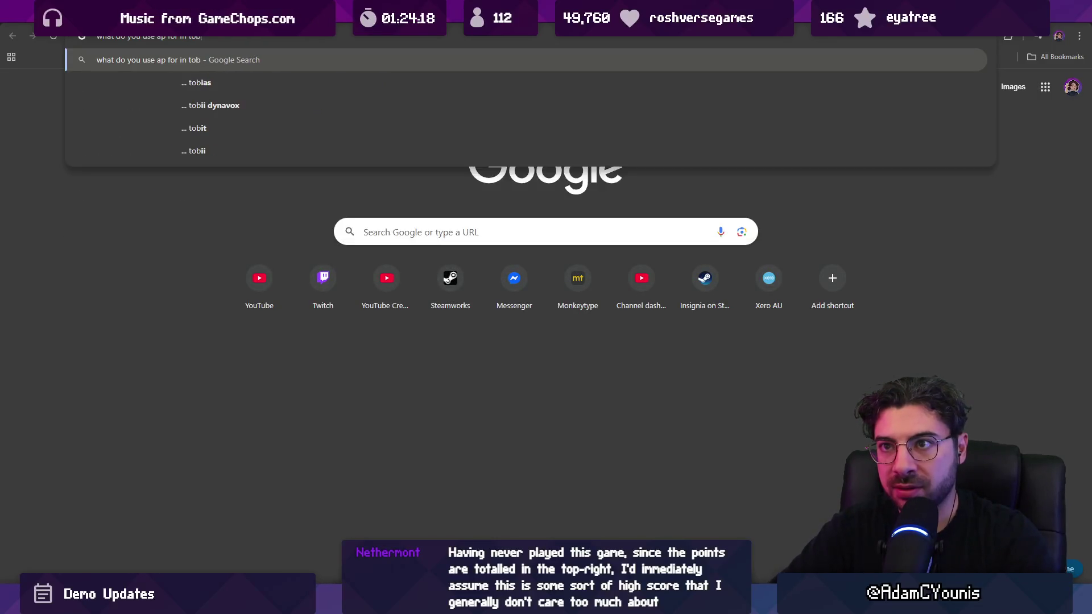
key(Return)
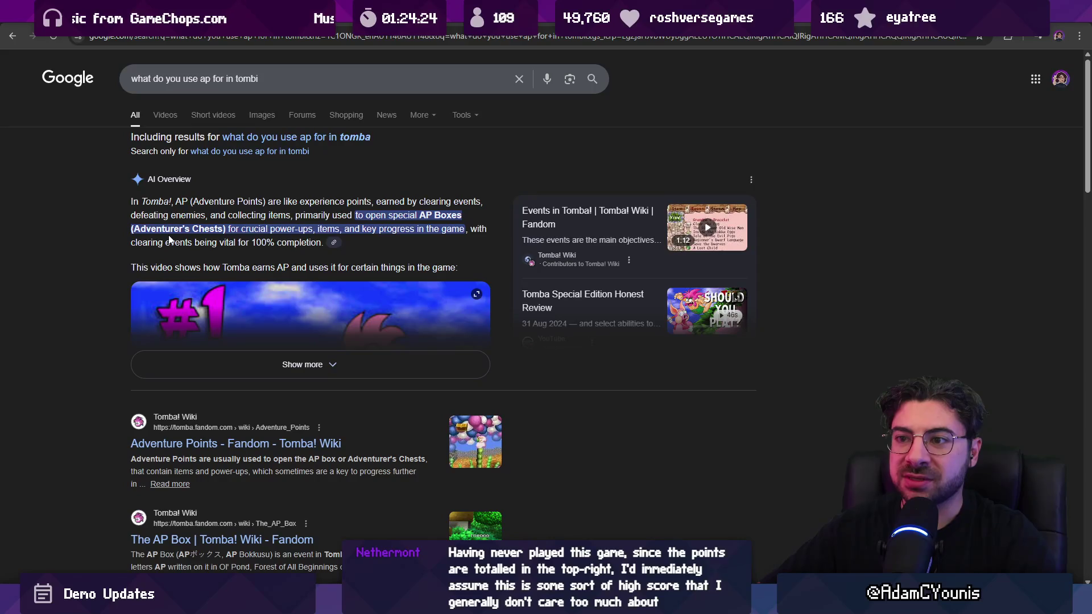
Open the Fandom Adventure Points article, dismiss the survey popup, and browse its AP tables
scroll(219, 291, down, 3)
click(218, 278)
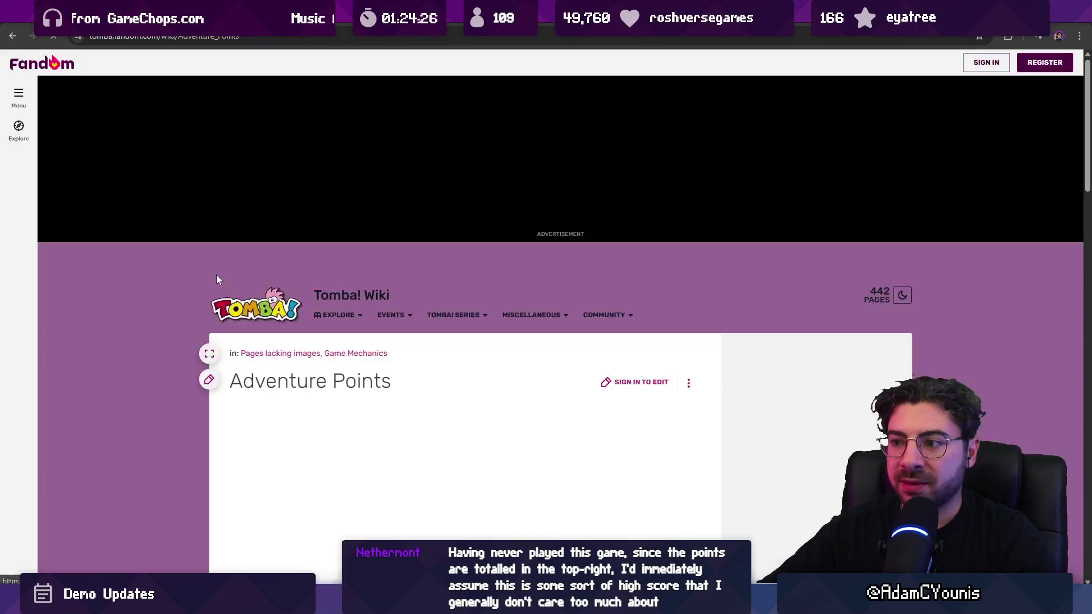
scroll(236, 319, down, 8)
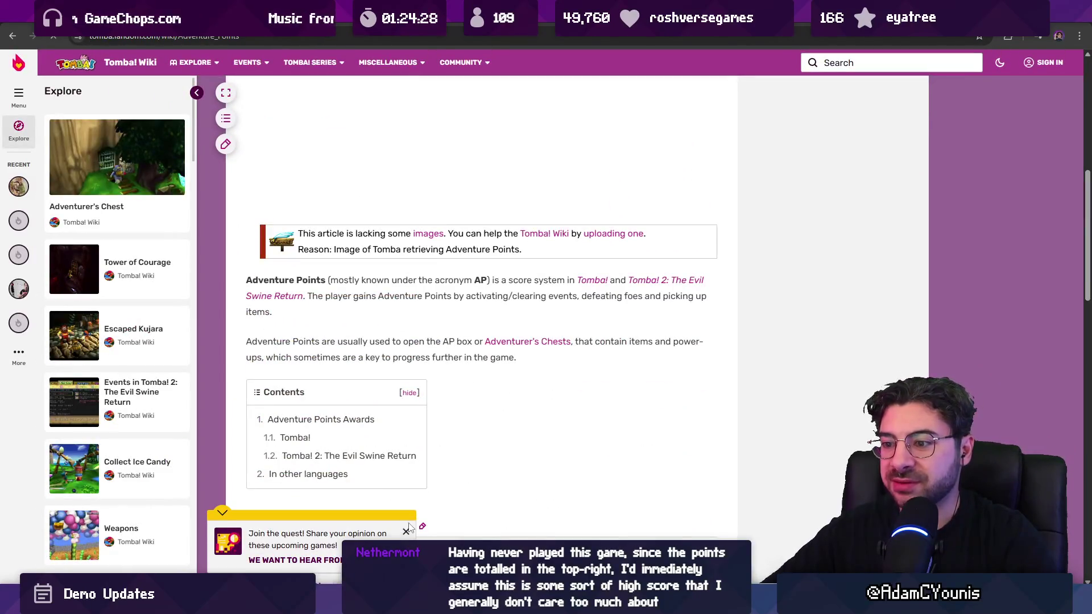
click(406, 533)
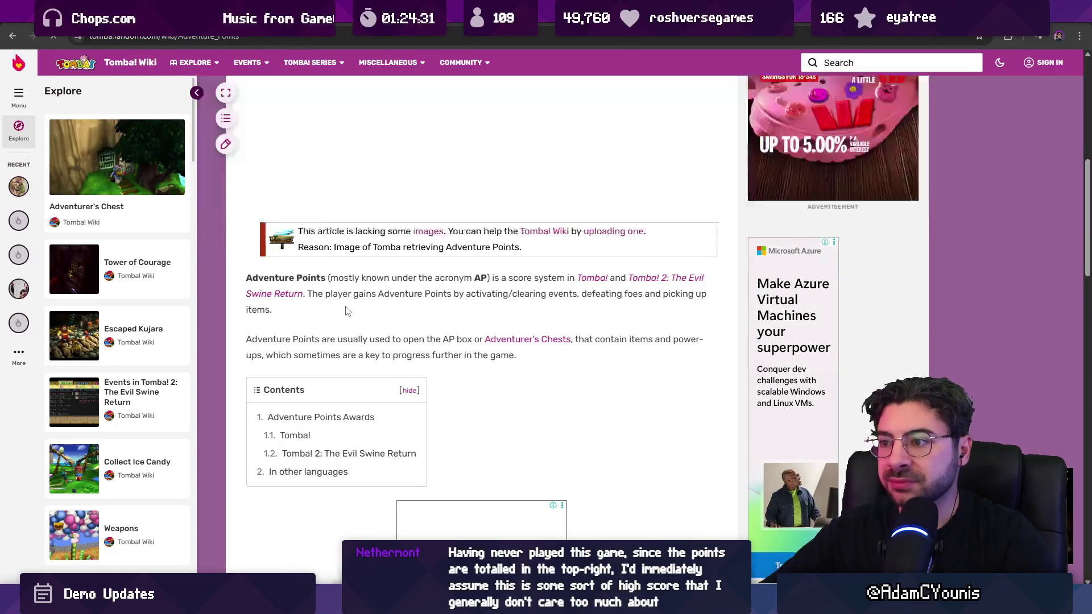
scroll(347, 312, down, 5)
scroll(348, 307, down, 3)
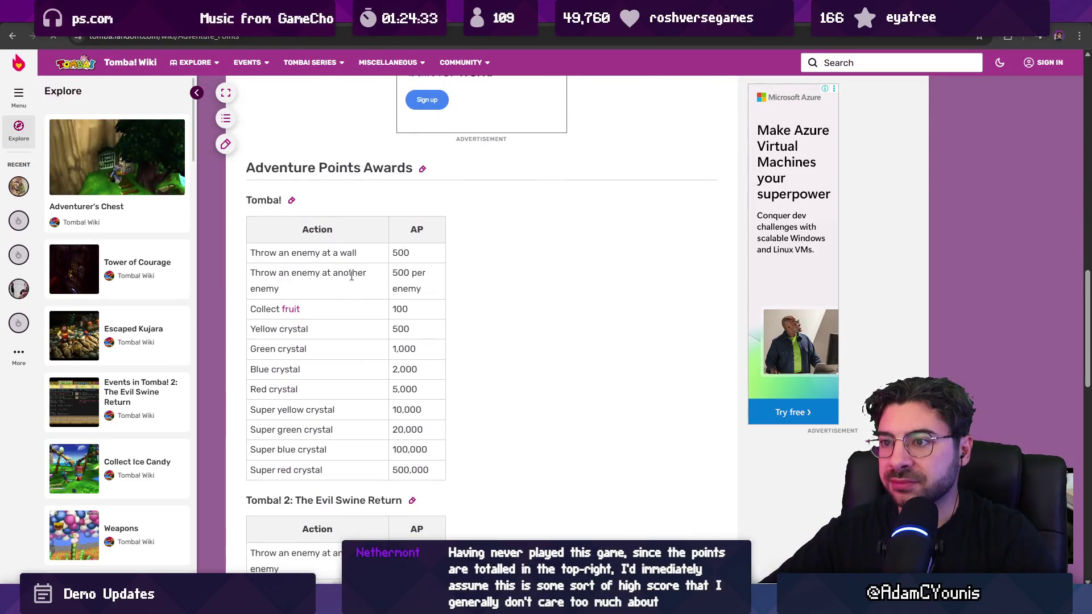
scroll(375, 275, down, 3)
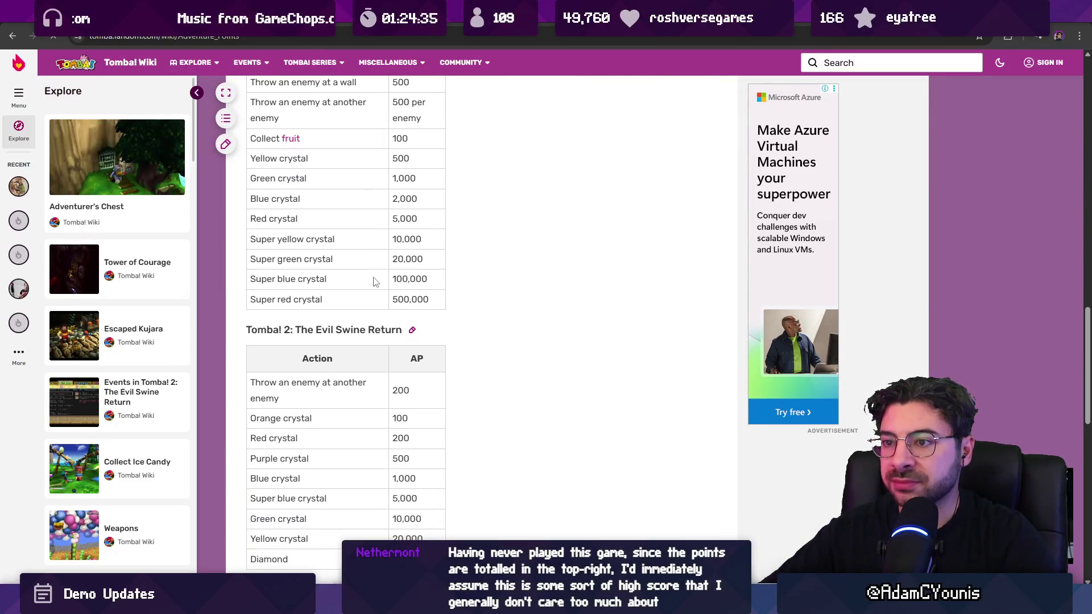
scroll(362, 274, down, 10)
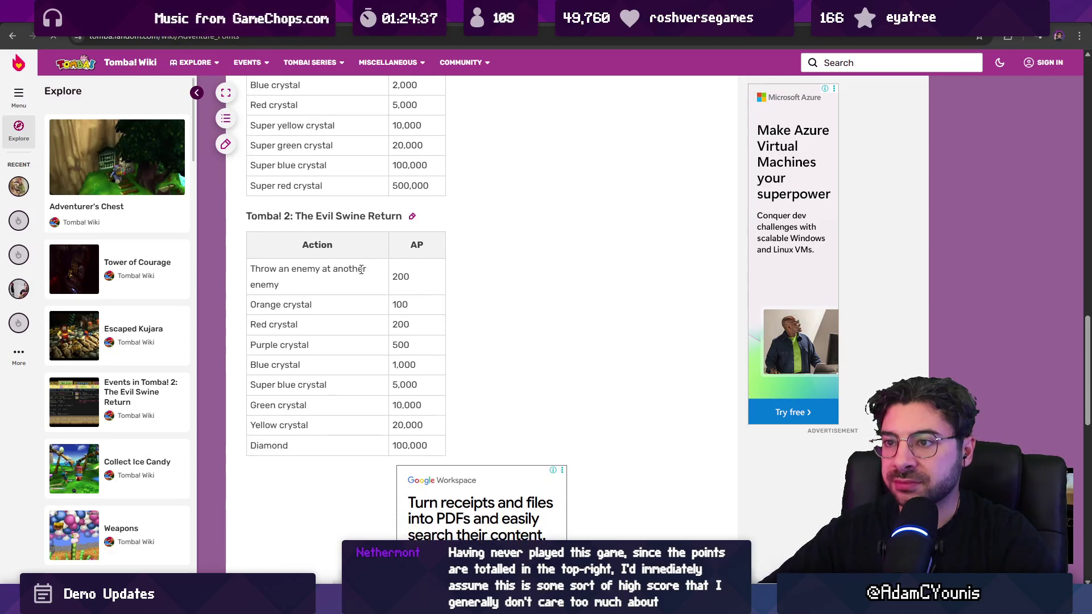
scroll(360, 277, up, 15)
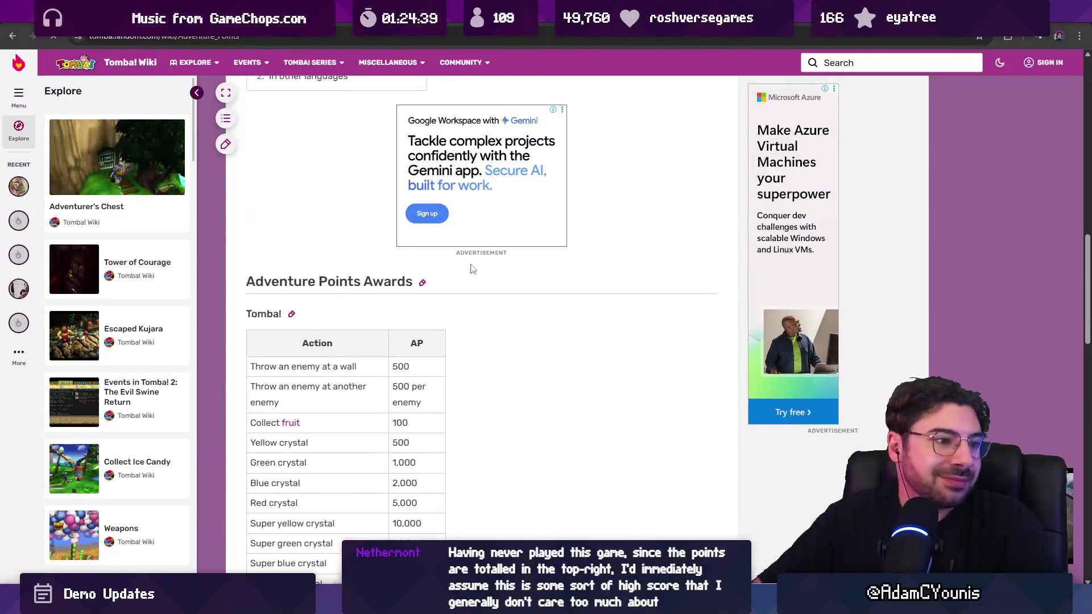
scroll(477, 257, up, 10)
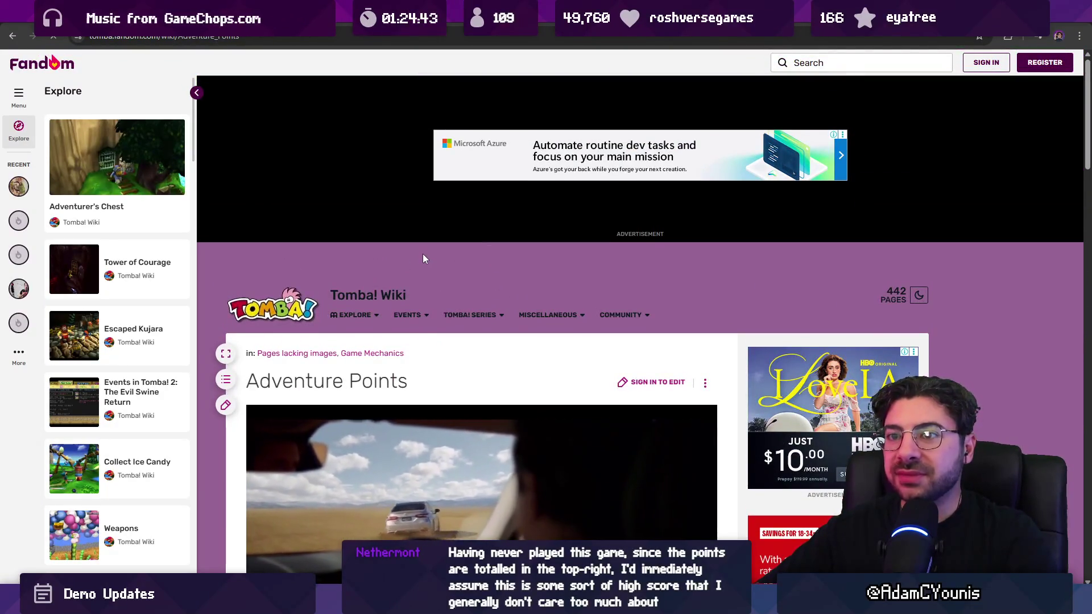
key(ctrl+Tab)
Resume the Tomba! longplay full screen and skip ahead past the fog-clearing scene
click(414, 275)
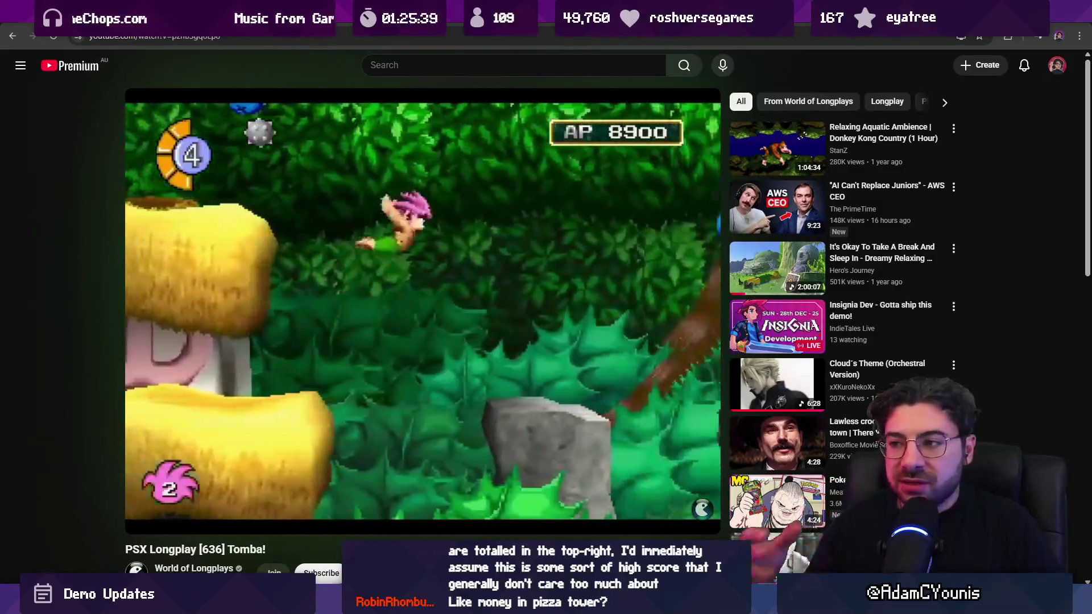
double_click(408, 275)
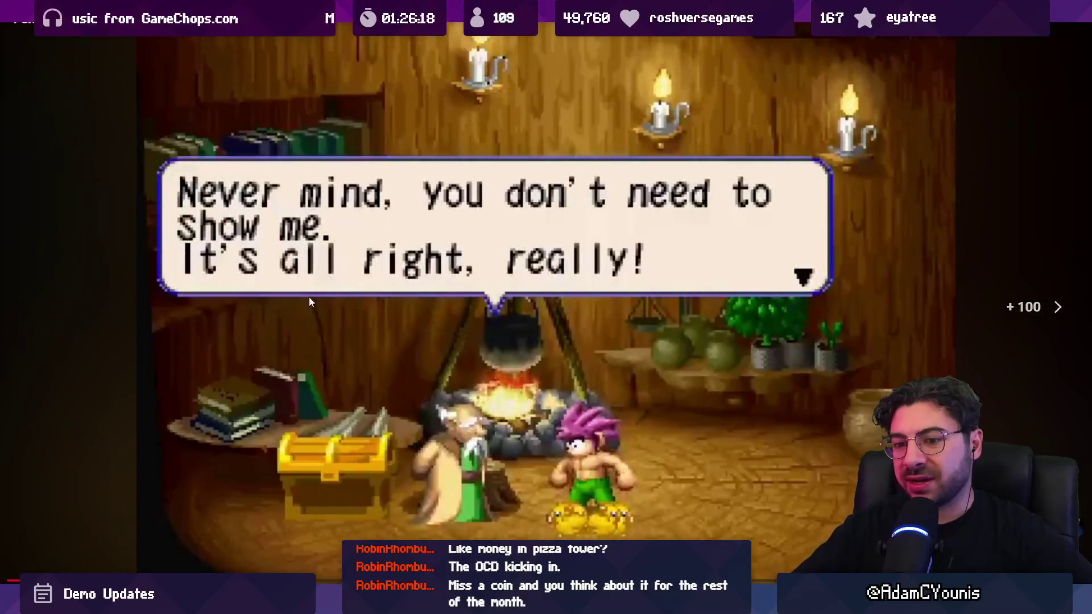
drag(11, 580, 12, 580)
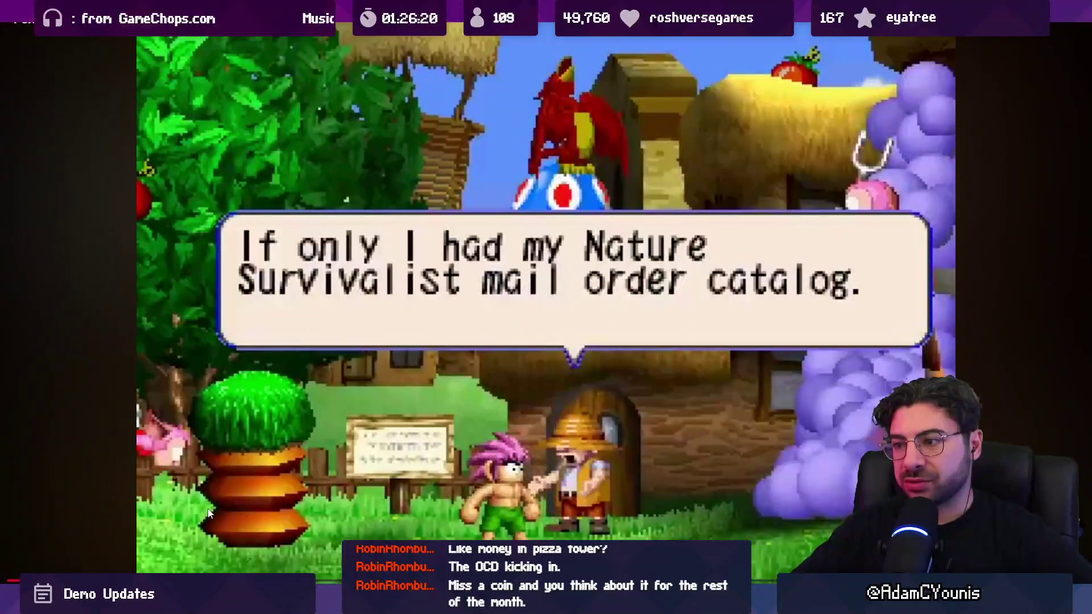
key(Right)
key(Right)
key(Right)
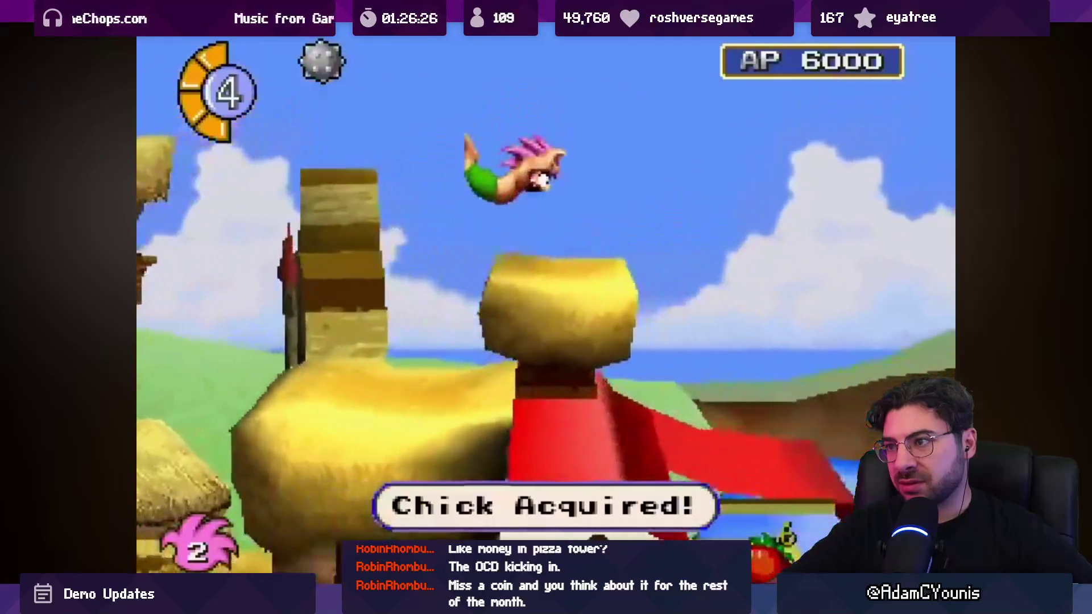
key(Right)
key(Right)
key(Right)
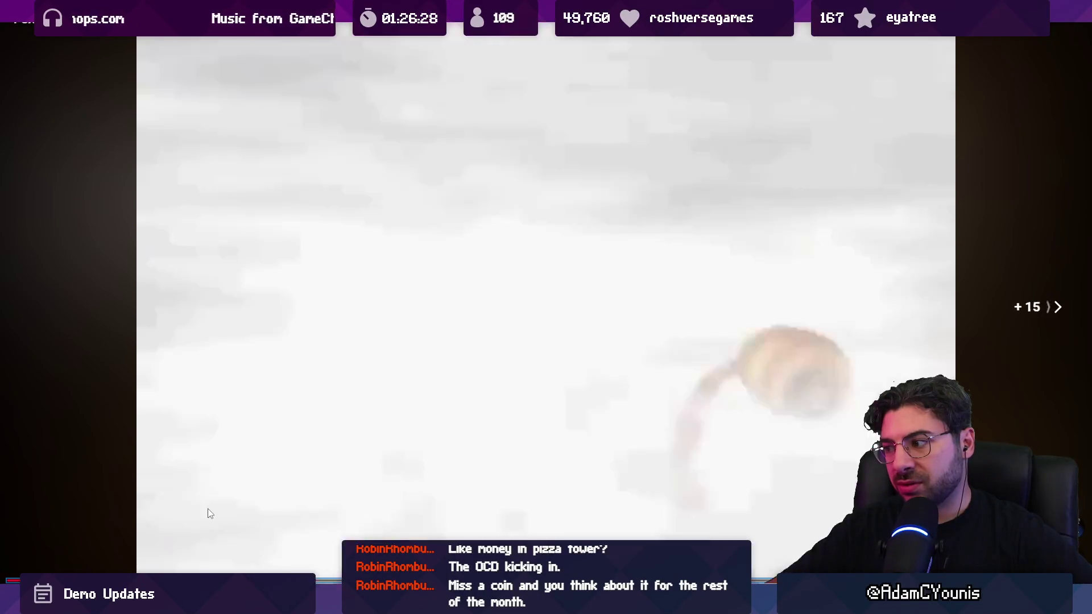
key(Right)
key(Right)
key(Right)
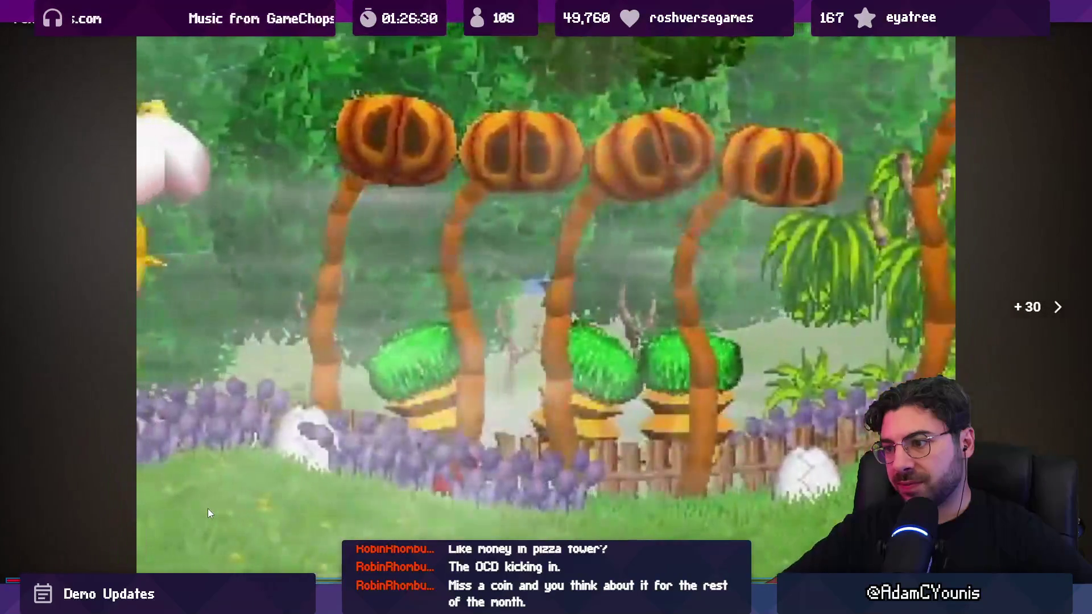
key(Right)
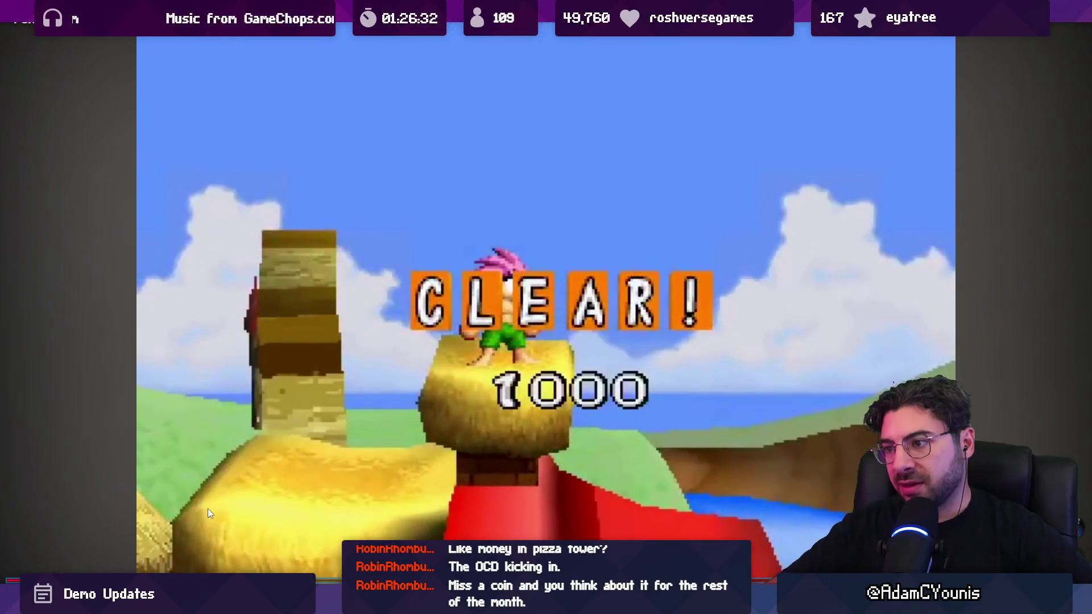